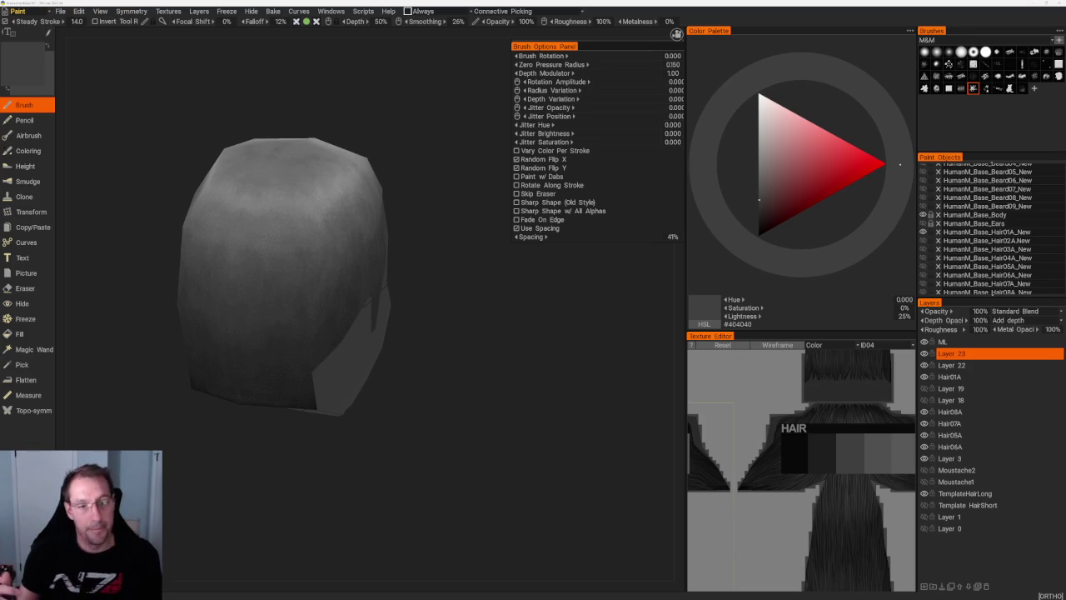
- Paint dark grey shadows on the back of the hair, sampling progressively darker greys
{"action": "mouse_move", "coordinate": [403, 103]}
{"action": "left_mouse_down"}
{"action": "mouse_move", "coordinate": [430, 136]}
{"action": "mouse_move", "coordinate": [412, 195]}
{"action": "left_mouse_up"}
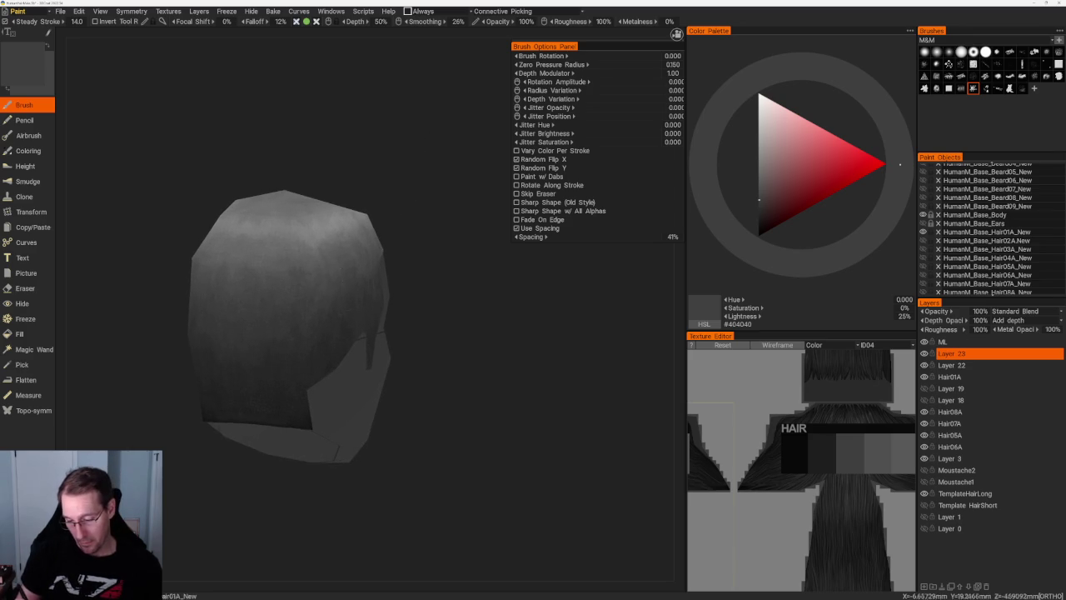
{"action": "mouse_move", "coordinate": [379, 295]}
{"action": "left_mouse_down"}
{"action": "mouse_move", "coordinate": [439, 267]}
{"action": "mouse_move", "coordinate": [411, 200]}
{"action": "mouse_move", "coordinate": [371, 209]}
{"action": "left_mouse_up"}
{"action": "key", "text": "v"}
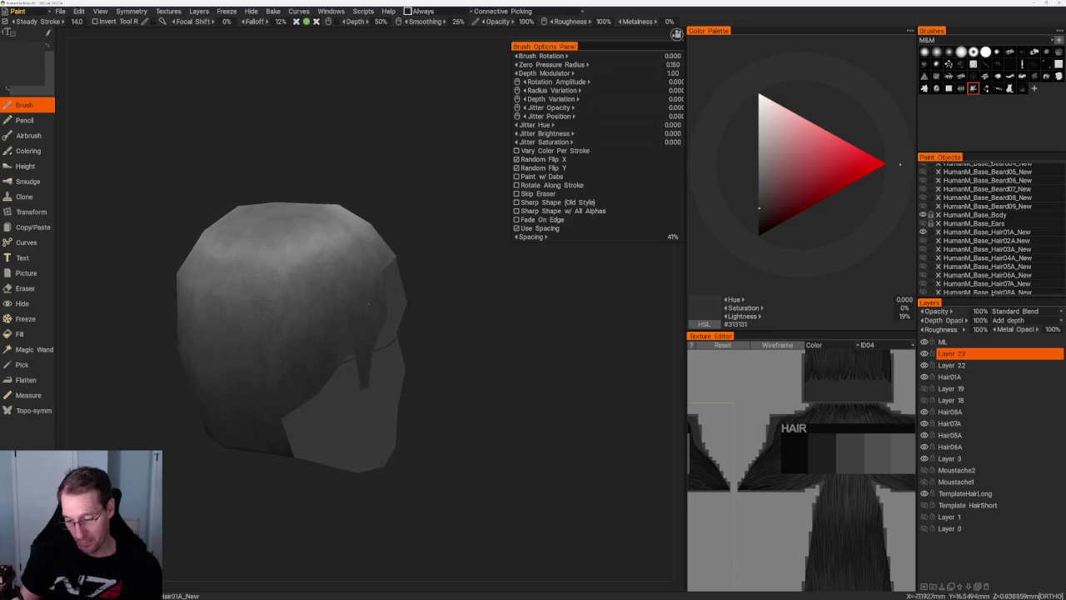
{"action": "key", "text": "v"}
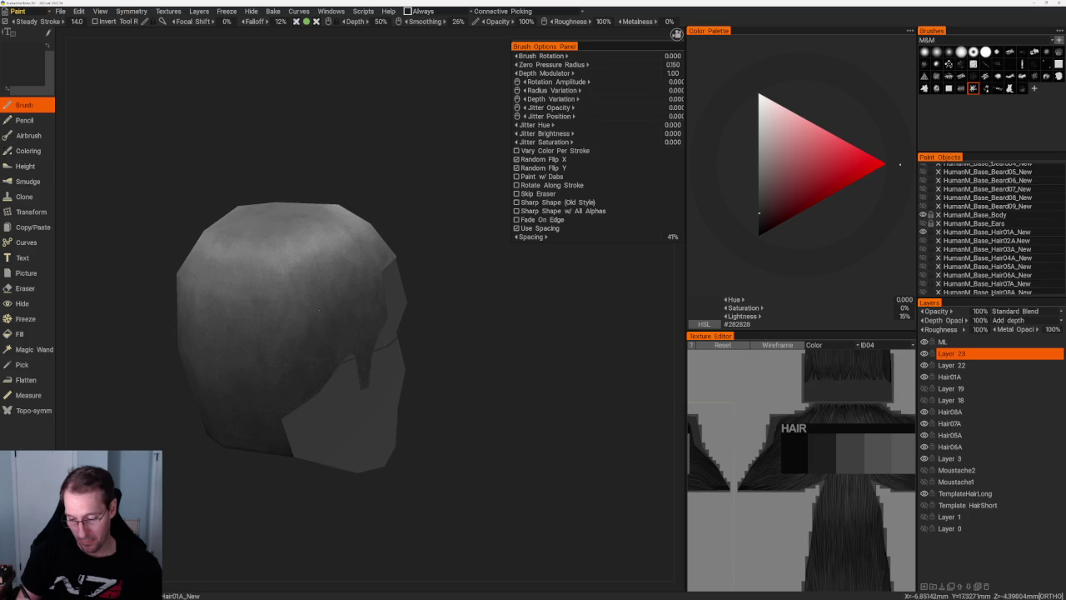
{"action": "key", "text": "v"}
{"action": "mouse_move", "coordinate": [333, 175]}
{"action": "left_mouse_down"}
{"action": "mouse_move", "coordinate": [388, 244]}
{"action": "mouse_move", "coordinate": [366, 250]}
{"action": "left_mouse_up"}
{"action": "key", "text": "v"}
{"action": "key", "text": "v"}
{"action": "key", "text": "v"}
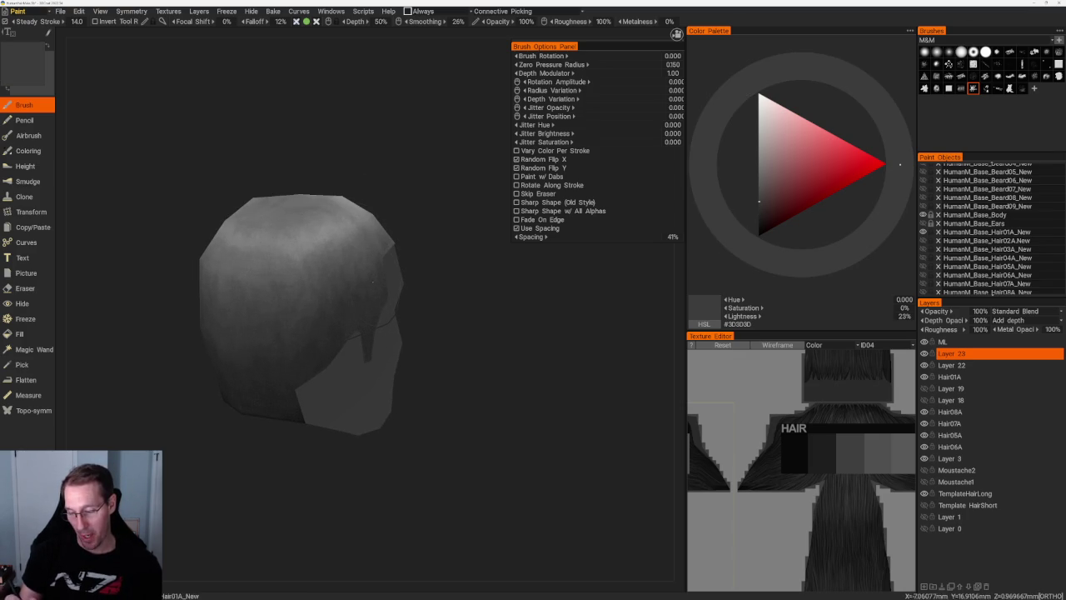
{"action": "key", "text": "v"}
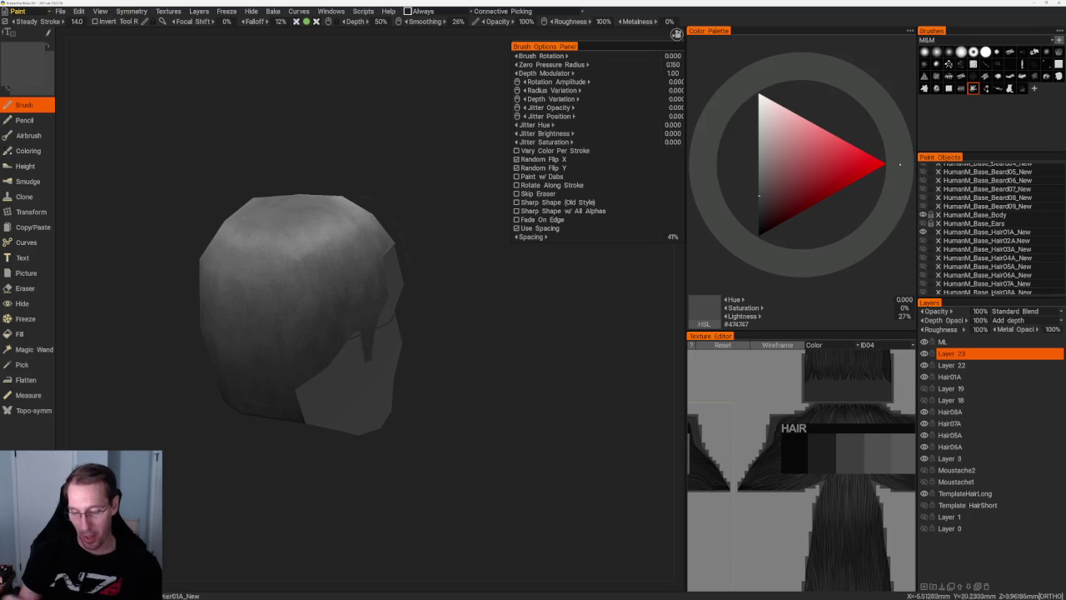
- Shade the hair's sides with mid and darker greys, ending on dark grey #393939
{"action": "left_click_drag", "start_coordinate": [399, 225], "coordinate": [435, 202]}
{"action": "key", "text": "v"}
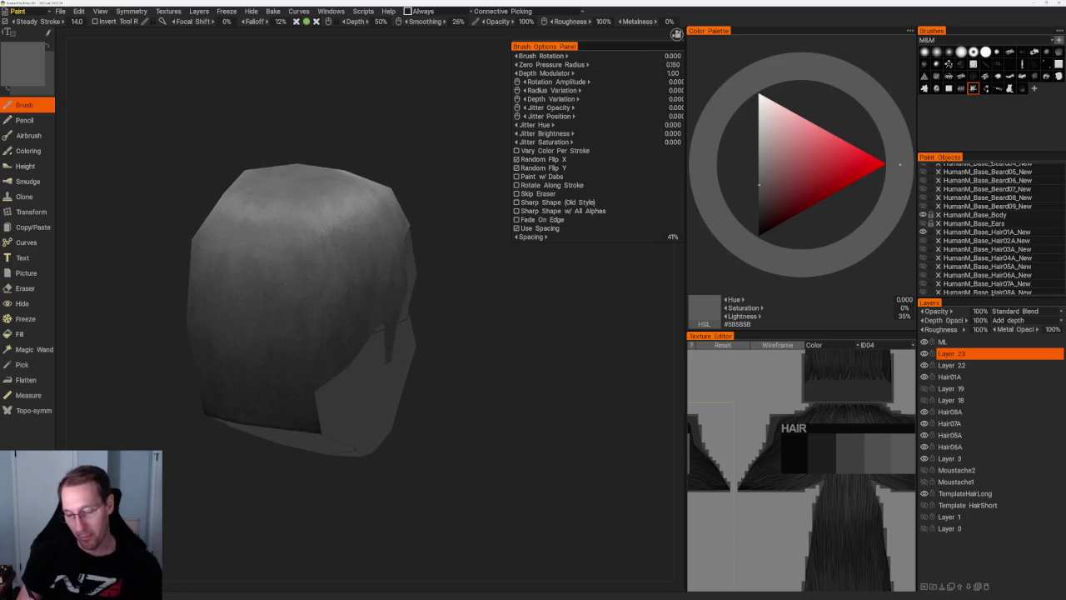
{"action": "scroll", "coordinate": [445, 200], "scroll_direction": "up", "scroll_amount": 2}
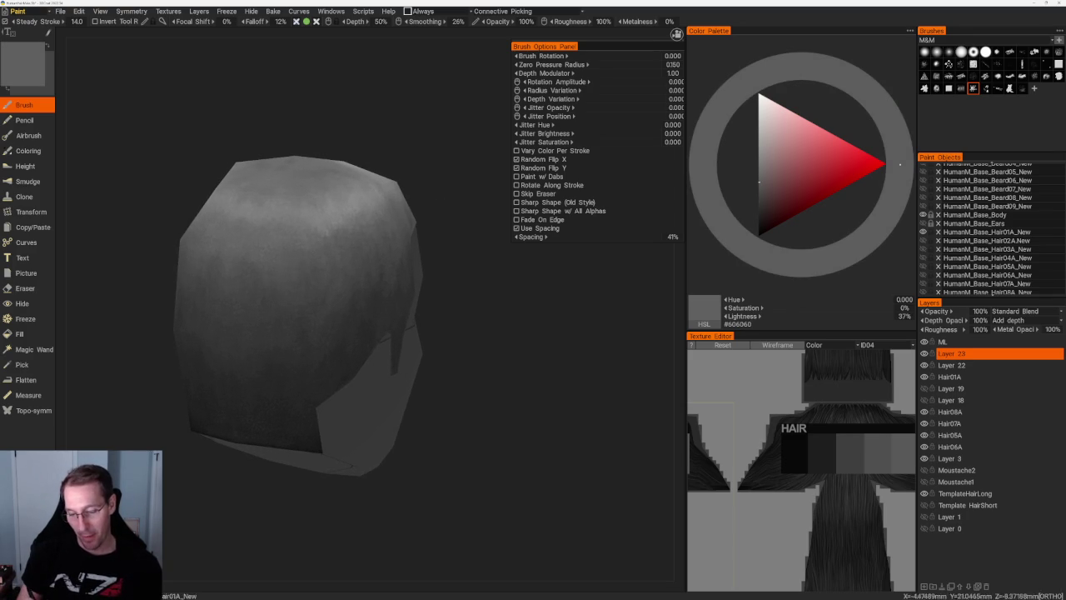
{"action": "left_click_drag", "start_coordinate": [441, 208], "coordinate": [428, 209]}
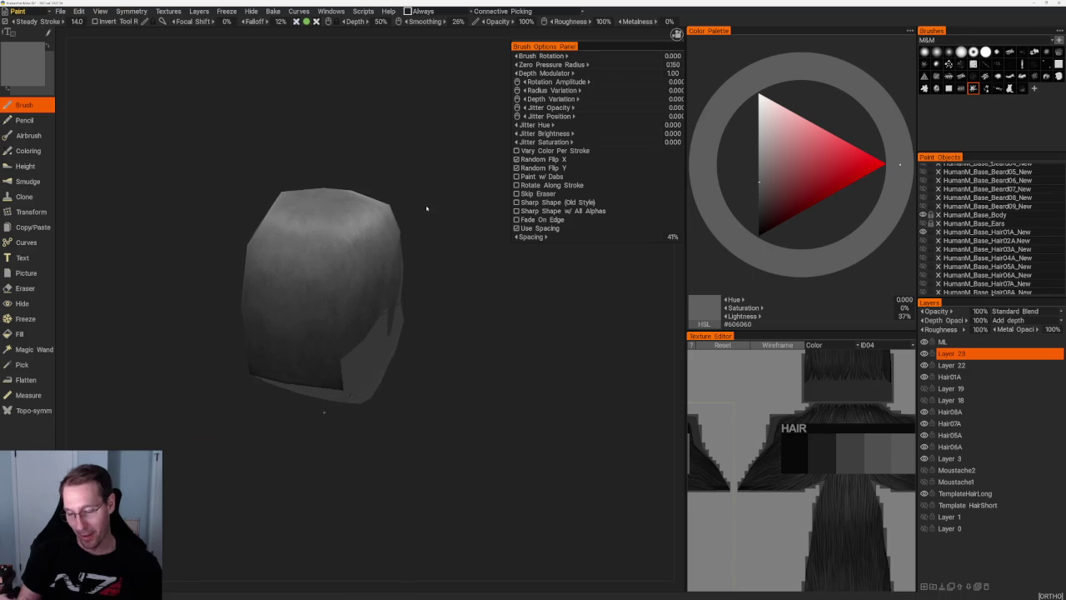
{"action": "key", "text": "v"}
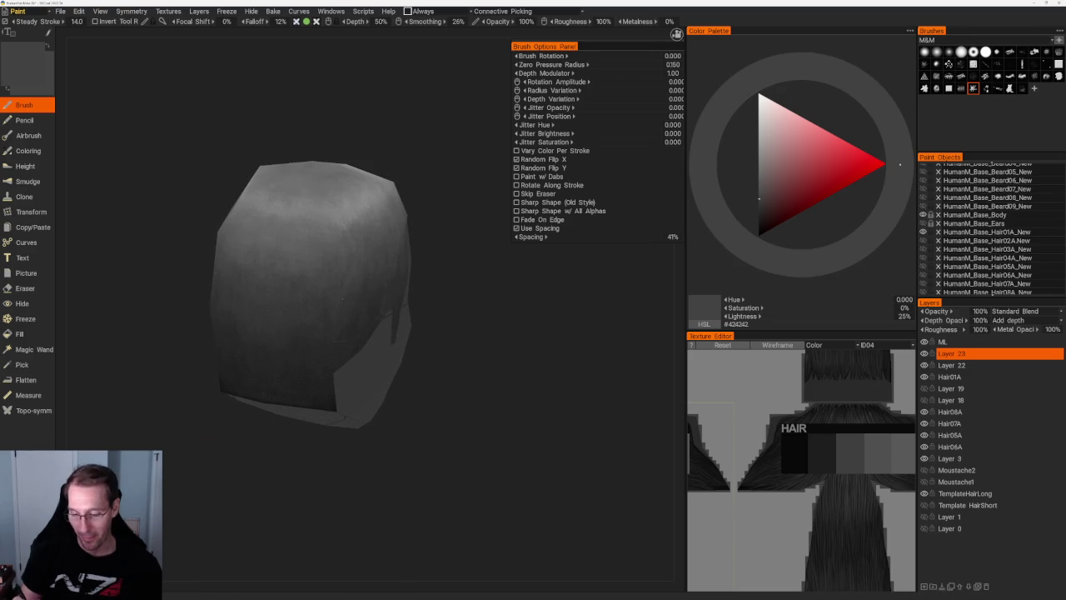
{"action": "left_click_drag", "start_coordinate": [325, 275], "coordinate": [400, 202]}
{"action": "scroll", "coordinate": [399, 202], "scroll_direction": "up", "scroll_amount": 2}
{"action": "key", "text": "v"}
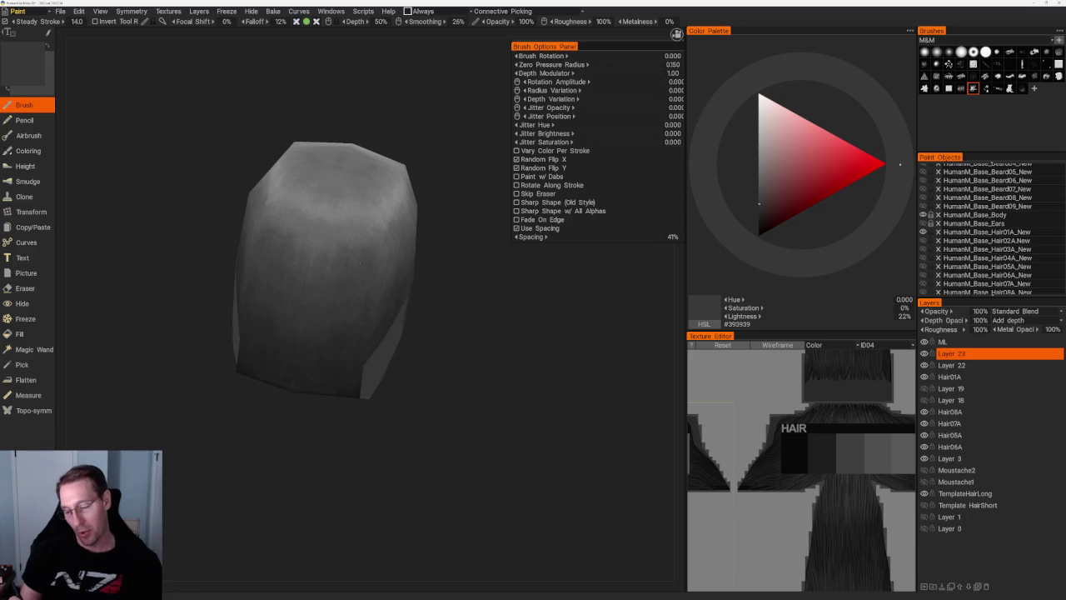
- Deepen the shadows on the back and underside of the hair with darker sampled greys
{"action": "key", "text": "v"}
{"action": "key", "text": "v"}
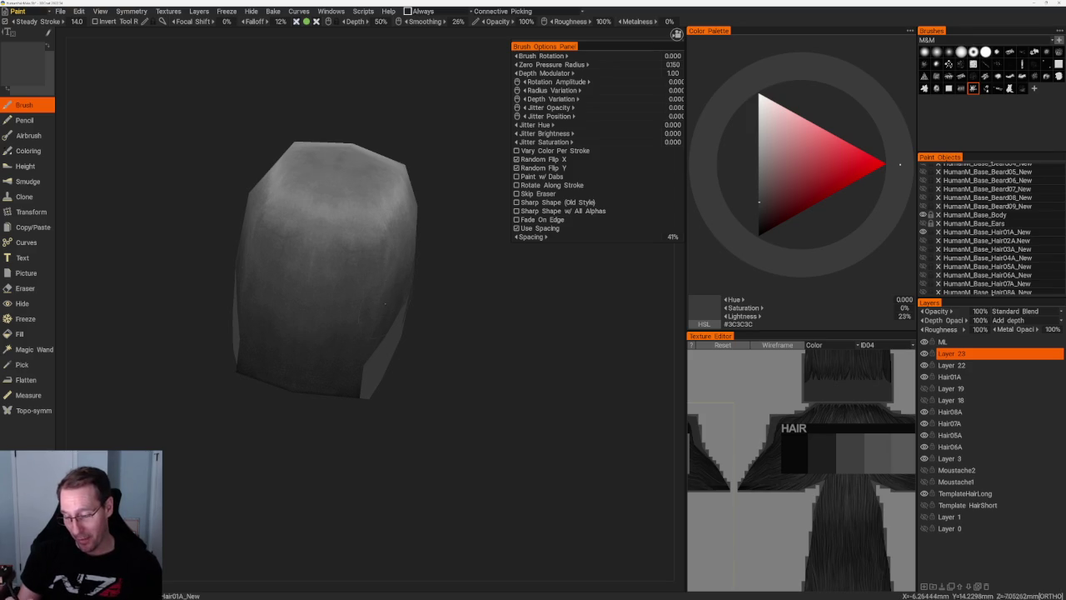
{"action": "key", "text": "v"}
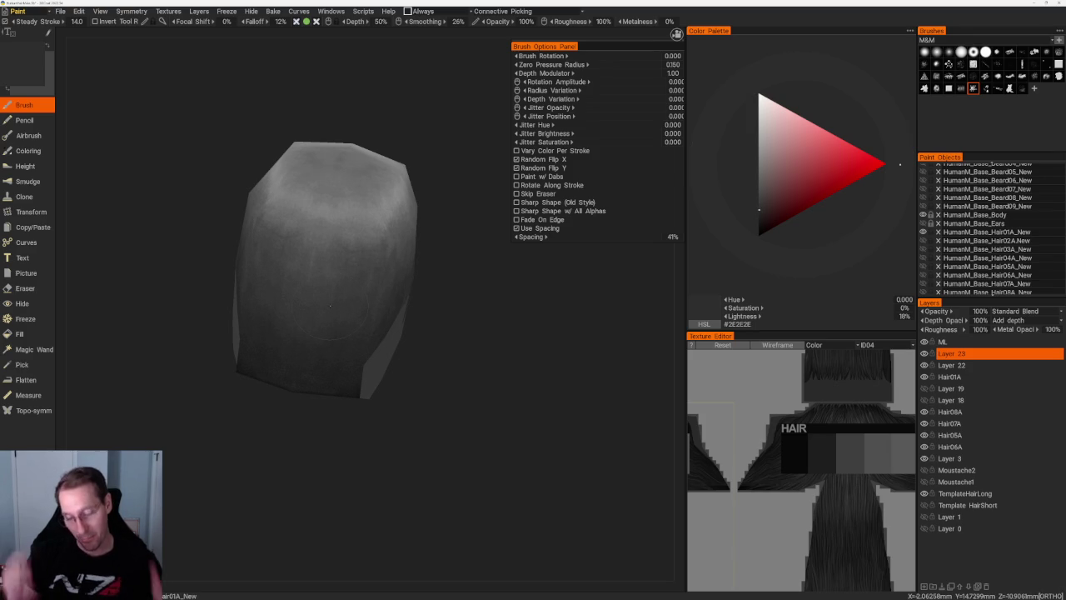
{"action": "key", "text": "v"}
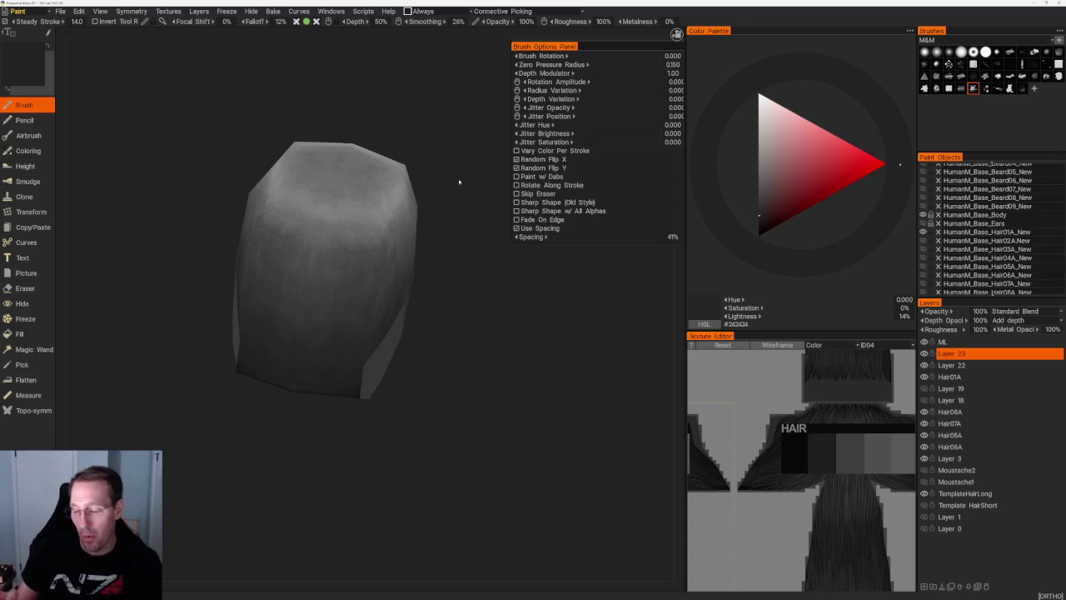
{"action": "left_click_drag", "start_coordinate": [463, 179], "coordinate": [423, 102]}
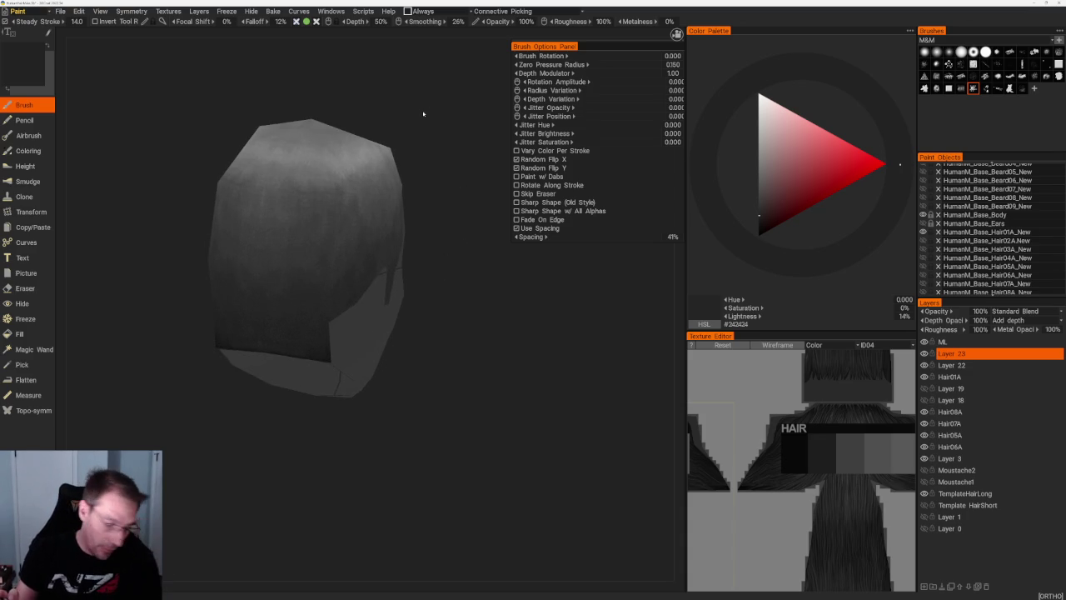
{"action": "left_click_drag", "start_coordinate": [421, 116], "coordinate": [411, 122]}
- Blend lighter mid-dark greys into the hair's top and side
{"action": "key", "text": "v"}
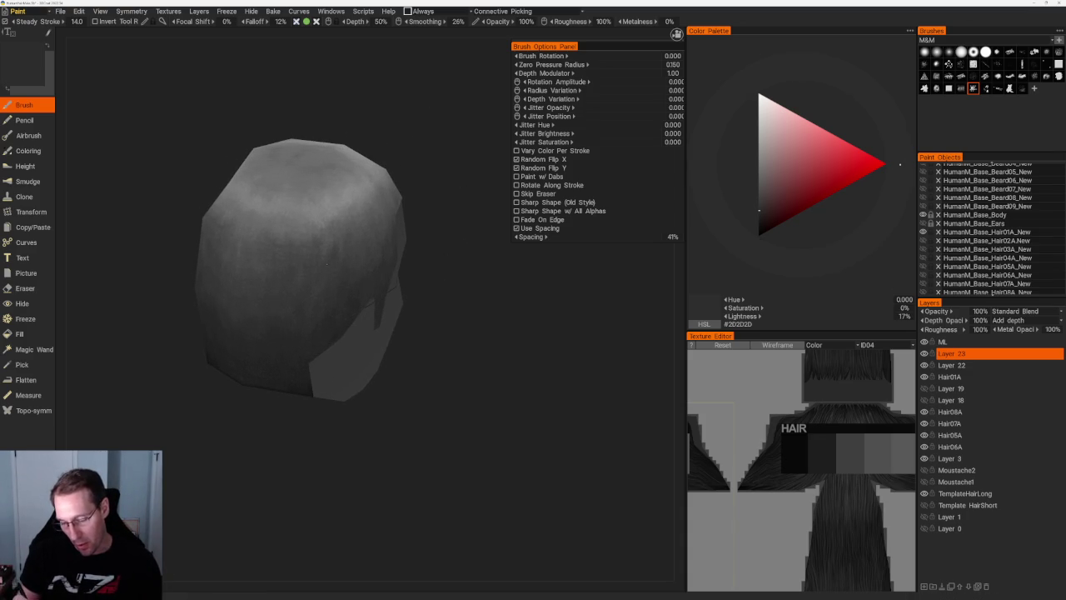
{"action": "key", "text": "v"}
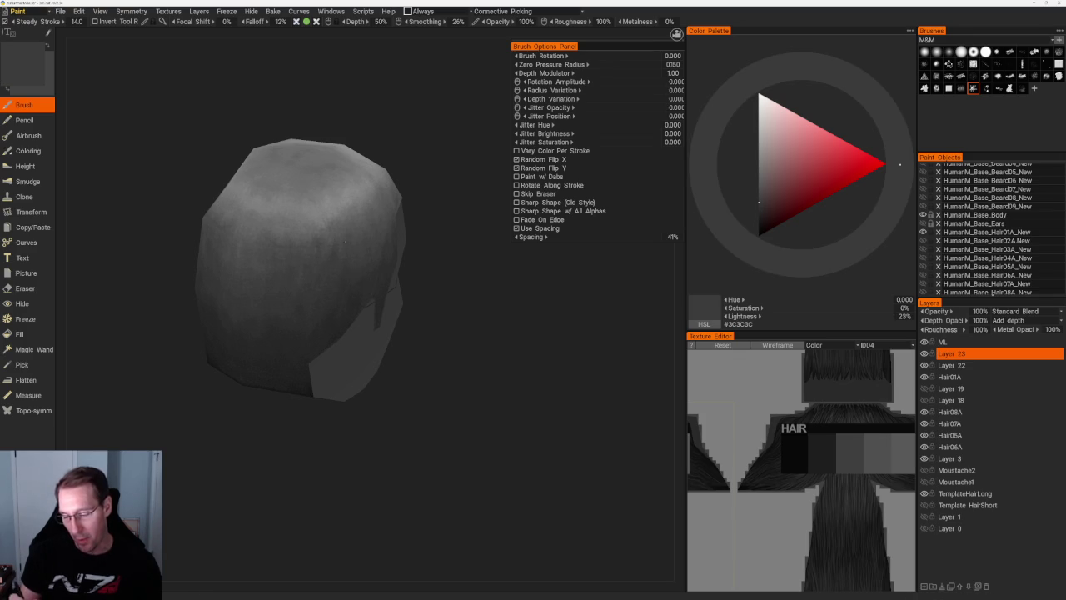
{"action": "key", "text": "v"}
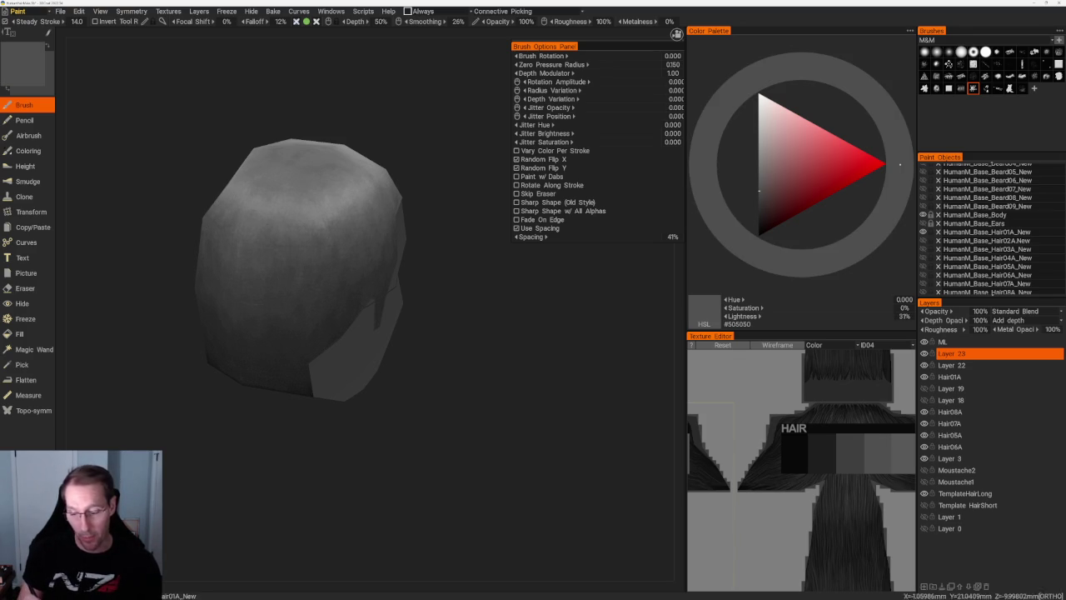
{"action": "left_click_drag", "start_coordinate": [457, 161], "coordinate": [303, 323]}
- Shade the side profile with dark greys and load a textured alpha with 83% spacing
{"action": "key", "text": "c"}
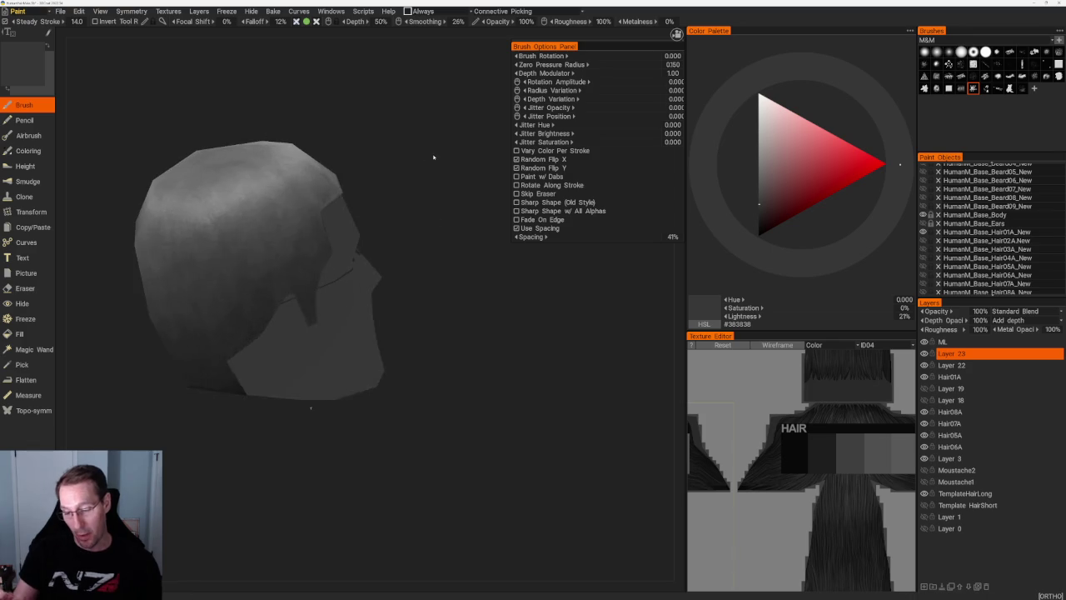
{"action": "left_click_drag", "start_coordinate": [433, 155], "coordinate": [375, 216]}
{"action": "key", "text": "c"}
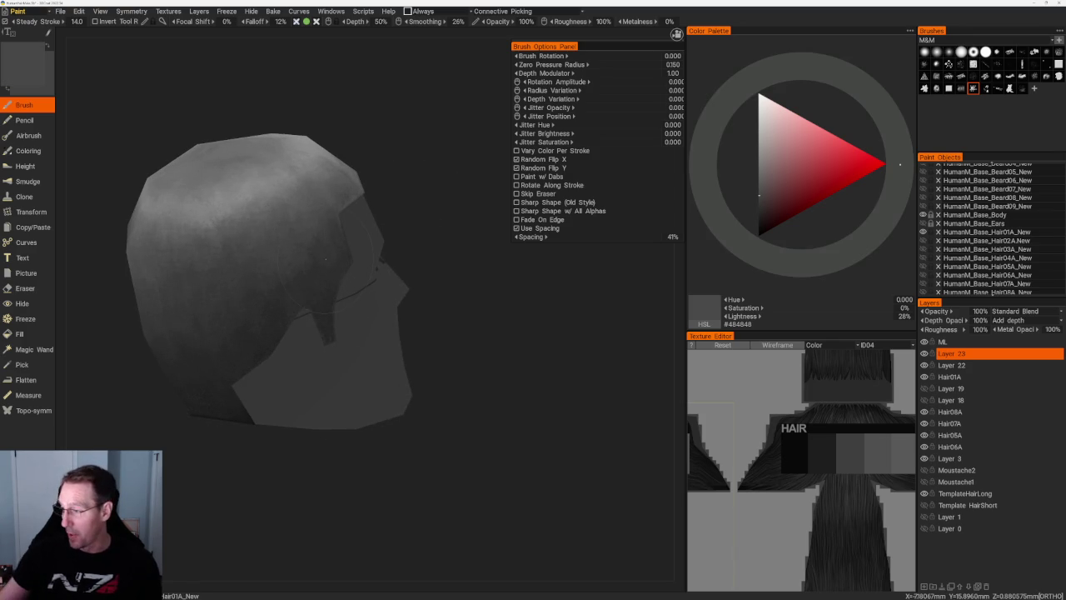
{"action": "left_click", "coordinate": [996, 63]}
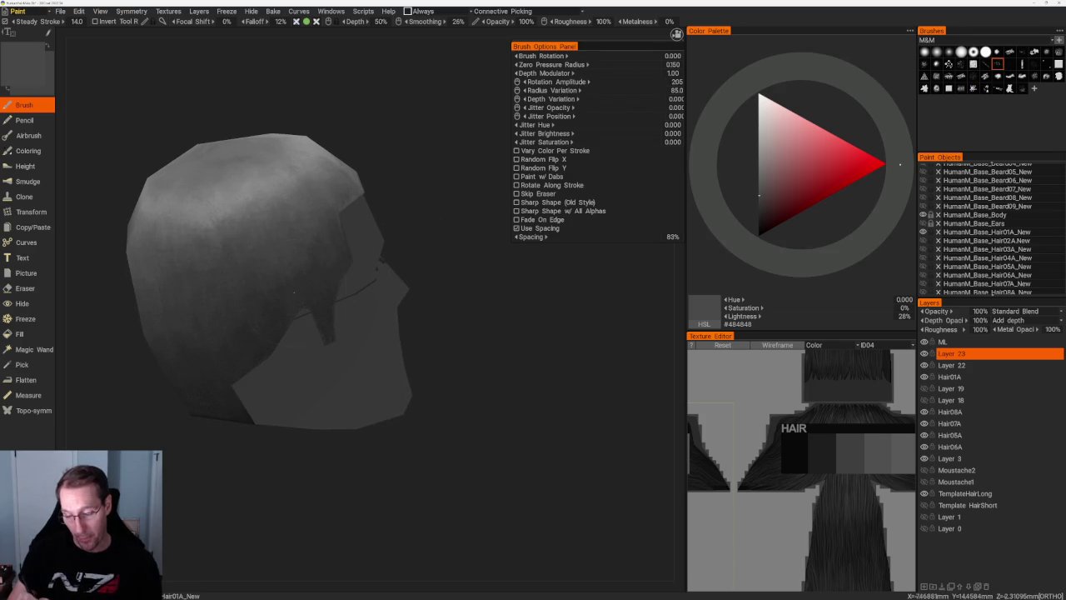
- Paint lighter grey highlights on top of the hair with the new alpha, ending at #2D2D2D
{"action": "key", "text": "c"}
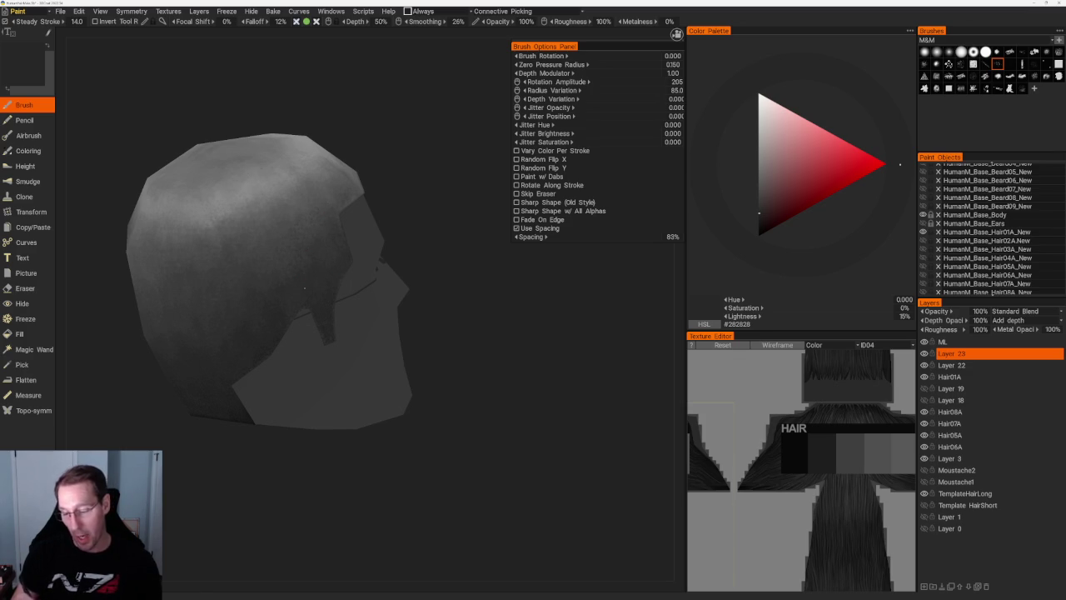
{"action": "key", "text": "v"}
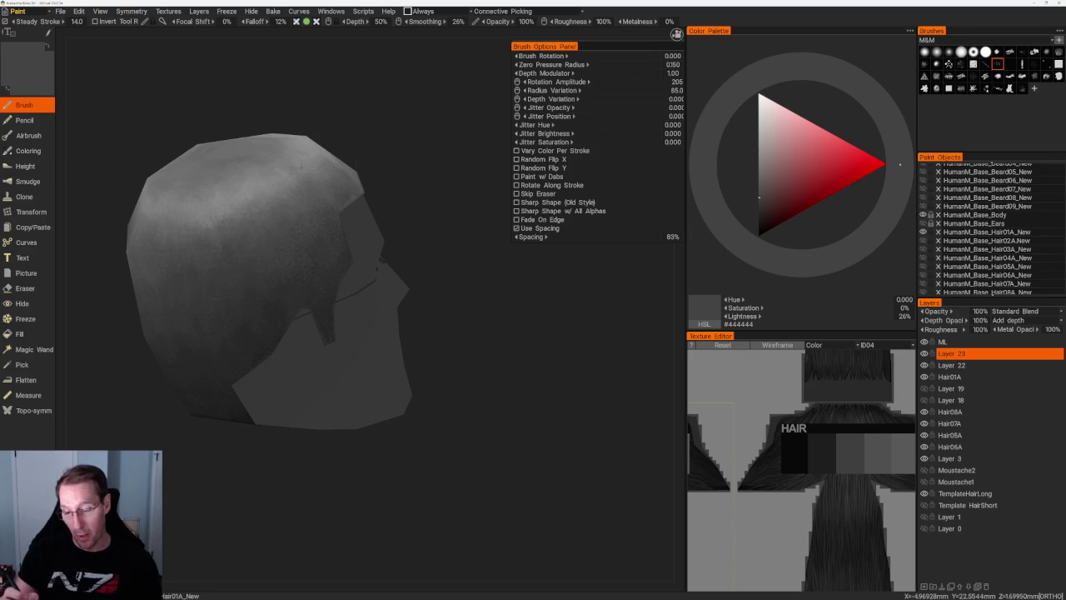
{"action": "key", "text": "v"}
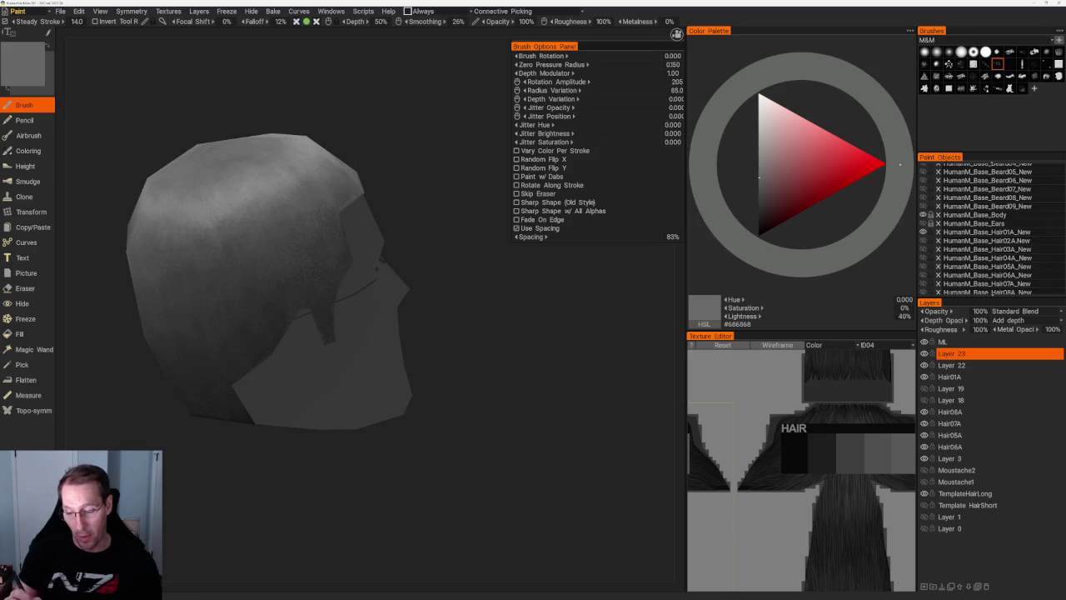
{"action": "left_click_drag", "start_coordinate": [371, 145], "coordinate": [325, 167]}
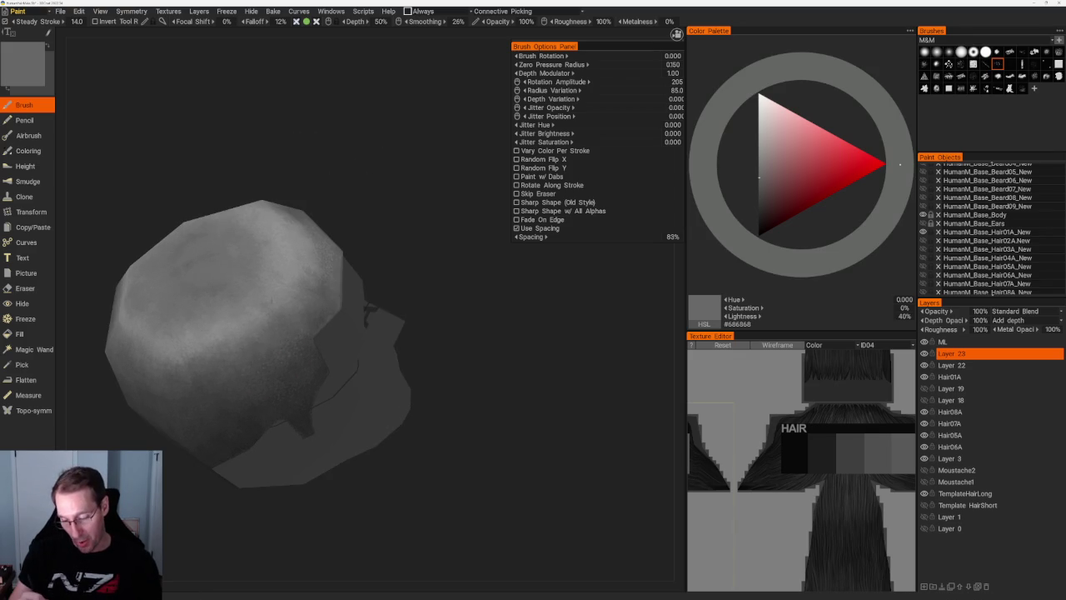
{"action": "mouse_move", "coordinate": [364, 252]}
{"action": "left_mouse_down", "text": "shift"}
{"action": "mouse_move", "coordinate": [369, 141]}
{"action": "mouse_move", "coordinate": [293, 221]}
{"action": "left_mouse_up", "text": "shift"}
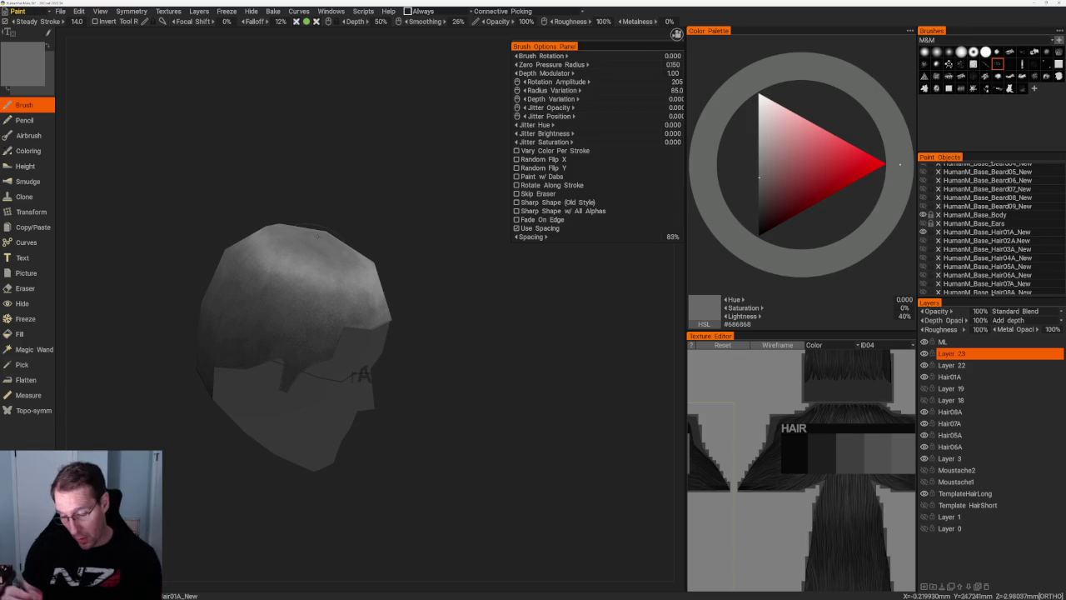
{"action": "scroll", "coordinate": [441, 309], "scroll_direction": "up", "scroll_amount": 2}
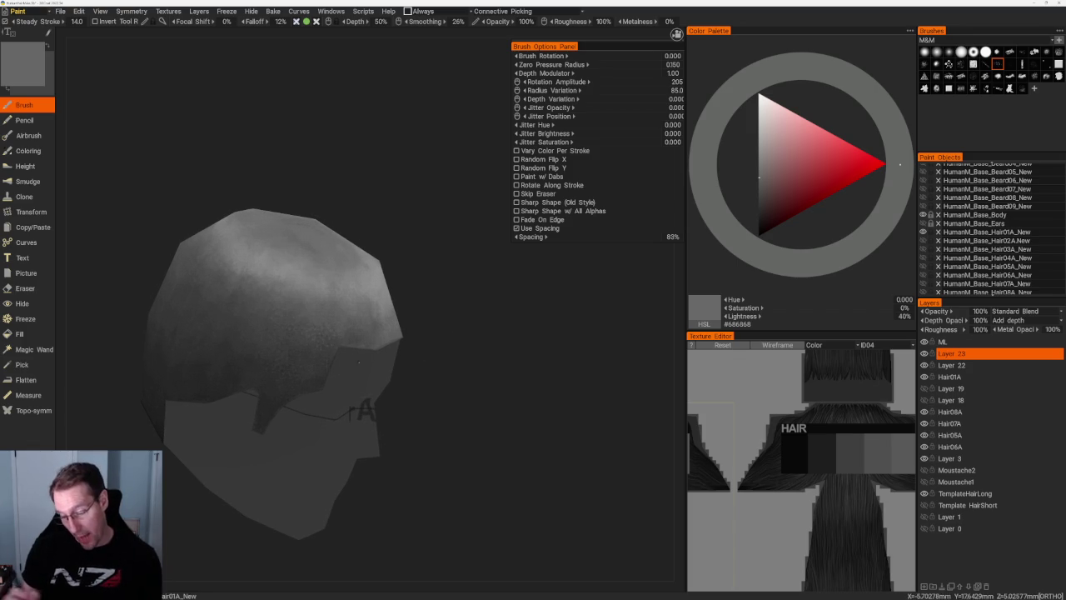
{"action": "key", "text": "v"}
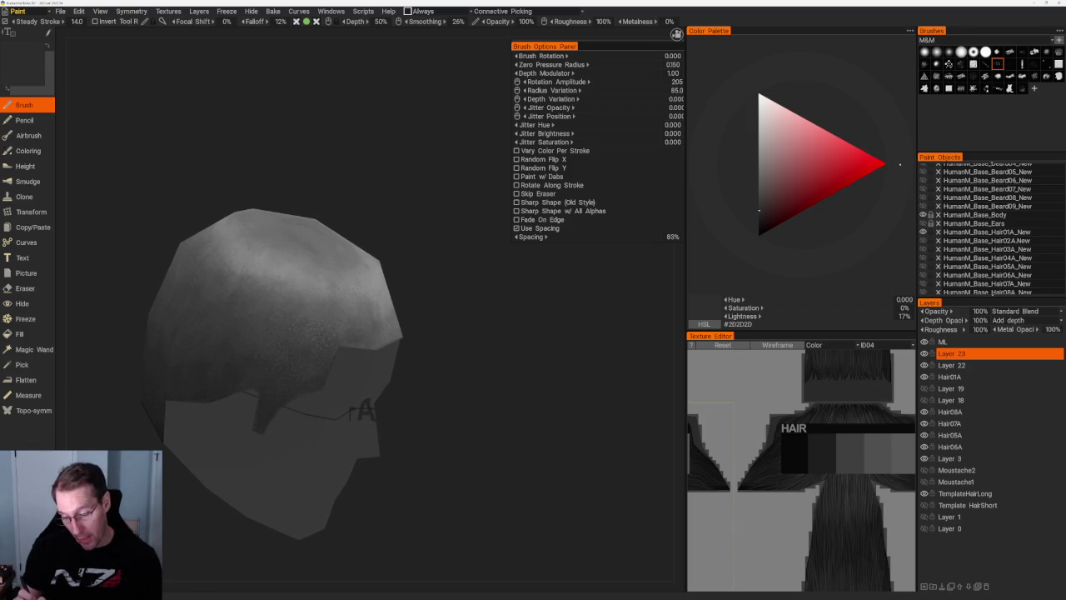
- Lighten the paint from dark to mid greys and paint tones over the crown
{"action": "key", "text": "v"}
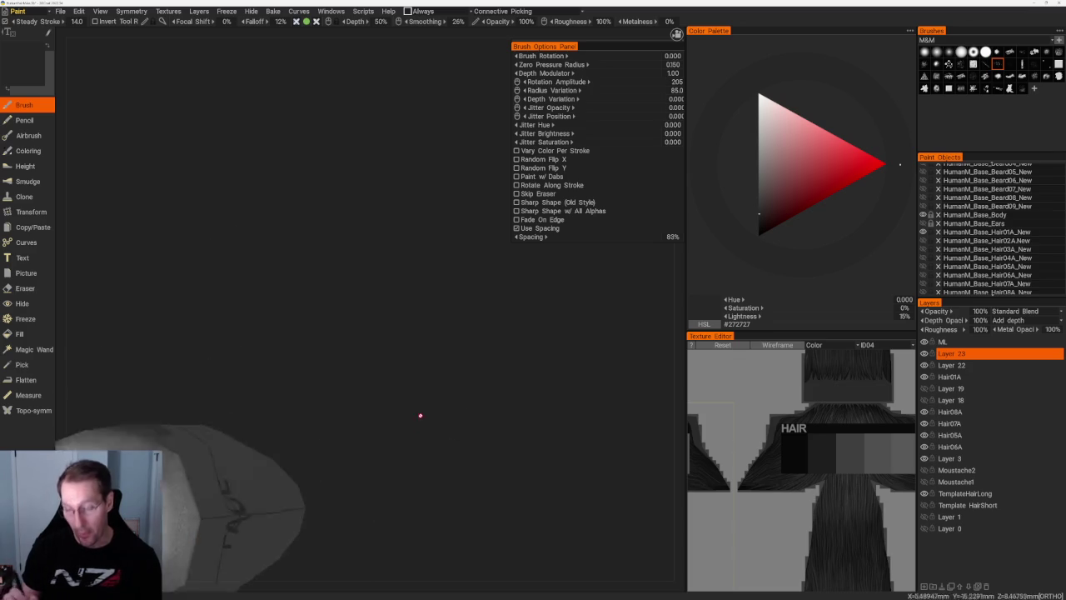
{"action": "left_click_drag", "start_coordinate": [421, 417], "coordinate": [443, 402]}
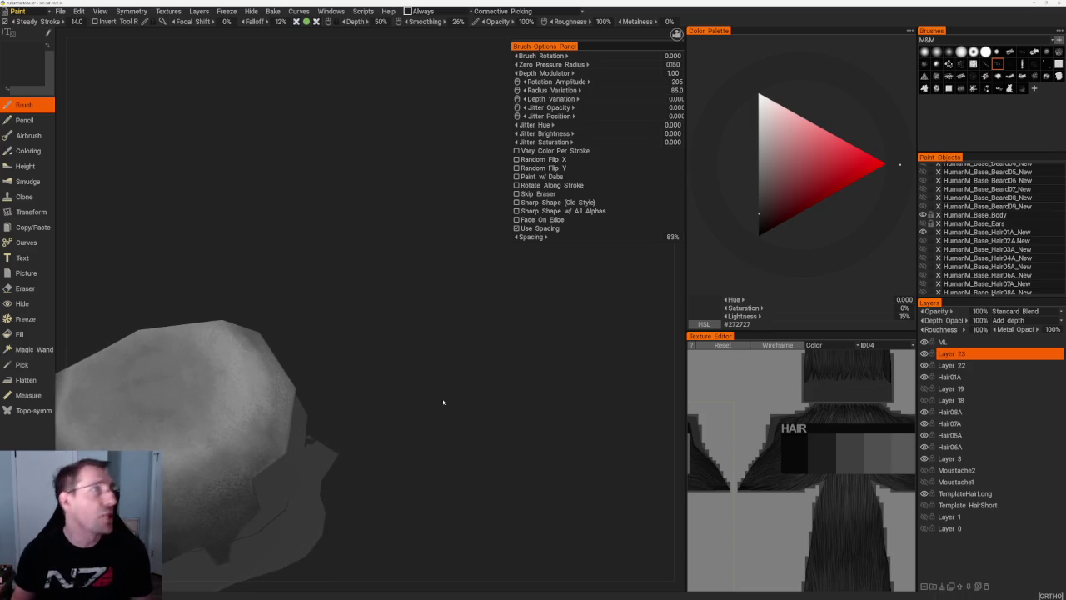
{"action": "mouse_move", "coordinate": [443, 402]}
{"action": "left_mouse_down"}
{"action": "mouse_move", "coordinate": [469, 312]}
{"action": "mouse_move", "coordinate": [433, 319]}
{"action": "mouse_move", "coordinate": [433, 299]}
{"action": "mouse_move", "coordinate": [454, 291]}
{"action": "left_mouse_up"}
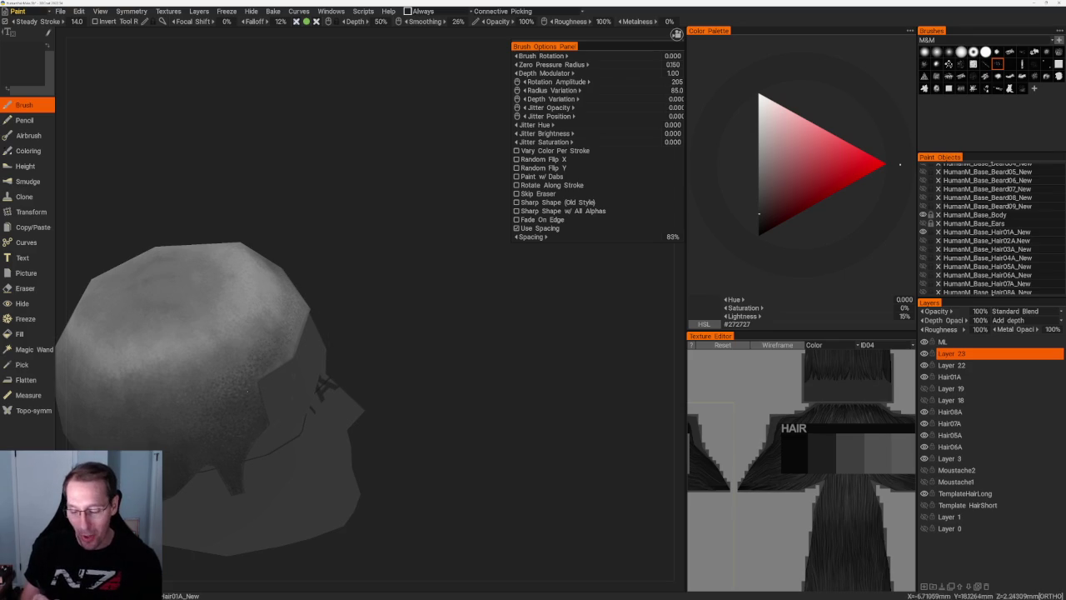
{"action": "key", "text": "v"}
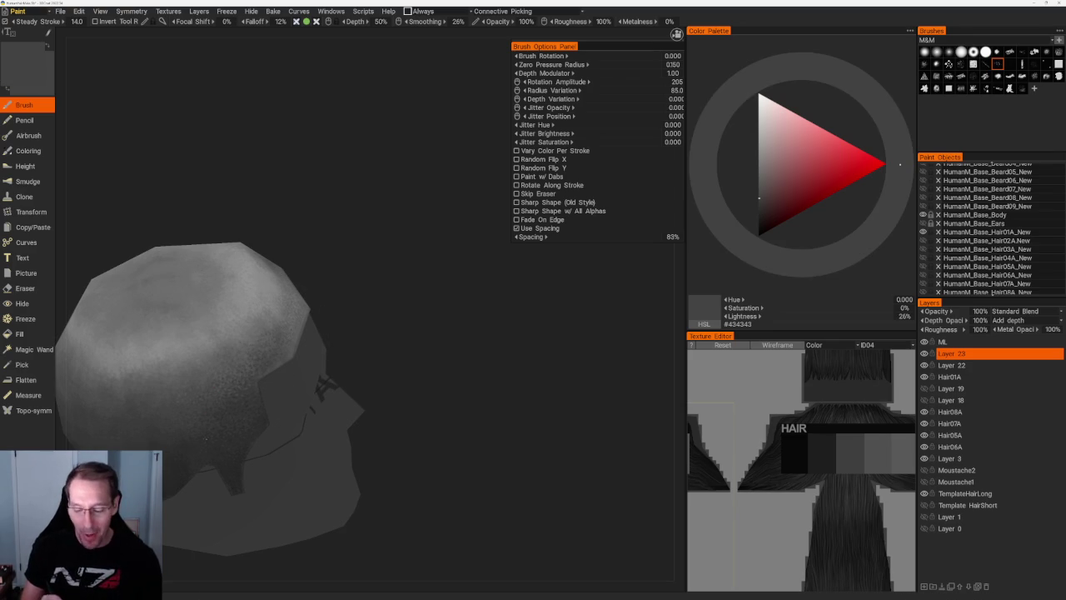
{"action": "key", "text": "v"}
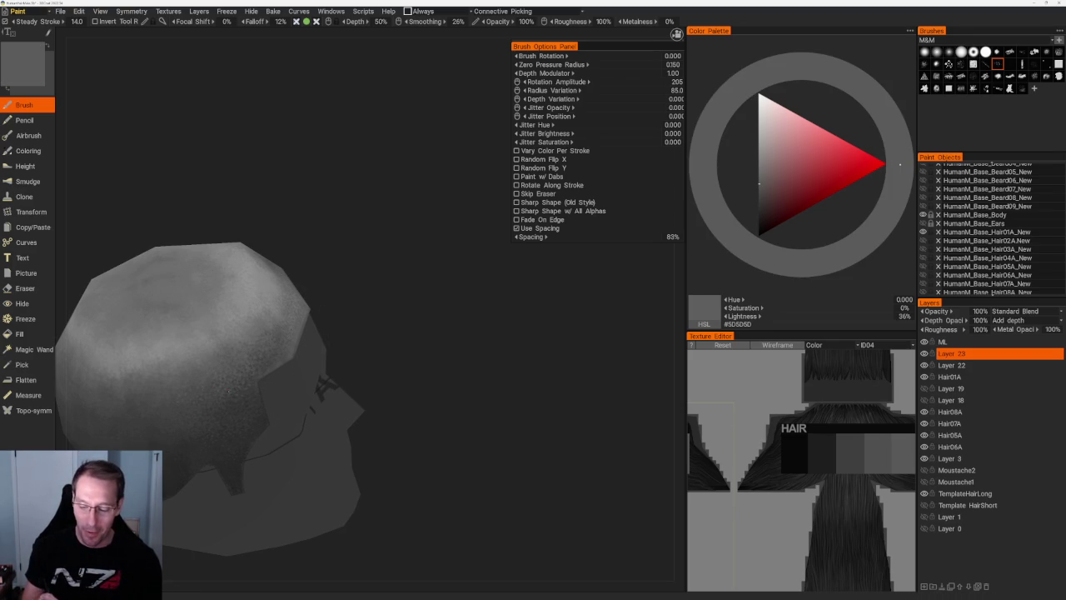
{"action": "key", "text": "v"}
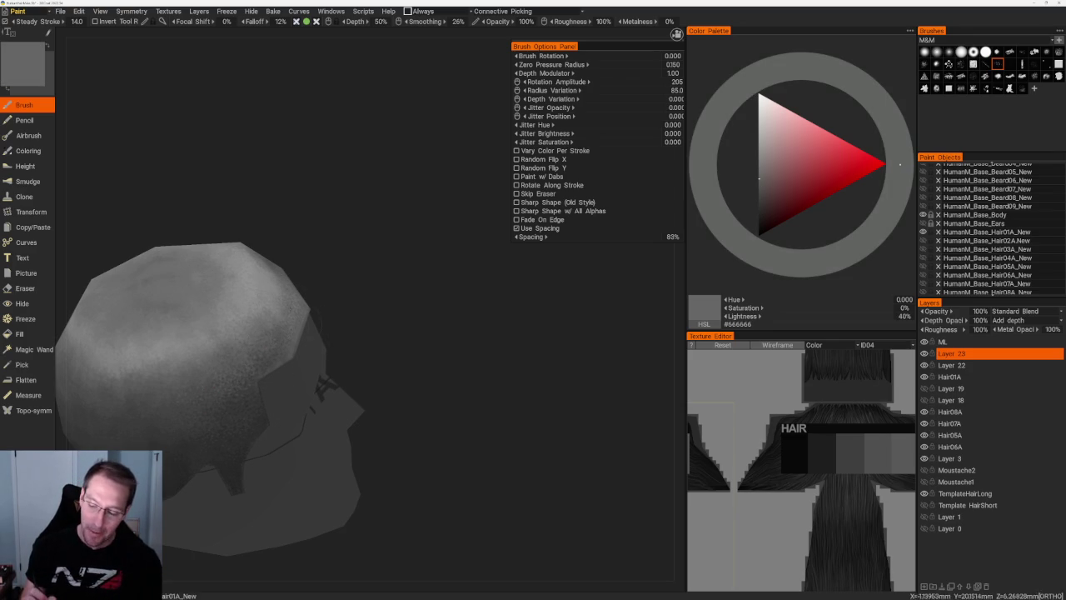
{"action": "mouse_move", "coordinate": [283, 275]}
{"action": "left_mouse_down"}
{"action": "mouse_move", "coordinate": [319, 262]}
{"action": "mouse_move", "coordinate": [350, 266]}
{"action": "left_mouse_up"}
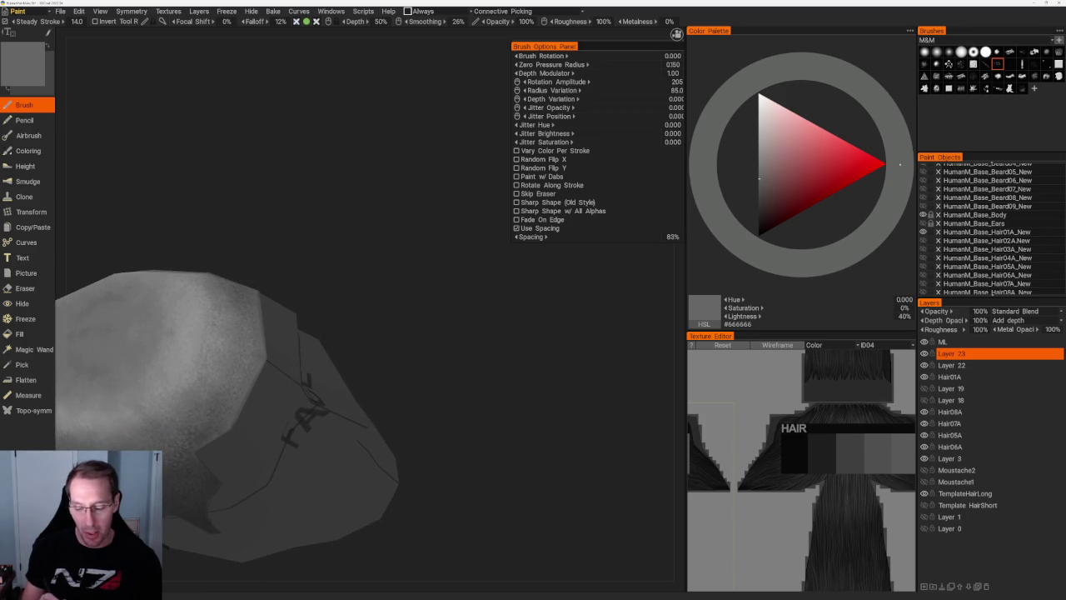
{"action": "left_click_drag", "start_coordinate": [466, 333], "coordinate": [500, 329]}
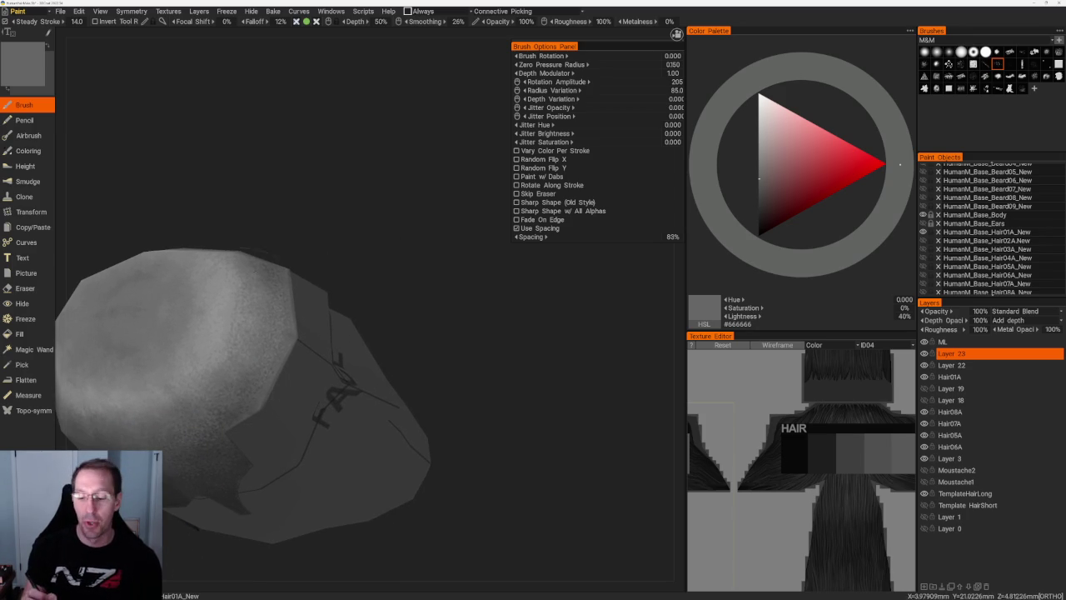
- Fine-tune the paint grey between #464646 and #313131, settling on #2E2E2E at 18% lightness
{"action": "left_click", "coordinate": [758, 196]}
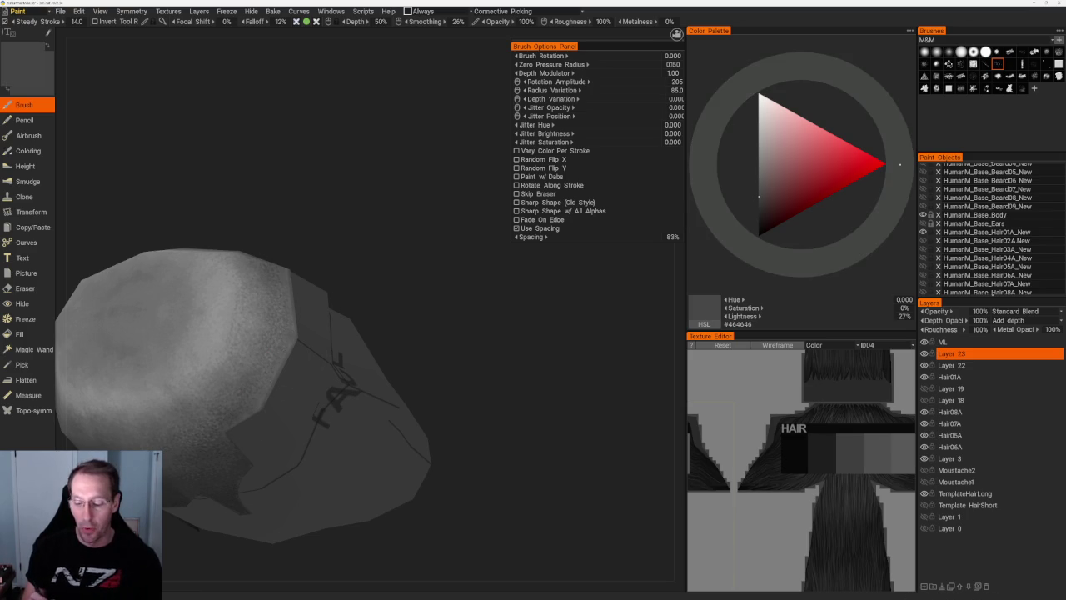
{"action": "left_click", "coordinate": [758, 207]}
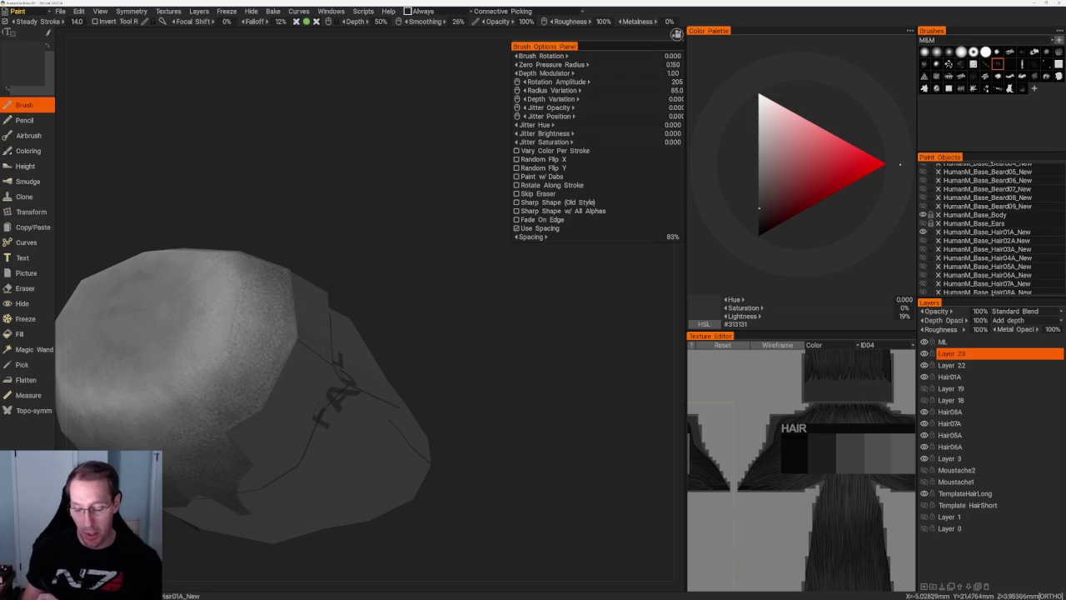
{"action": "left_click", "coordinate": [759, 193]}
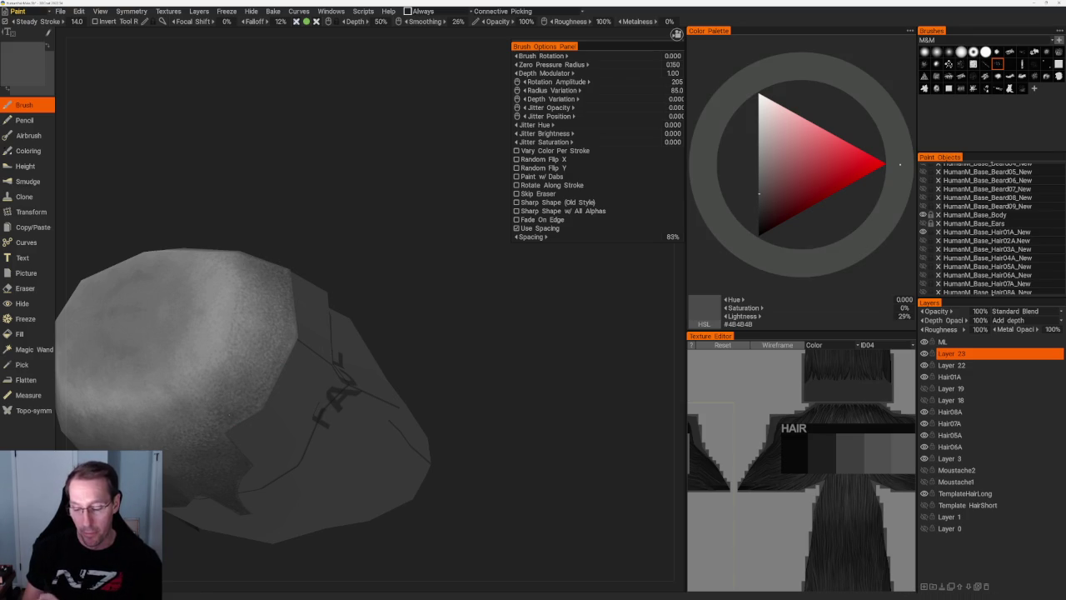
{"action": "left_click", "coordinate": [758, 209]}
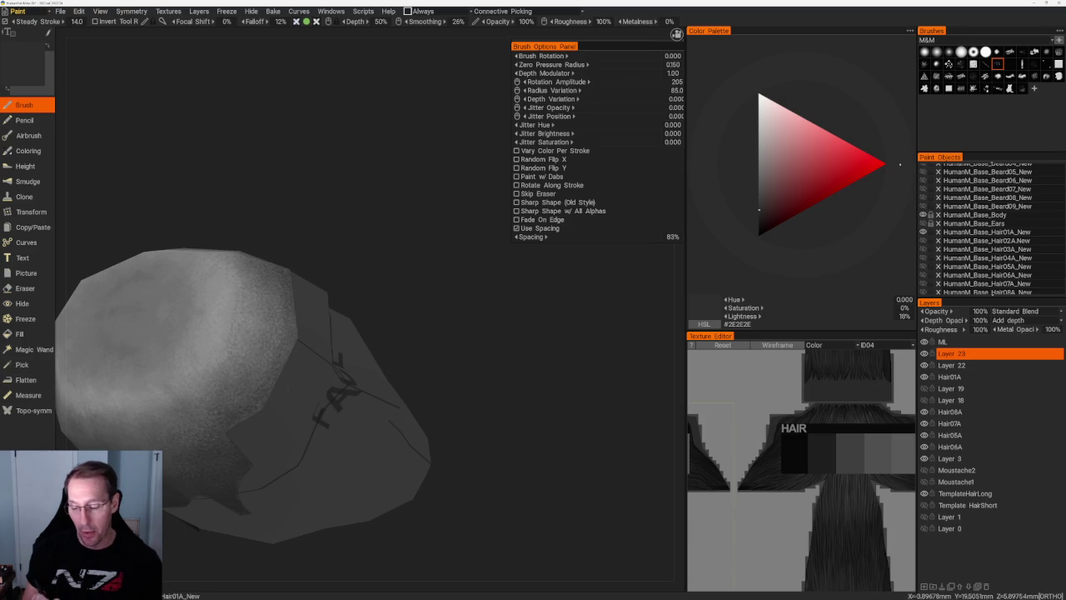
{"action": "scroll", "coordinate": [314, 258], "scroll_direction": "down", "scroll_amount": 3}
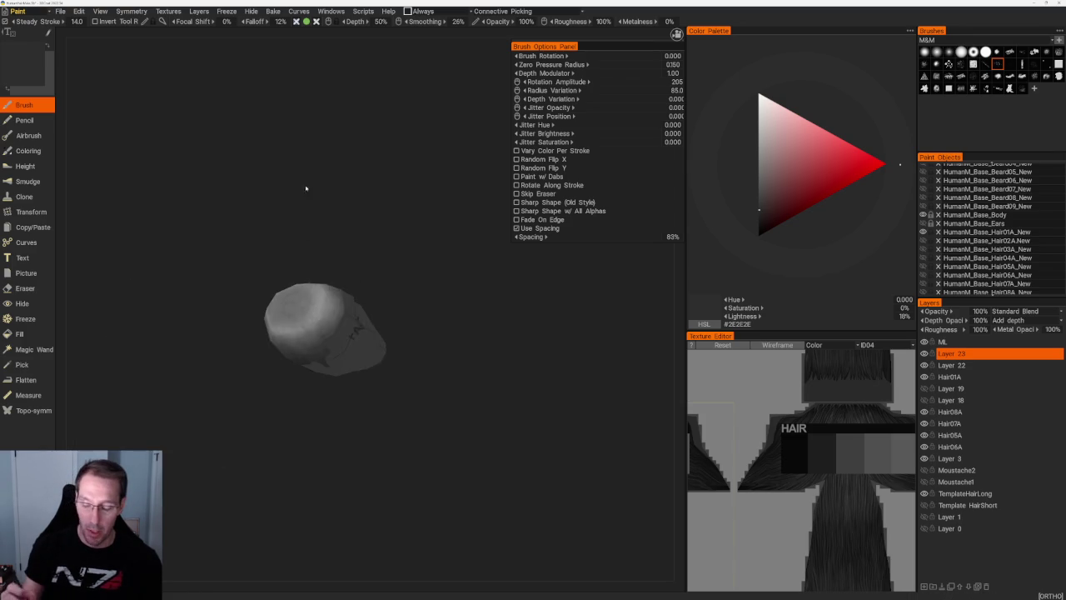
- Turn and zoom to the hair's side and top, painting dark shading along the side
{"action": "mouse_move", "coordinate": [305, 186]}
{"action": "middle_mouse_down"}
{"action": "mouse_move", "coordinate": [357, 214]}
{"action": "mouse_move", "coordinate": [366, 208]}
{"action": "middle_mouse_up"}
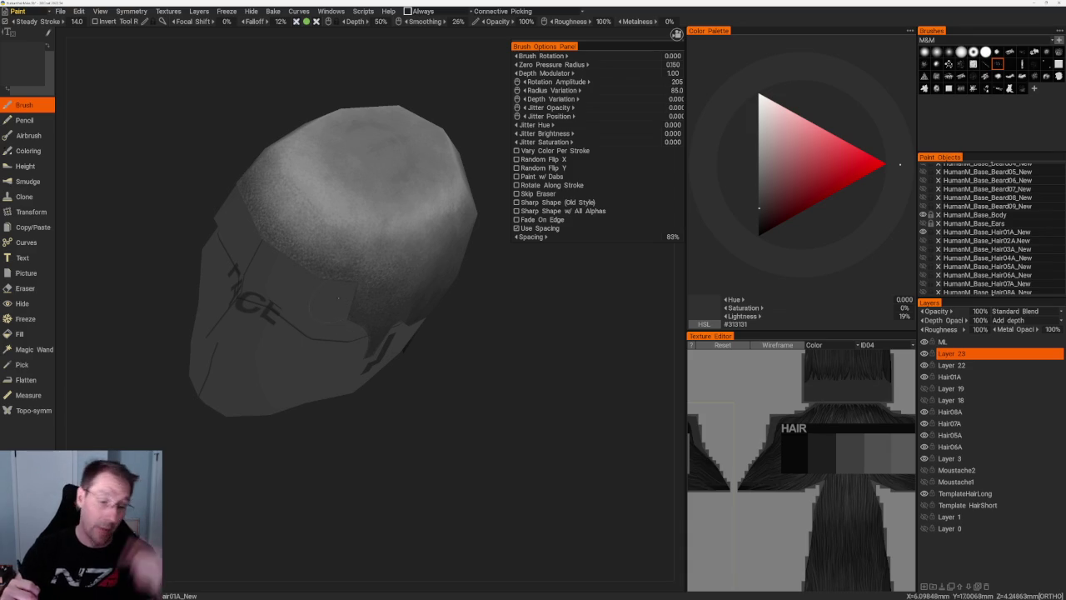
{"action": "left_click_drag", "start_coordinate": [471, 395], "coordinate": [466, 380]}
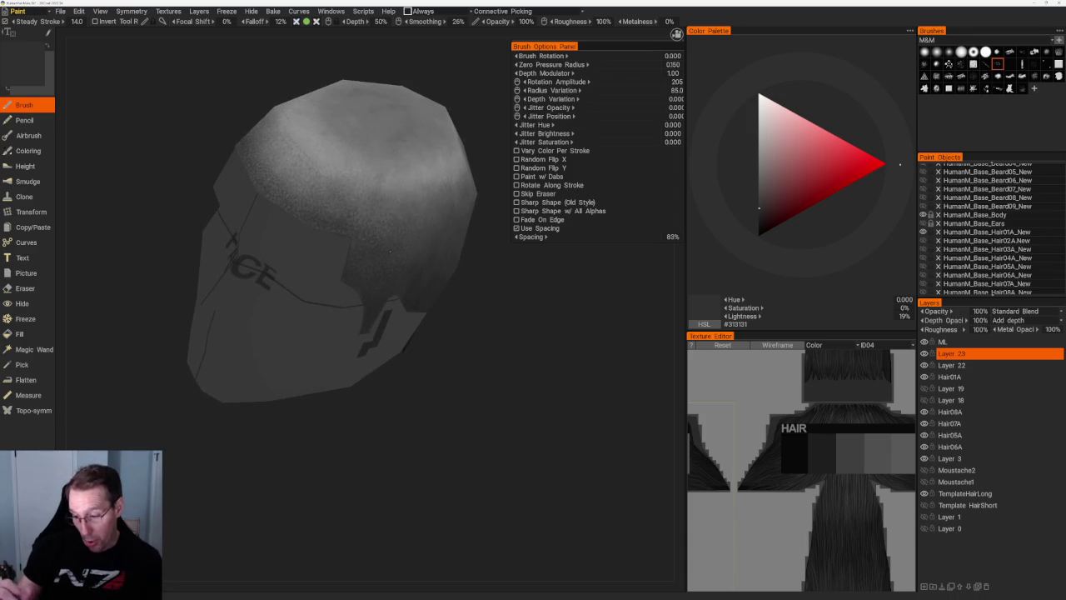
{"action": "scroll", "coordinate": [389, 251], "scroll_direction": "up", "scroll_amount": 1}
{"action": "scroll", "coordinate": [375, 259], "scroll_direction": "up", "scroll_amount": 2}
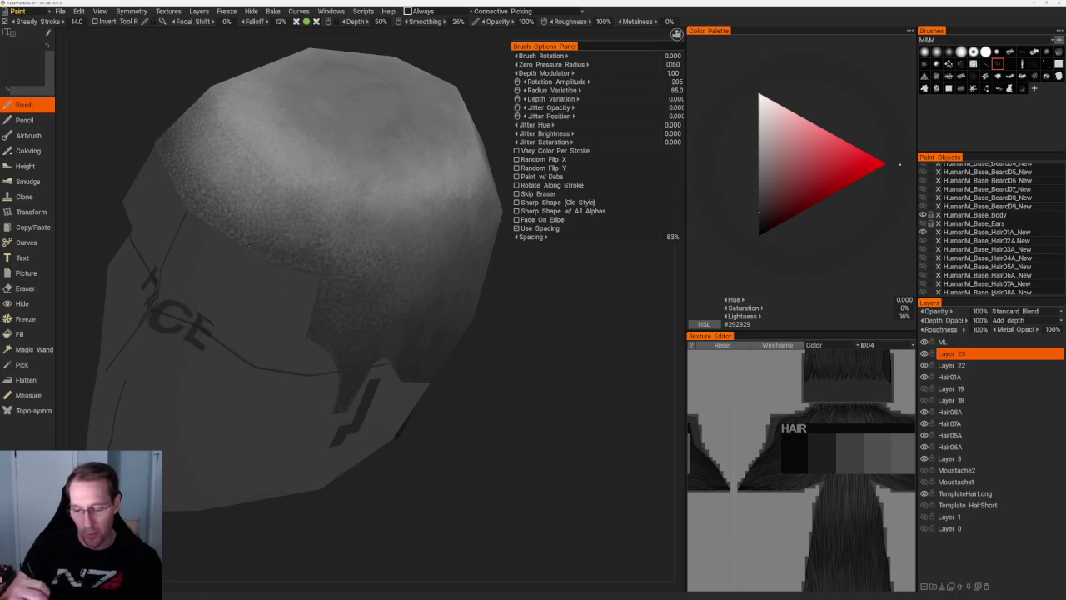
{"action": "scroll", "coordinate": [373, 194], "scroll_direction": "down", "scroll_amount": 4}
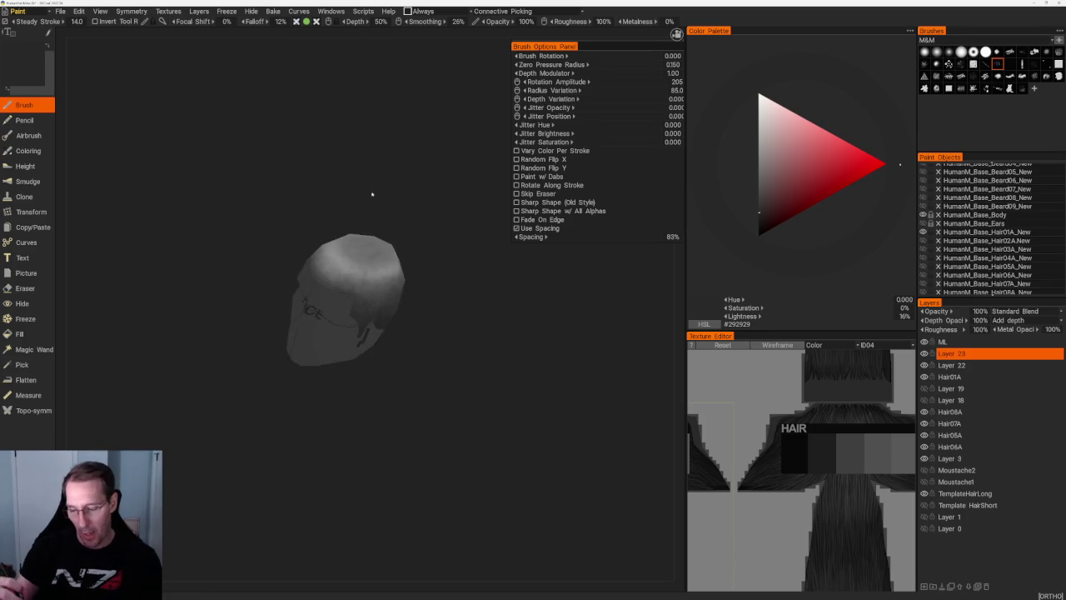
{"action": "scroll", "coordinate": [372, 194], "scroll_direction": "up", "scroll_amount": 3}
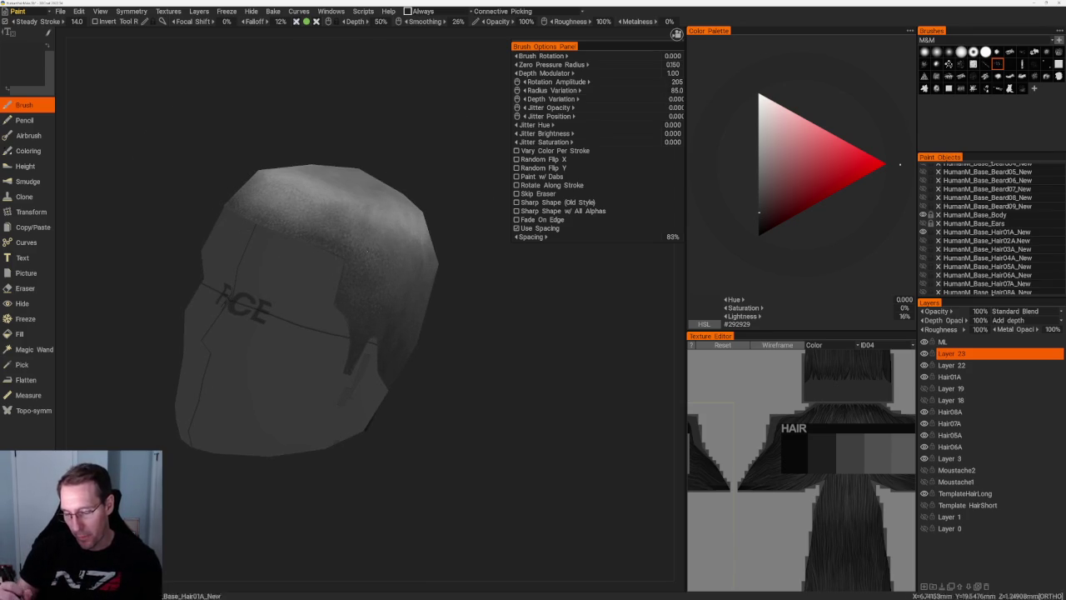
- Shade the back of the hair with grey #393939 and slightly varied greys
{"action": "left_click", "coordinate": [758, 203]}
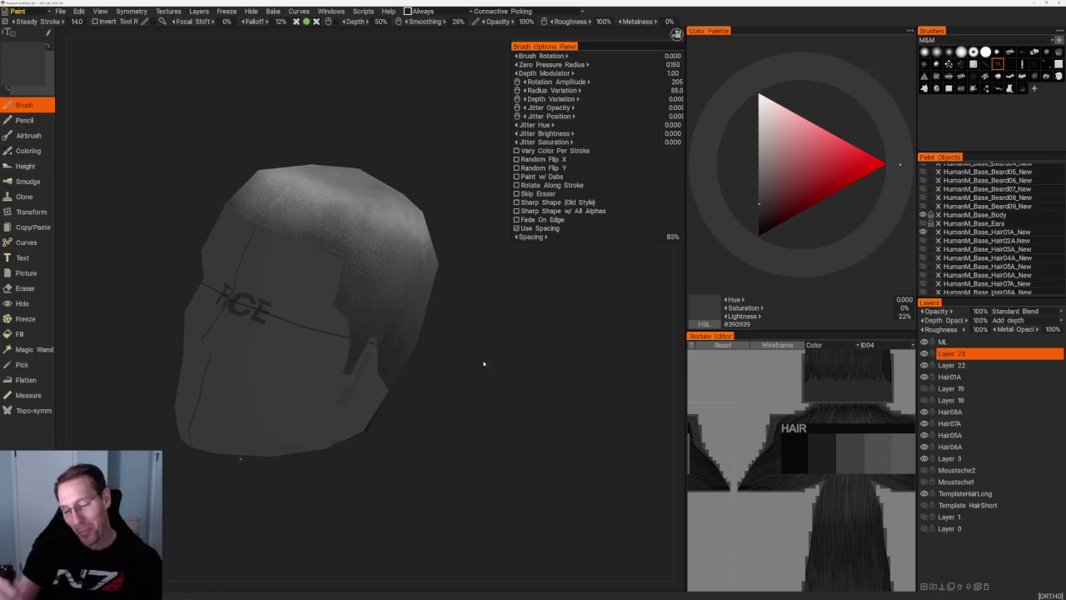
{"action": "scroll", "coordinate": [499, 333], "scroll_direction": "down", "scroll_amount": 3}
{"action": "left_click_drag", "start_coordinate": [532, 267], "coordinate": [538, 262]}
{"action": "scroll", "coordinate": [494, 313], "scroll_direction": "up", "scroll_amount": 3}
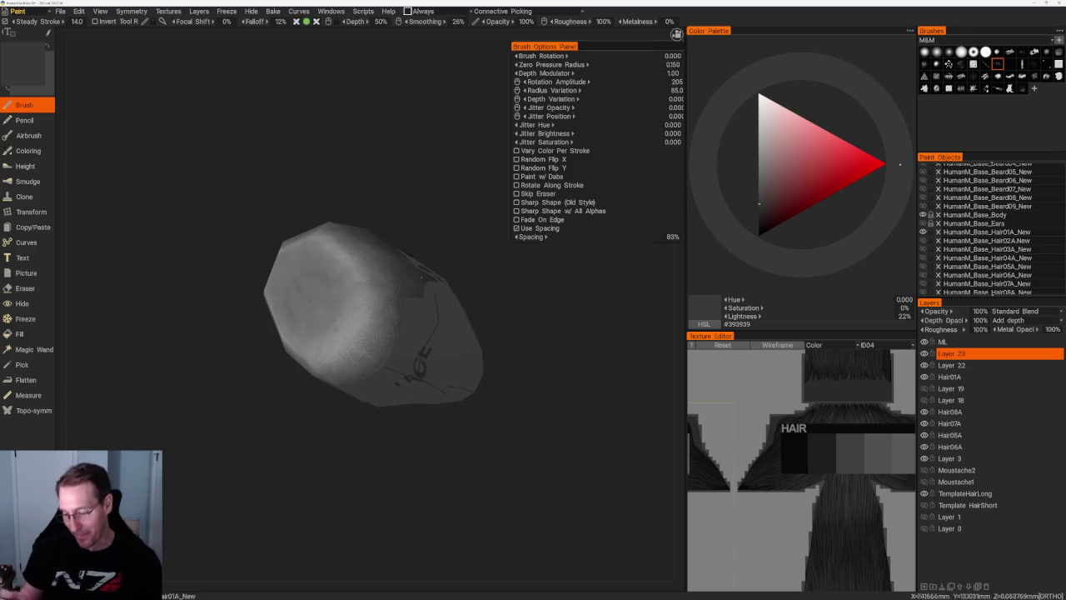
{"action": "left_click_drag", "start_coordinate": [405, 166], "coordinate": [463, 268]}
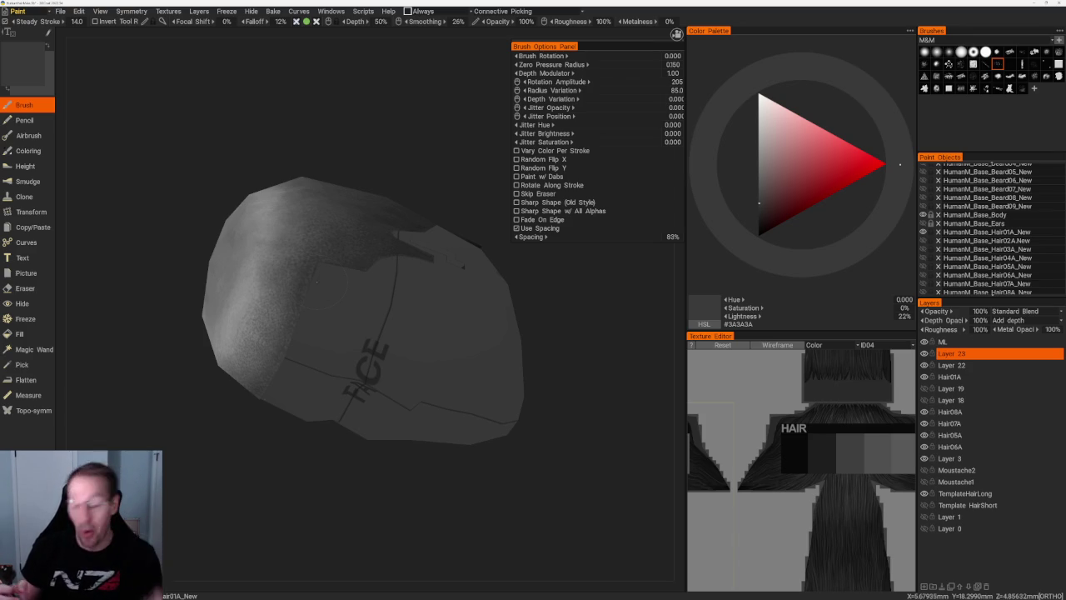
{"action": "left_click_drag", "start_coordinate": [394, 175], "coordinate": [400, 233]}
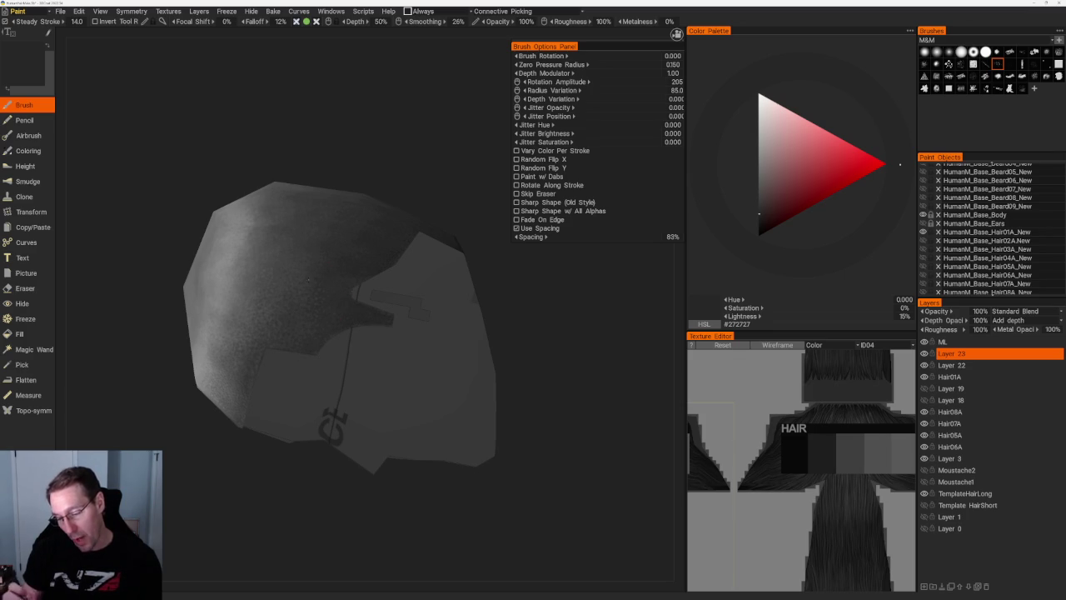
{"action": "key", "text": "v"}
{"action": "mouse_move", "coordinate": [328, 200]}
{"action": "left_mouse_down"}
{"action": "mouse_move", "coordinate": [364, 214]}
{"action": "mouse_move", "coordinate": [328, 283]}
{"action": "left_mouse_up"}
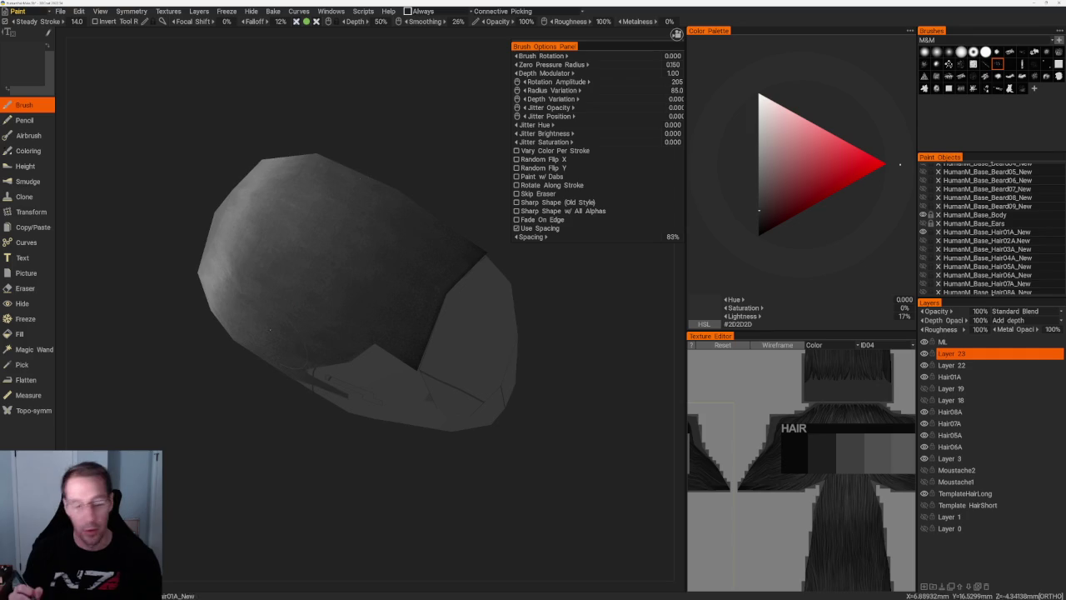
- Darken the paint to #1D1D1D and shade the back and side of the hair
{"action": "left_click_drag", "start_coordinate": [366, 239], "coordinate": [394, 195]}
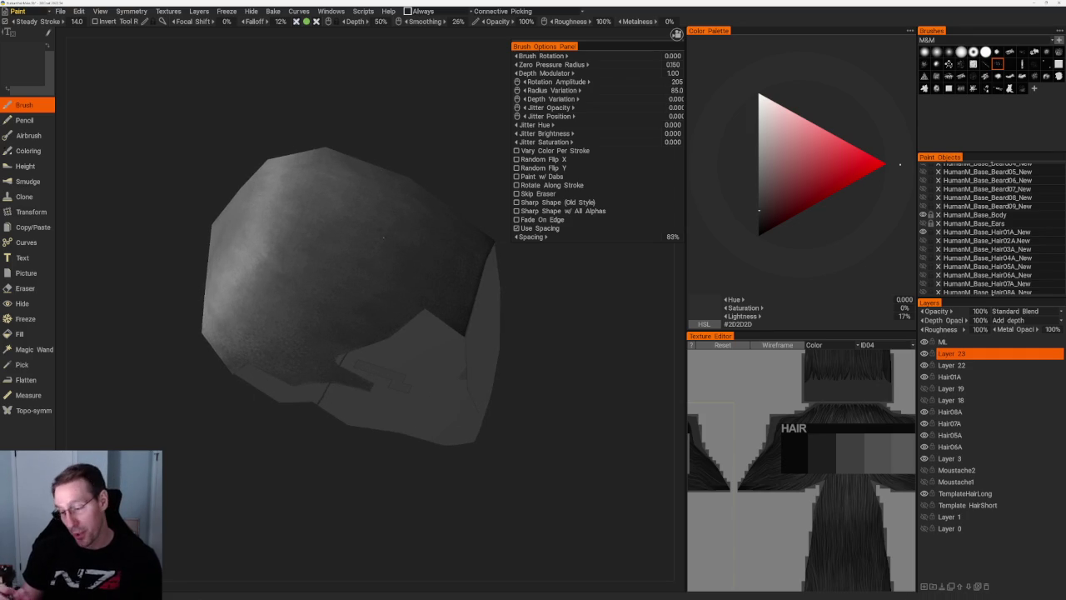
{"action": "mouse_move", "coordinate": [411, 222]}
{"action": "left_mouse_down"}
{"action": "mouse_move", "coordinate": [345, 203]}
{"action": "mouse_move", "coordinate": [178, 278]}
{"action": "mouse_move", "coordinate": [252, 204]}
{"action": "left_mouse_up"}
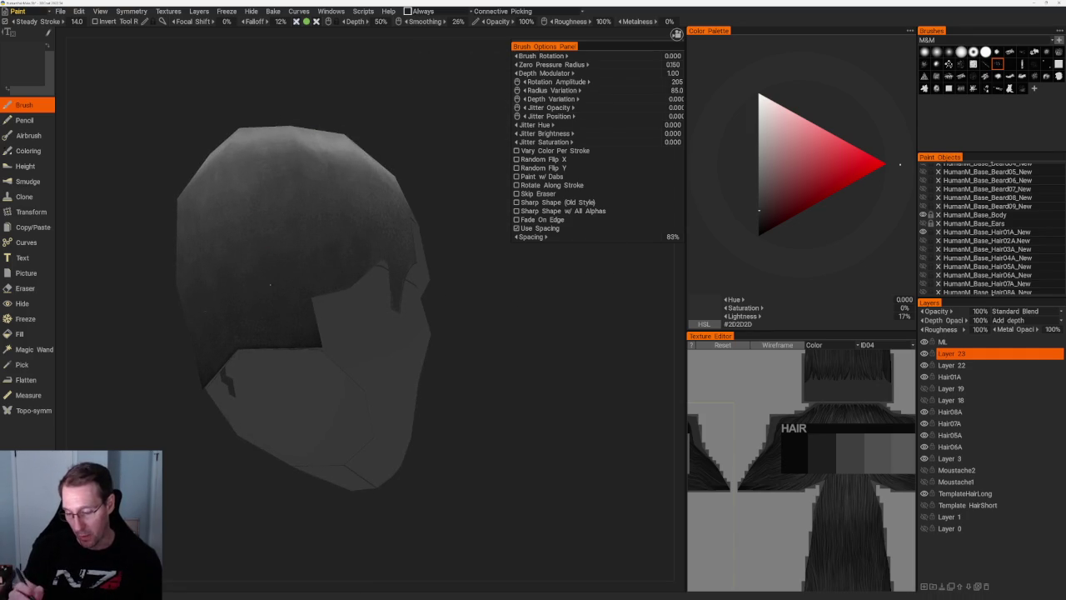
{"action": "key", "text": "v"}
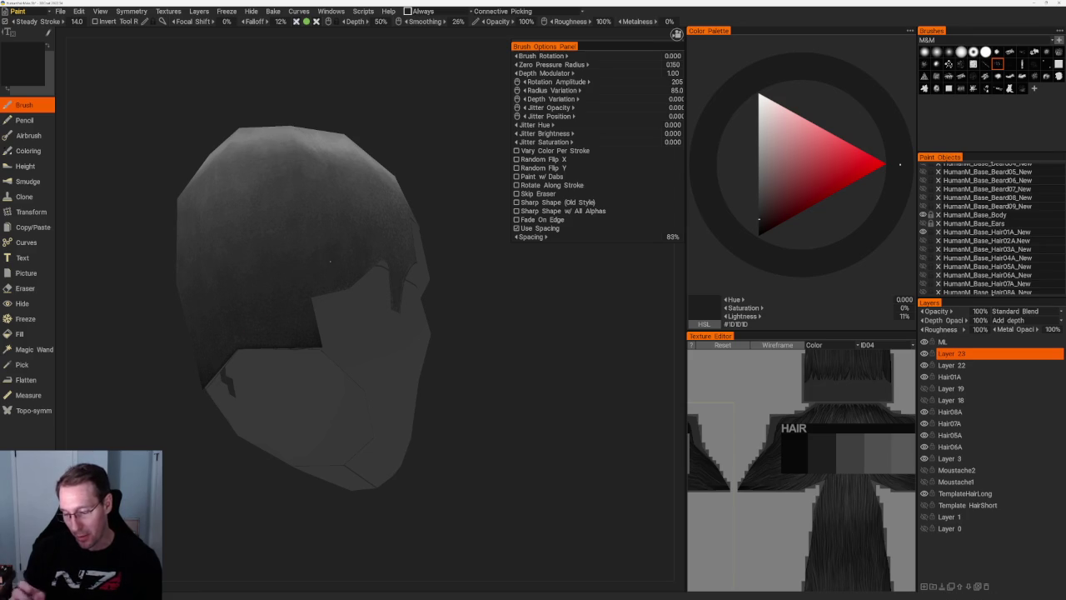
{"action": "middle_click_drag", "start_coordinate": [331, 268], "coordinate": [318, 316]}
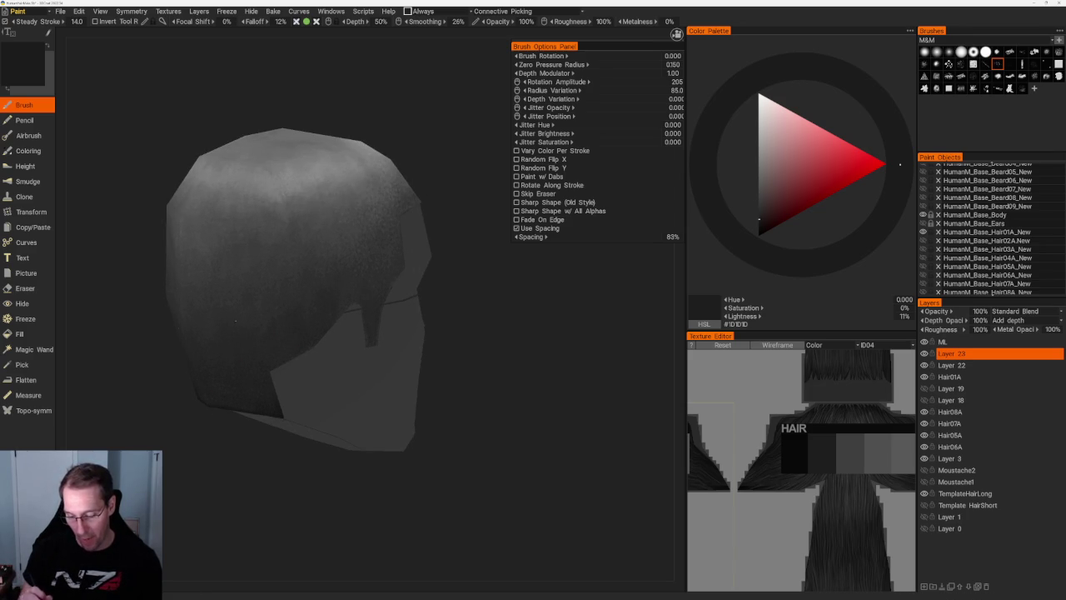
{"action": "mouse_move", "coordinate": [358, 491]}
{"action": "middle_mouse_down"}
{"action": "mouse_move", "coordinate": [430, 292]}
{"action": "mouse_move", "coordinate": [549, 357]}
{"action": "mouse_move", "coordinate": [483, 352]}
{"action": "mouse_move", "coordinate": [242, 294]}
{"action": "middle_mouse_up"}
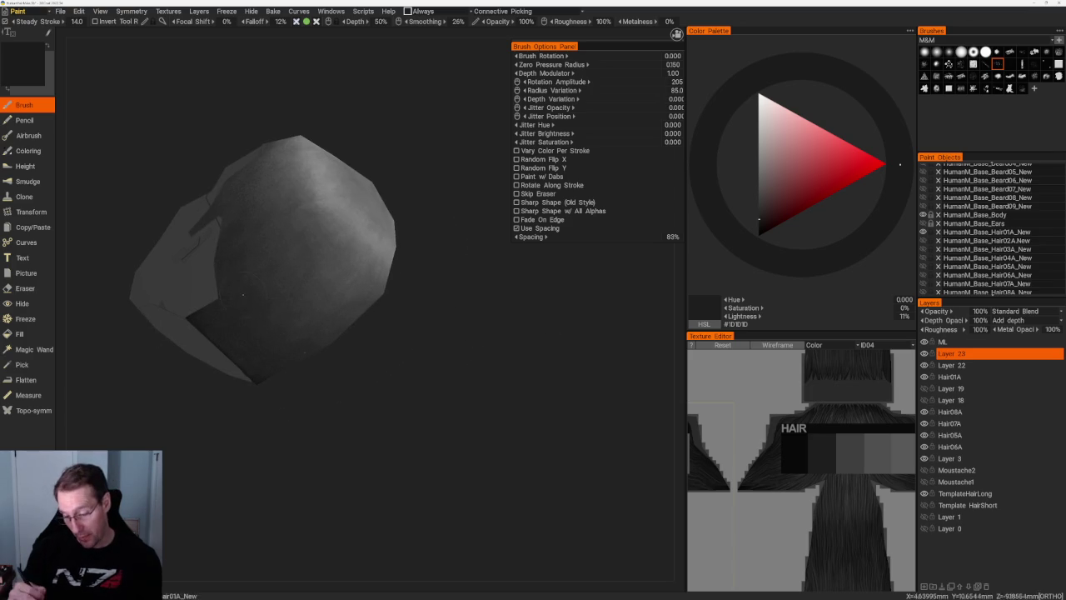
{"action": "scroll", "coordinate": [226, 341], "scroll_direction": "up", "scroll_amount": 2}
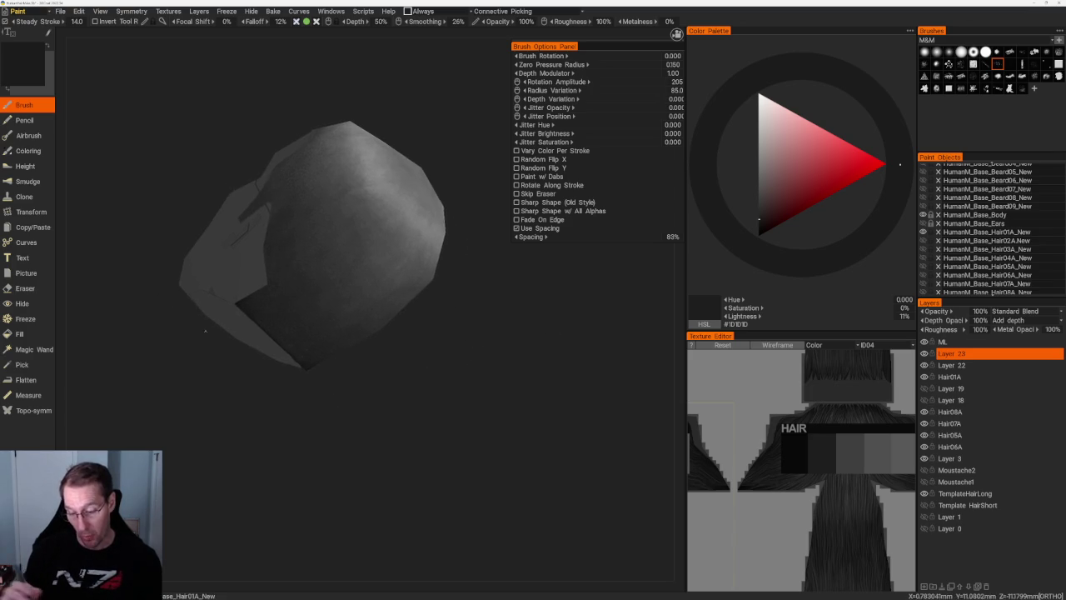
{"action": "scroll", "coordinate": [226, 341], "scroll_direction": "up", "scroll_amount": 2}
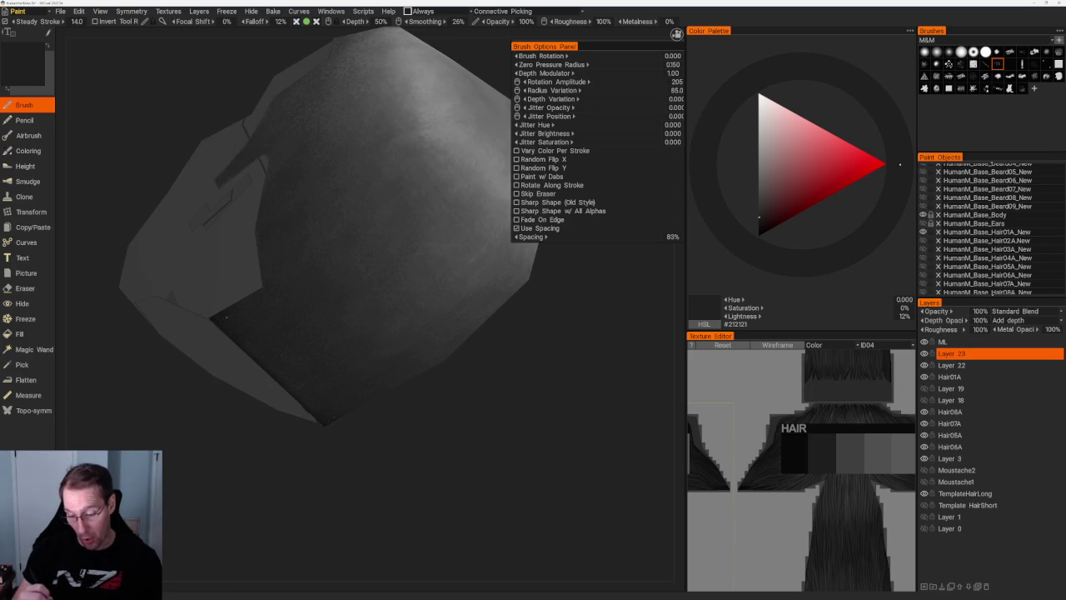
- Paint the deepest shadows in 9% grey, then lighten the paint to 23% (#3D3D3D)
{"action": "key", "text": "v"}
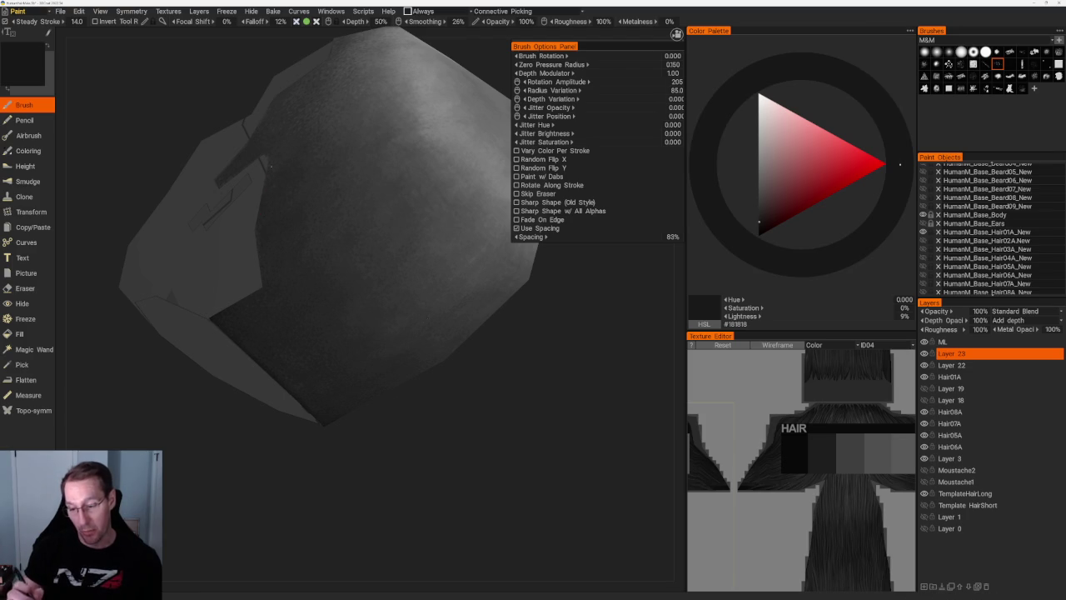
{"action": "scroll", "coordinate": [272, 166], "scroll_direction": "down", "scroll_amount": 2}
{"action": "scroll", "coordinate": [281, 351], "scroll_direction": "down", "scroll_amount": 2}
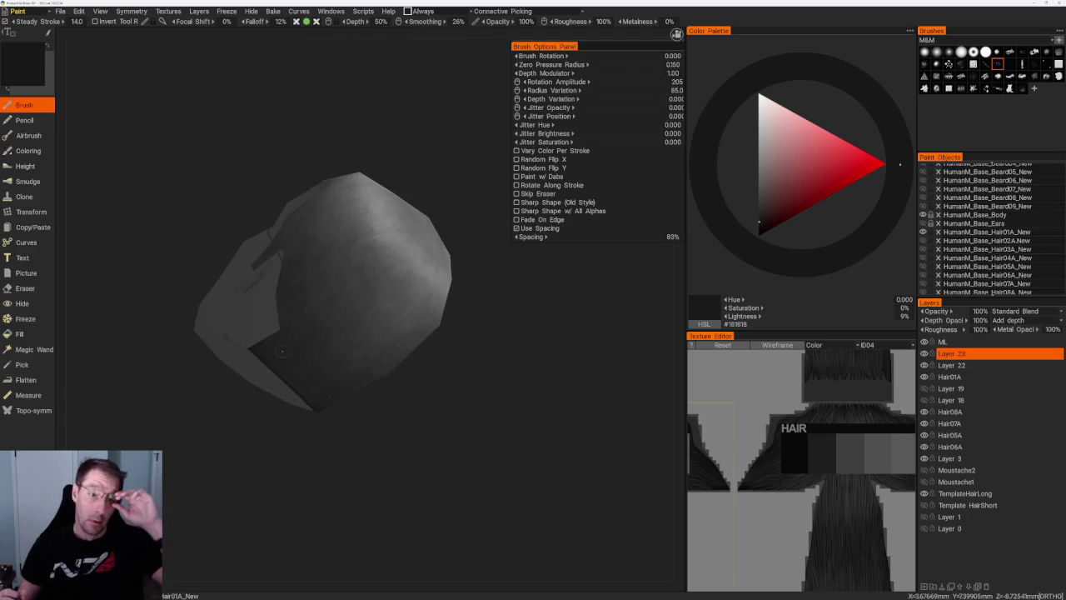
{"action": "scroll", "coordinate": [333, 135], "scroll_direction": "down", "scroll_amount": 2}
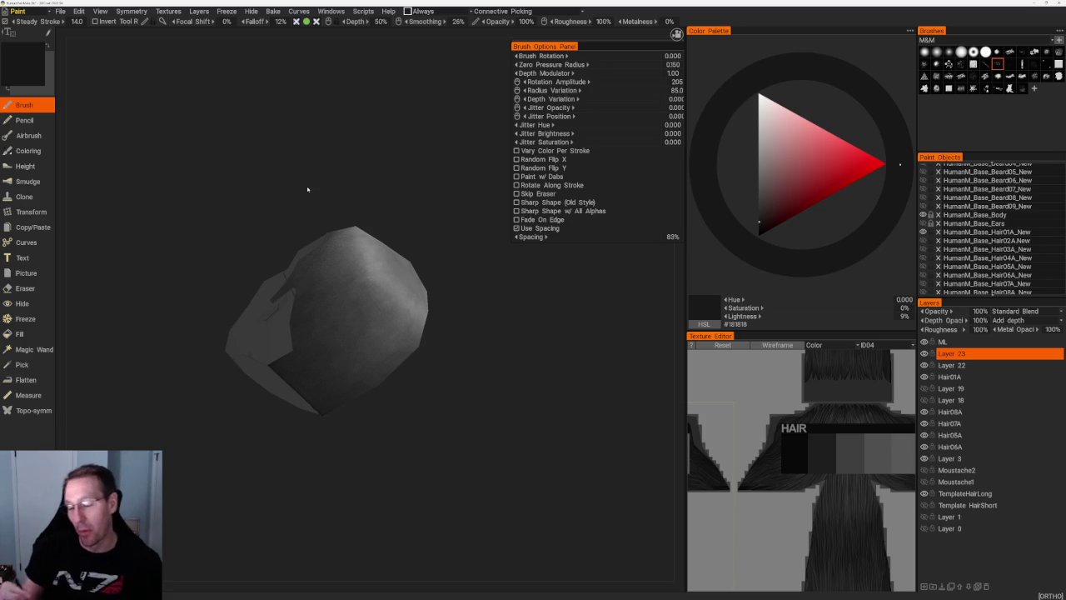
{"action": "left_click_drag", "start_coordinate": [305, 189], "coordinate": [347, 192]}
{"action": "scroll", "coordinate": [347, 192], "scroll_direction": "up", "scroll_amount": 3}
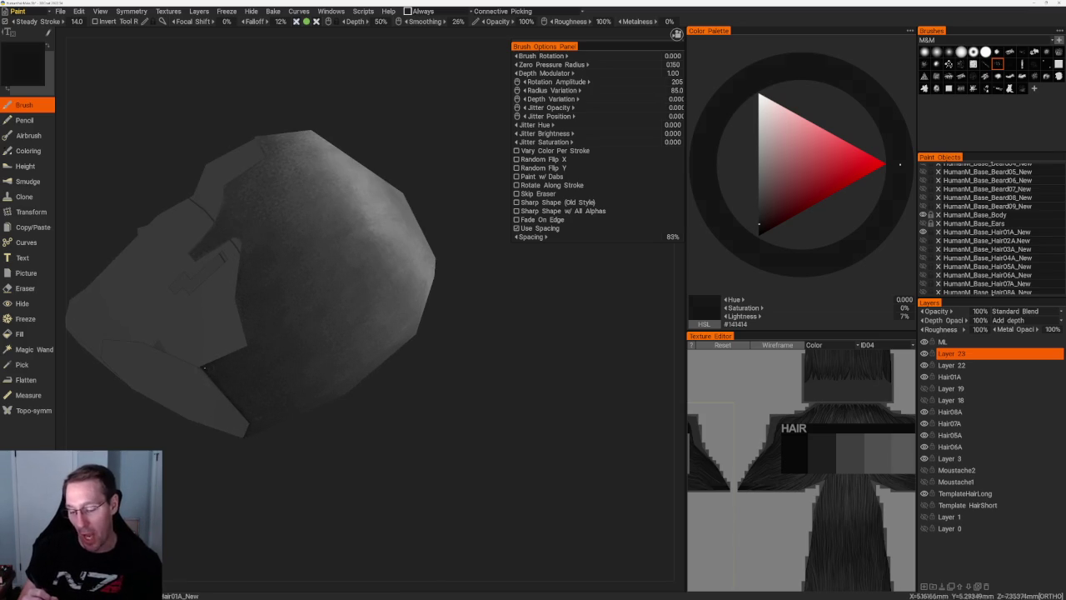
{"action": "left_click_drag", "start_coordinate": [293, 107], "coordinate": [262, 228]}
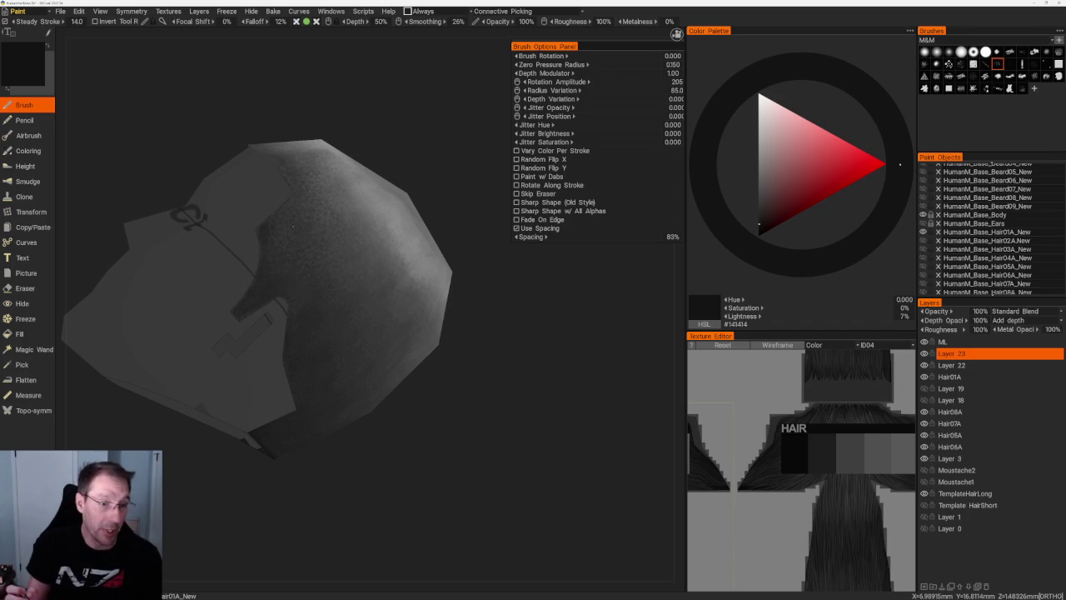
{"action": "key", "text": "v"}
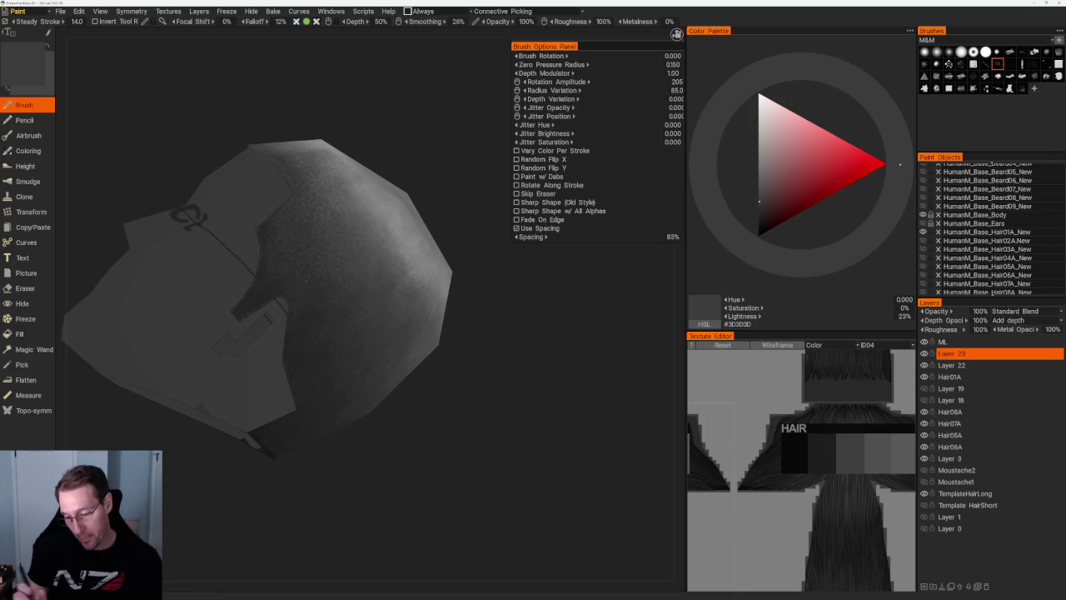
- Paint the back of the hair in 14% dark grey from a rear three-quarter view
{"action": "right_click_drag", "start_coordinate": [305, 281], "coordinate": [333, 164]}
{"action": "left_click_drag", "start_coordinate": [333, 164], "coordinate": [314, 183]}
{"action": "mouse_move", "coordinate": [314, 183]}
{"action": "right_mouse_down"}
{"action": "mouse_move", "coordinate": [397, 200]}
{"action": "mouse_move", "coordinate": [451, 241]}
{"action": "right_mouse_up"}
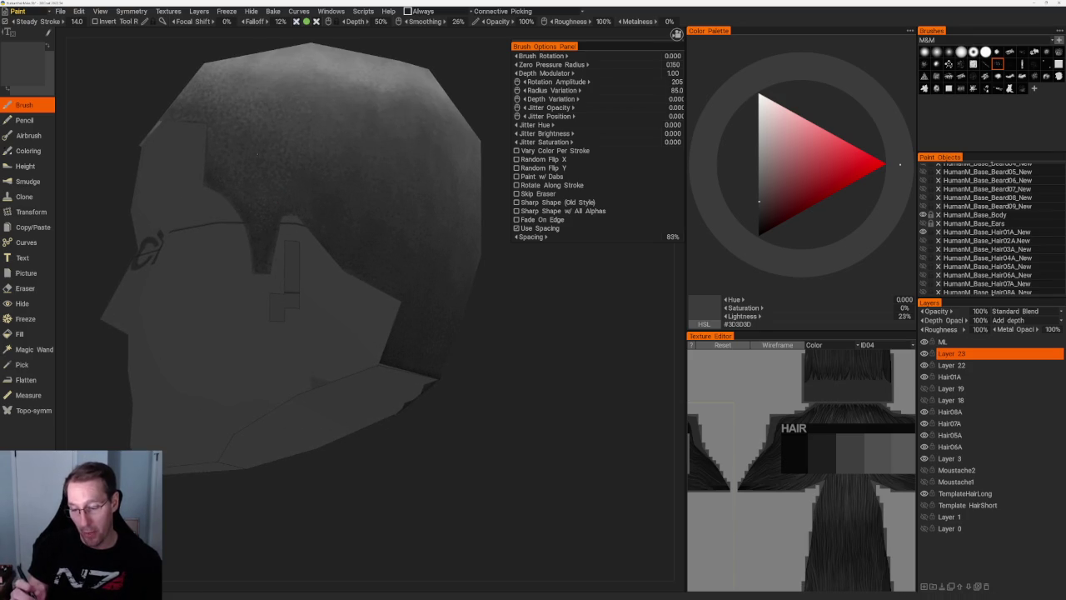
{"action": "right_click_drag", "start_coordinate": [300, 250], "coordinate": [345, 143]}
{"action": "left_click_drag", "start_coordinate": [344, 142], "coordinate": [325, 208]}
{"action": "right_click_drag", "start_coordinate": [325, 209], "coordinate": [311, 268]}
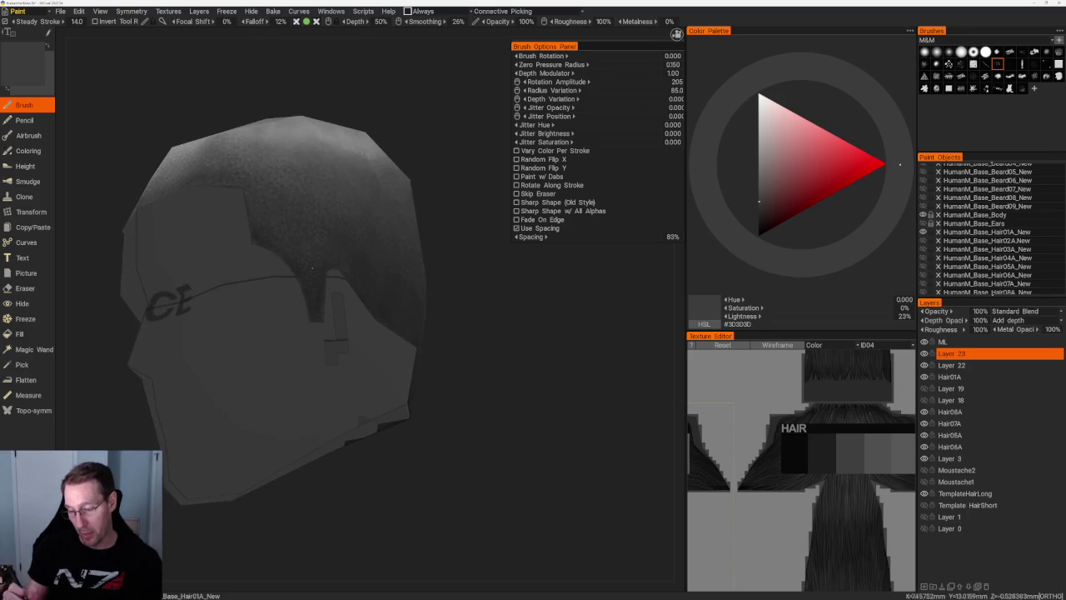
{"action": "key", "text": "v"}
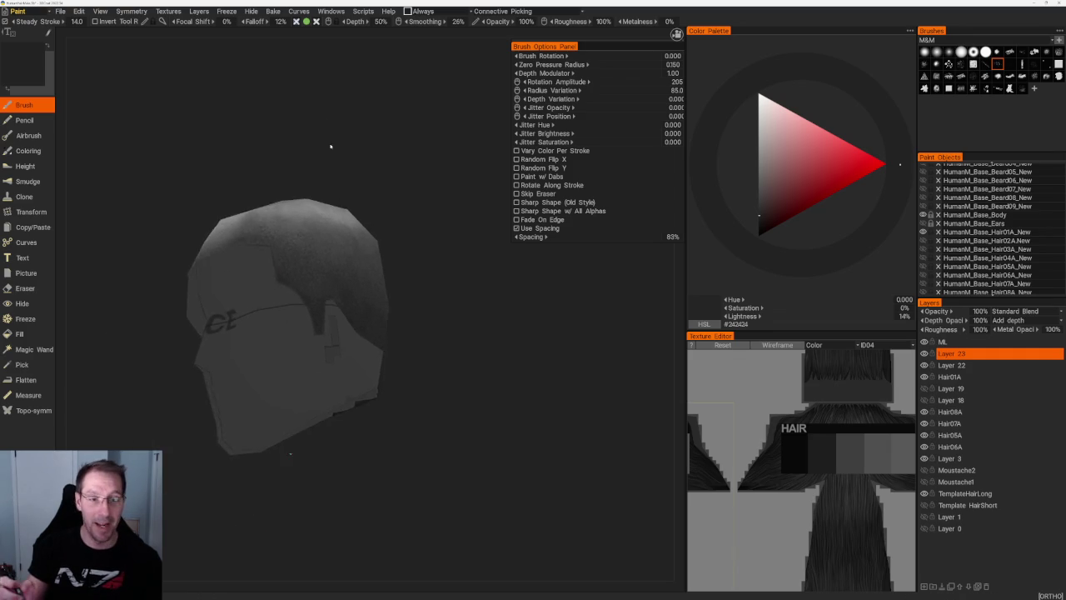
- Step the paint lightness up through 18%, 24% and 36% to mid grey for crown highlights
{"action": "right_click_drag", "start_coordinate": [333, 147], "coordinate": [374, 217]}
{"action": "mouse_move", "coordinate": [374, 216]}
{"action": "left_mouse_down"}
{"action": "mouse_move", "coordinate": [366, 250]}
{"action": "mouse_move", "coordinate": [333, 216]}
{"action": "left_mouse_up"}
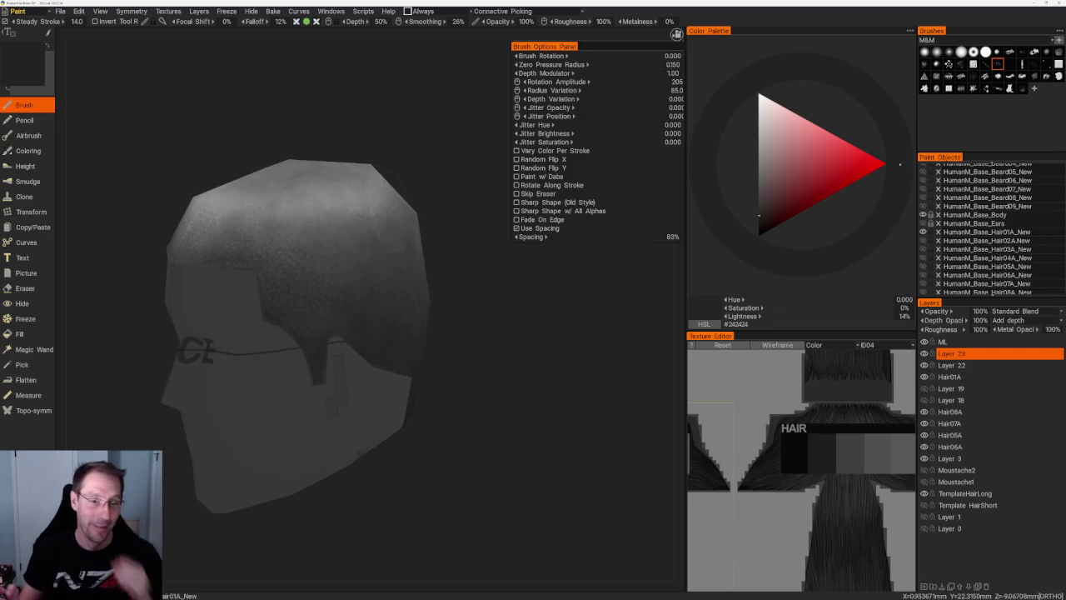
{"action": "left_click_drag", "start_coordinate": [437, 354], "coordinate": [467, 297]}
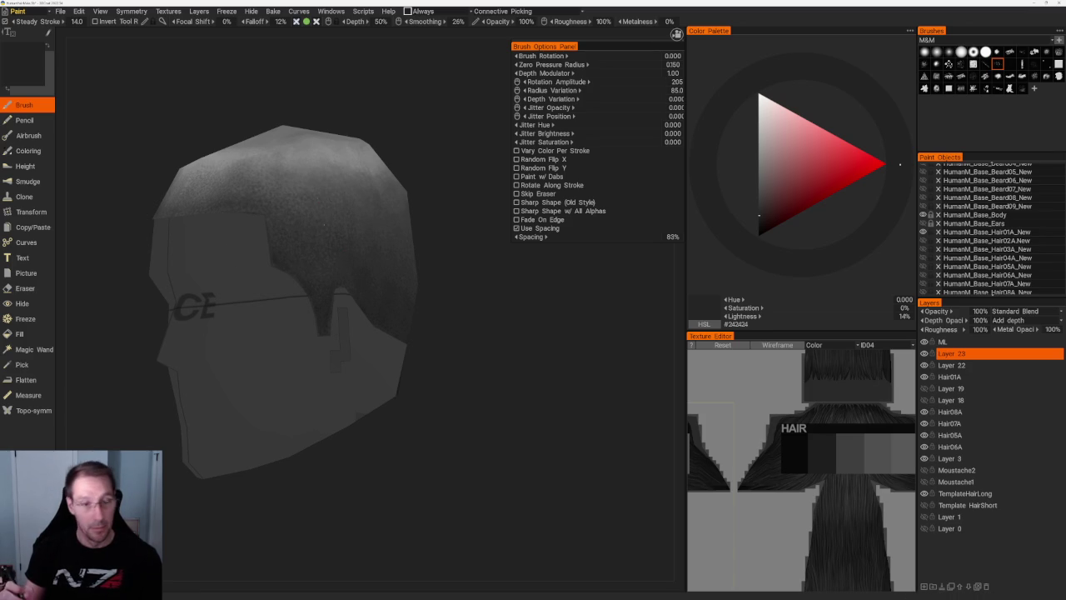
{"action": "left_click_drag", "start_coordinate": [358, 113], "coordinate": [380, 142]}
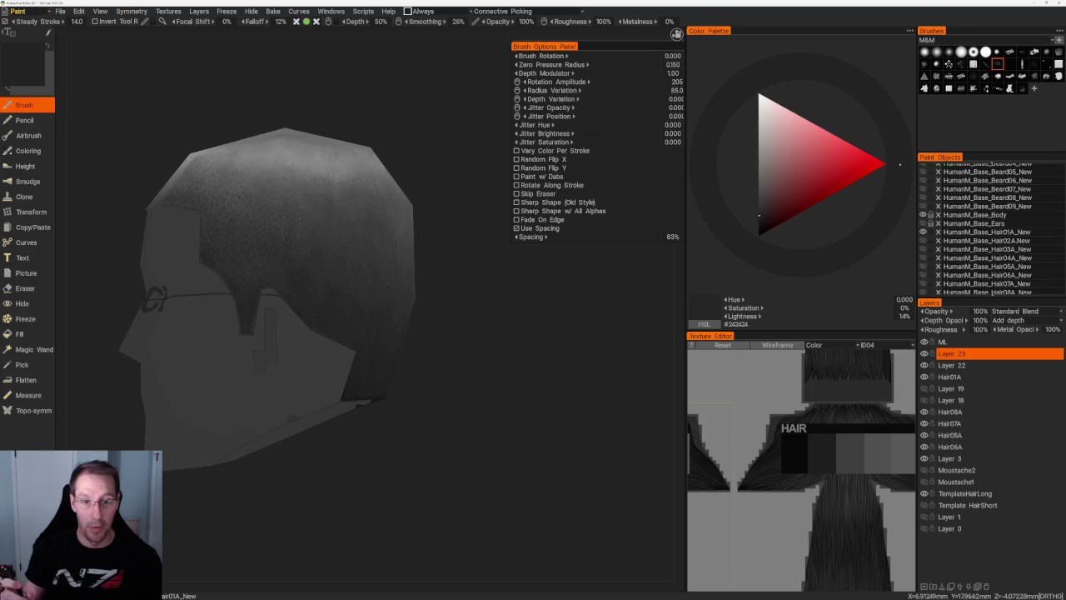
{"action": "key", "text": "v"}
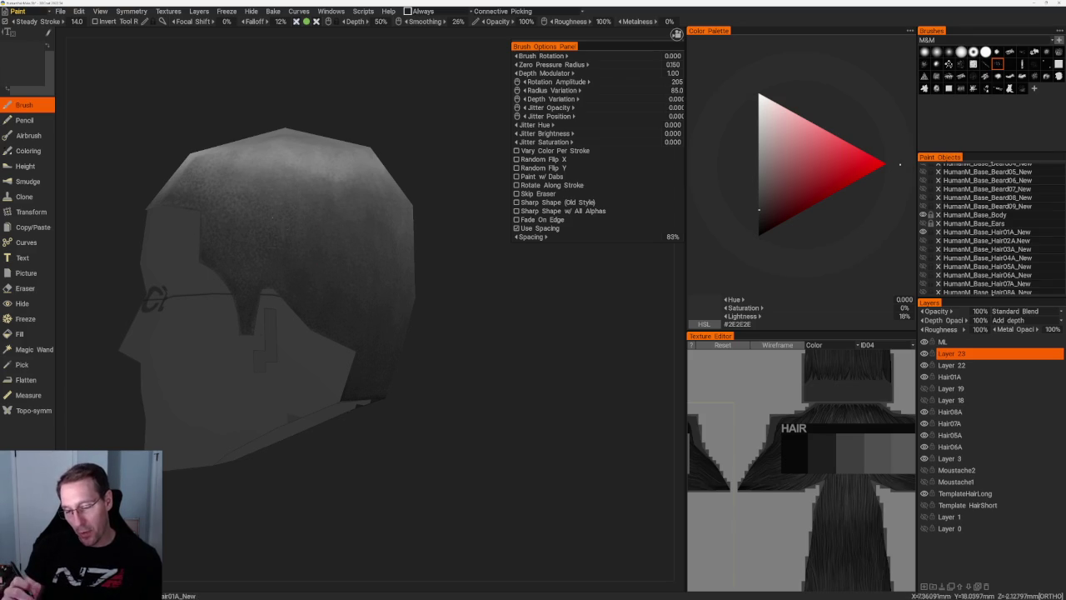
{"action": "key", "text": "v"}
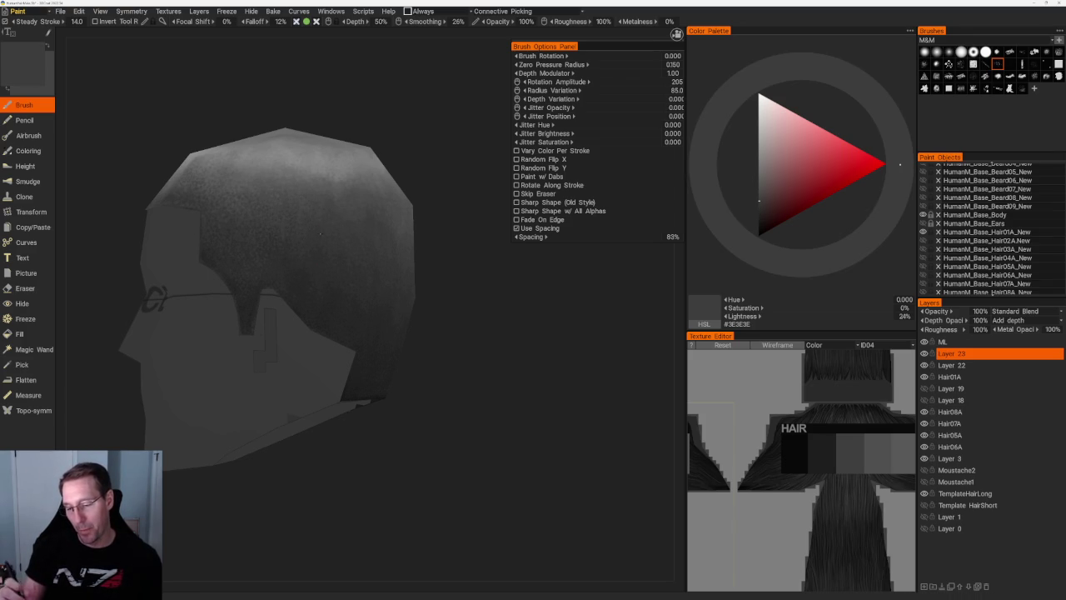
{"action": "key", "text": "v"}
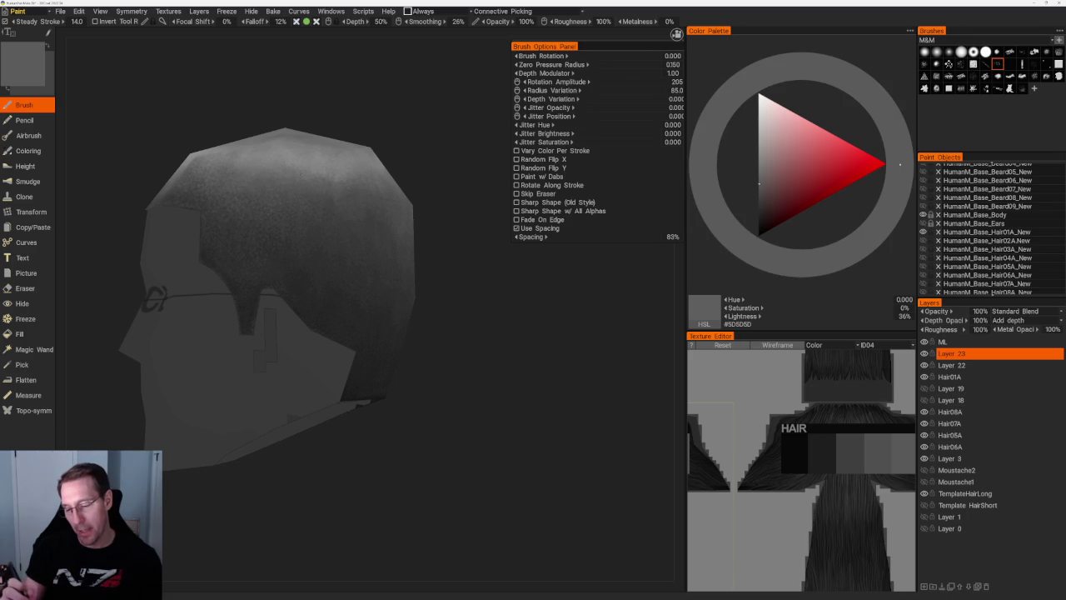
{"action": "key", "text": "v"}
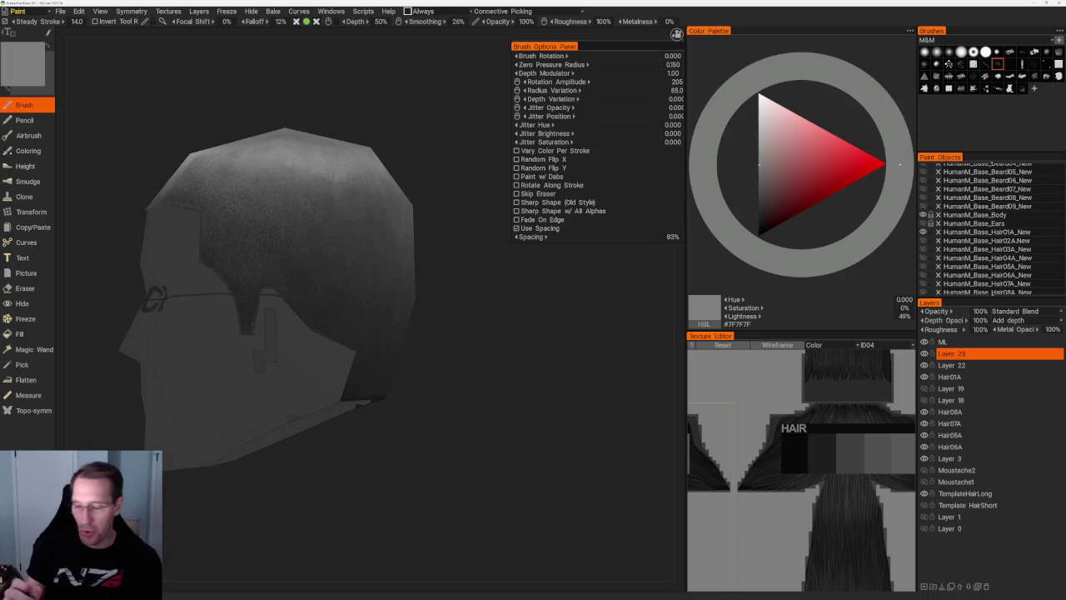
{"action": "left_click_drag", "start_coordinate": [408, 145], "coordinate": [441, 161]}
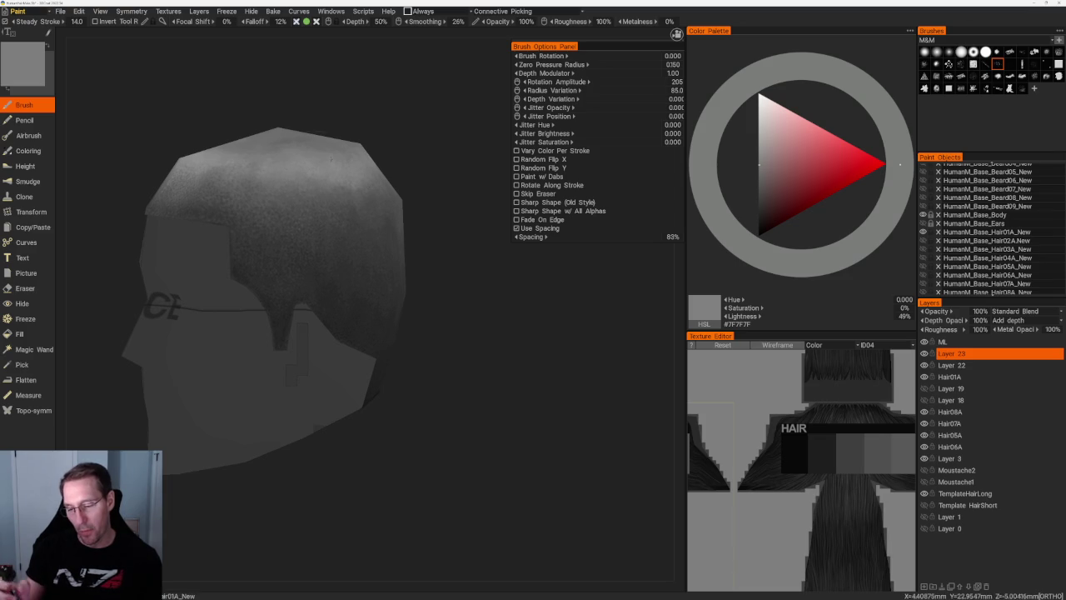
- Try 29%, 52% and 43% greys, settling on 50% grey near the CE-lettered side
{"action": "left_click", "coordinate": [759, 194]}
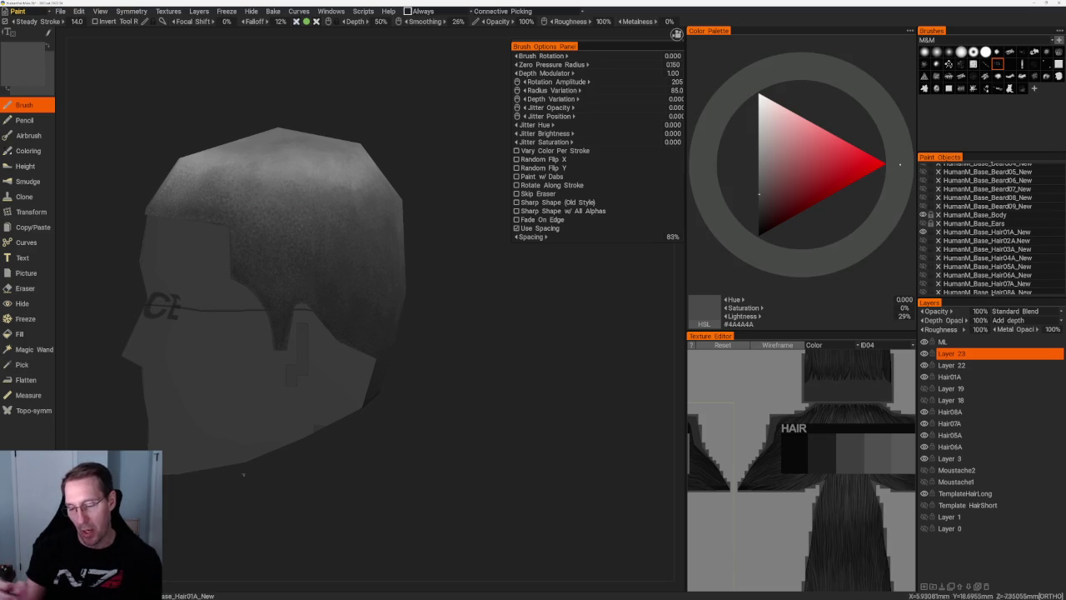
{"action": "scroll", "coordinate": [353, 164], "scroll_direction": "down", "scroll_amount": 5}
{"action": "scroll", "coordinate": [319, 150], "scroll_direction": "up", "scroll_amount": 5}
{"action": "left_click_drag", "start_coordinate": [380, 164], "coordinate": [400, 179]}
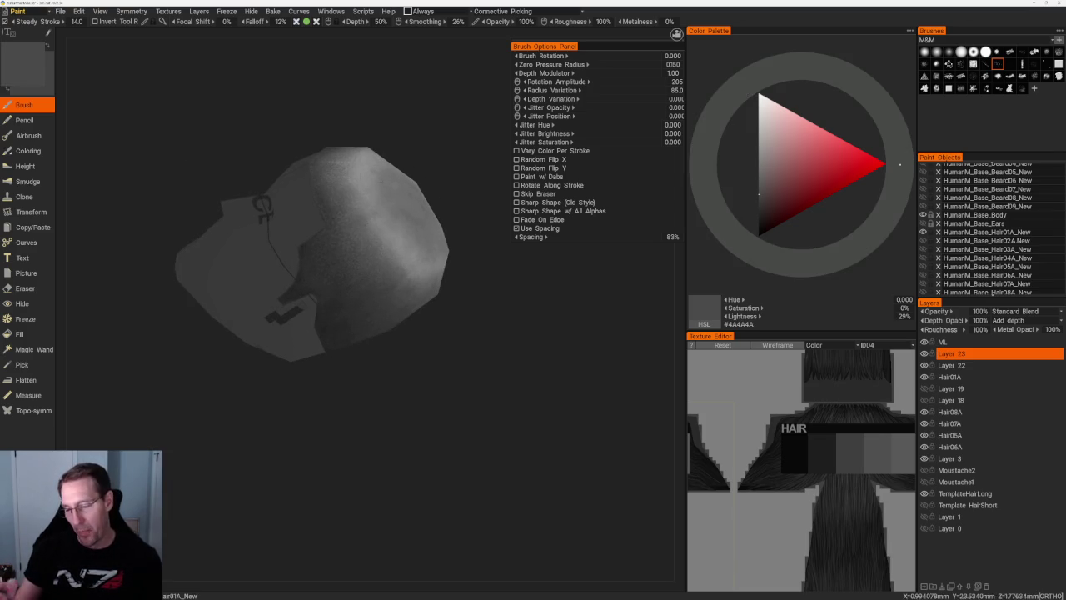
{"action": "left_click", "coordinate": [759, 161]}
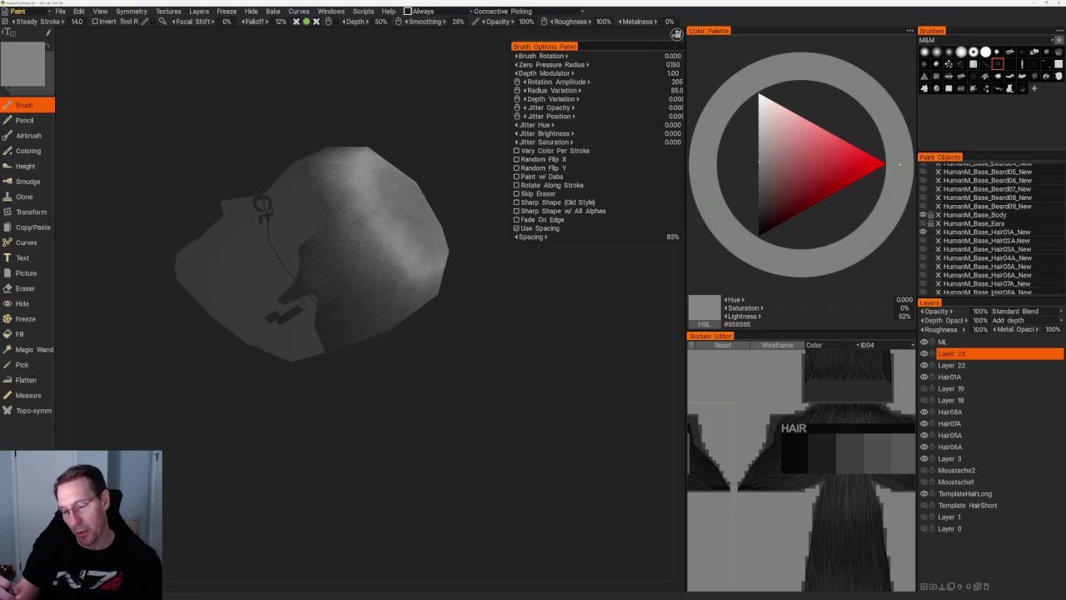
{"action": "left_click", "coordinate": [759, 173]}
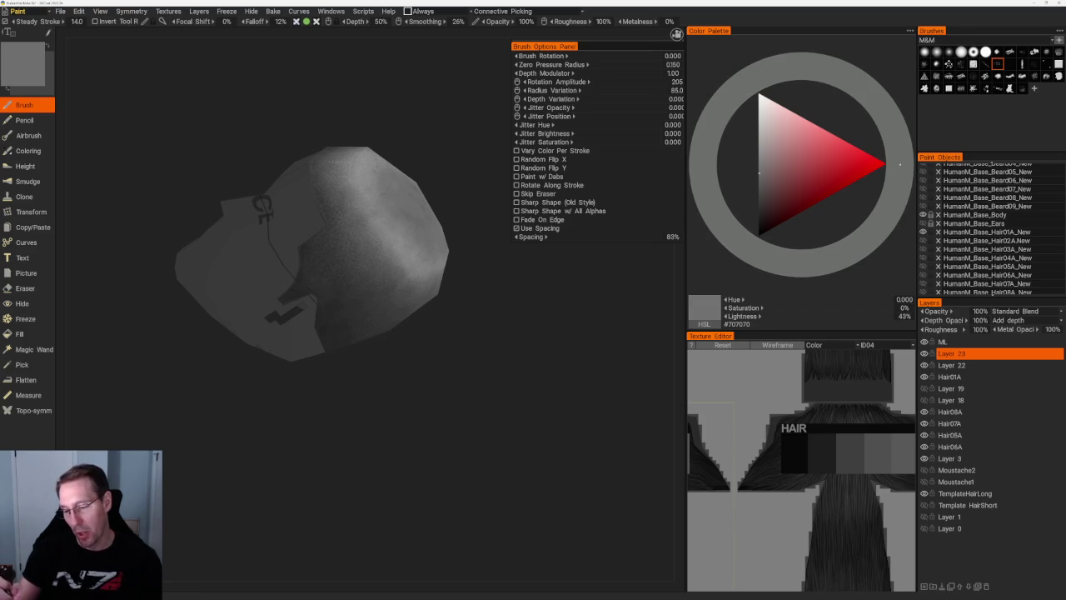
{"action": "left_click", "coordinate": [759, 164]}
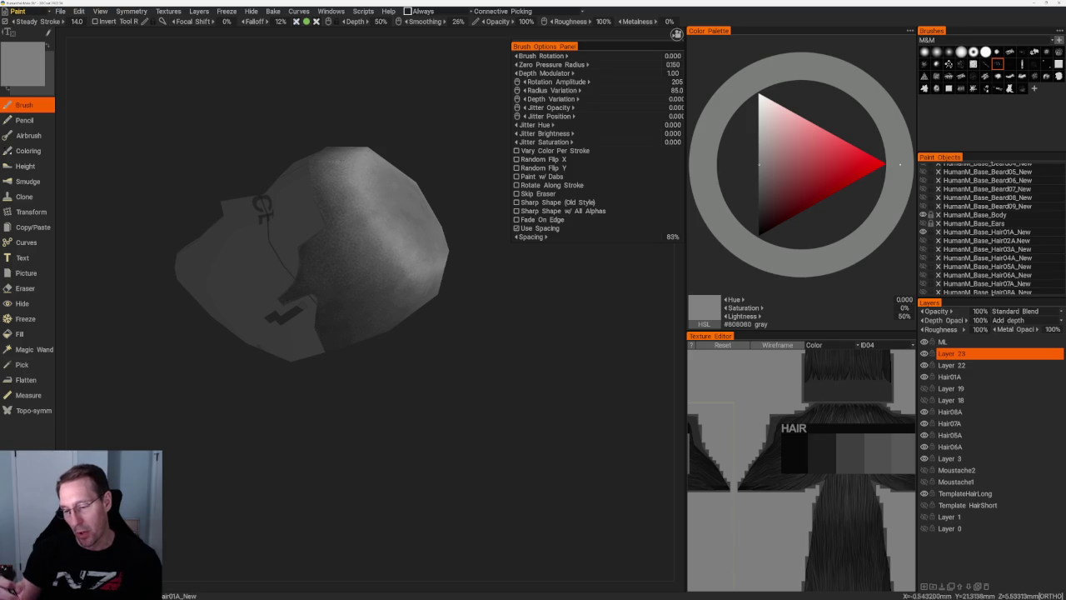
- Return the paint to dark grey #303030 and pick a new brush stamp with 14% spacing
{"action": "left_click_drag", "start_coordinate": [399, 146], "coordinate": [424, 142]}
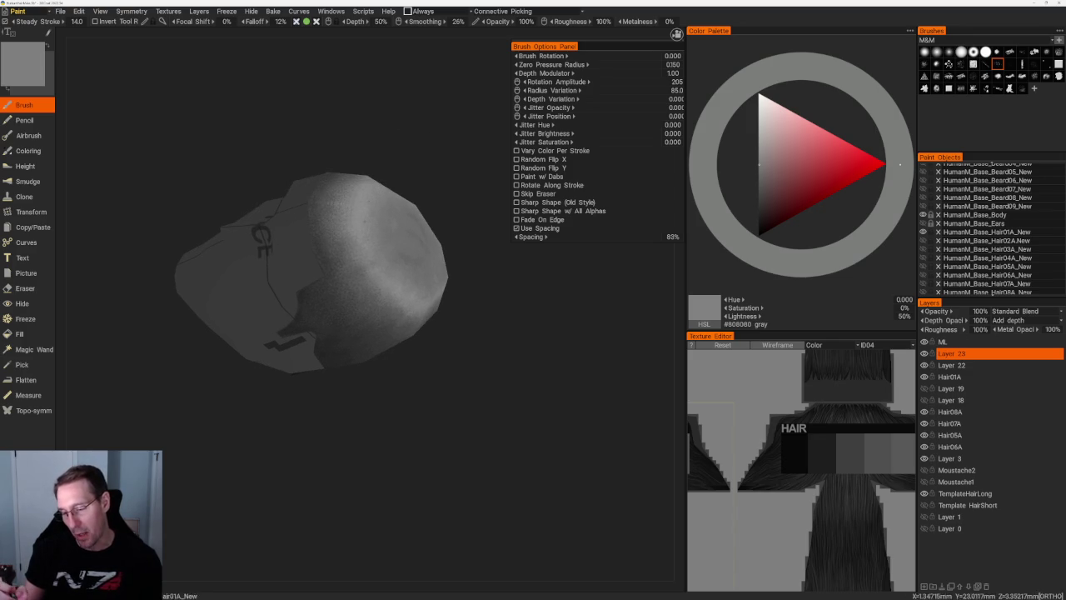
{"action": "left_click_drag", "start_coordinate": [341, 191], "coordinate": [363, 155]}
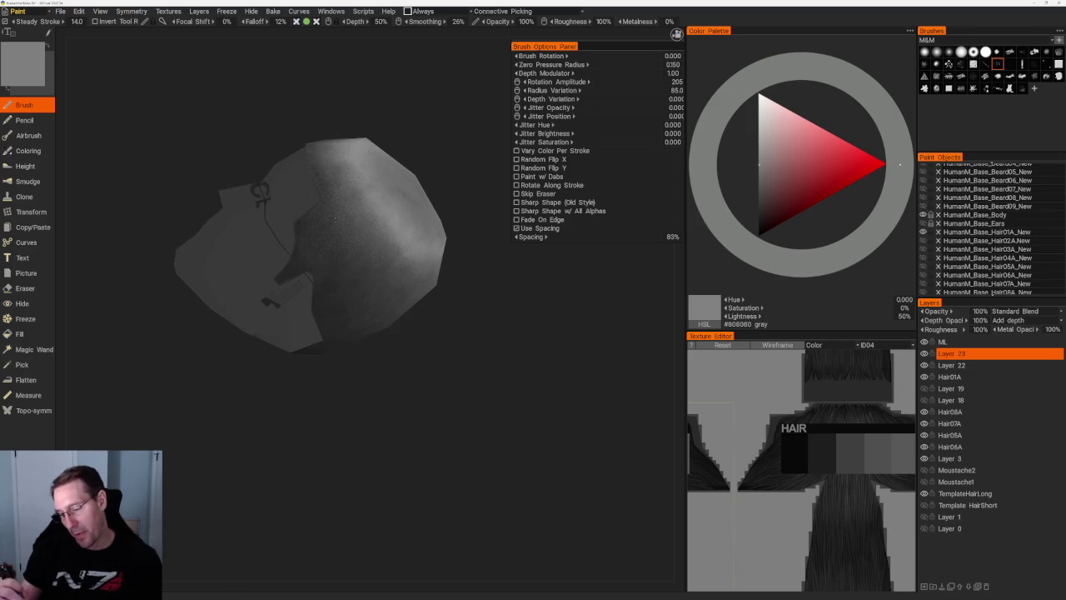
{"action": "left_click_drag", "start_coordinate": [409, 146], "coordinate": [431, 174]}
{"action": "scroll", "coordinate": [431, 174], "scroll_direction": "up", "scroll_amount": 3}
{"action": "key", "text": "v"}
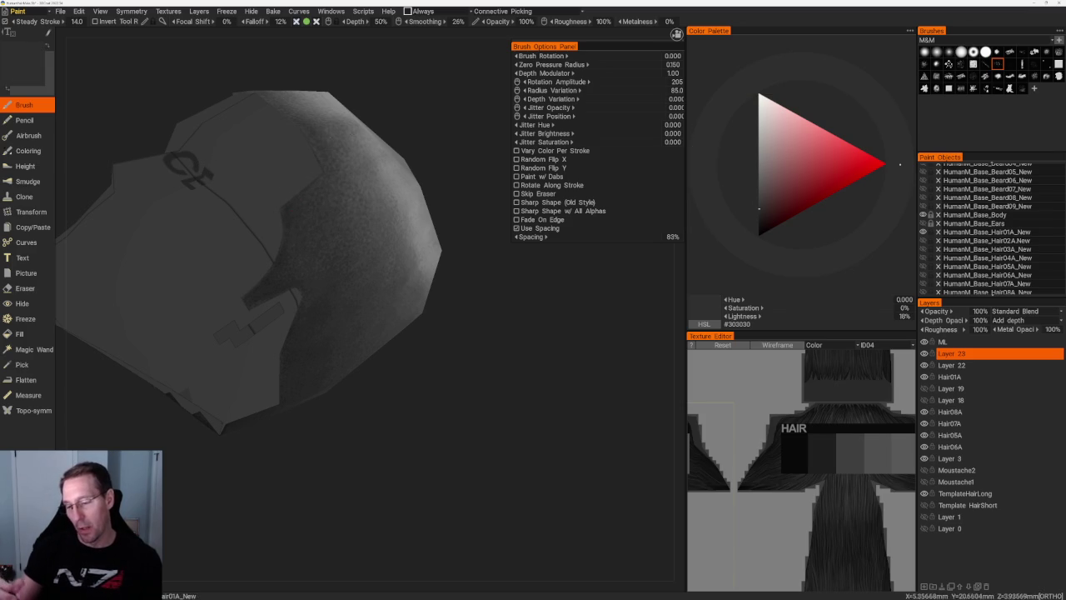
{"action": "left_click_drag", "start_coordinate": [574, 371], "coordinate": [597, 366]}
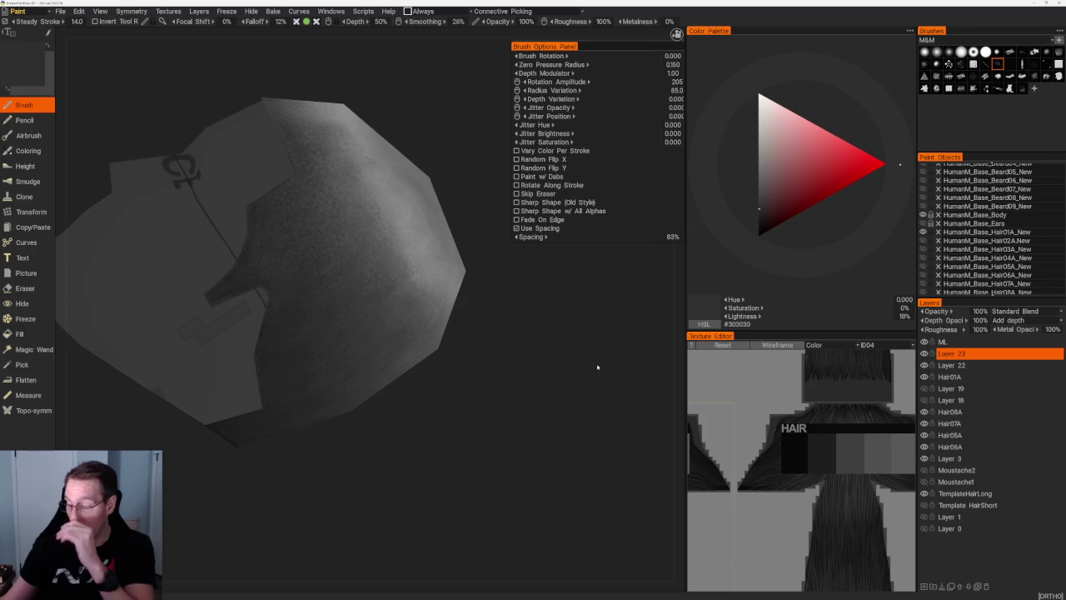
{"action": "left_click", "coordinate": [1059, 52]}
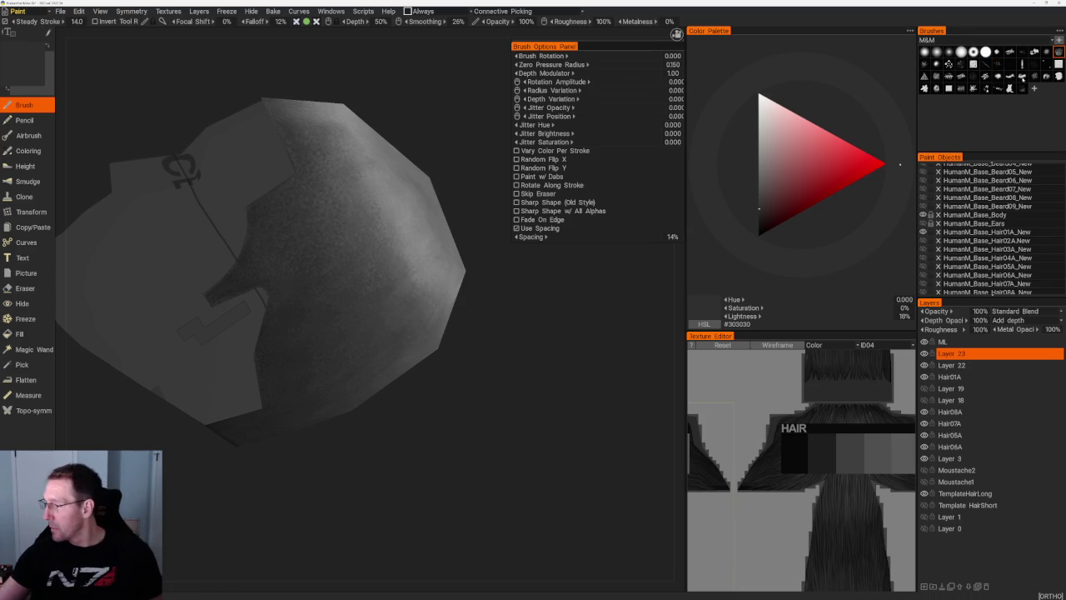
- Select a brush stamp with Random Flip X/Y and 41% spacing, then inspect the hair's top
{"action": "left_click", "coordinate": [973, 88]}
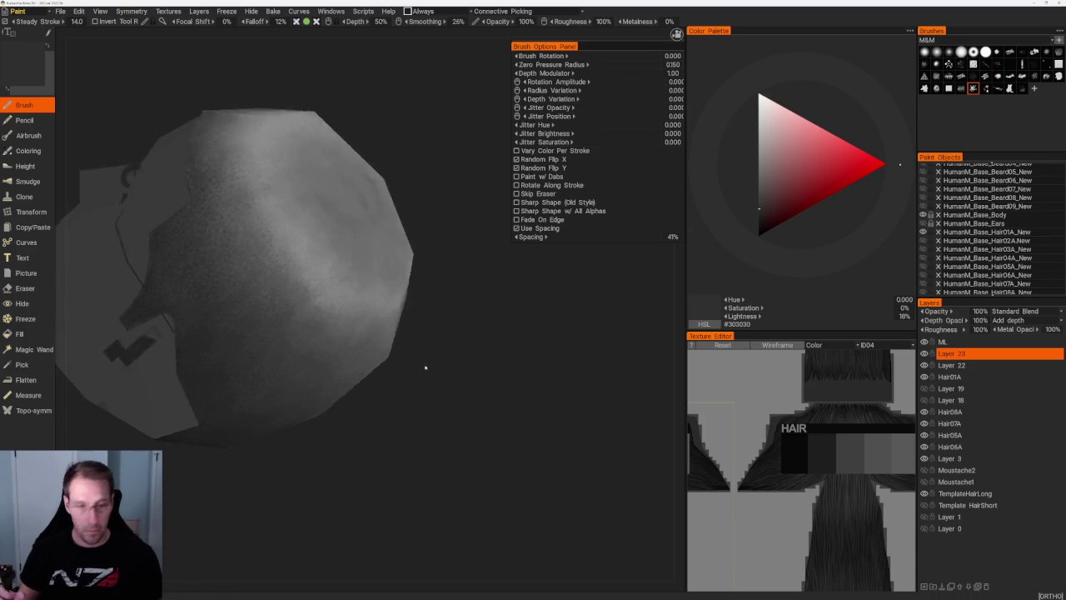
{"action": "scroll", "coordinate": [450, 383], "scroll_direction": "up", "scroll_amount": 3}
{"action": "left_click_drag", "start_coordinate": [468, 394], "coordinate": [339, 293]}
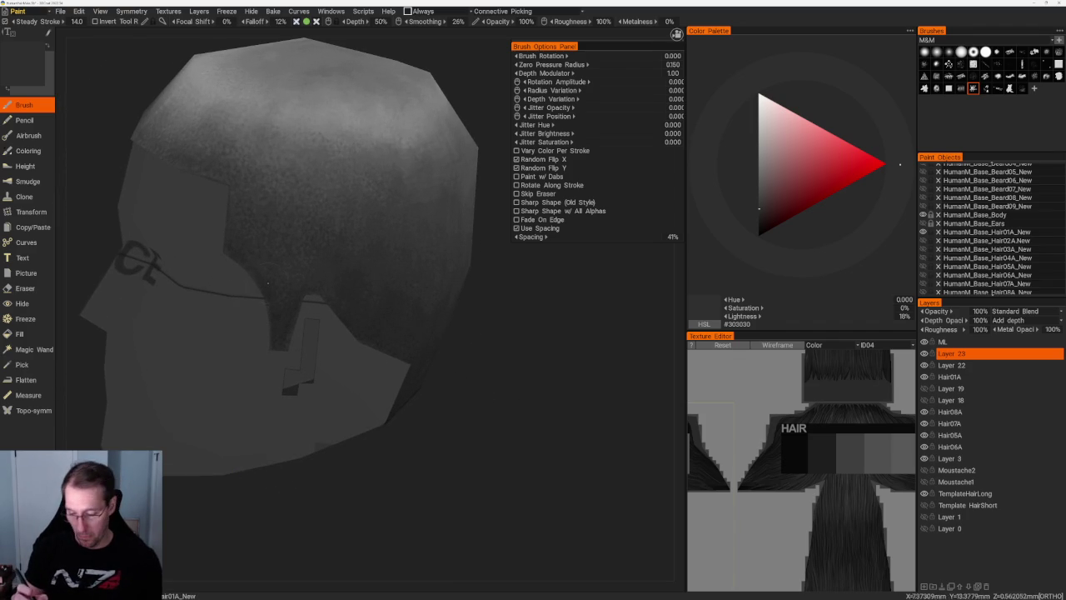
{"action": "mouse_move", "coordinate": [265, 286]}
{"action": "left_mouse_down"}
{"action": "mouse_move", "coordinate": [334, 114]}
{"action": "mouse_move", "coordinate": [344, 157]}
{"action": "mouse_move", "coordinate": [281, 113]}
{"action": "mouse_move", "coordinate": [405, 333]}
{"action": "mouse_move", "coordinate": [400, 161]}
{"action": "mouse_move", "coordinate": [427, 123]}
{"action": "left_mouse_up"}
{"action": "scroll", "coordinate": [335, 114], "scroll_direction": "down", "scroll_amount": 2}
{"action": "scroll", "coordinate": [281, 113], "scroll_direction": "up", "scroll_amount": 2}
{"action": "scroll", "coordinate": [268, 281], "scroll_direction": "up", "scroll_amount": 1}
{"action": "scroll", "coordinate": [274, 292], "scroll_direction": "up", "scroll_amount": 2}
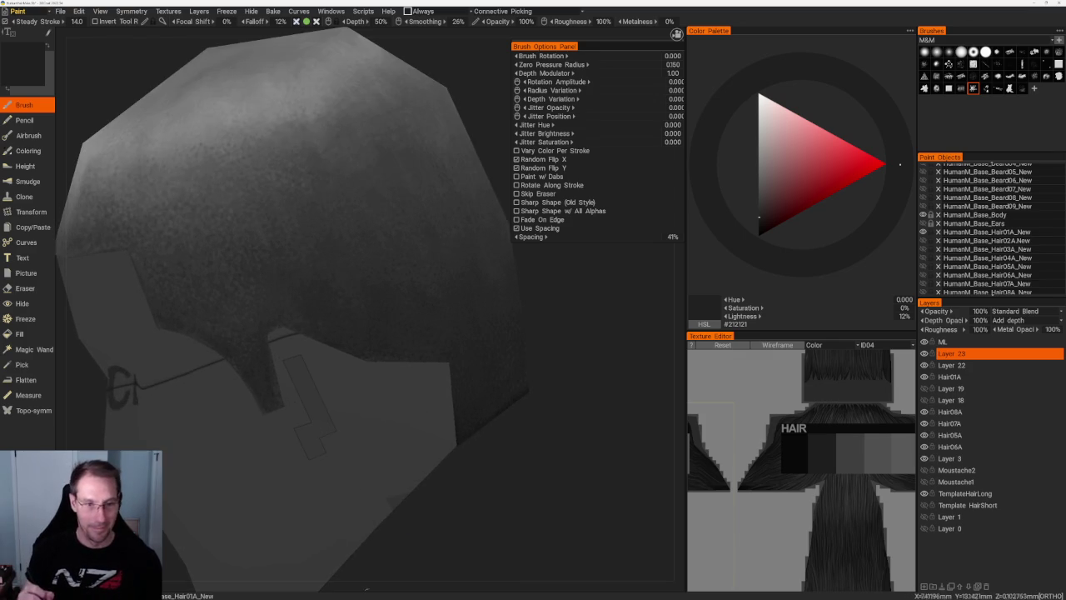
{"action": "scroll", "coordinate": [278, 300], "scroll_direction": "down", "scroll_amount": 1}
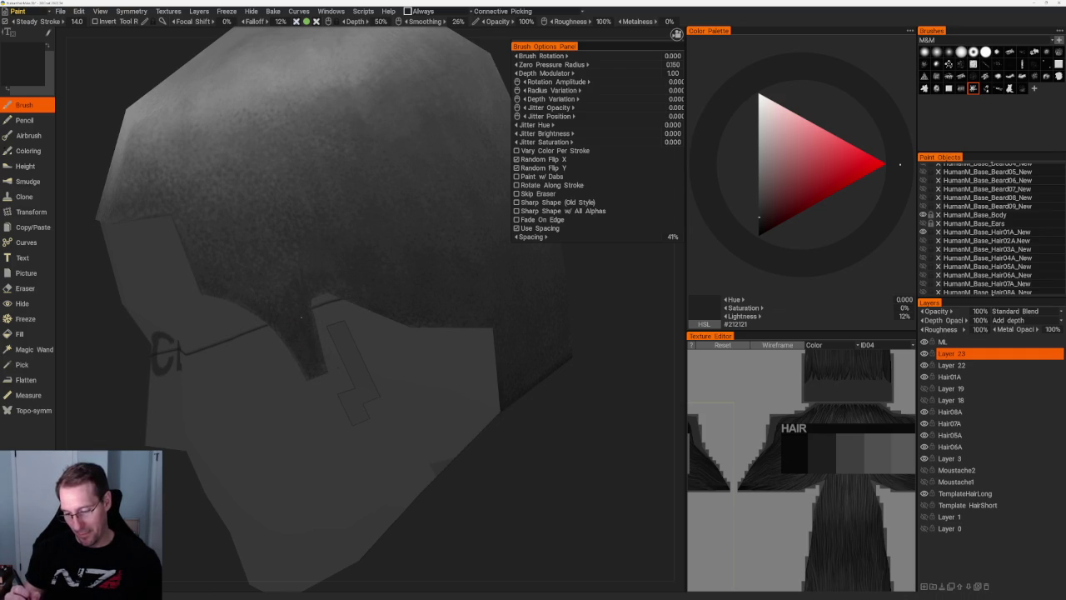
- Paint dark greys over the back and lower sides, ending at #3A3A3A, 22% lightness
{"action": "key", "text": "v"}
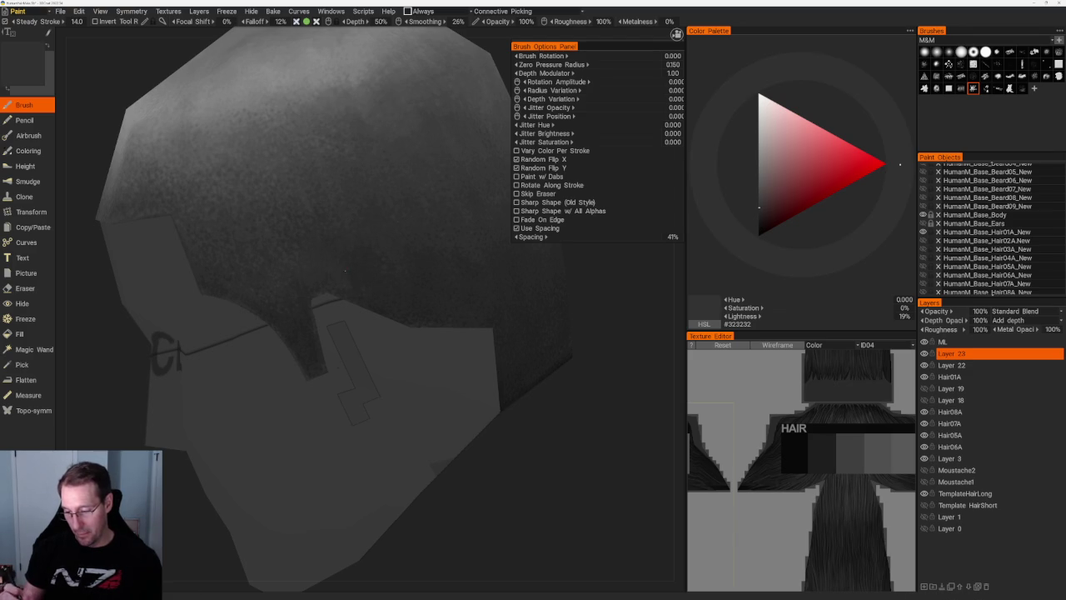
{"action": "key", "text": "v"}
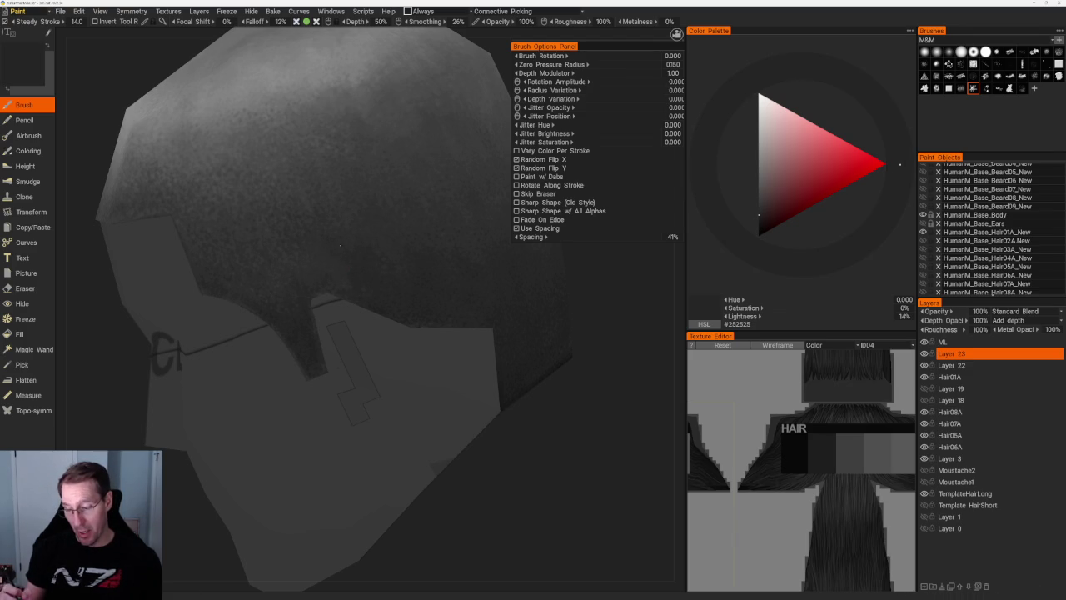
{"action": "key", "text": "v"}
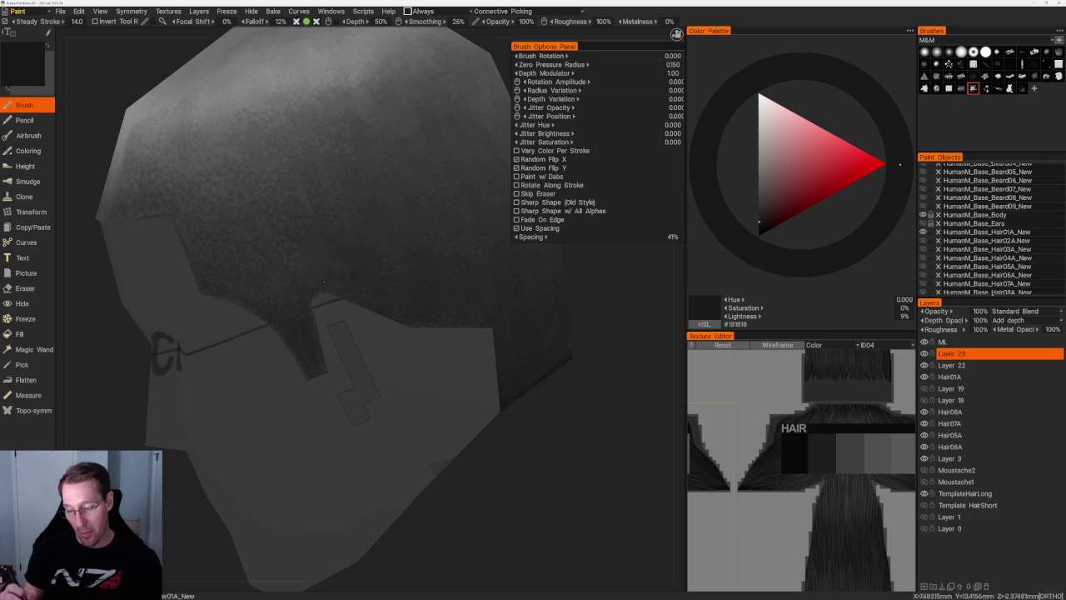
{"action": "middle_click_drag", "start_coordinate": [554, 319], "coordinate": [545, 288]}
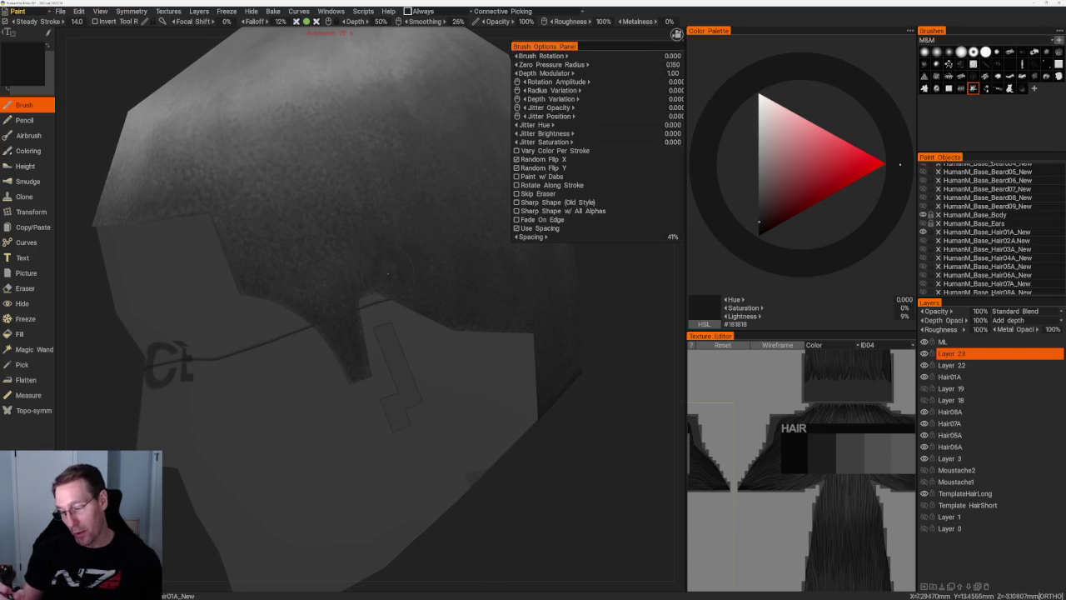
{"action": "key", "text": "v"}
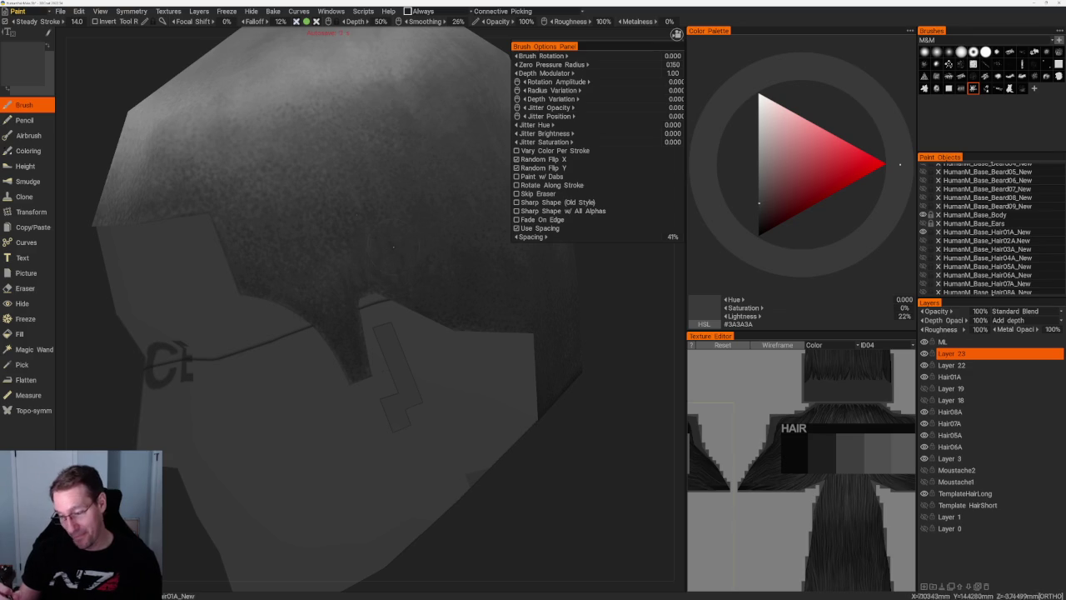
{"action": "left_click_drag", "start_coordinate": [406, 577], "coordinate": [390, 295], "text": "alt"}
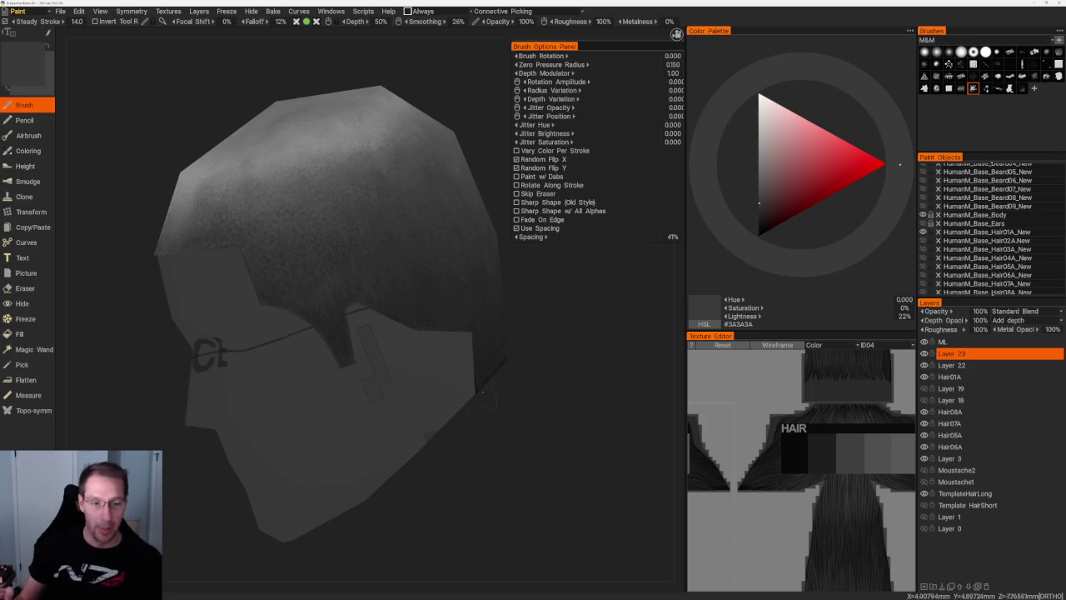
{"action": "middle_click_drag", "start_coordinate": [475, 409], "coordinate": [297, 218]}
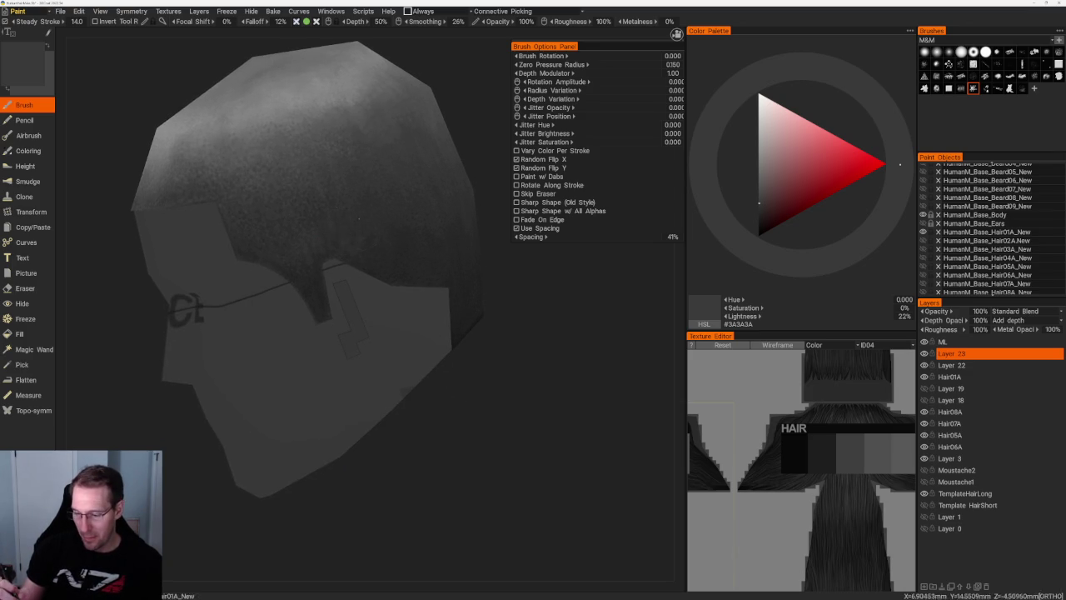
- Paint dark grey #242424 strands down the hair's side above the ear
{"action": "key", "text": "v"}
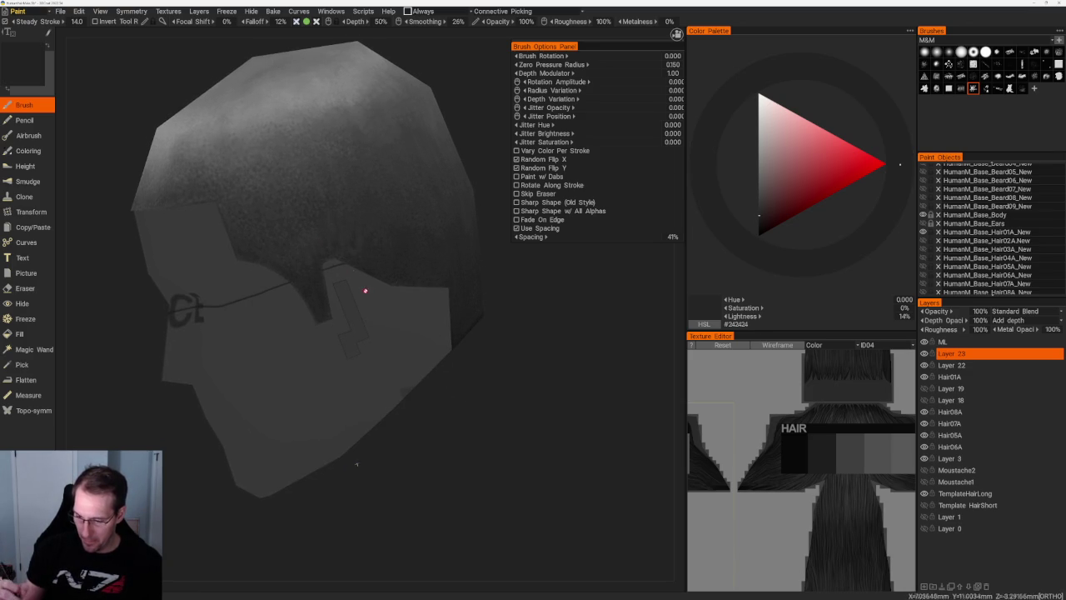
{"action": "scroll", "coordinate": [316, 159], "scroll_direction": "down", "scroll_amount": 4}
{"action": "left_click_drag", "start_coordinate": [316, 159], "coordinate": [359, 150]}
{"action": "scroll", "coordinate": [397, 264], "scroll_direction": "up", "scroll_amount": 4}
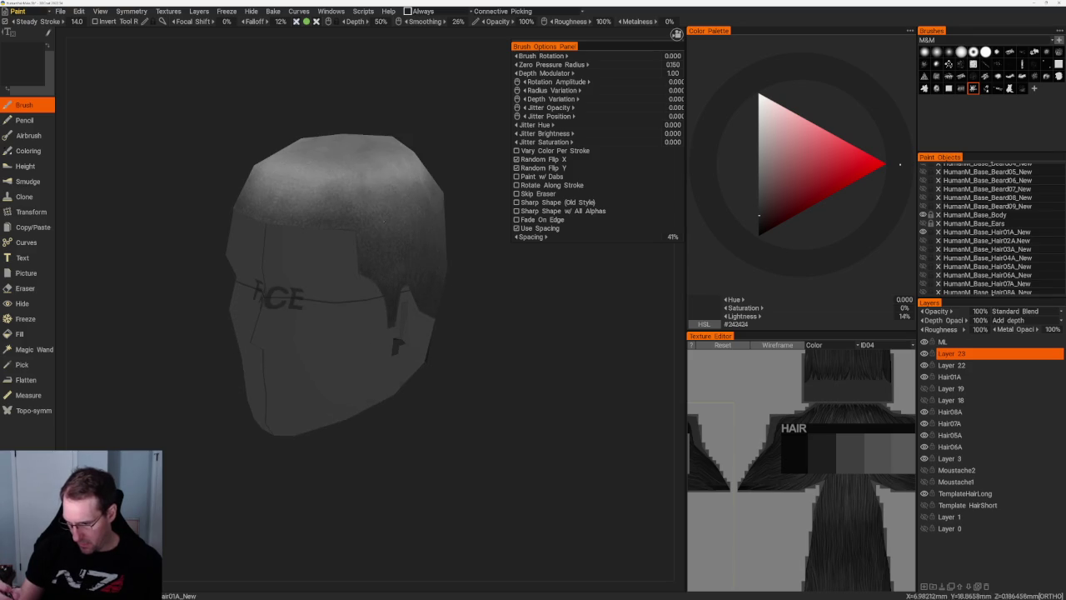
{"action": "scroll", "coordinate": [397, 264], "scroll_direction": "up", "scroll_amount": 2}
{"action": "scroll", "coordinate": [396, 263], "scroll_direction": "up", "scroll_amount": 2}
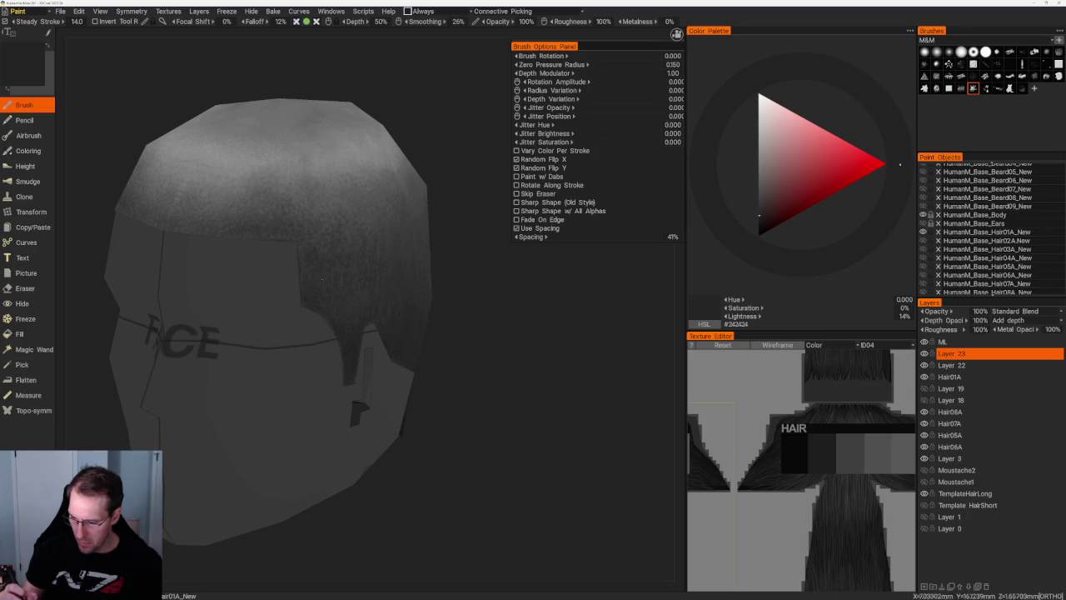
{"action": "middle_click_drag", "start_coordinate": [353, 268], "coordinate": [343, 265]}
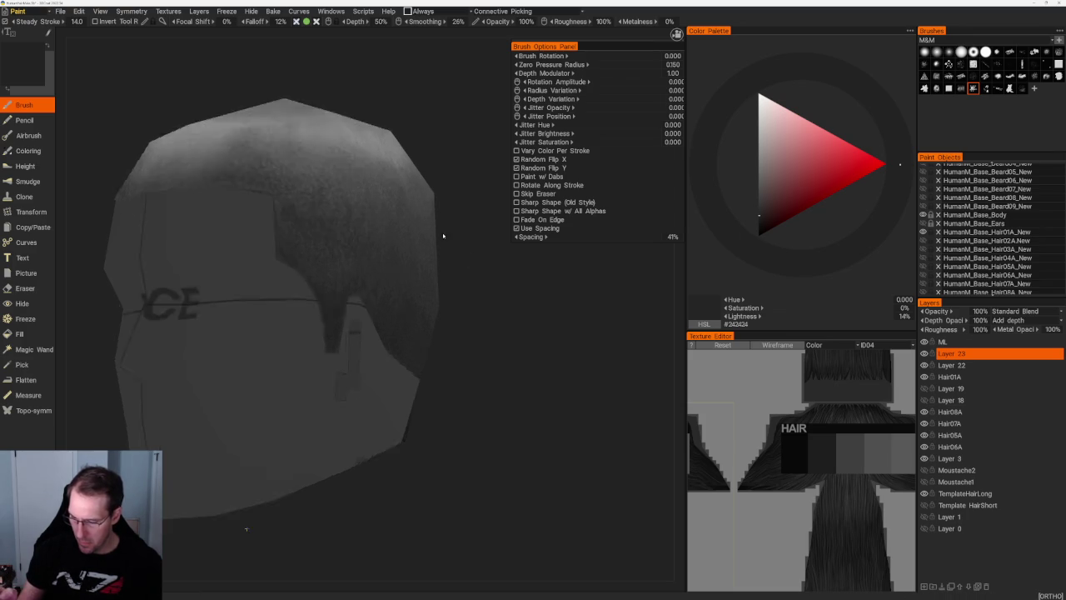
- Shade the hair's side and sideburn with 25% and 16% greys, leaving the top highlight intact
{"action": "key", "text": "v"}
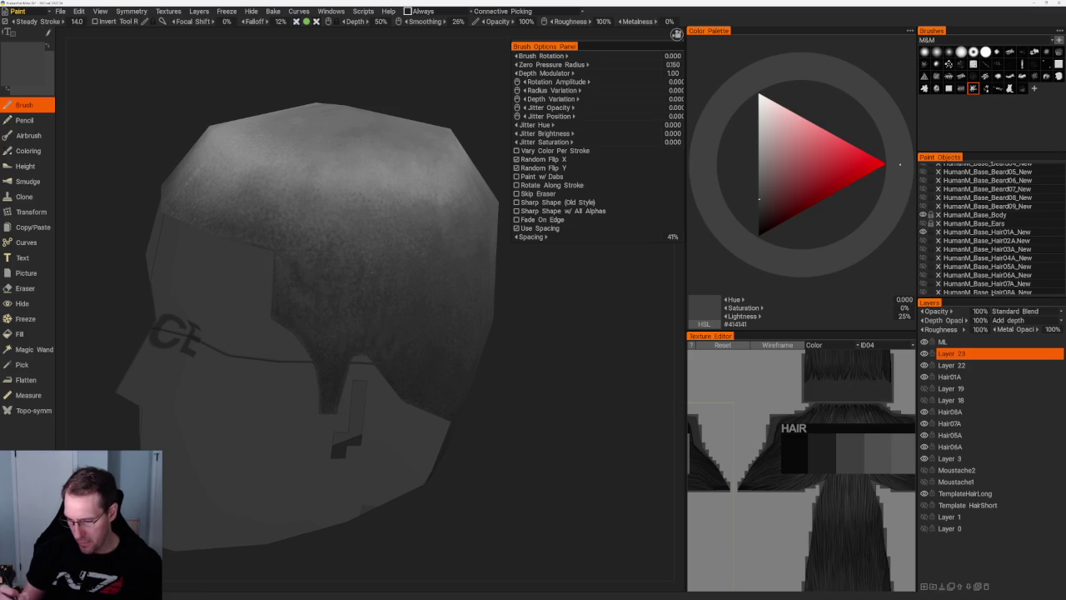
{"action": "scroll", "coordinate": [333, 250], "scroll_direction": "down", "scroll_amount": 3}
{"action": "left_click_drag", "start_coordinate": [358, 146], "coordinate": [395, 141]}
{"action": "scroll", "coordinate": [394, 140], "scroll_direction": "up", "scroll_amount": 4}
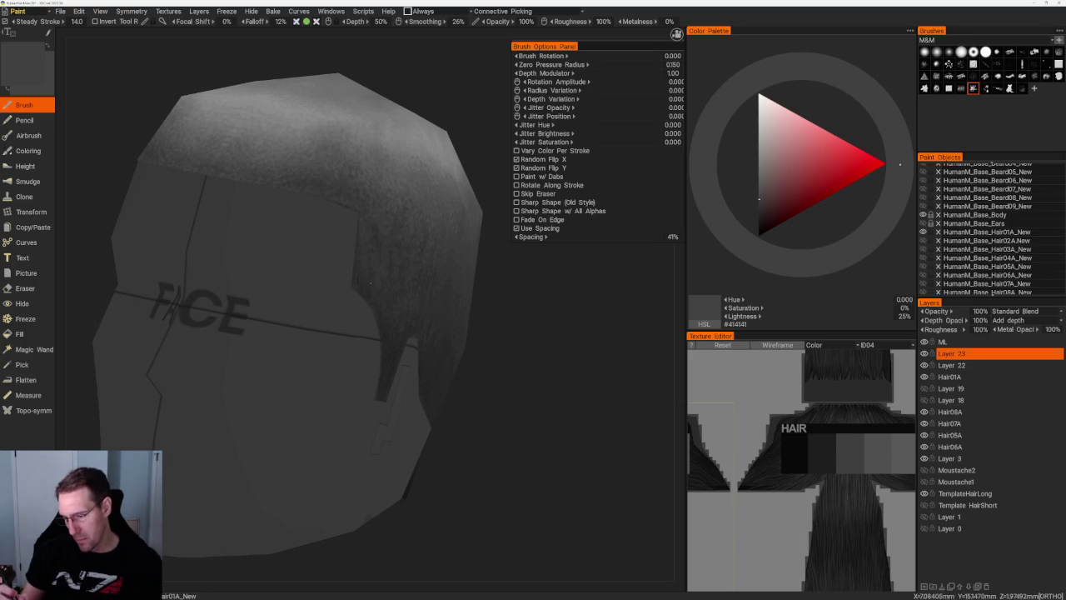
{"action": "key", "text": "v"}
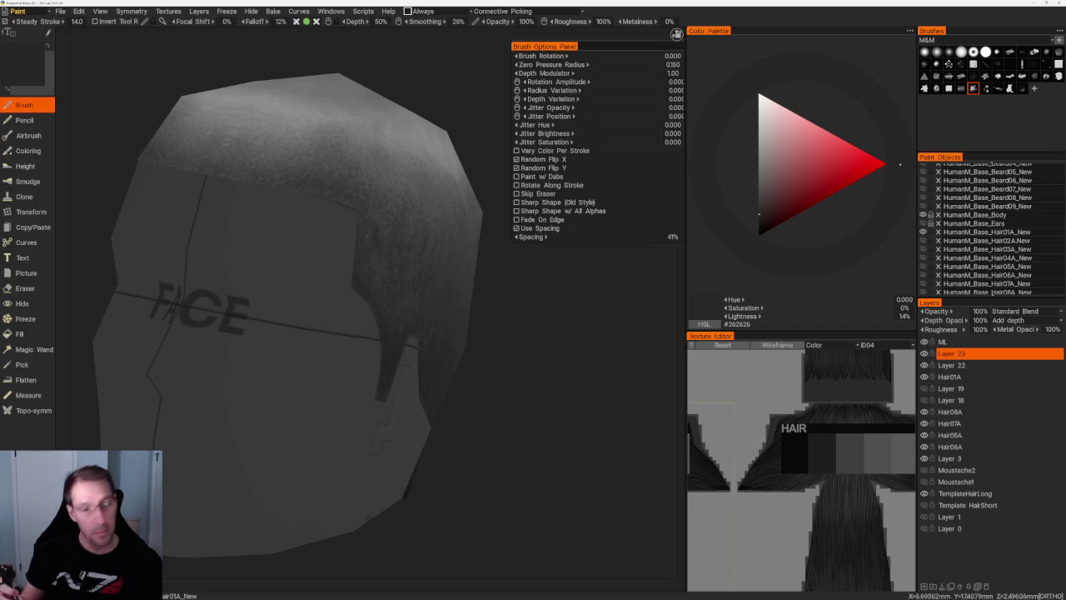
{"action": "mouse_move", "coordinate": [369, 232]}
{"action": "middle_mouse_down"}
{"action": "mouse_move", "coordinate": [430, 283]}
{"action": "mouse_move", "coordinate": [514, 288]}
{"action": "mouse_move", "coordinate": [478, 283]}
{"action": "mouse_move", "coordinate": [487, 271]}
{"action": "mouse_move", "coordinate": [488, 290]}
{"action": "mouse_move", "coordinate": [482, 279]}
{"action": "mouse_move", "coordinate": [474, 297]}
{"action": "mouse_move", "coordinate": [502, 313]}
{"action": "middle_mouse_up"}
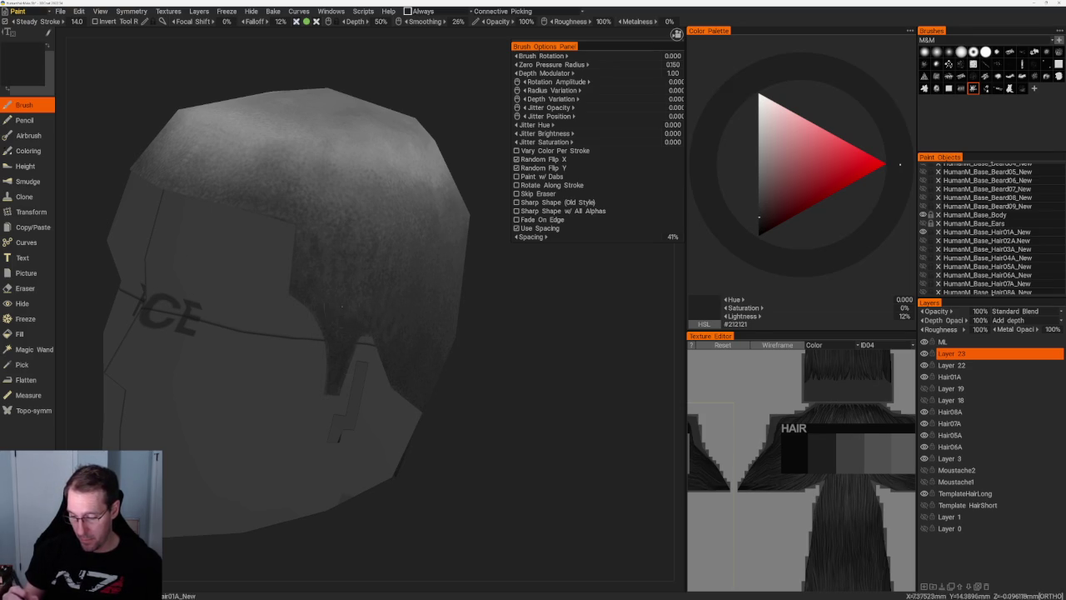
{"action": "mouse_move", "coordinate": [212, 542]}
{"action": "left_mouse_down"}
{"action": "mouse_move", "coordinate": [397, 159]}
{"action": "mouse_move", "coordinate": [310, 218]}
{"action": "mouse_move", "coordinate": [325, 297]}
{"action": "left_mouse_up"}
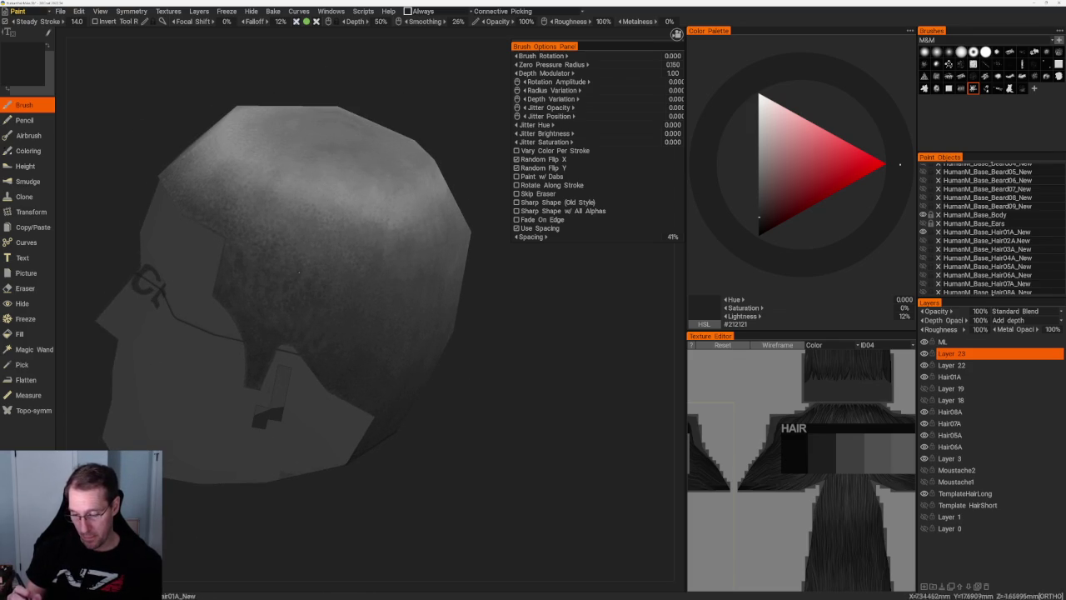
{"action": "left_click_drag", "start_coordinate": [298, 270], "coordinate": [286, 252]}
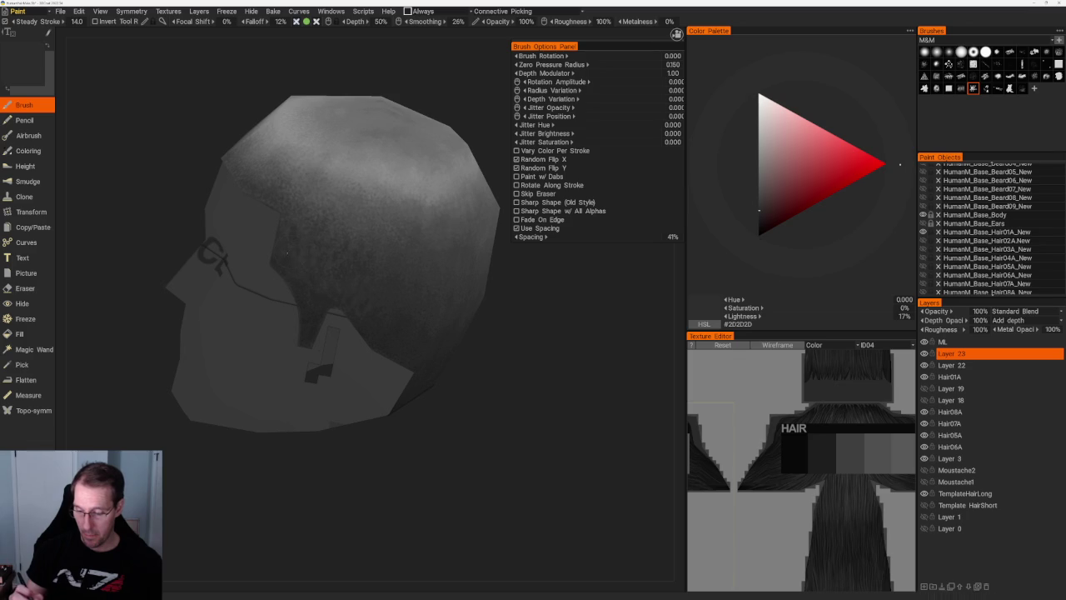
- Brush a 26% grey over the hair from several side and front angles
{"action": "key", "text": "v"}
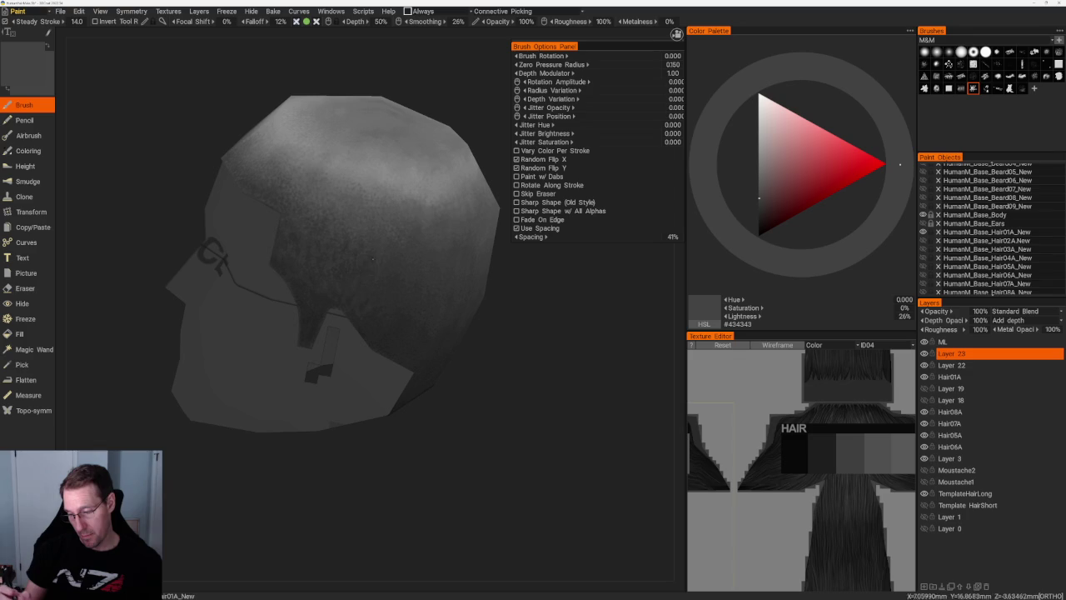
{"action": "scroll", "coordinate": [372, 258], "scroll_direction": "down", "scroll_amount": 3}
{"action": "left_click_drag", "start_coordinate": [383, 192], "coordinate": [369, 149]}
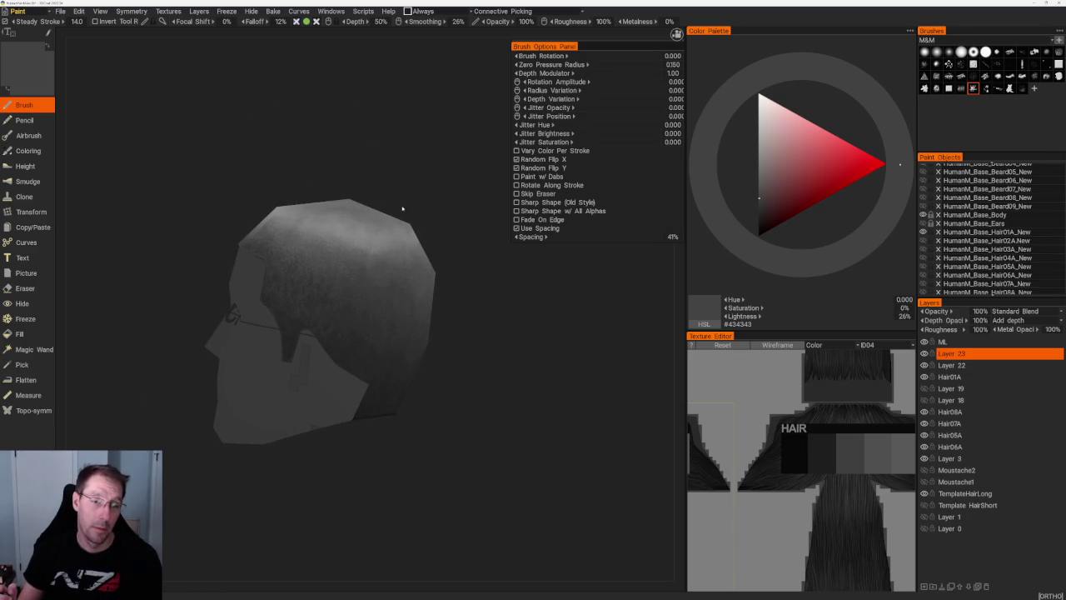
{"action": "left_click_drag", "start_coordinate": [376, 152], "coordinate": [384, 177]}
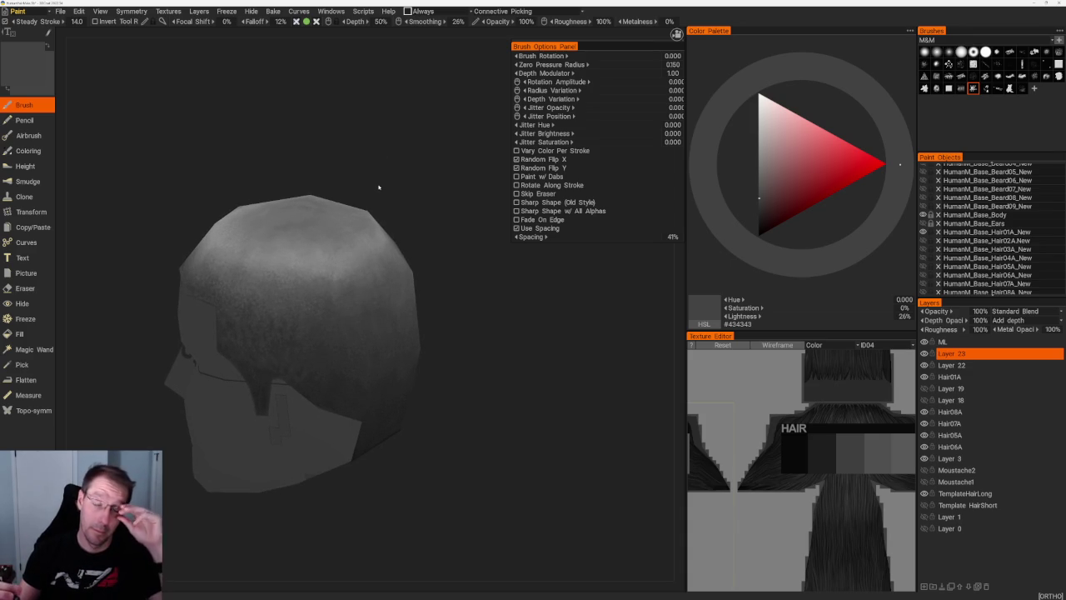
{"action": "left_click_drag", "start_coordinate": [376, 155], "coordinate": [374, 136]}
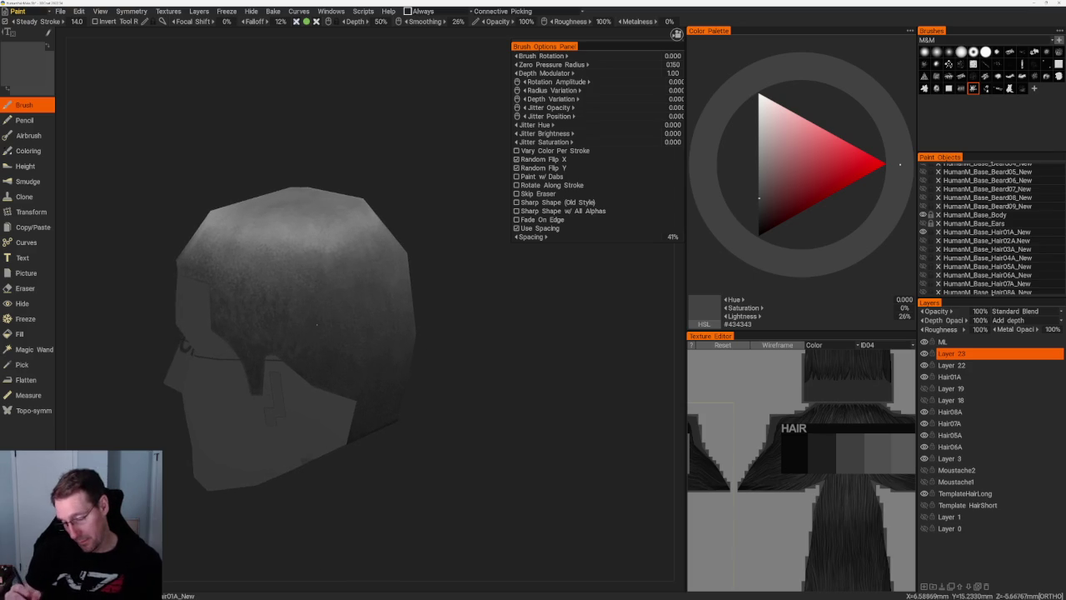
{"action": "left_click_drag", "start_coordinate": [285, 298], "coordinate": [306, 293]}
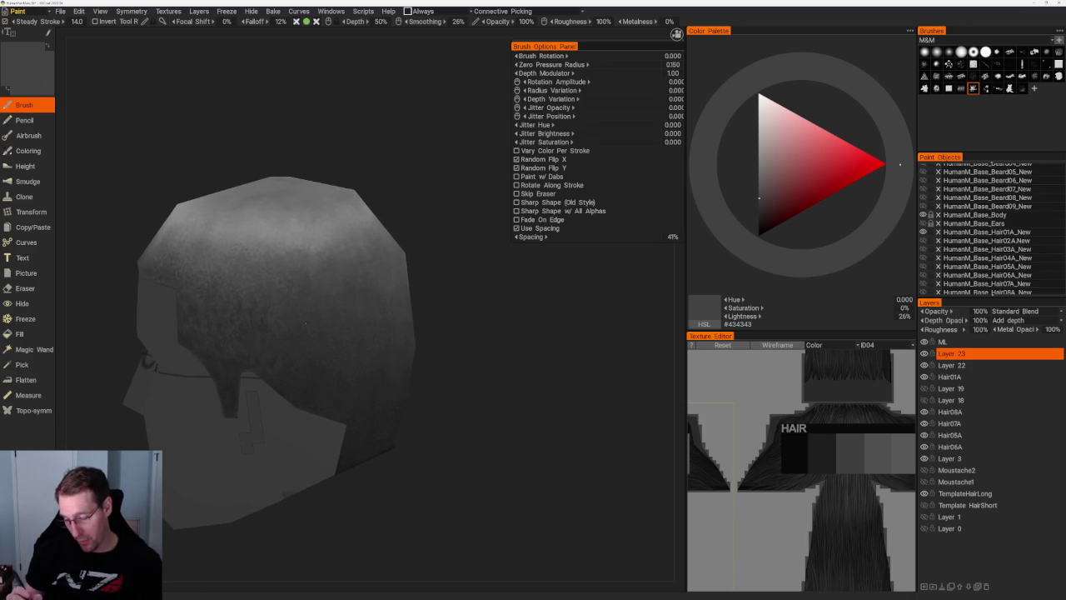
- Sample a lighter grey (#515151, 31%) from the hair to blend toward the crown
{"action": "key", "text": "v"}
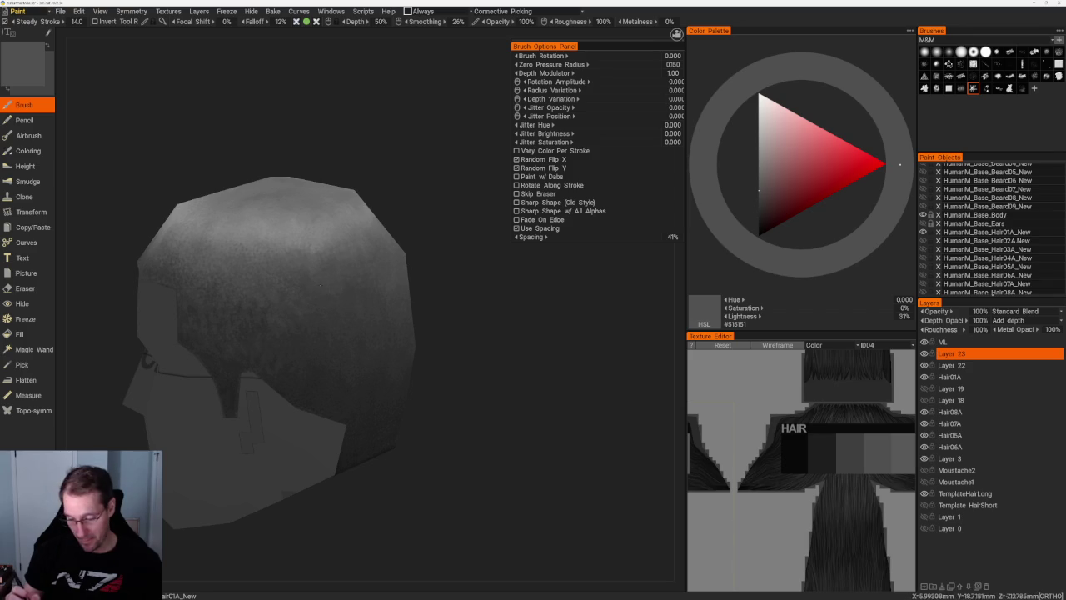
{"action": "scroll", "coordinate": [240, 136], "scroll_direction": "down", "scroll_amount": 3}
{"action": "scroll", "coordinate": [306, 143], "scroll_direction": "up", "scroll_amount": 4}
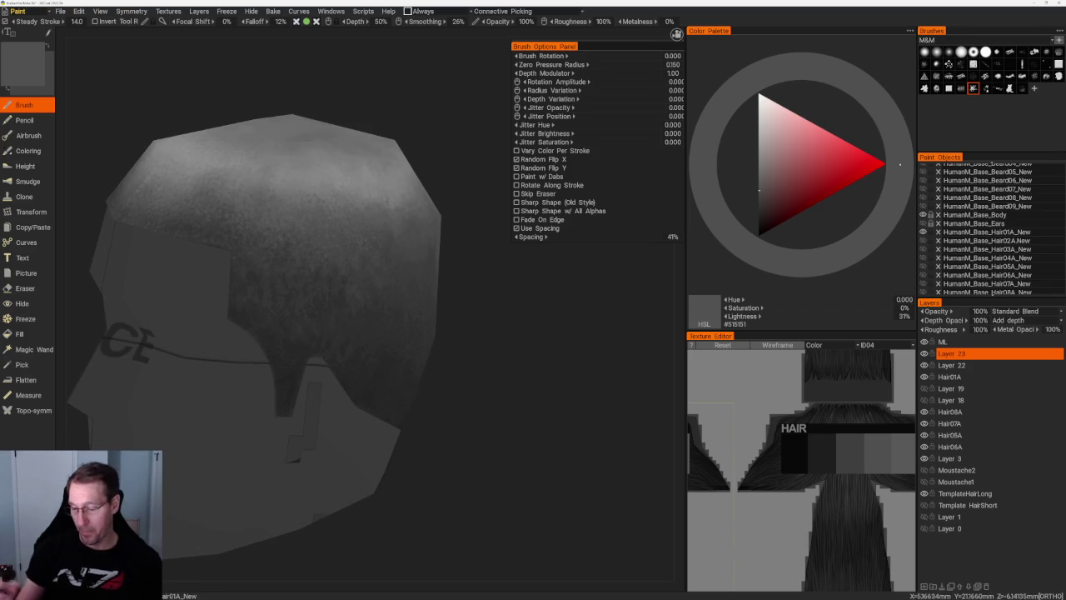
- Paint the back of the hair toward the nape with 10–24% greys, ending on #323232
{"action": "key", "text": "v"}
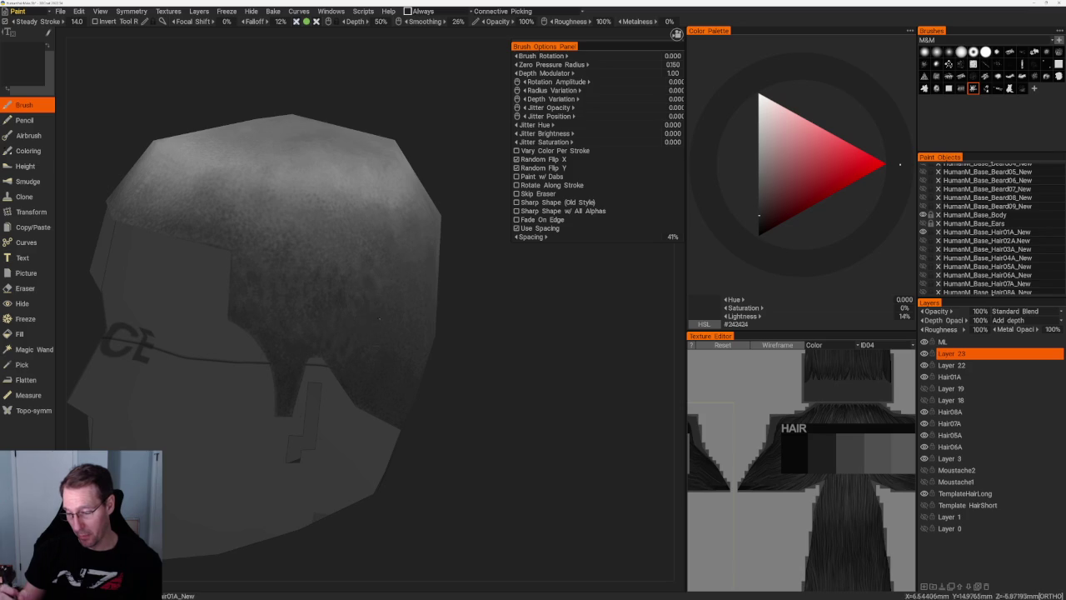
{"action": "key", "text": "v"}
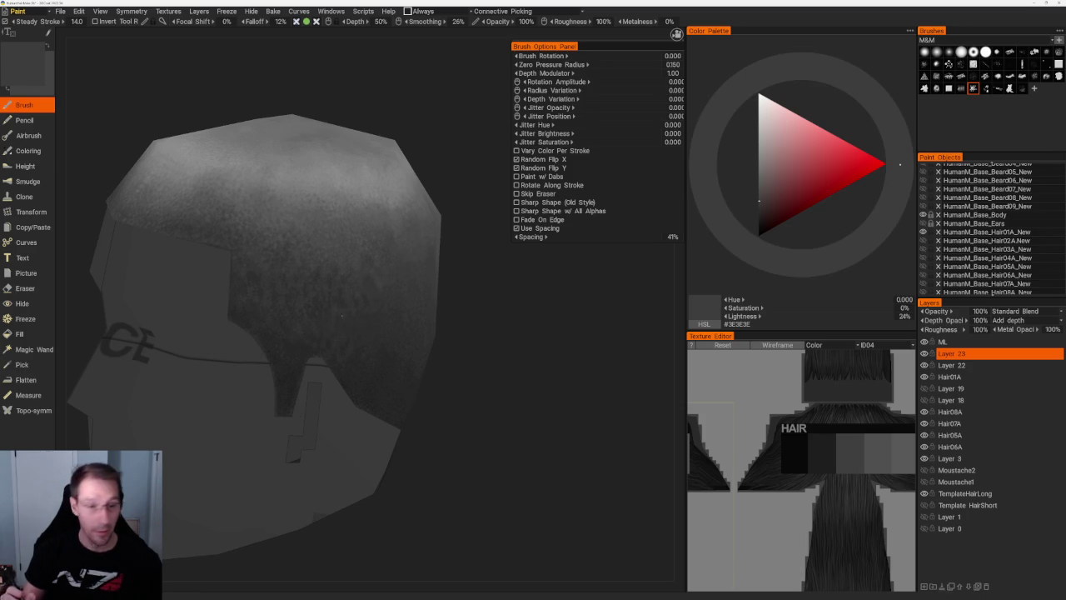
{"action": "mouse_move", "coordinate": [339, 307]}
{"action": "middle_mouse_down"}
{"action": "mouse_move", "coordinate": [418, 190]}
{"action": "mouse_move", "coordinate": [336, 280]}
{"action": "middle_mouse_up"}
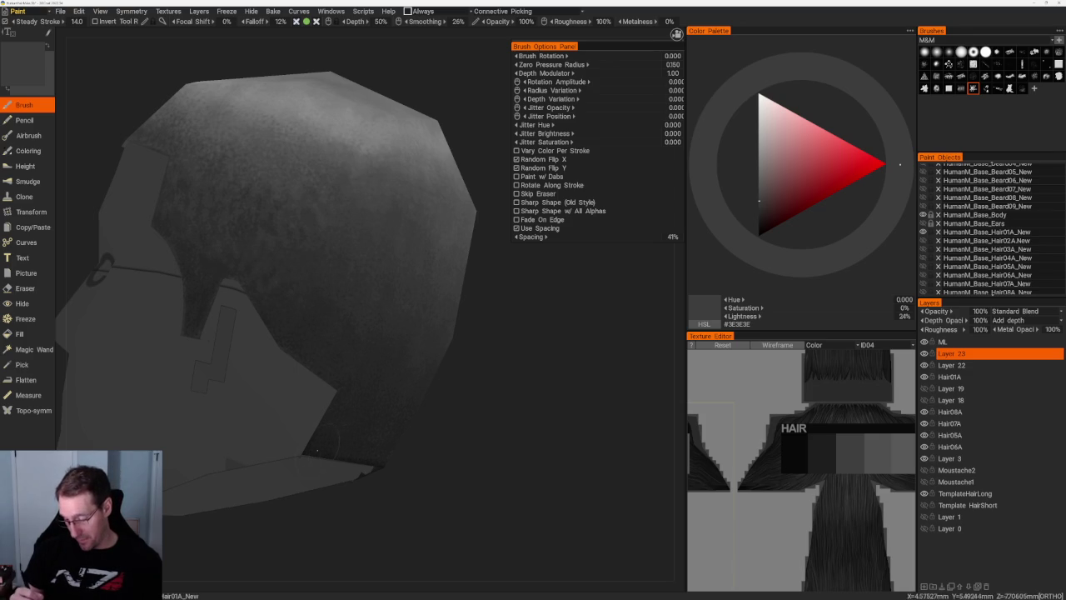
{"action": "key", "text": "v"}
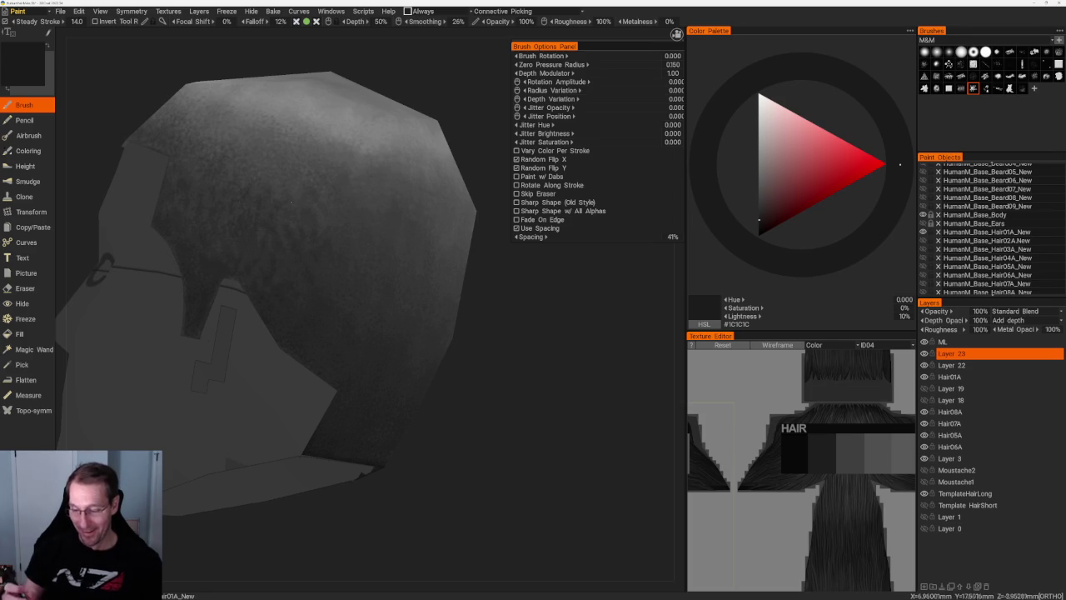
{"action": "key", "text": "v"}
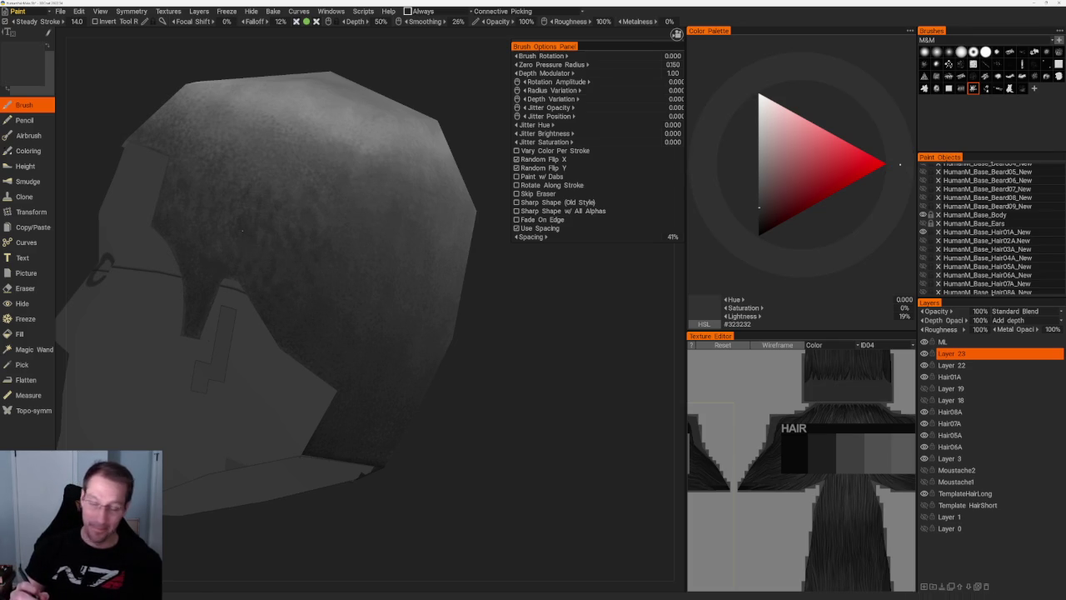
{"action": "scroll", "coordinate": [250, 134], "scroll_direction": "down", "scroll_amount": 3}
- Shade the back of the hair with a mid grey from three-quarter and back views
{"action": "left_click_drag", "start_coordinate": [250, 134], "coordinate": [333, 114]}
{"action": "scroll", "coordinate": [333, 114], "scroll_direction": "up", "scroll_amount": 3}
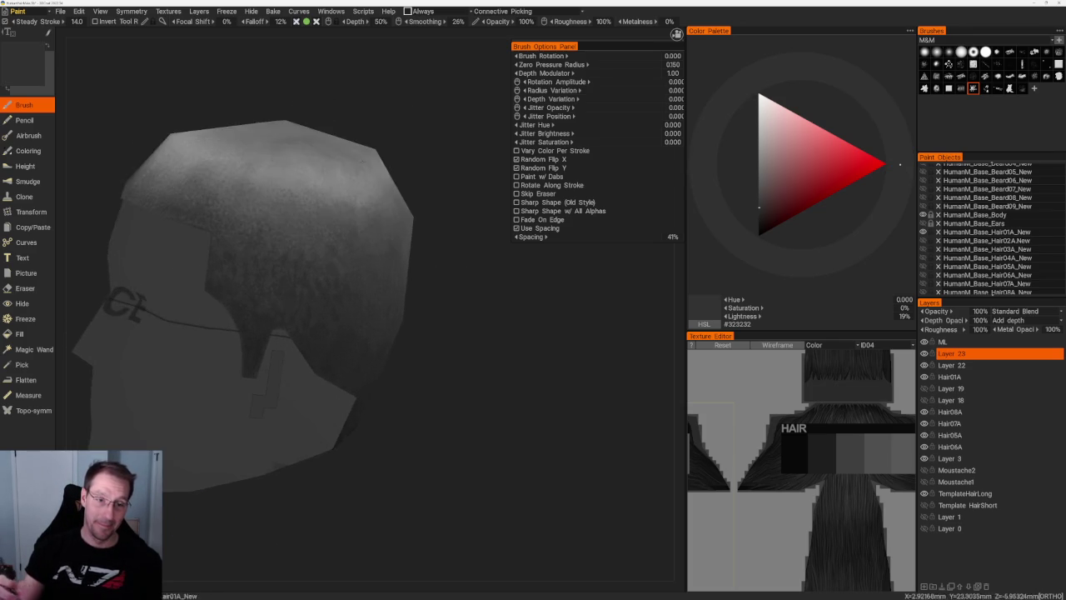
{"action": "scroll", "coordinate": [393, 172], "scroll_direction": "up", "scroll_amount": 2}
{"action": "scroll", "coordinate": [411, 167], "scroll_direction": "up", "scroll_amount": 2}
{"action": "mouse_move", "coordinate": [410, 167]}
{"action": "left_mouse_down"}
{"action": "mouse_move", "coordinate": [402, 164]}
{"action": "mouse_move", "coordinate": [445, 167]}
{"action": "mouse_move", "coordinate": [397, 169]}
{"action": "mouse_move", "coordinate": [430, 167]}
{"action": "mouse_move", "coordinate": [418, 151]}
{"action": "left_mouse_up"}
{"action": "left_click_drag", "start_coordinate": [239, 485], "coordinate": [238, 505]}
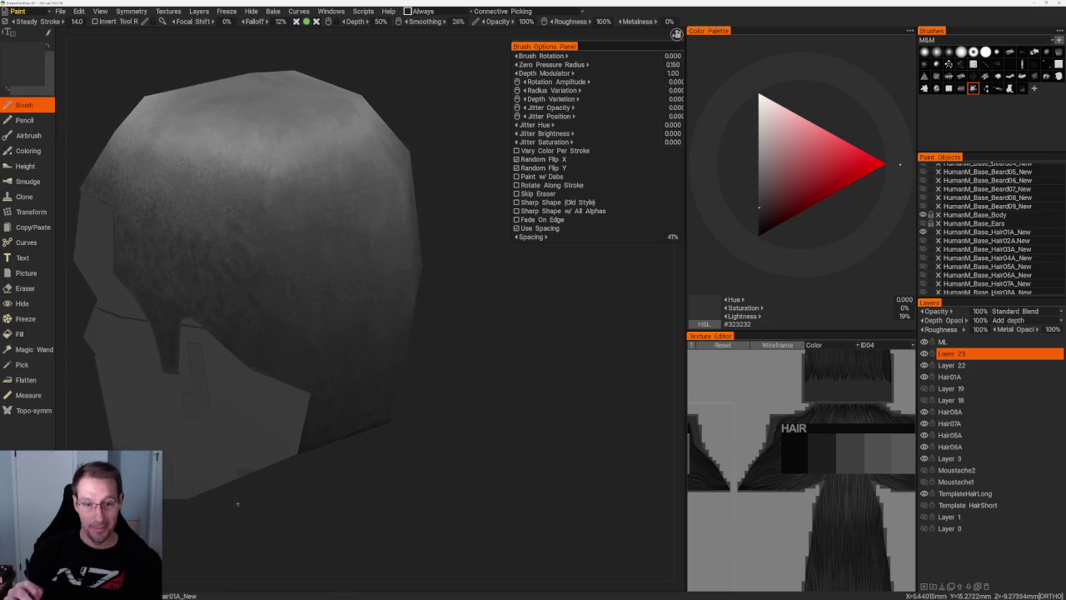
{"action": "scroll", "coordinate": [332, 227], "scroll_direction": "up", "scroll_amount": 2}
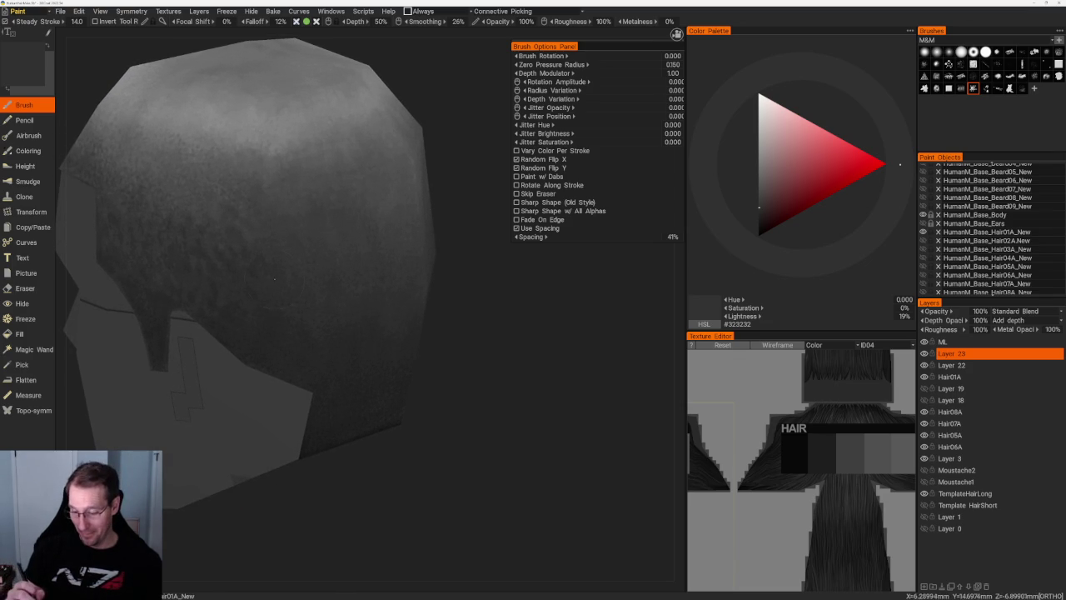
{"action": "left_click_drag", "start_coordinate": [758, 206], "coordinate": [759, 196]}
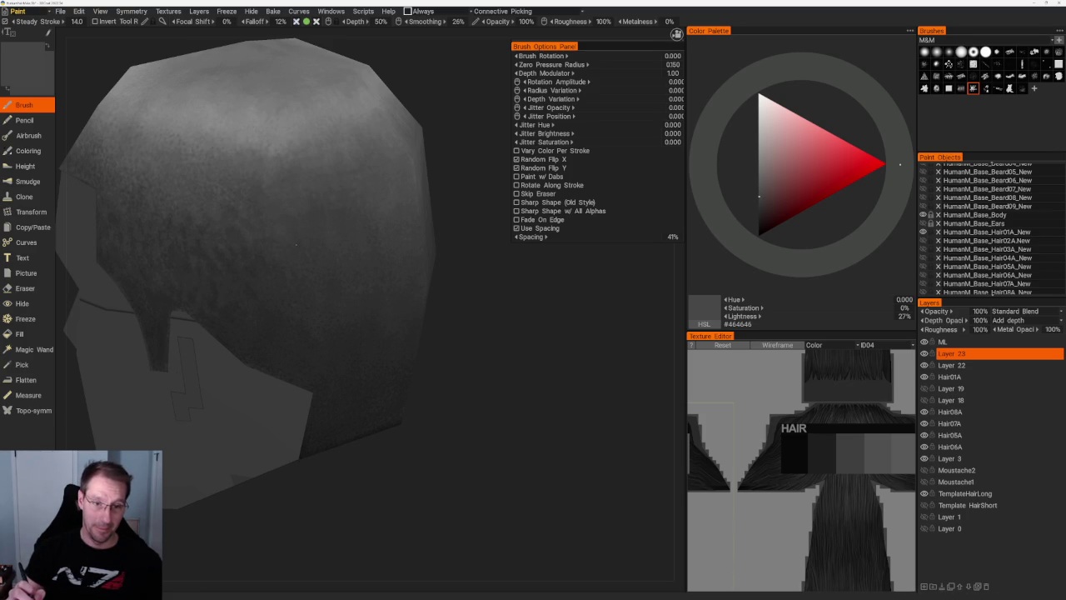
{"action": "left_click_drag", "start_coordinate": [296, 244], "coordinate": [326, 251]}
- Layer alternating 14–27% greys over the back and sides, finishing with 10% dark grey
{"action": "key", "text": "v"}
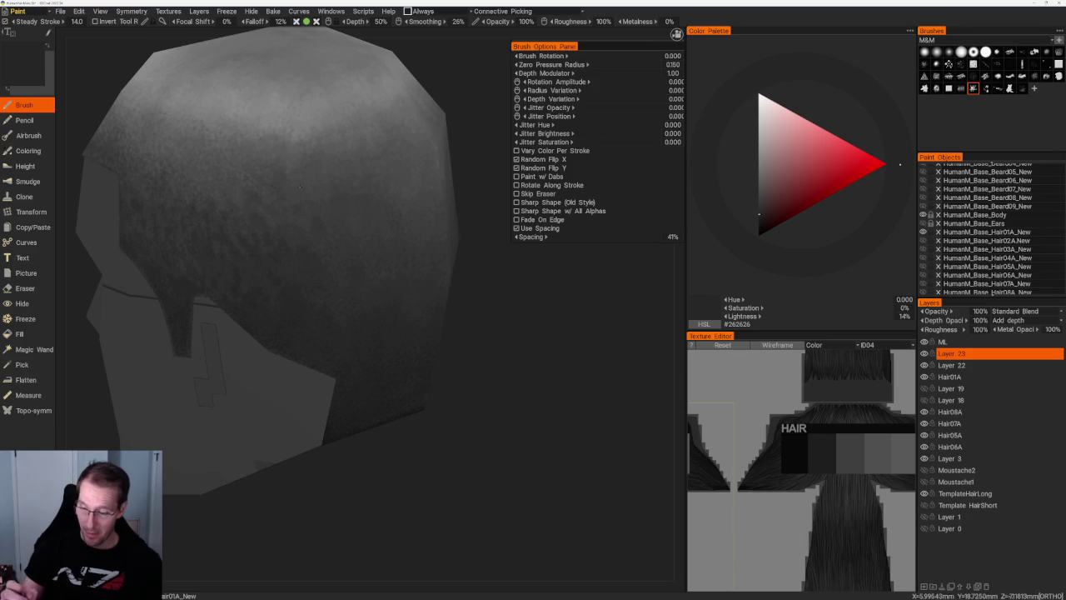
{"action": "key", "text": "v"}
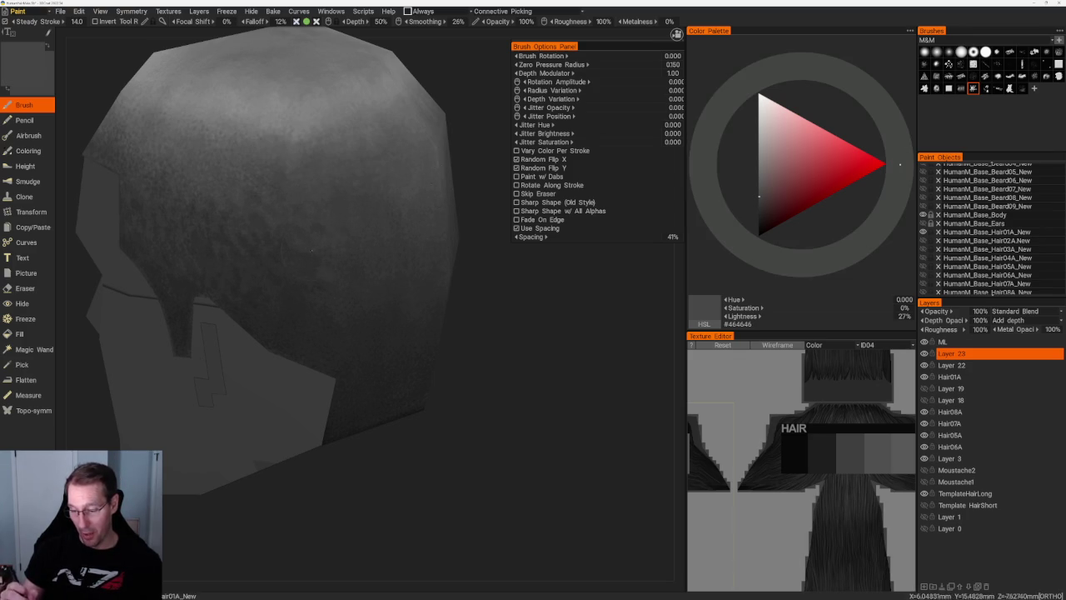
{"action": "key", "text": "v"}
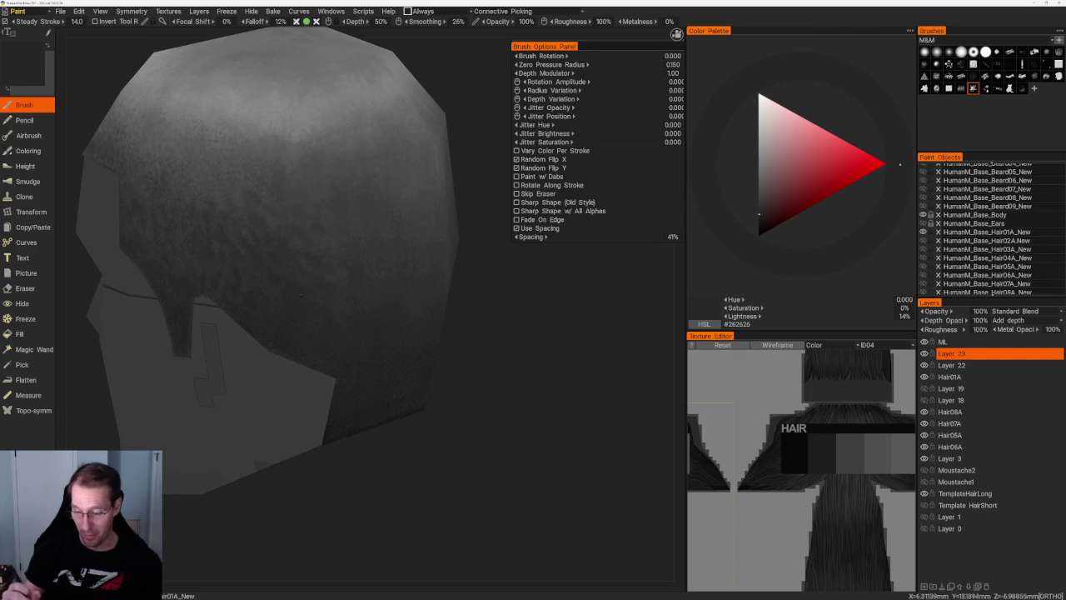
{"action": "key", "text": "v"}
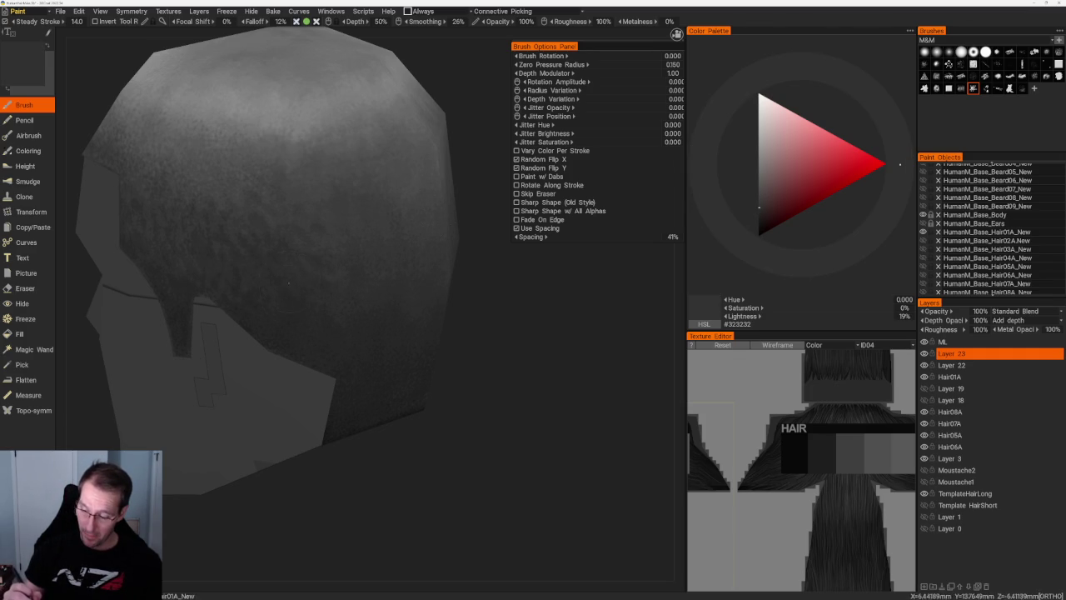
{"action": "key", "text": "v"}
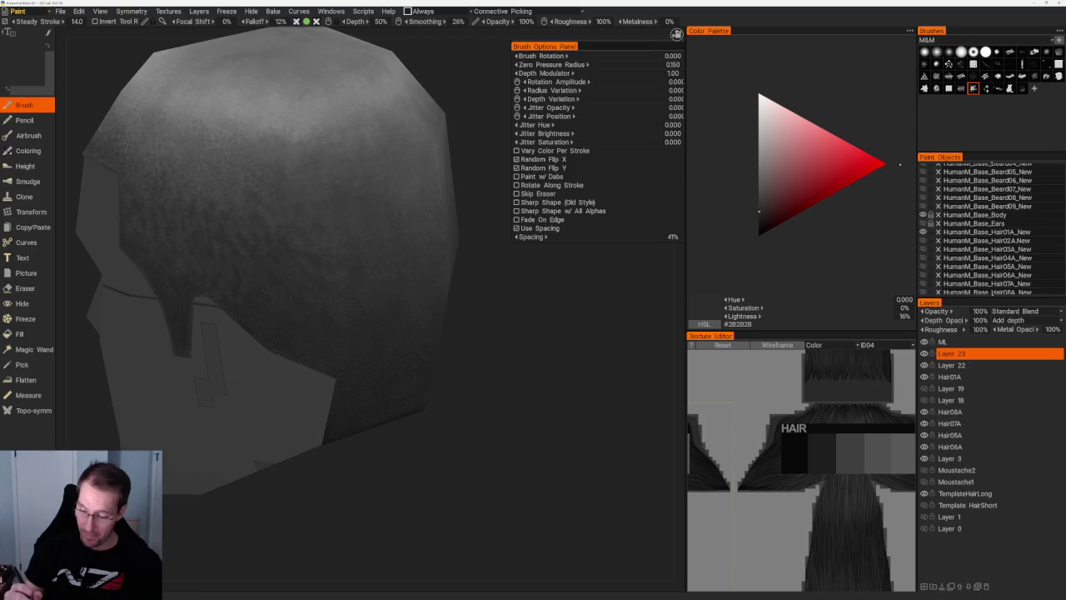
{"action": "key", "text": "v"}
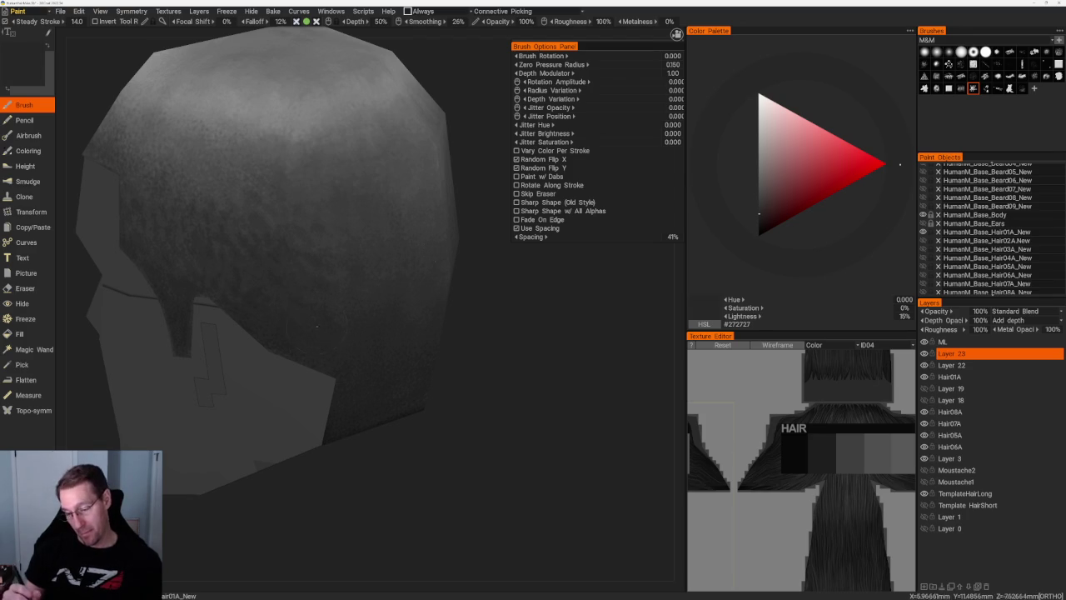
{"action": "scroll", "coordinate": [414, 127], "scroll_direction": "down", "scroll_amount": 3}
{"action": "mouse_move", "coordinate": [414, 126]}
{"action": "left_mouse_down"}
{"action": "mouse_move", "coordinate": [433, 178]}
{"action": "mouse_move", "coordinate": [453, 158]}
{"action": "left_mouse_up"}
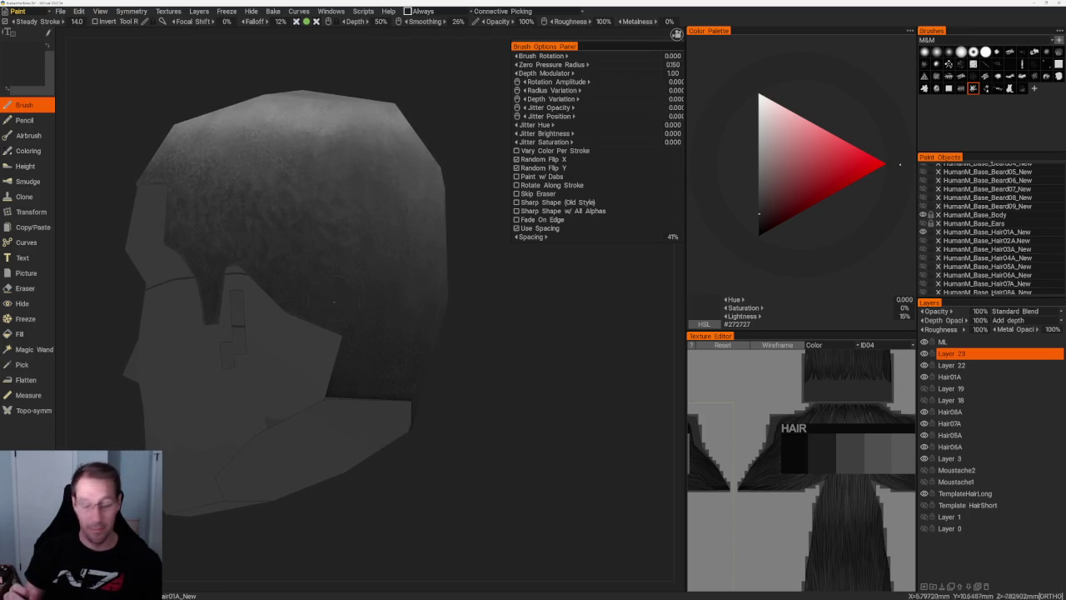
{"action": "key", "text": "v"}
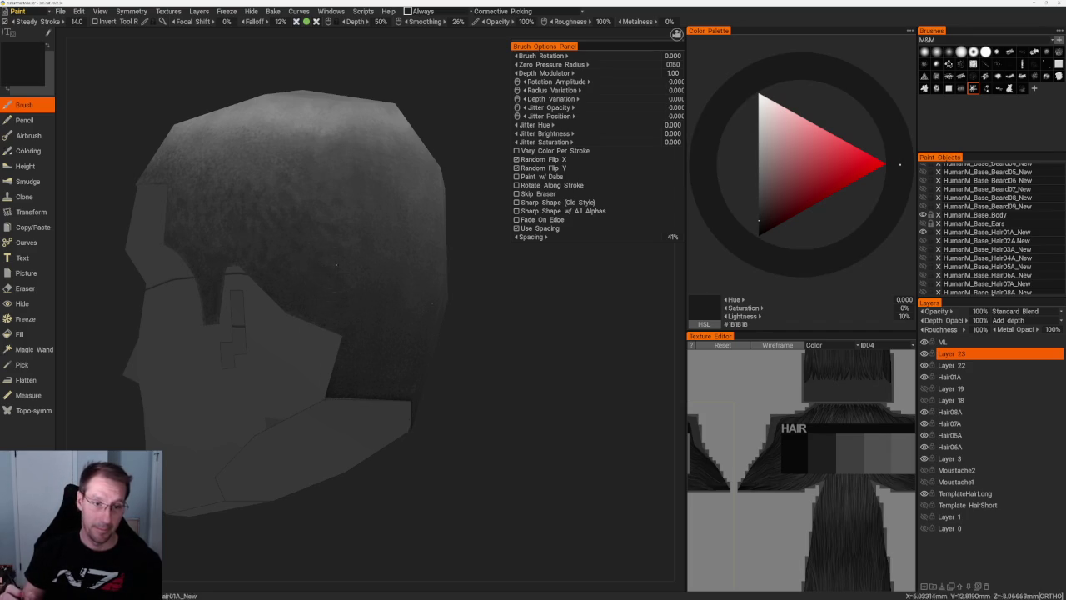
{"action": "left_click_drag", "start_coordinate": [324, 264], "coordinate": [402, 277]}
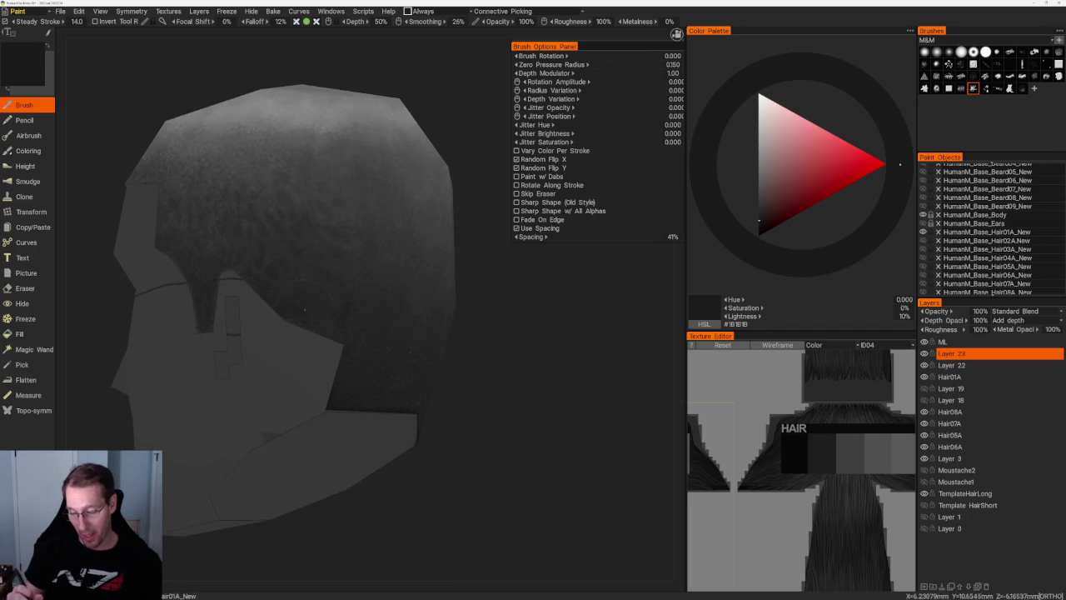
{"action": "scroll", "coordinate": [323, 327], "scroll_direction": "up", "scroll_amount": 1}
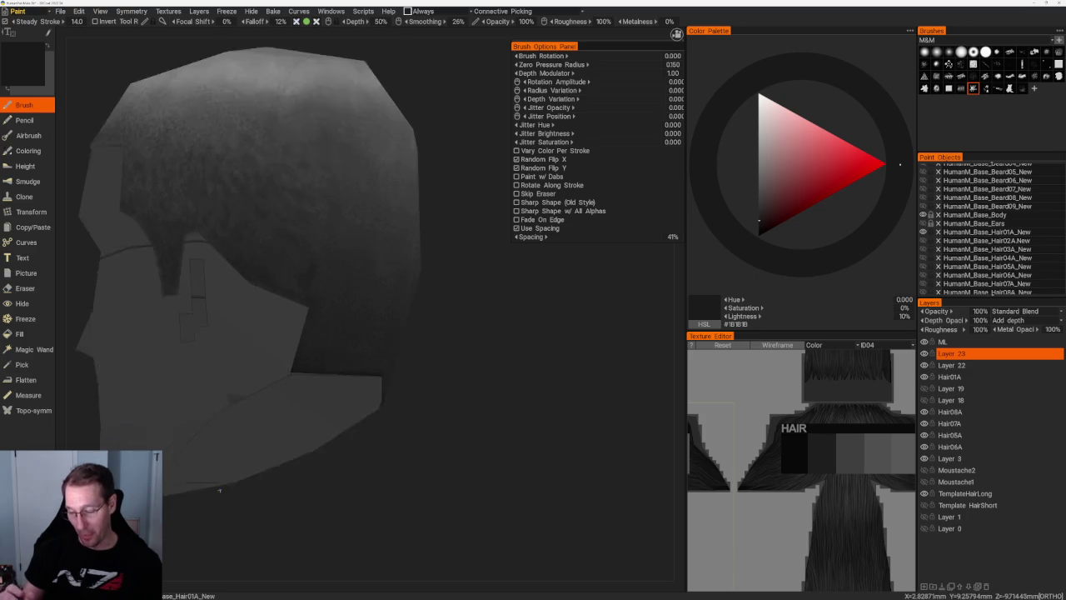
{"action": "scroll", "coordinate": [312, 323], "scroll_direction": "up", "scroll_amount": 1}
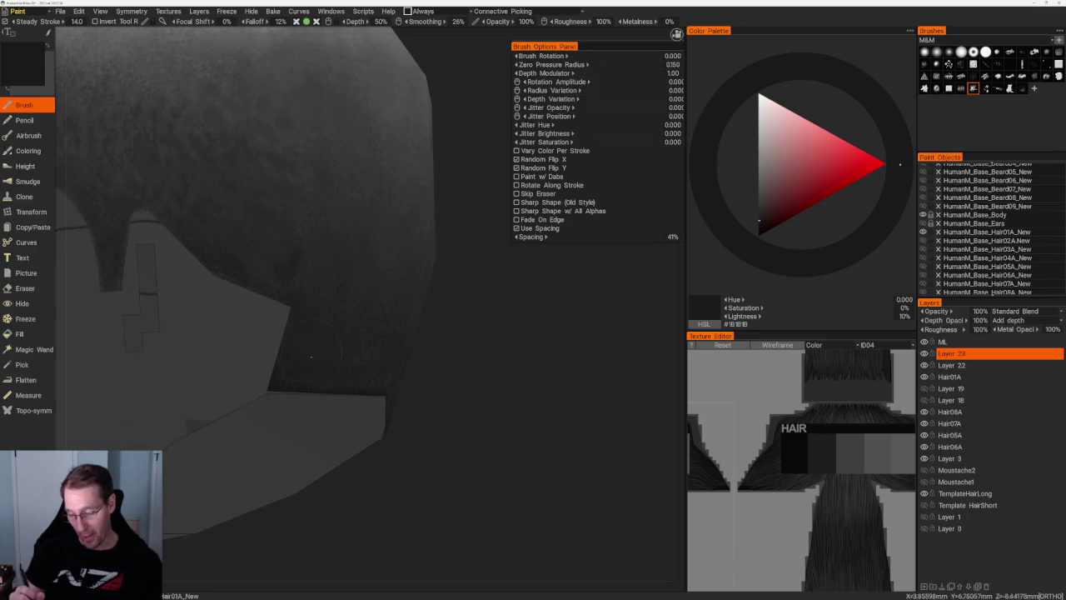
- Erase the stray dark paint along the hair's lower edge at the nape with the Eraser
{"action": "scroll", "coordinate": [416, 247], "scroll_direction": "down", "scroll_amount": 2}
{"action": "mouse_move", "coordinate": [416, 247]}
{"action": "left_mouse_down"}
{"action": "mouse_move", "coordinate": [423, 238]}
{"action": "mouse_move", "coordinate": [491, 254]}
{"action": "left_mouse_up"}
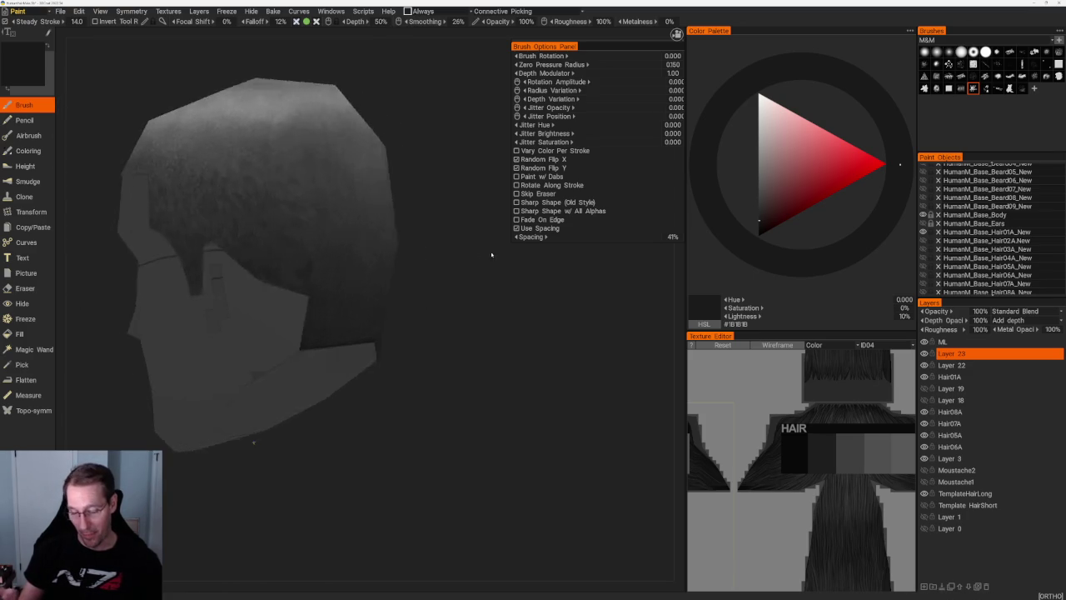
{"action": "scroll", "coordinate": [492, 254], "scroll_direction": "up", "scroll_amount": 3}
{"action": "scroll", "coordinate": [500, 283], "scroll_direction": "up", "scroll_amount": 1}
{"action": "key", "text": "e"}
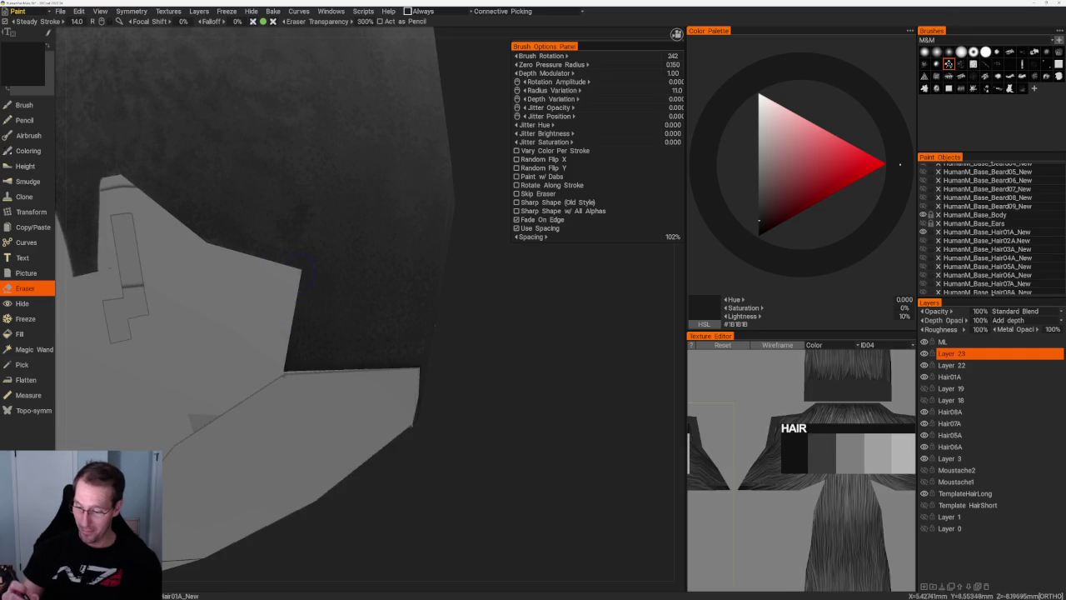
{"action": "middle_click_drag", "start_coordinate": [350, 368], "coordinate": [347, 364]}
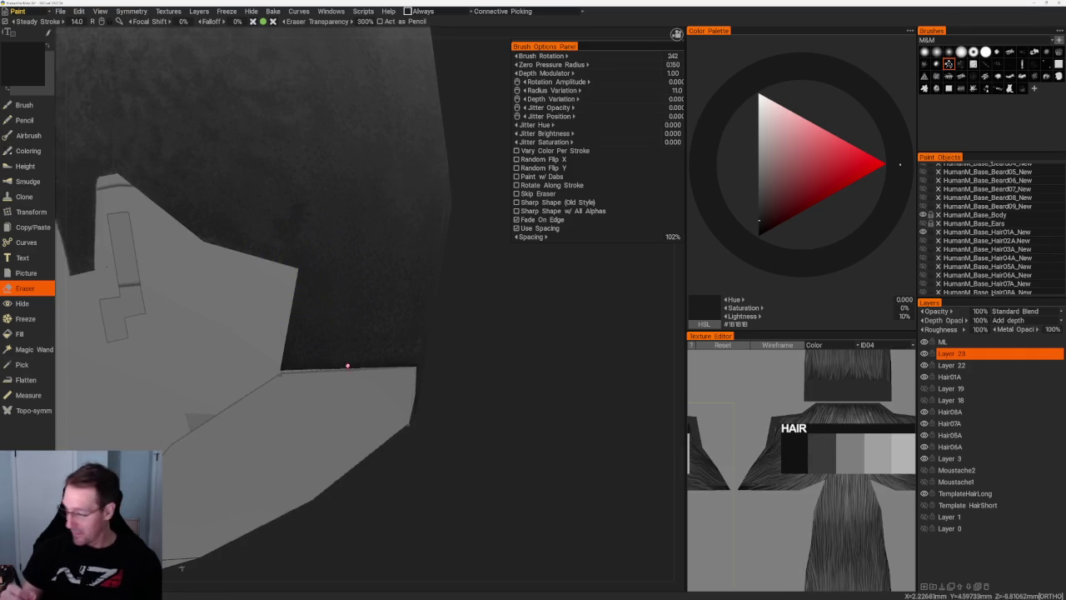
{"action": "scroll", "coordinate": [404, 228], "scroll_direction": "down", "scroll_amount": 5}
{"action": "scroll", "coordinate": [441, 291], "scroll_direction": "up", "scroll_amount": 3}
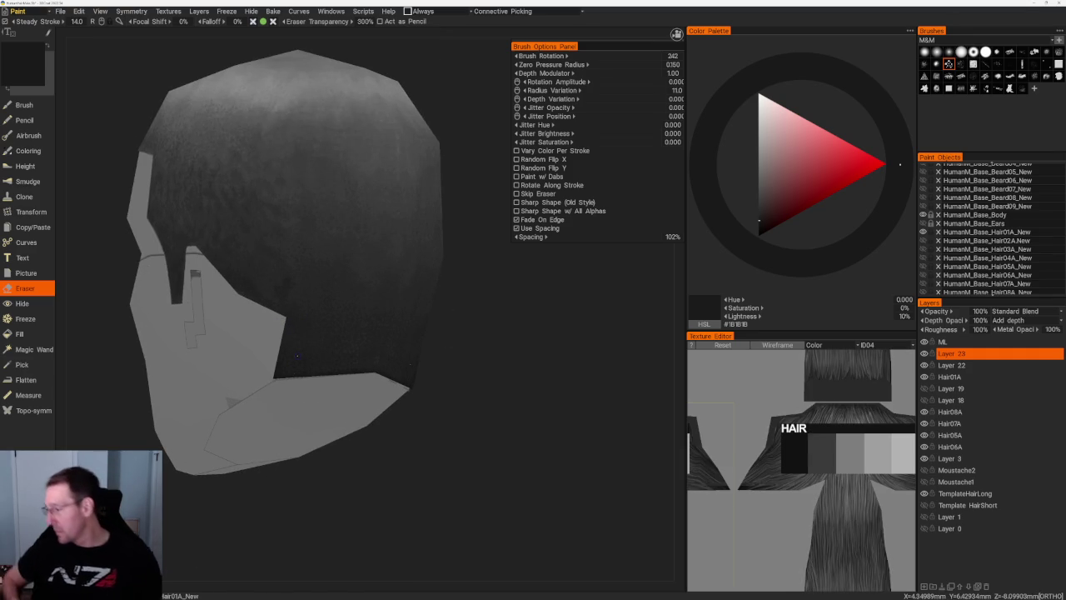
- Compare Layer 23 on and off, then lower its opacity to 67%
{"action": "left_click", "coordinate": [924, 353]}
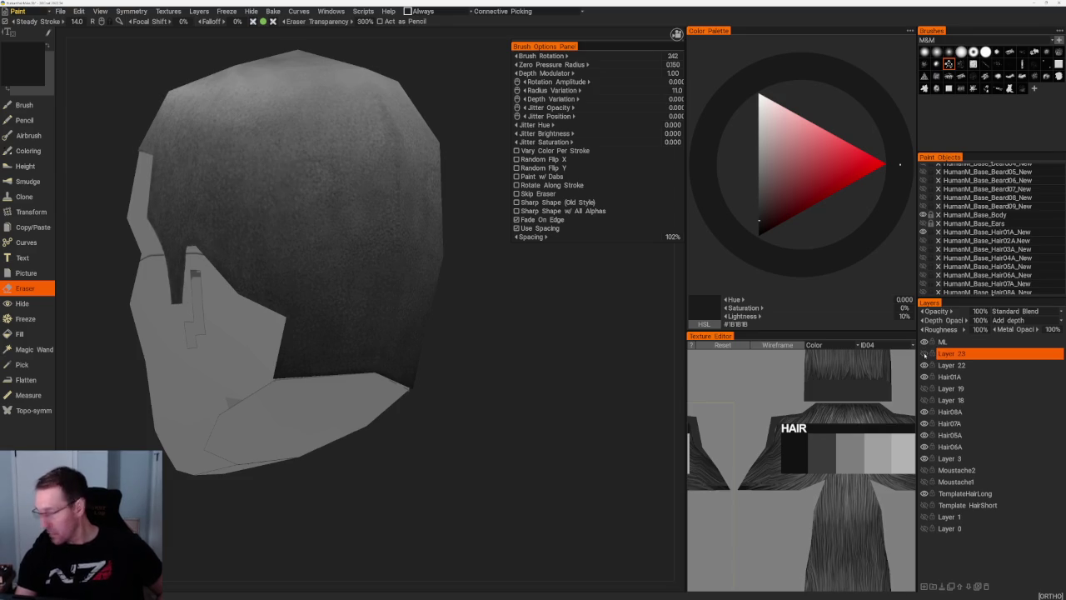
{"action": "left_click", "coordinate": [923, 353]}
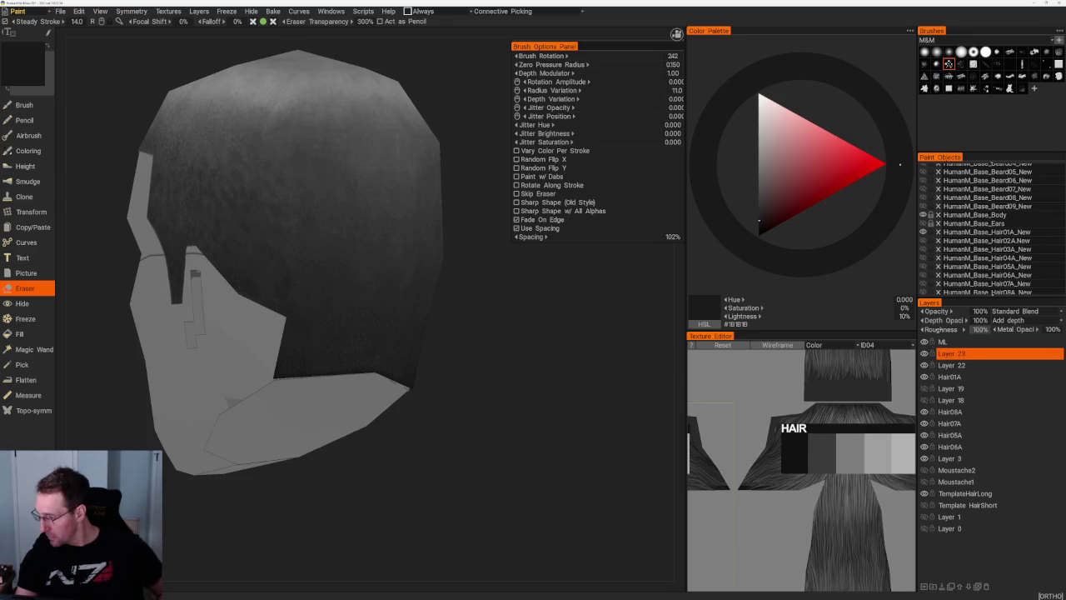
{"action": "left_click_drag", "start_coordinate": [981, 311], "coordinate": [976, 311]}
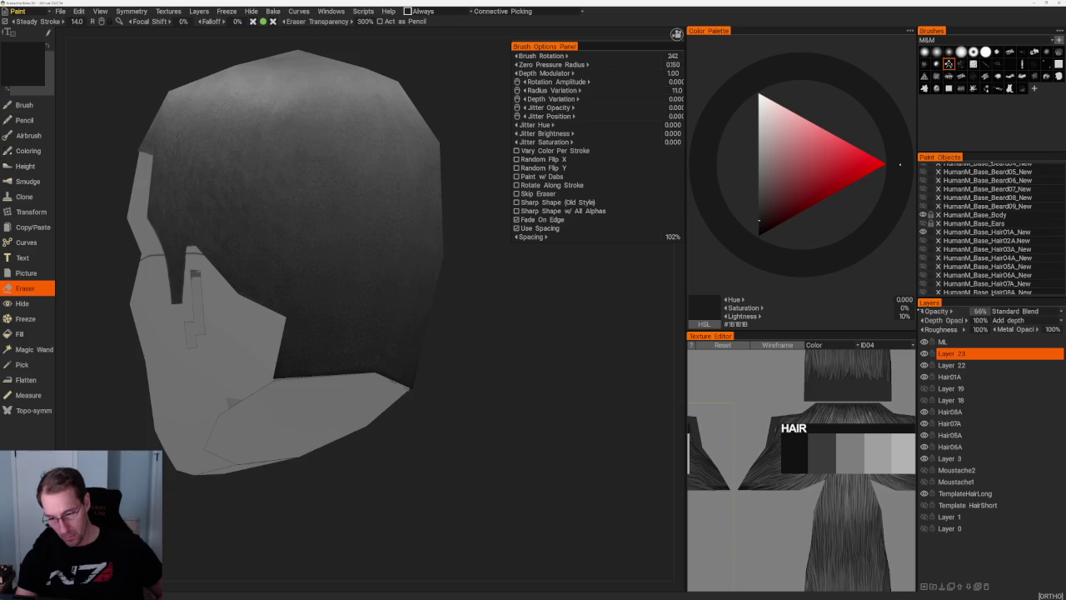
- Test merging Layer 23 down into Layer 22, undo it, then start the Photoshop export (Ctrl+E)
{"action": "right_click", "coordinate": [945, 353]}
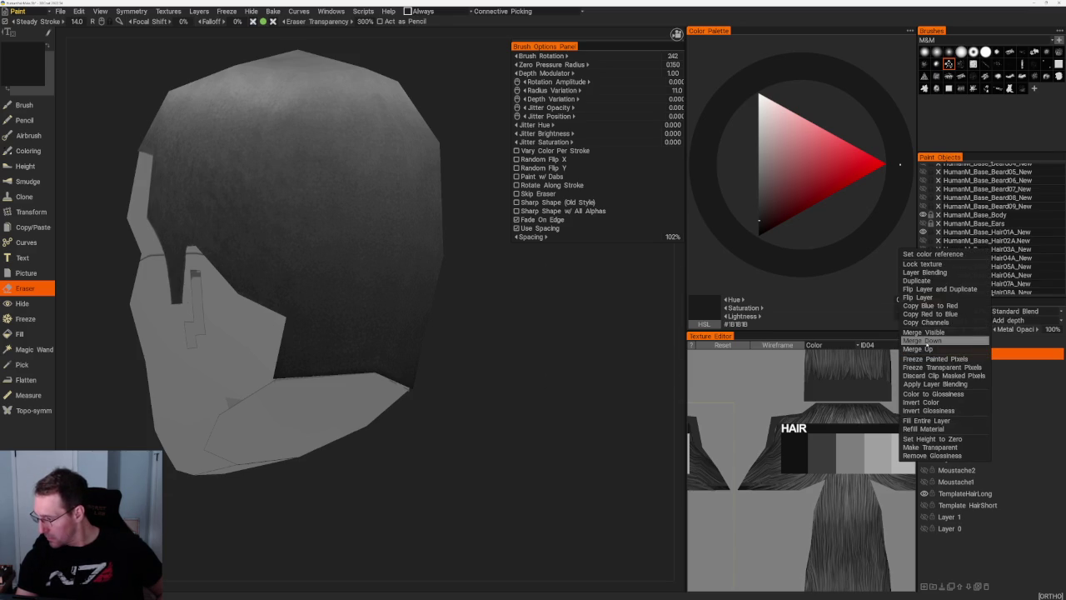
{"action": "left_click", "coordinate": [921, 341]}
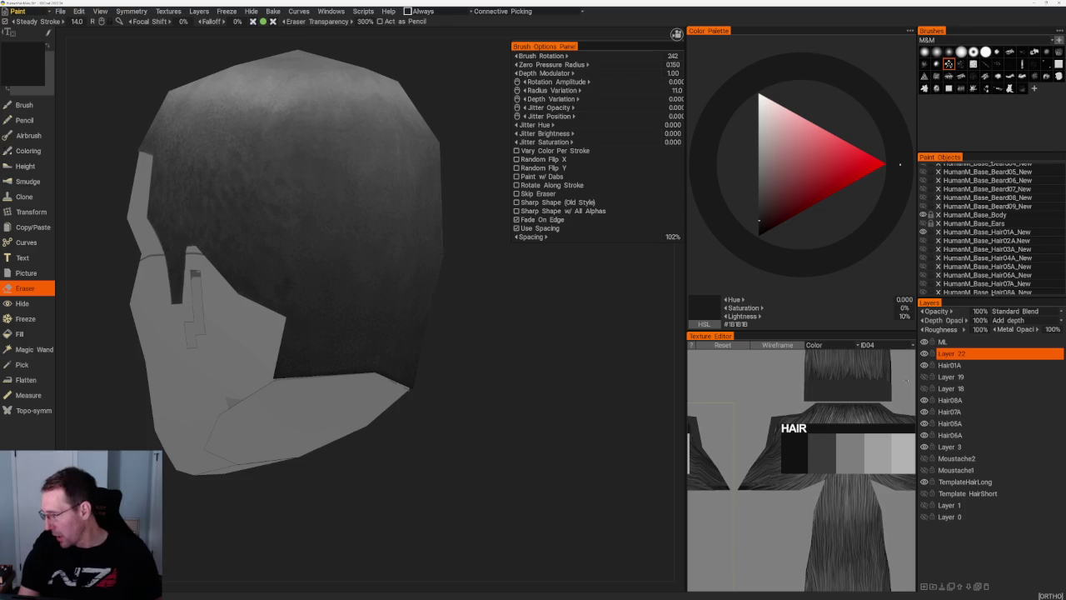
{"action": "key", "text": "ctrl+n"}
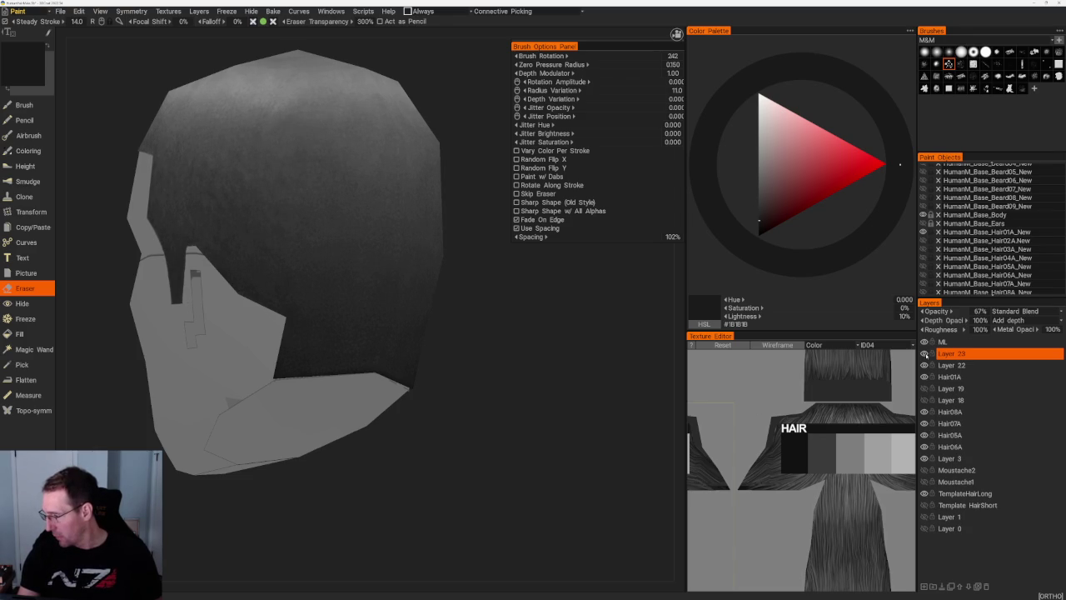
{"action": "left_click", "coordinate": [925, 353]}
{"action": "left_click", "coordinate": [924, 353]}
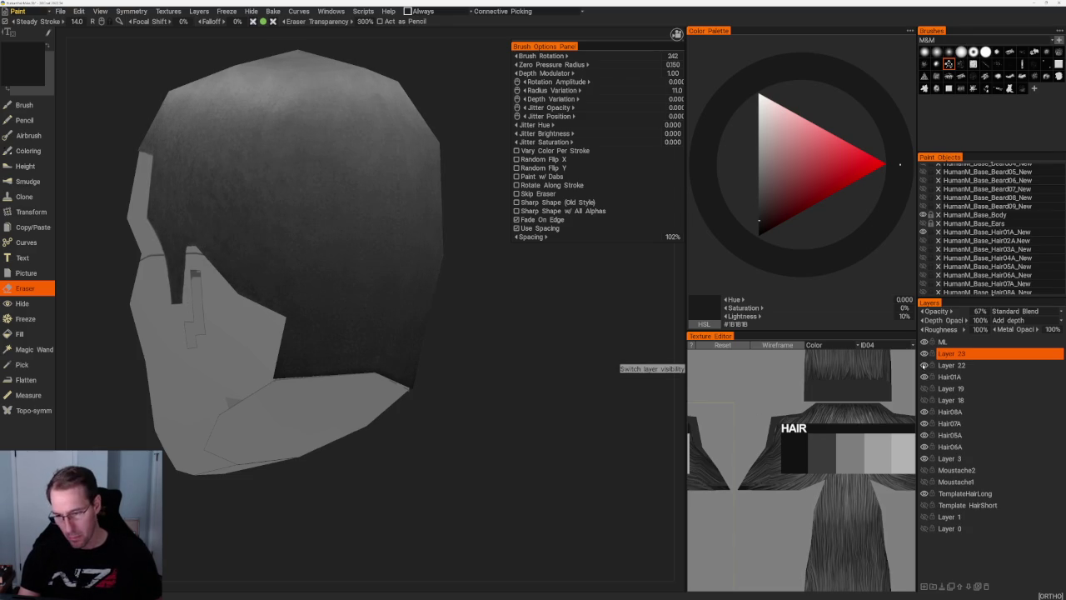
{"action": "right_click", "coordinate": [966, 353]}
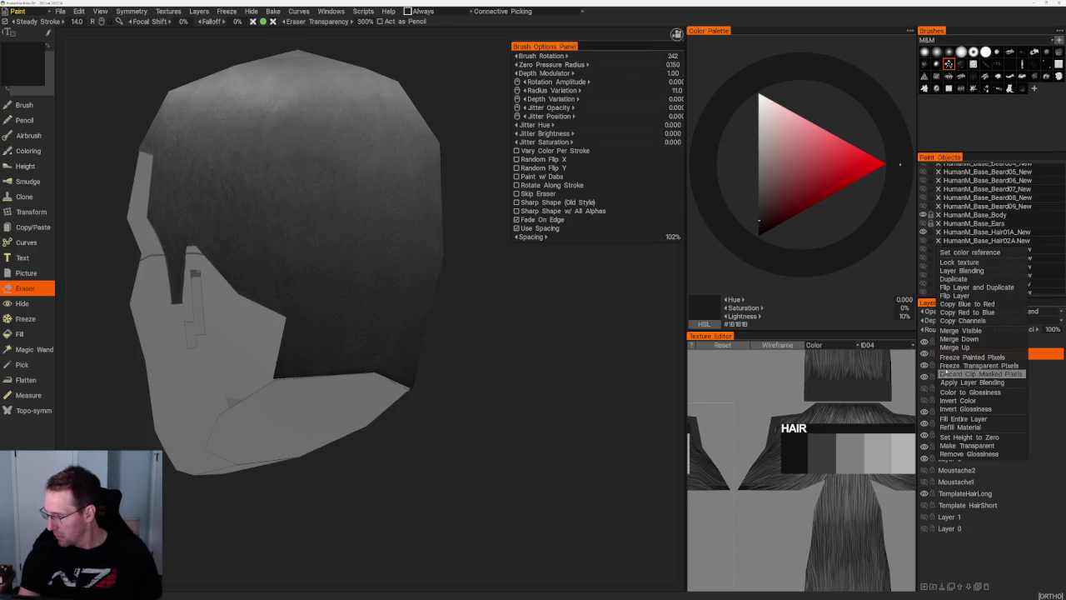
{"action": "left_click", "coordinate": [958, 339]}
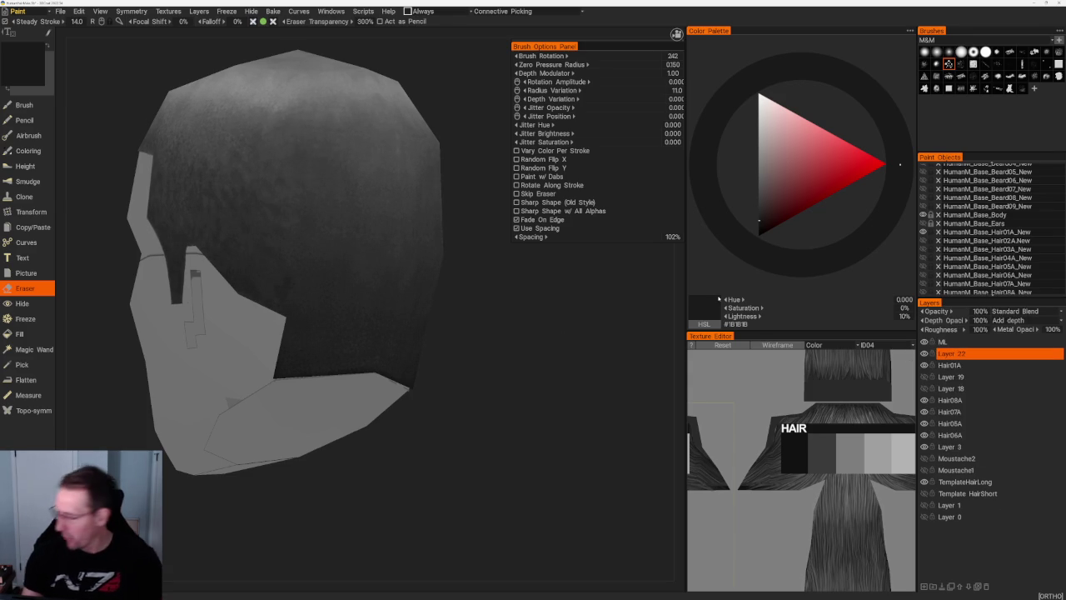
{"action": "key", "text": "ctrl+z"}
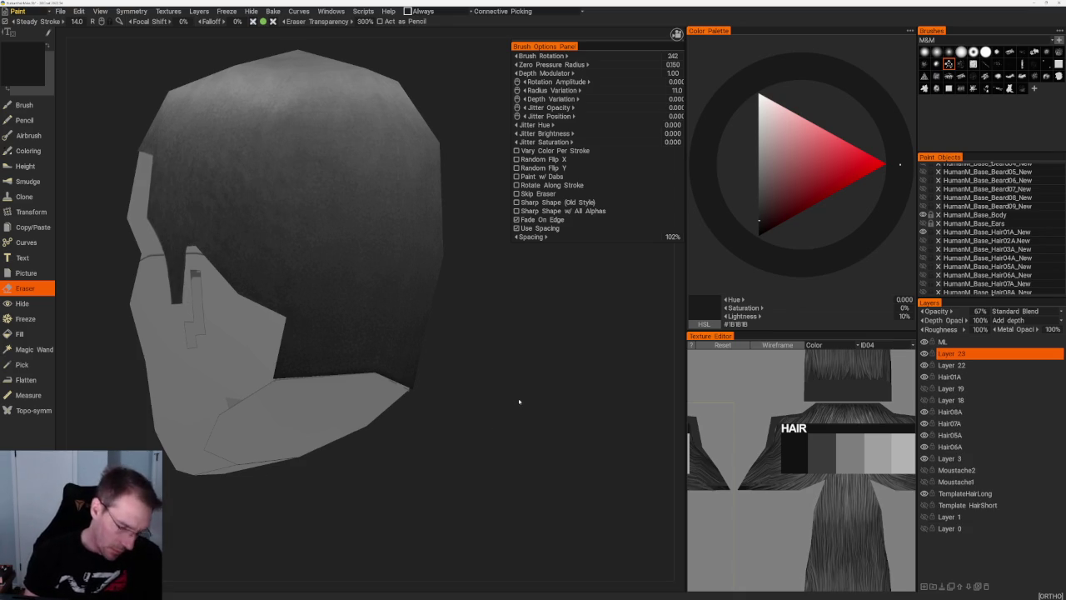
{"action": "key", "text": "ctrl+e"}
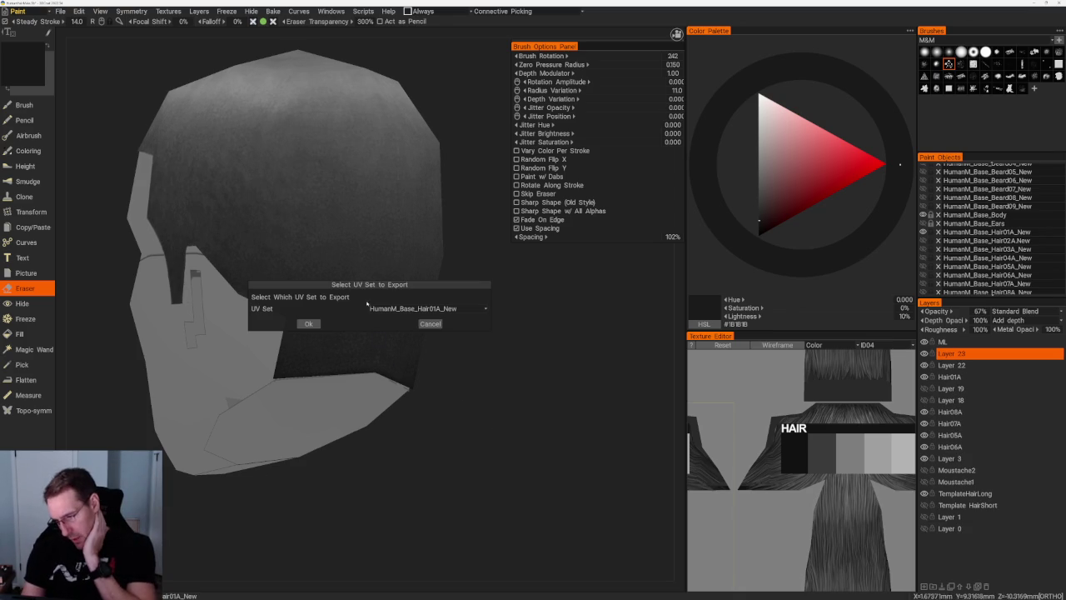
- Confirm exporting the HumanM_Base_Hair01A_New UV set to Photoshop
{"action": "left_click", "coordinate": [310, 324]}
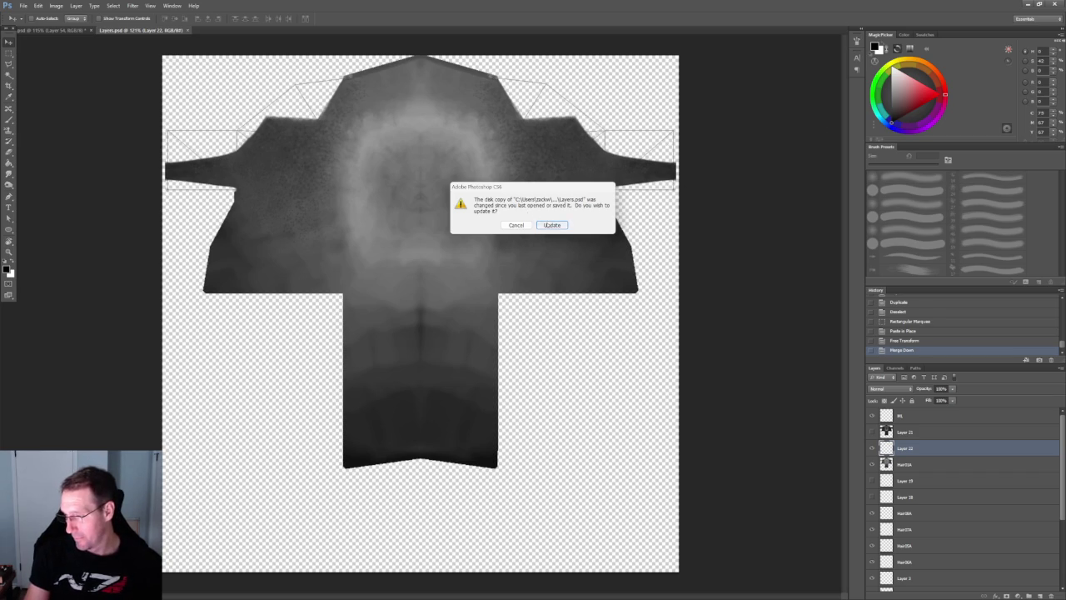
- Reload the updated Layers.psd and set Layer 23's opacity to 50%
{"action": "left_click", "coordinate": [551, 225]}
{"action": "left_click", "coordinate": [918, 432]}
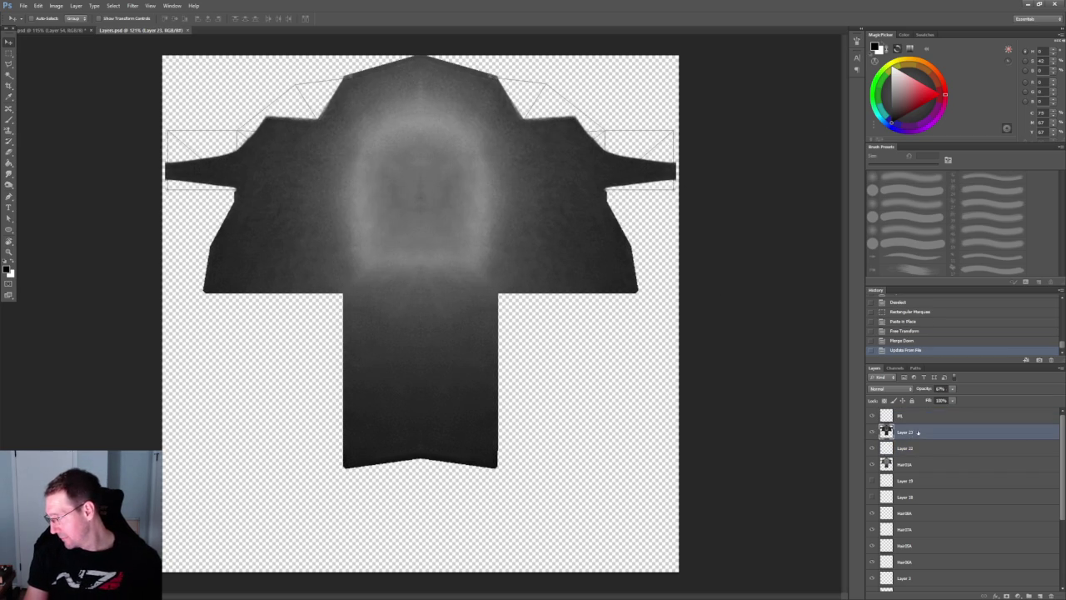
{"action": "left_click", "coordinate": [871, 432]}
{"action": "left_click", "coordinate": [871, 432]}
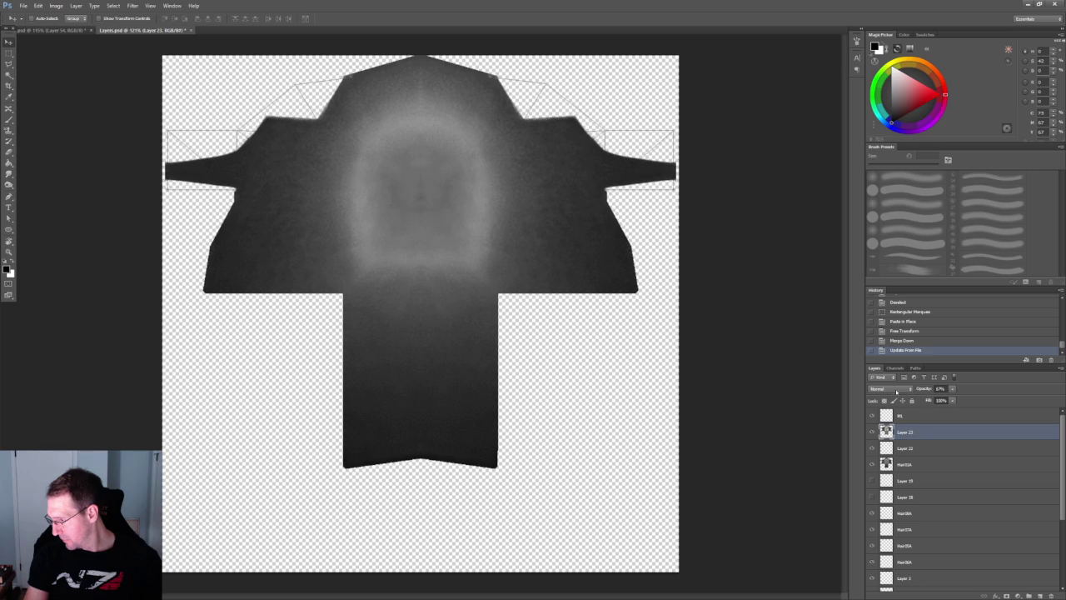
{"action": "left_click", "coordinate": [947, 397]}
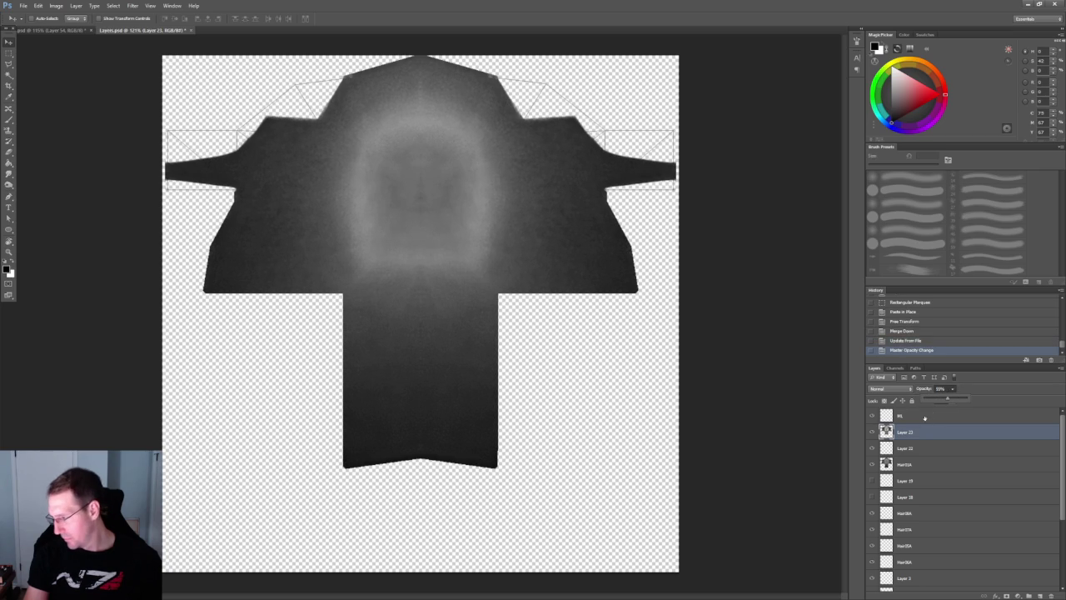
{"action": "left_click", "coordinate": [871, 448]}
- Merge Layers 22 and 23, merge the result down into Hair01A, and return to 3D-Coat
{"action": "left_click", "coordinate": [871, 448]}
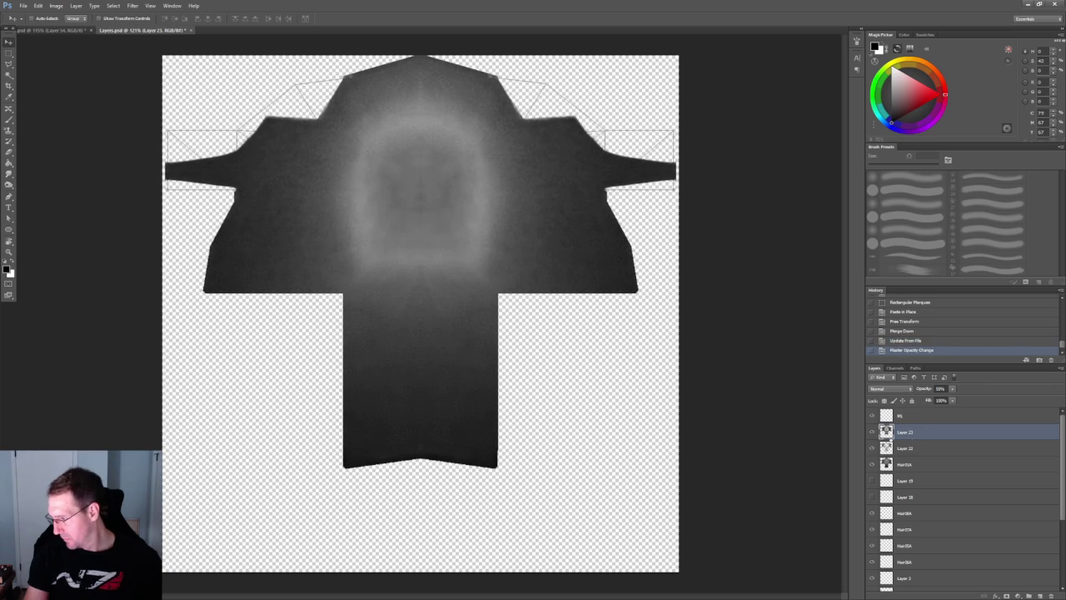
{"action": "left_click", "coordinate": [920, 448], "text": "shift"}
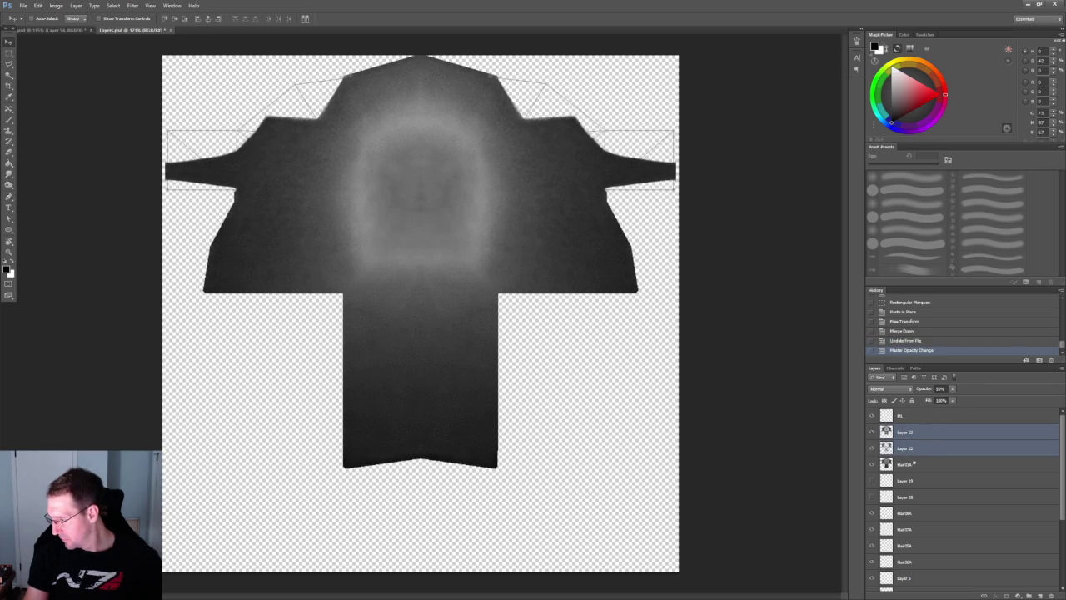
{"action": "left_click", "coordinate": [871, 448]}
{"action": "left_click", "coordinate": [872, 448]}
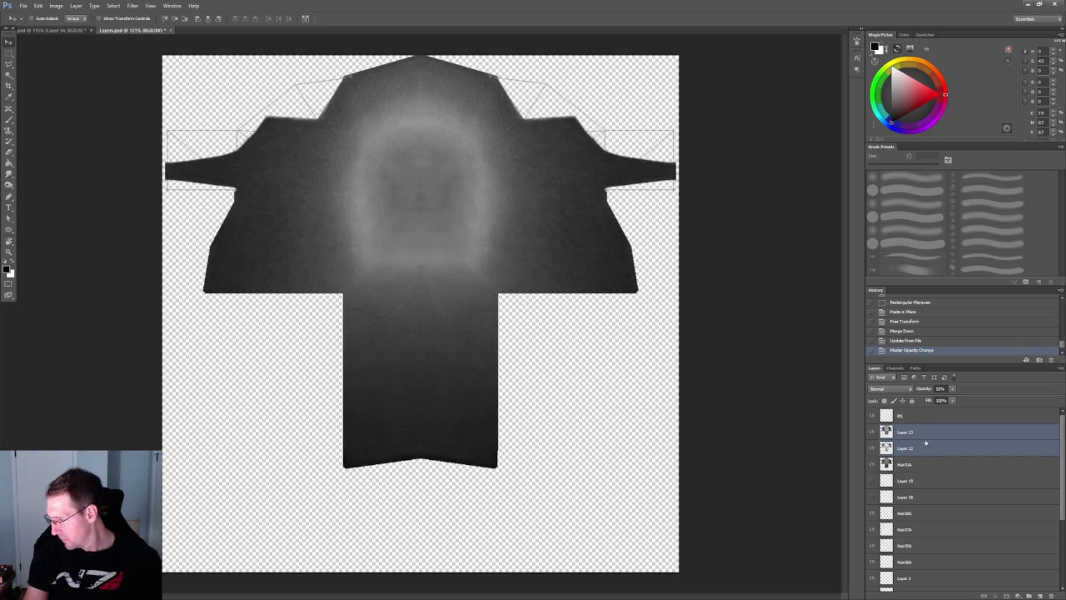
{"action": "right_click", "coordinate": [925, 445]}
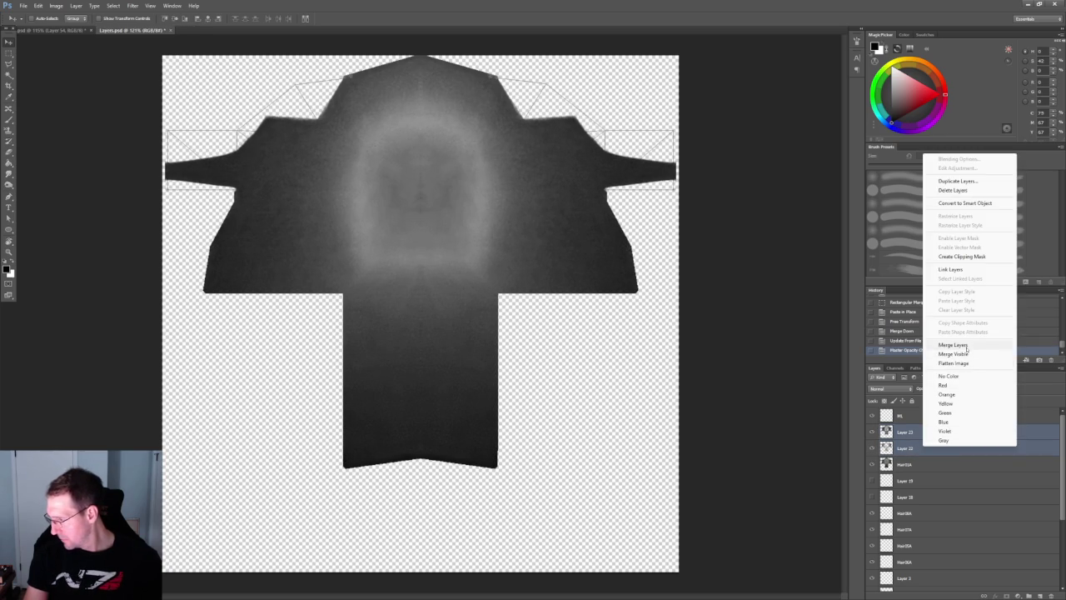
{"action": "left_click", "coordinate": [966, 349]}
{"action": "right_click", "coordinate": [916, 433]}
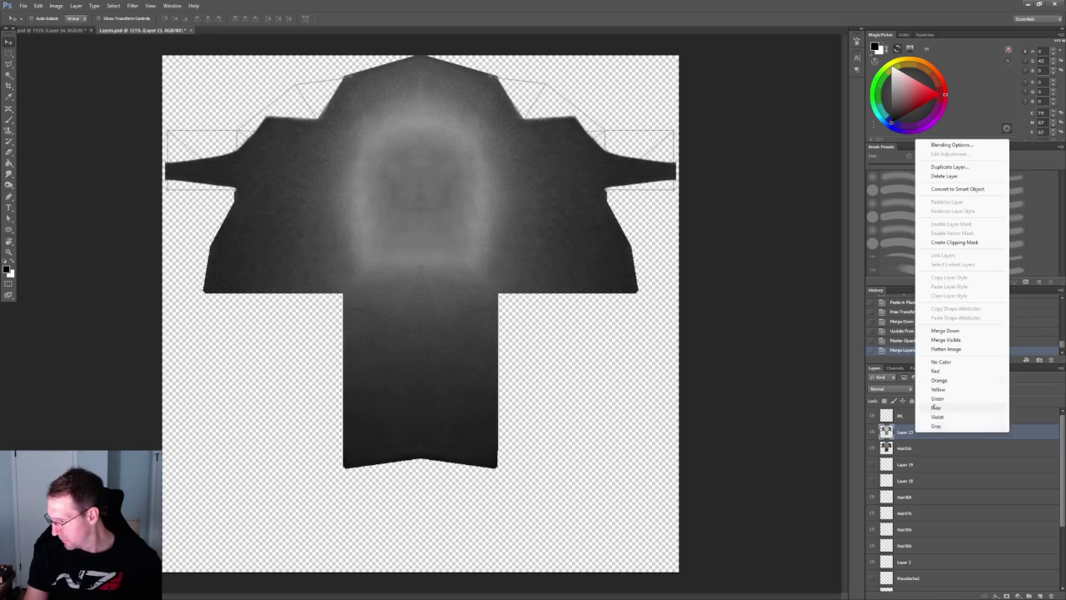
{"action": "left_click", "coordinate": [945, 331]}
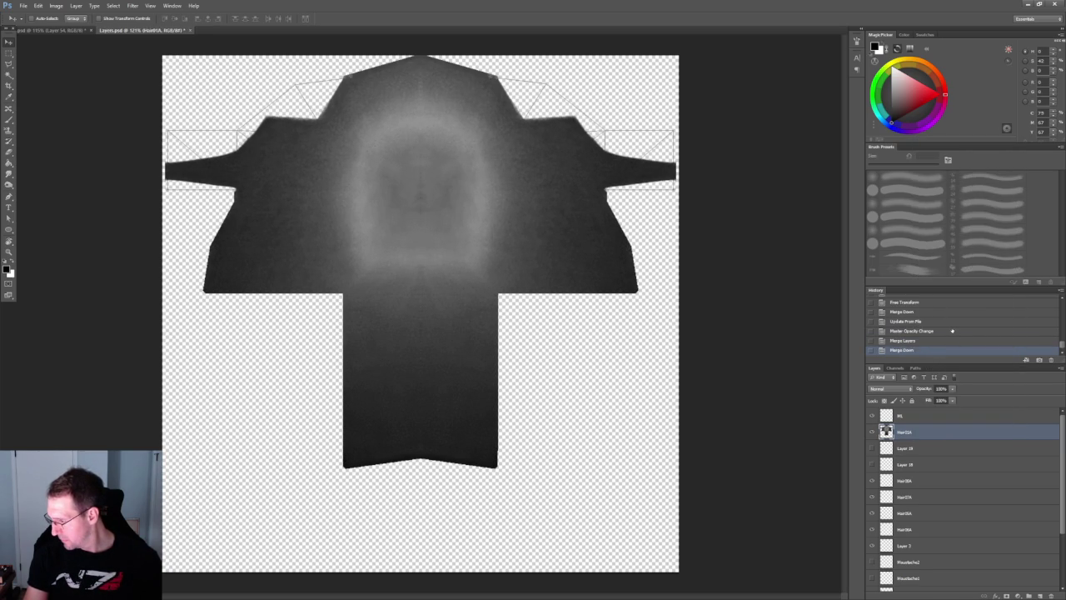
{"action": "left_click", "coordinate": [1029, 7]}
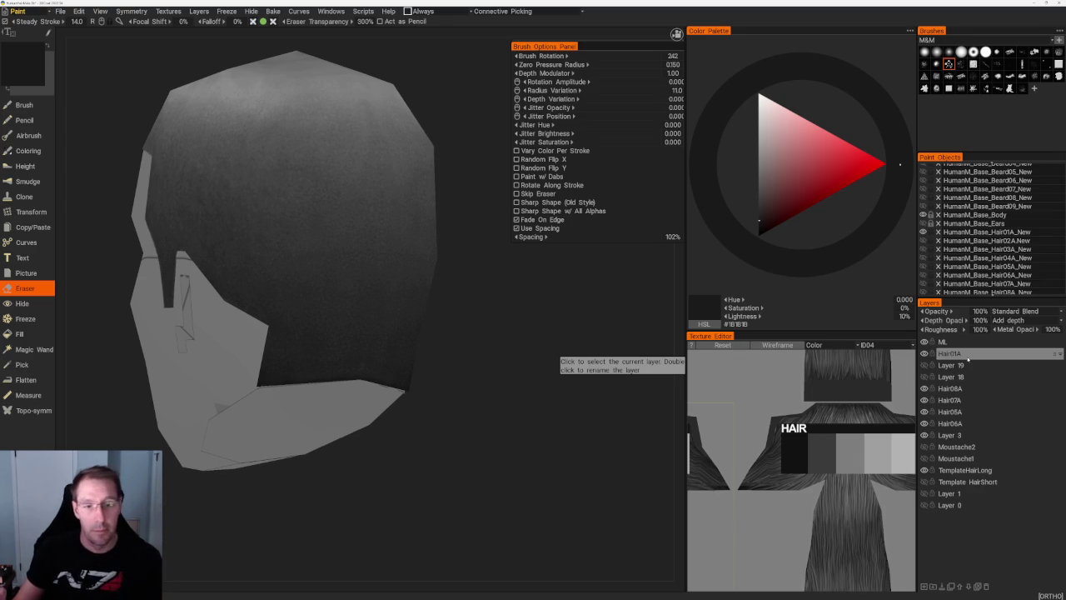
- Make Hair01A the active layer and give the eraser a new brush tip at 14% spacing
{"action": "left_click", "coordinate": [968, 353]}
{"action": "scroll", "coordinate": [492, 296], "scroll_direction": "up", "scroll_amount": 2}
{"action": "scroll", "coordinate": [483, 287], "scroll_direction": "up", "scroll_amount": 3}
{"action": "scroll", "coordinate": [511, 311], "scroll_direction": "up", "scroll_amount": 2}
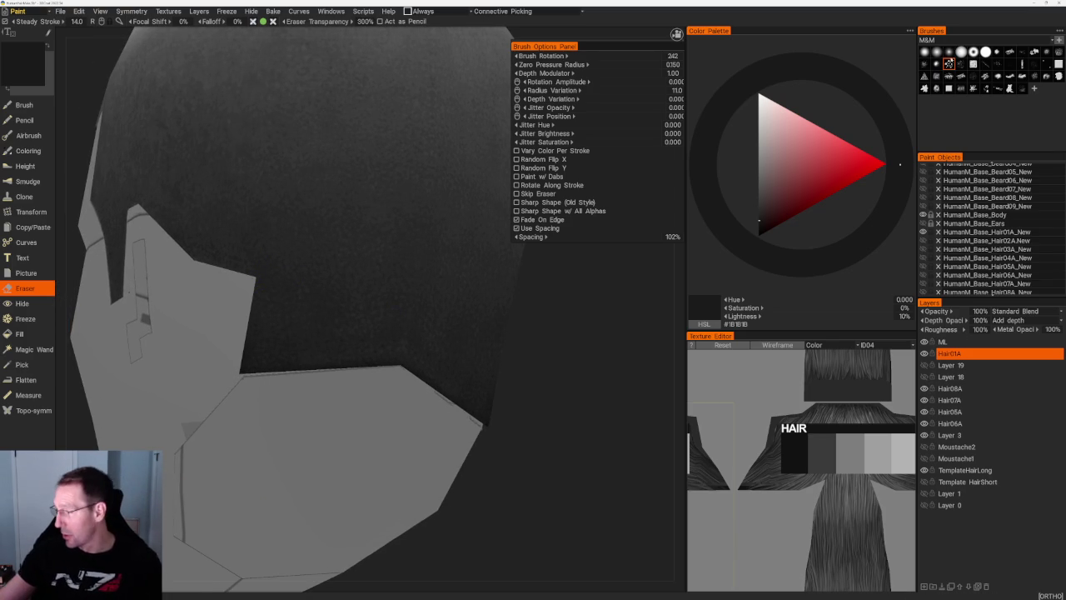
{"action": "left_click", "coordinate": [948, 52]}
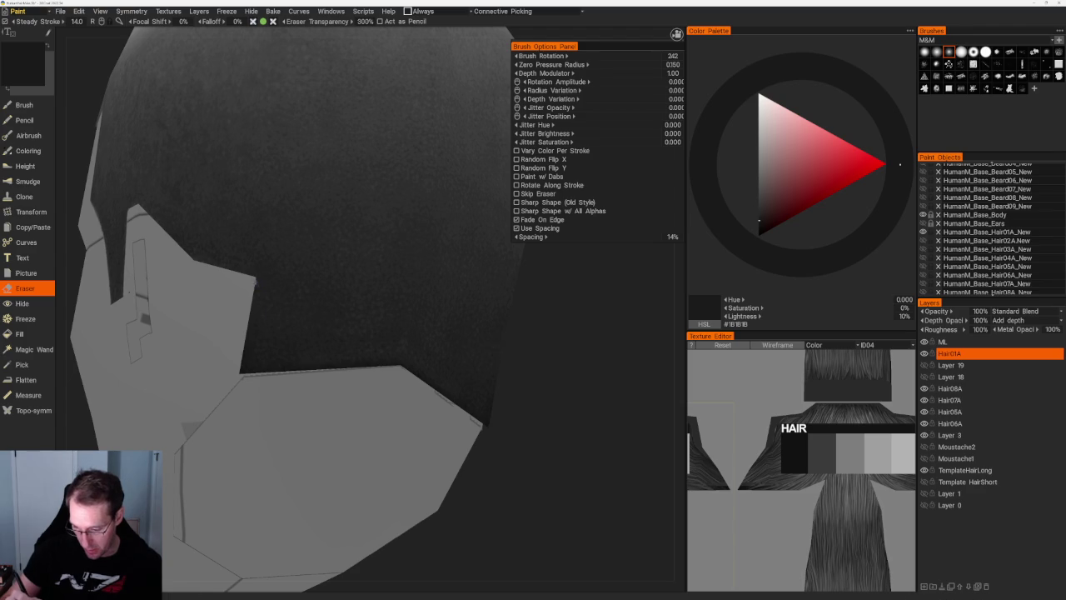
{"action": "scroll", "coordinate": [352, 324], "scroll_direction": "down", "scroll_amount": 10}
{"action": "mouse_move", "coordinate": [374, 219]}
{"action": "left_mouse_down"}
{"action": "mouse_move", "coordinate": [392, 209]}
{"action": "mouse_move", "coordinate": [398, 232]}
{"action": "left_mouse_up"}
{"action": "scroll", "coordinate": [398, 232], "scroll_direction": "up", "scroll_amount": 10}
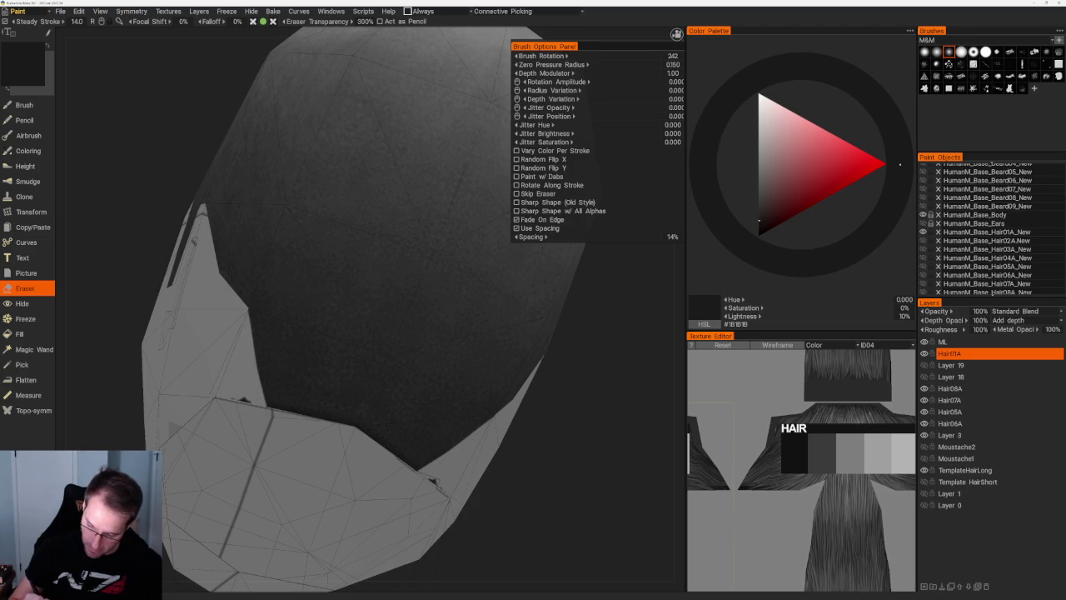
- From the front ortho view, erase the light strip along the hair's lower right edge
{"action": "key", "text": "KP_1"}
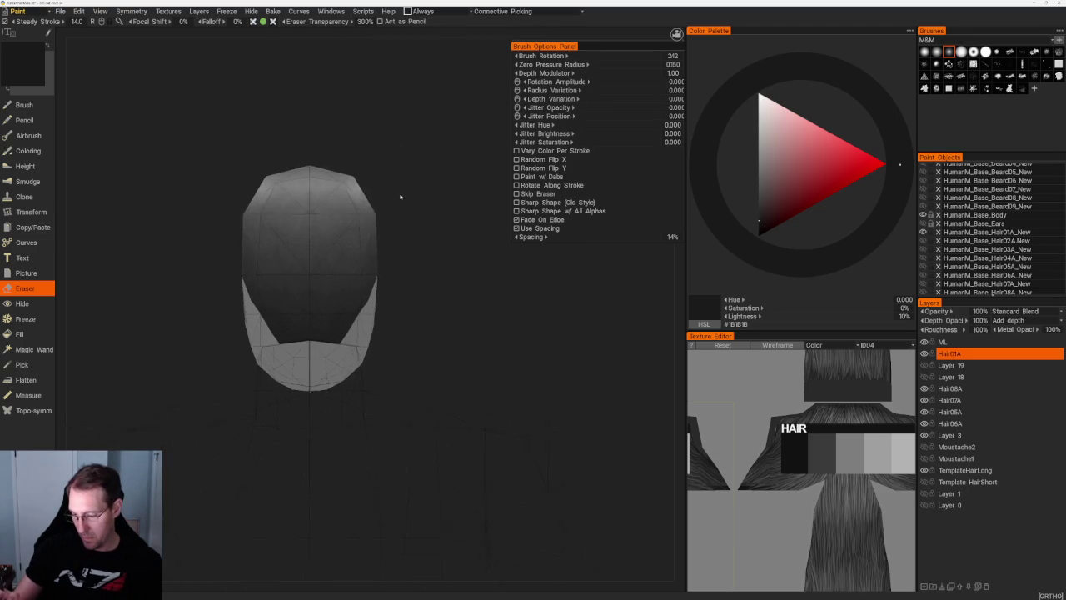
{"action": "middle_click_drag", "start_coordinate": [443, 290], "coordinate": [430, 214]}
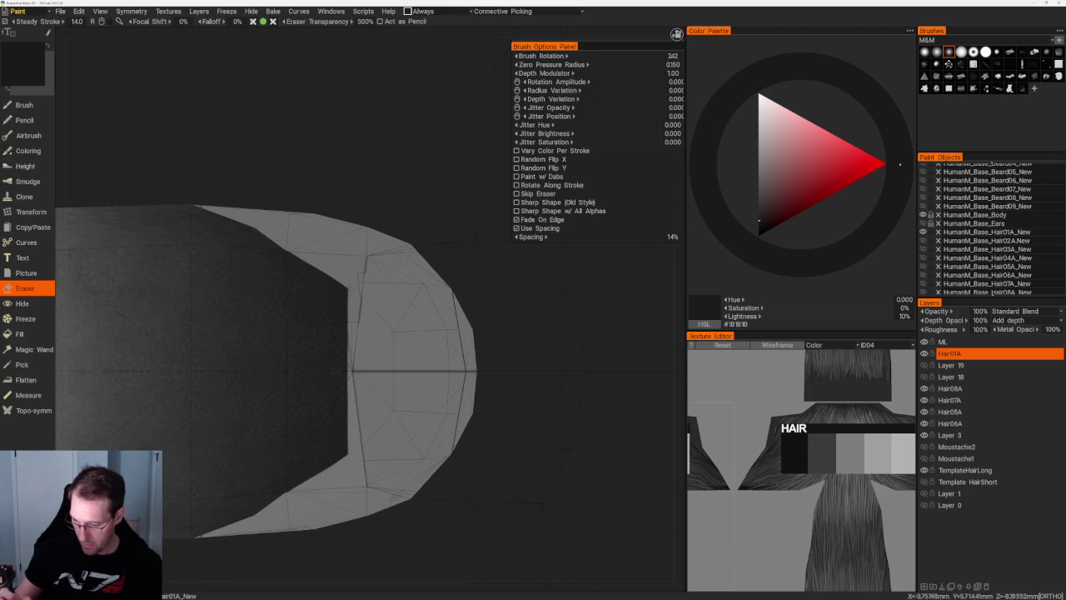
{"action": "scroll", "coordinate": [340, 172], "scroll_direction": "down", "scroll_amount": 10}
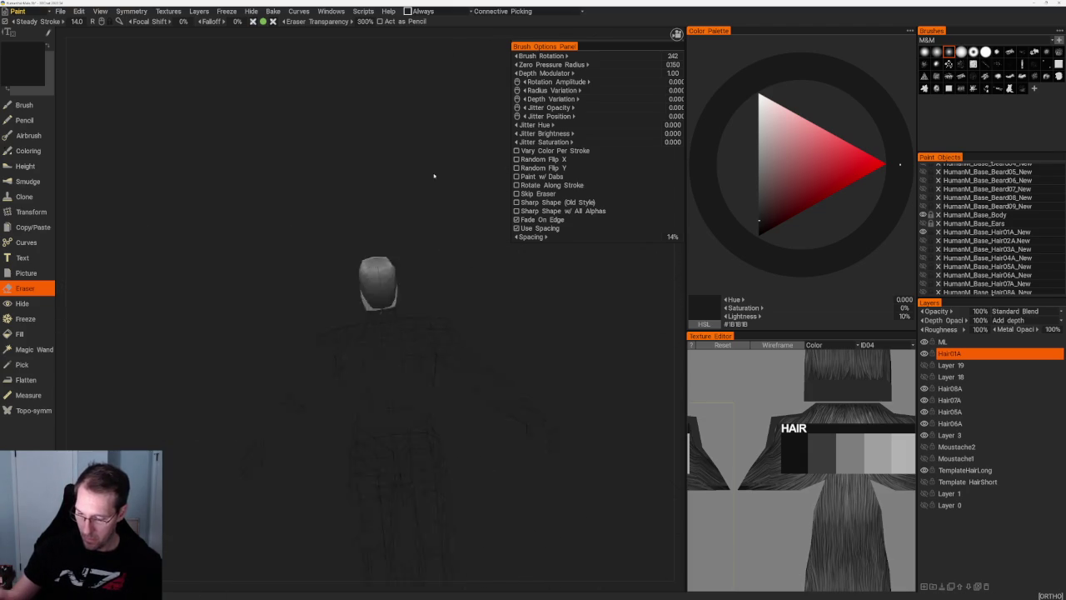
{"action": "scroll", "coordinate": [466, 166], "scroll_direction": "up", "scroll_amount": 5}
{"action": "scroll", "coordinate": [466, 166], "scroll_direction": "up", "scroll_amount": 2}
{"action": "scroll", "coordinate": [400, 371], "scroll_direction": "up", "scroll_amount": 2}
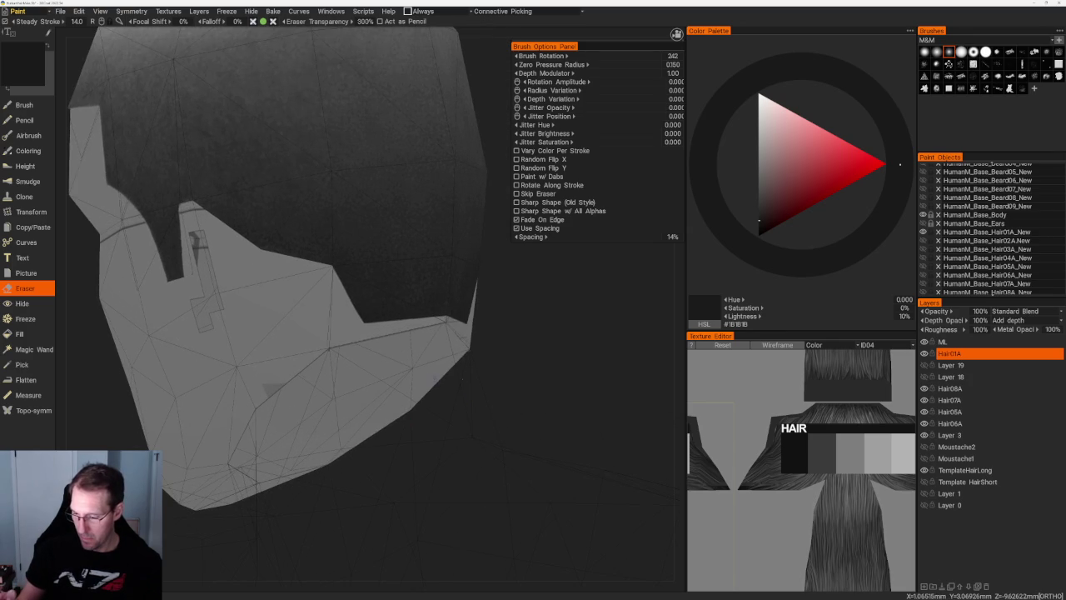
{"action": "left_click_drag", "start_coordinate": [367, 325], "coordinate": [466, 326]}
{"action": "left_click_drag", "start_coordinate": [349, 275], "coordinate": [471, 333]}
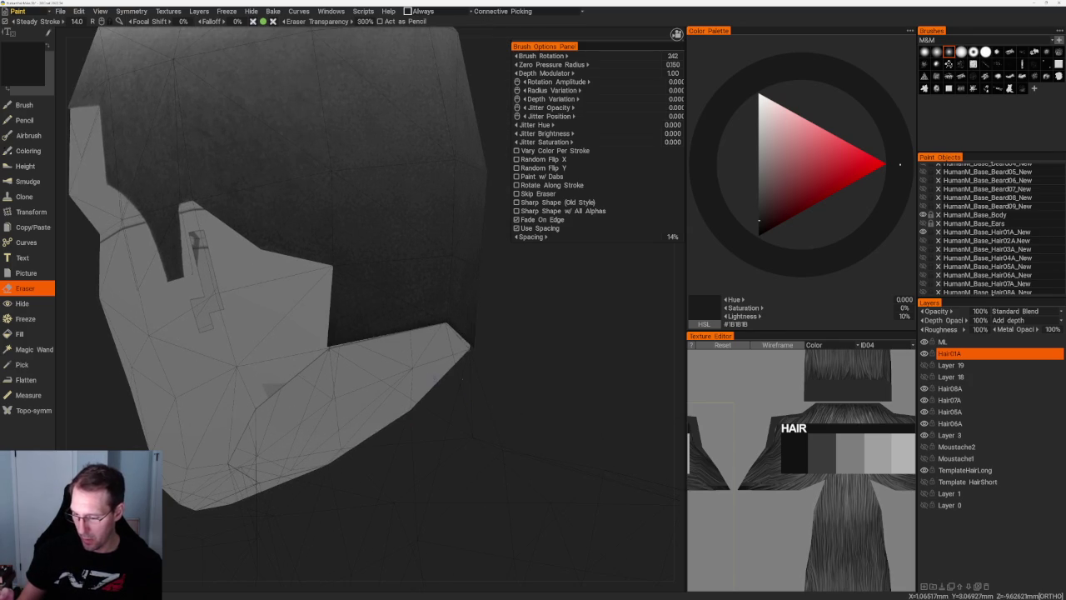
- Orbit and zoom around the head to check the cleaned lower edge of the hair
{"action": "scroll", "coordinate": [194, 509], "scroll_direction": "up", "scroll_amount": 3}
{"action": "scroll", "coordinate": [193, 509], "scroll_direction": "up", "scroll_amount": 1}
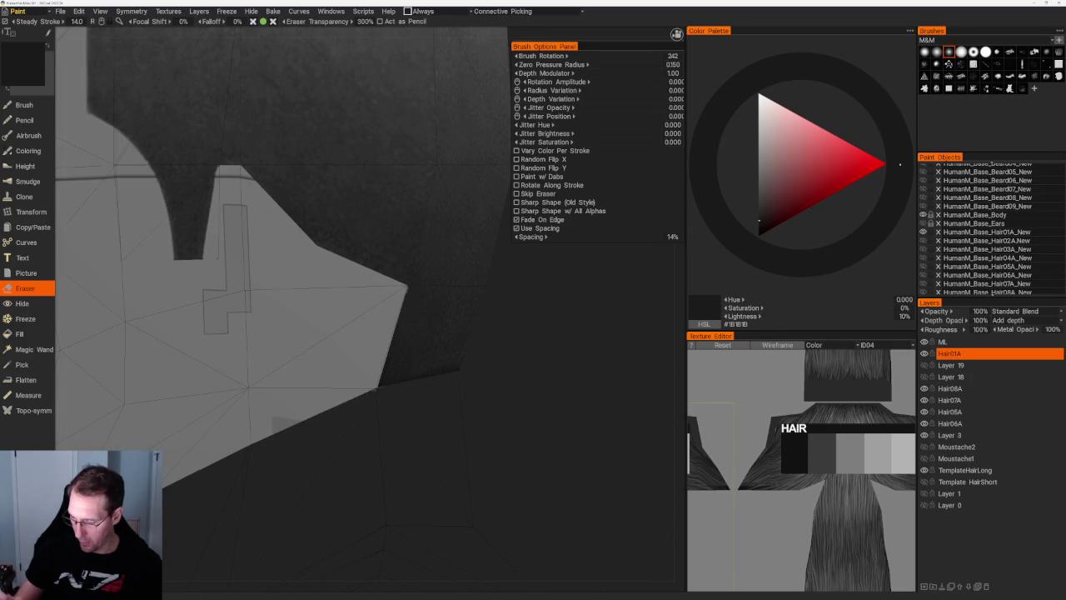
{"action": "mouse_move", "coordinate": [520, 376]}
{"action": "right_mouse_down"}
{"action": "mouse_move", "coordinate": [445, 295]}
{"action": "mouse_move", "coordinate": [438, 266]}
{"action": "mouse_move", "coordinate": [483, 330]}
{"action": "right_mouse_up"}
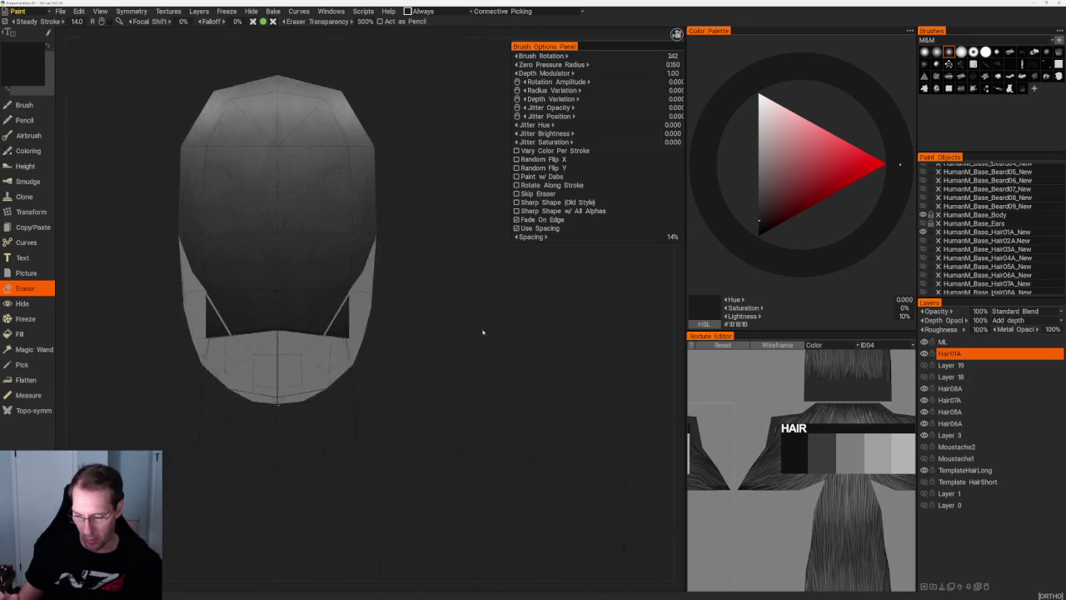
{"action": "scroll", "coordinate": [498, 344], "scroll_direction": "up", "scroll_amount": 2}
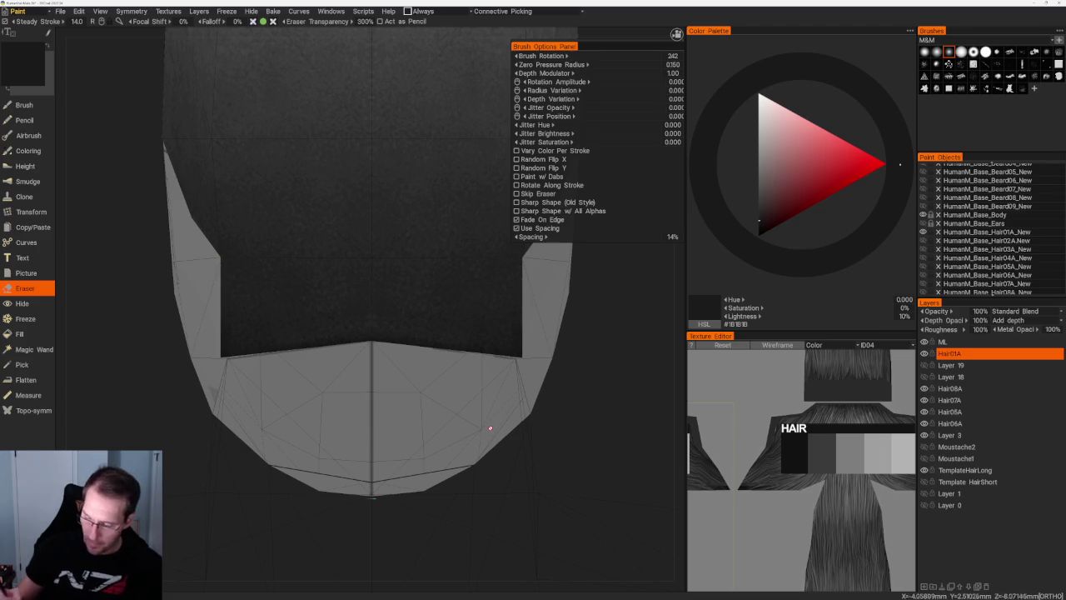
{"action": "scroll", "coordinate": [488, 430], "scroll_direction": "down", "scroll_amount": 2}
{"action": "mouse_move", "coordinate": [529, 355]}
{"action": "right_mouse_down"}
{"action": "mouse_move", "coordinate": [633, 304]}
{"action": "mouse_move", "coordinate": [545, 383]}
{"action": "mouse_move", "coordinate": [576, 308]}
{"action": "right_mouse_up"}
{"action": "scroll", "coordinate": [575, 308], "scroll_direction": "up", "scroll_amount": 2}
{"action": "right_click_drag", "start_coordinate": [565, 360], "coordinate": [578, 336]}
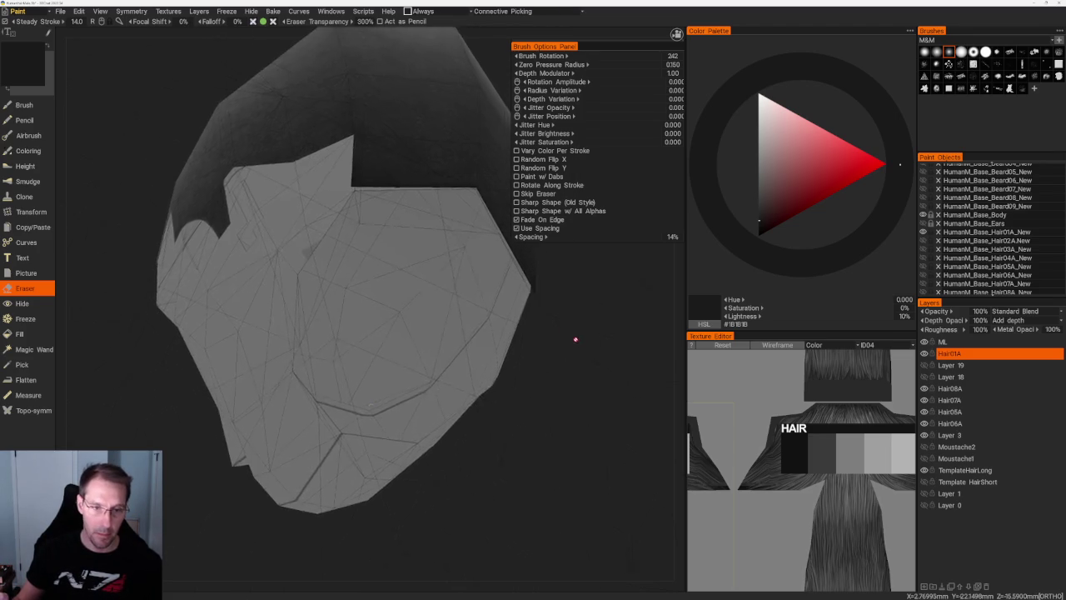
{"action": "scroll", "coordinate": [534, 364], "scroll_direction": "down", "scroll_amount": 2}
{"action": "mouse_move", "coordinate": [531, 359]}
{"action": "left_mouse_down"}
{"action": "mouse_move", "coordinate": [527, 280]}
{"action": "mouse_move", "coordinate": [548, 362]}
{"action": "mouse_move", "coordinate": [578, 336]}
{"action": "mouse_move", "coordinate": [487, 309]}
{"action": "mouse_move", "coordinate": [495, 288]}
{"action": "mouse_move", "coordinate": [488, 302]}
{"action": "left_mouse_up"}
{"action": "scroll", "coordinate": [505, 408], "scroll_direction": "up", "scroll_amount": 3}
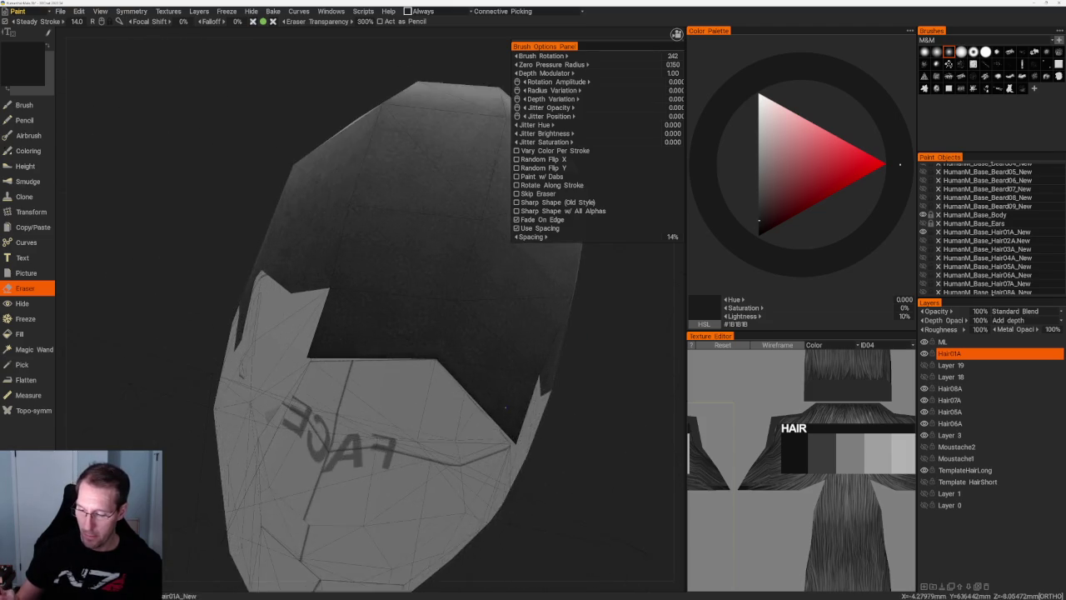
{"action": "scroll", "coordinate": [504, 407], "scroll_direction": "up", "scroll_amount": 3}
{"action": "left_click_drag", "start_coordinate": [336, 251], "coordinate": [343, 383]}
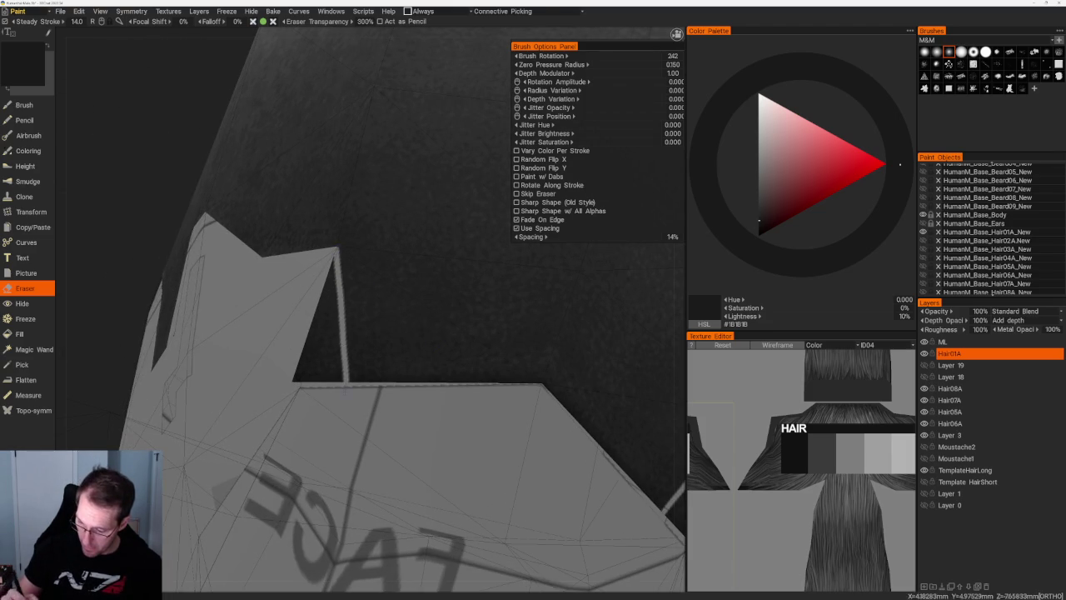
{"action": "key", "text": "ctrl+z"}
{"action": "left_click_drag", "start_coordinate": [337, 251], "coordinate": [341, 316]}
{"action": "key", "text": "ctrl+z"}
{"action": "left_click_drag", "start_coordinate": [337, 251], "coordinate": [356, 381]}
{"action": "key", "text": "ctrl+z"}
{"action": "left_click_drag", "start_coordinate": [336, 249], "coordinate": [353, 371]}
{"action": "left_click_drag", "start_coordinate": [335, 258], "coordinate": [344, 373]}
{"action": "left_click_drag", "start_coordinate": [331, 262], "coordinate": [348, 378]}
{"action": "left_click_drag", "start_coordinate": [348, 299], "coordinate": [352, 374]}
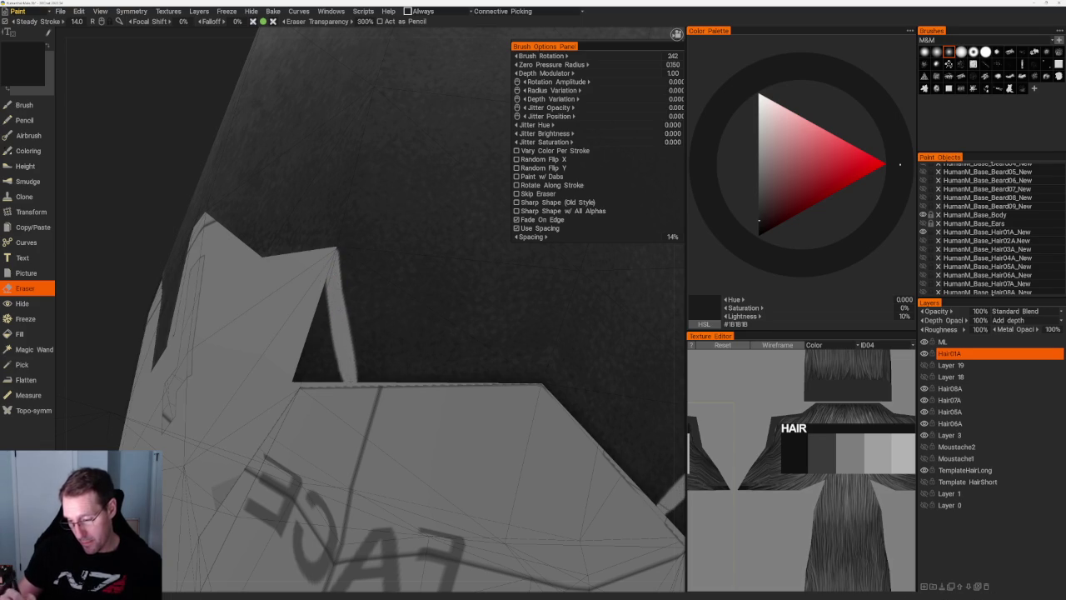
{"action": "left_click_drag", "start_coordinate": [331, 283], "coordinate": [333, 379]}
{"action": "left_click_drag", "start_coordinate": [320, 302], "coordinate": [315, 379]}
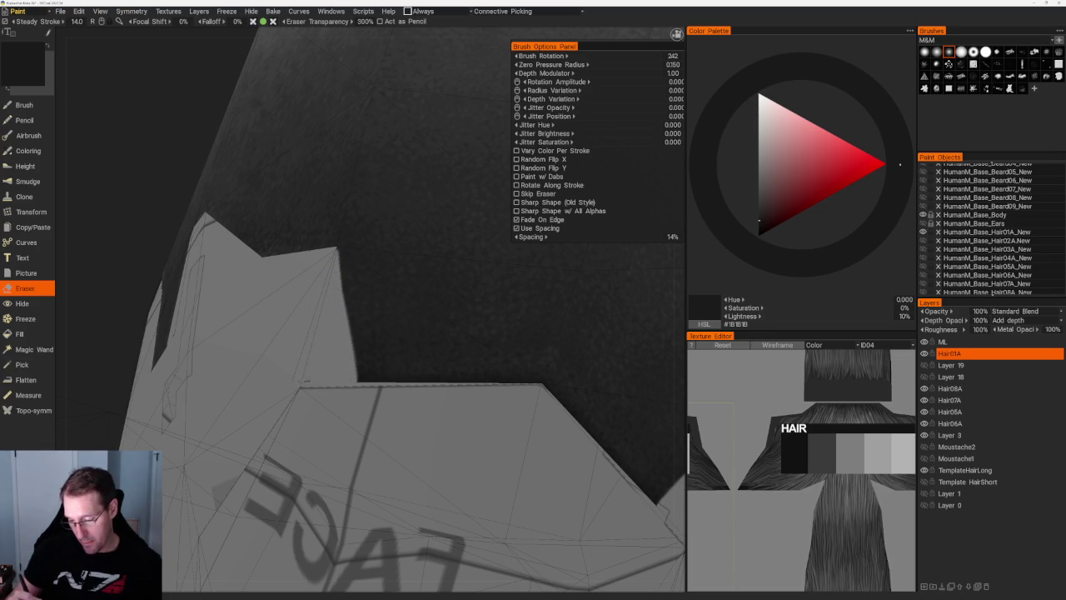
{"action": "left_click_drag", "start_coordinate": [337, 251], "coordinate": [360, 375]}
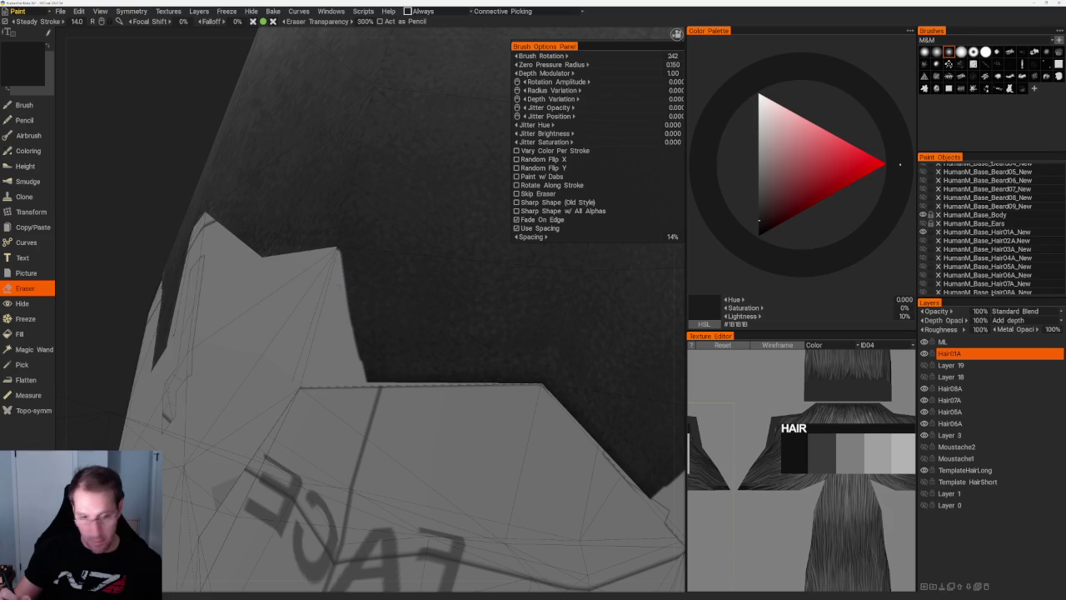
{"action": "middle_click_drag", "start_coordinate": [325, 217], "coordinate": [349, 259]}
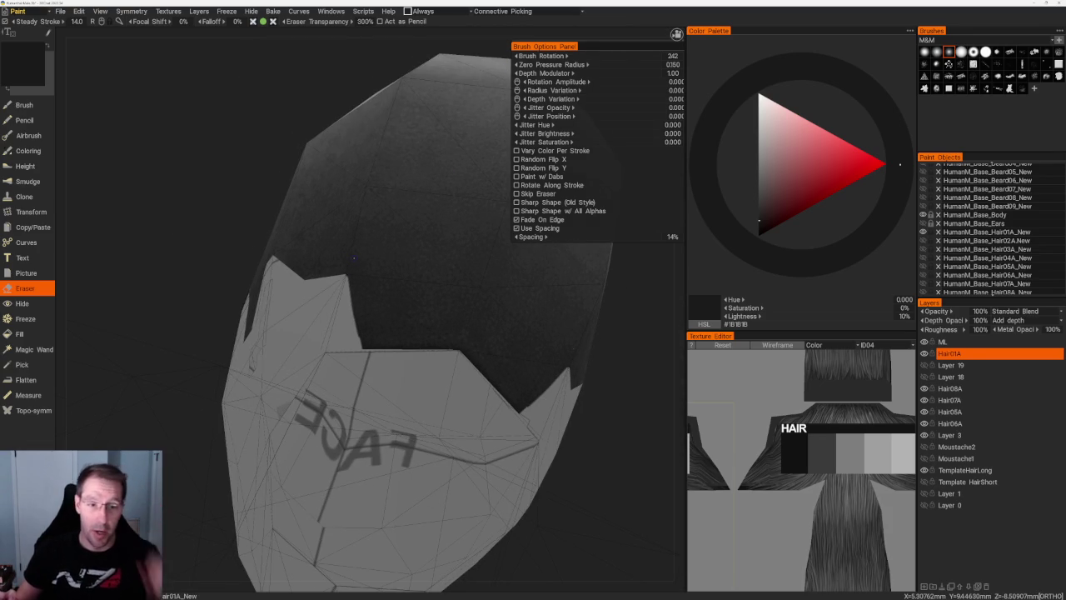
{"action": "middle_click_drag", "start_coordinate": [367, 216], "coordinate": [317, 195]}
{"action": "scroll", "coordinate": [358, 167], "scroll_direction": "up", "scroll_amount": 3}
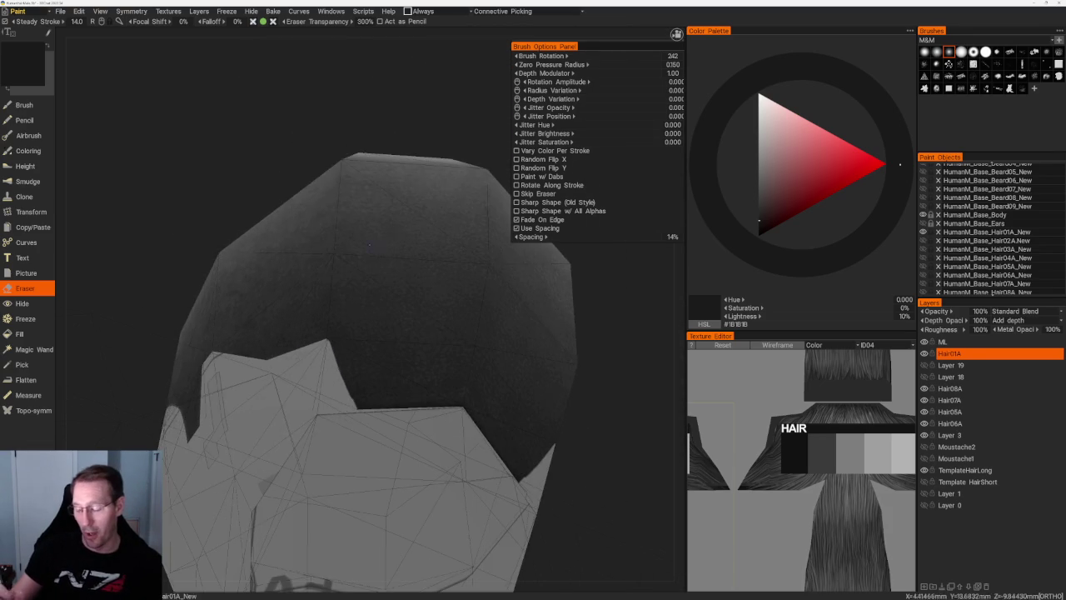
{"action": "middle_click_drag", "start_coordinate": [400, 123], "coordinate": [310, 263]}
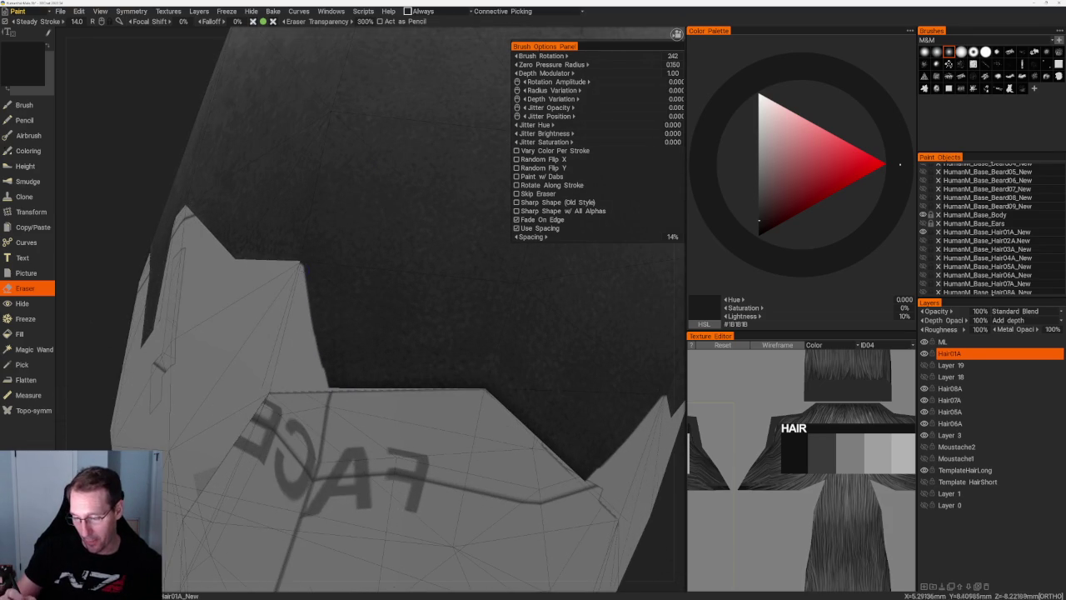
{"action": "middle_click_drag", "start_coordinate": [350, 300], "coordinate": [359, 296]}
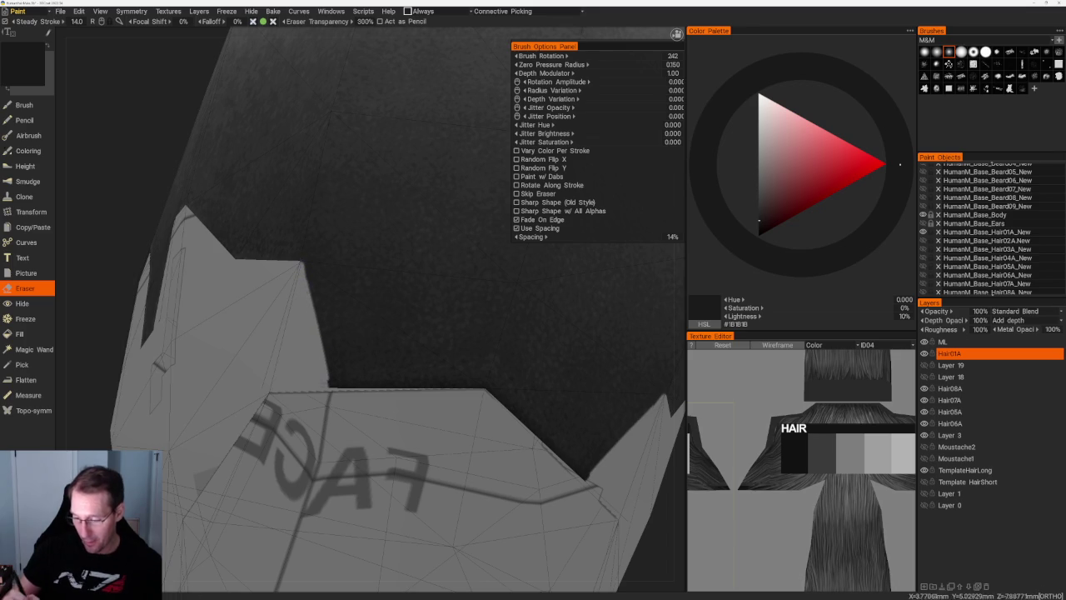
{"action": "middle_click_drag", "start_coordinate": [333, 379], "coordinate": [342, 374]}
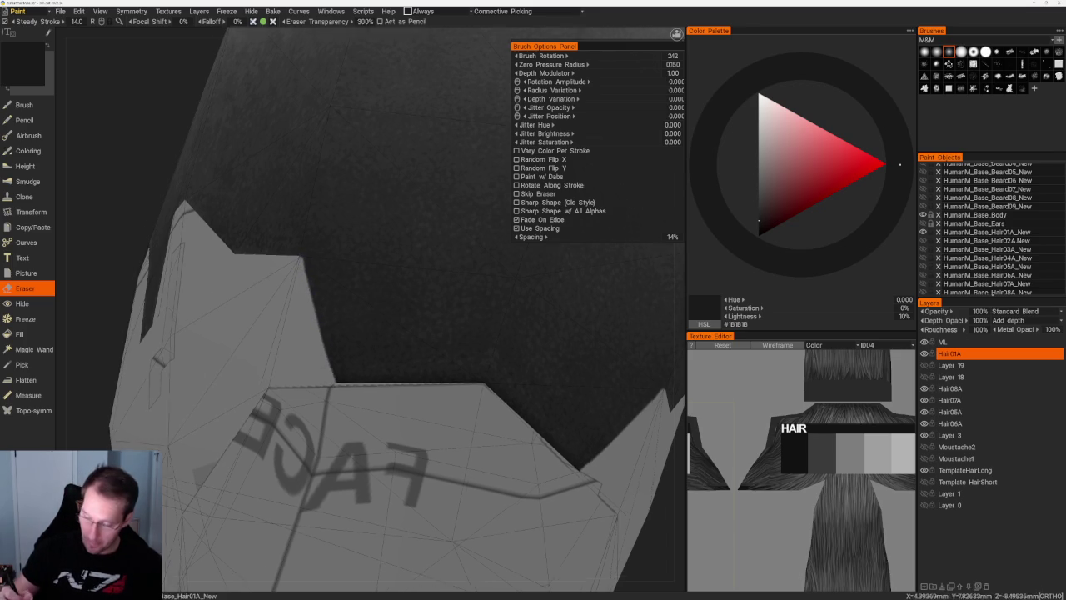
{"action": "scroll", "coordinate": [293, 152], "scroll_direction": "down", "scroll_amount": 5}
{"action": "middle_click_drag", "start_coordinate": [293, 130], "coordinate": [331, 145]}
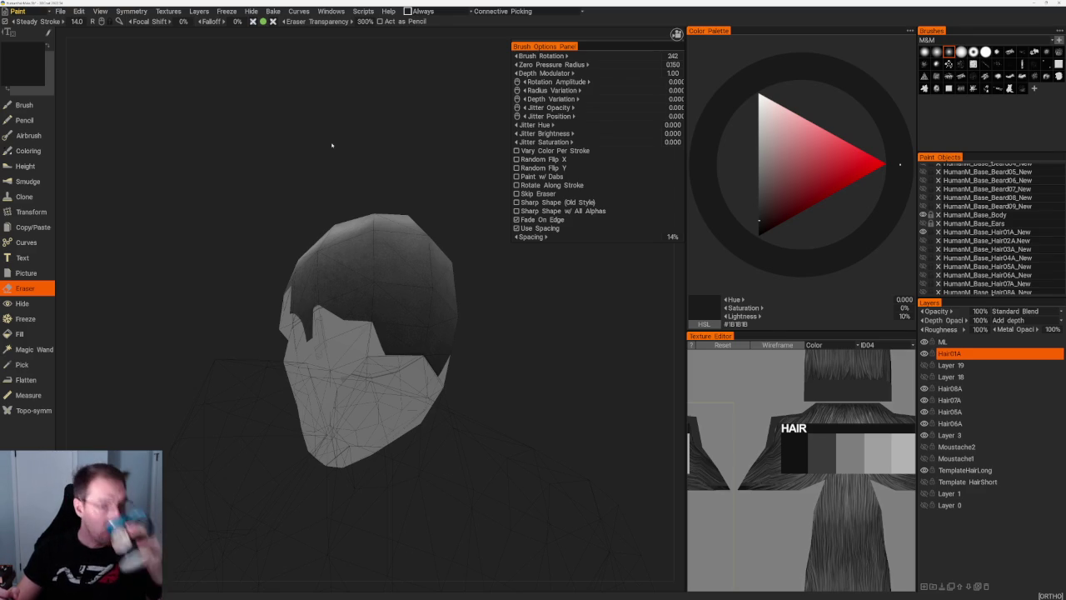
{"action": "mouse_move", "coordinate": [331, 145]}
{"action": "left_mouse_down"}
{"action": "mouse_move", "coordinate": [350, 162]}
{"action": "mouse_move", "coordinate": [328, 185]}
{"action": "mouse_move", "coordinate": [348, 161]}
{"action": "left_mouse_up"}
{"action": "scroll", "coordinate": [436, 183], "scroll_direction": "up", "scroll_amount": 3}
{"action": "scroll", "coordinate": [433, 136], "scroll_direction": "up", "scroll_amount": 2}
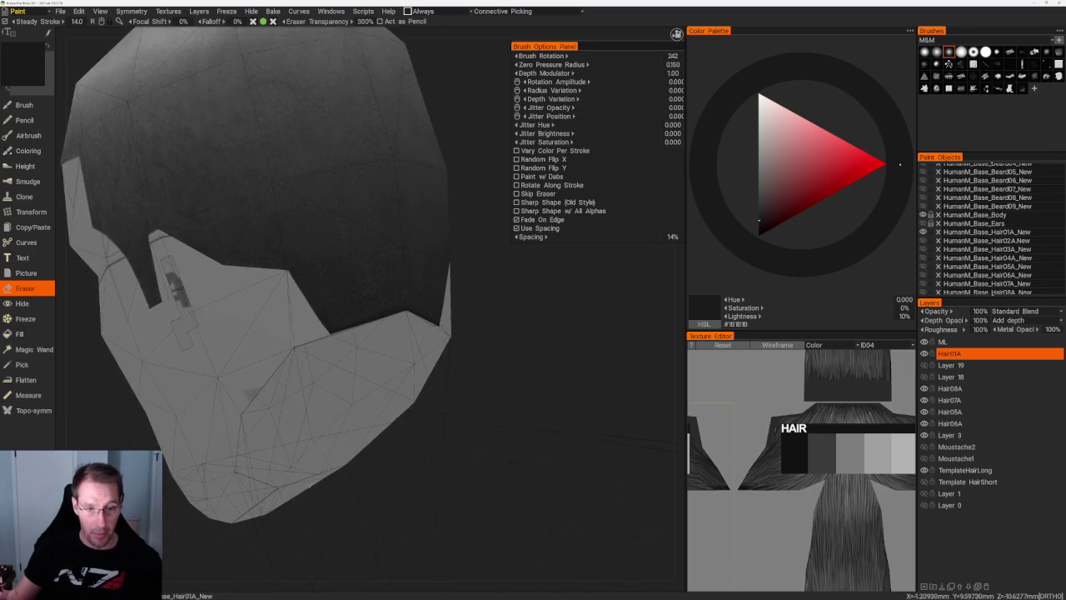
{"action": "scroll", "coordinate": [459, 155], "scroll_direction": "down", "scroll_amount": 3}
{"action": "mouse_move", "coordinate": [460, 155]}
{"action": "left_mouse_down"}
{"action": "mouse_move", "coordinate": [348, 423]}
{"action": "mouse_move", "coordinate": [285, 256]}
{"action": "left_mouse_up"}
{"action": "scroll", "coordinate": [348, 423], "scroll_direction": "up", "scroll_amount": 3}
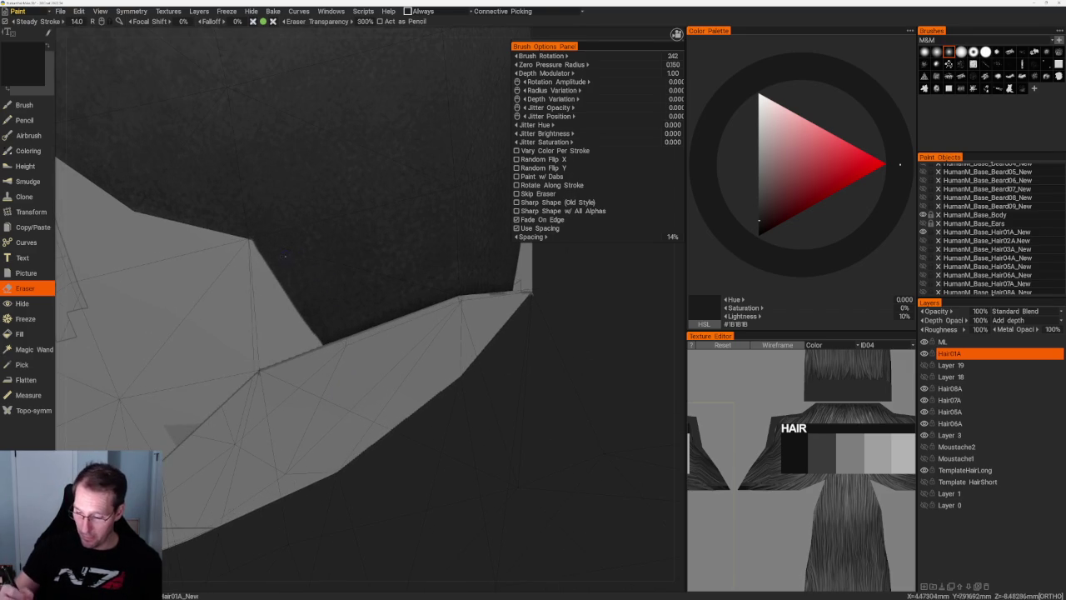
{"action": "left_click_drag", "start_coordinate": [295, 300], "coordinate": [341, 342]}
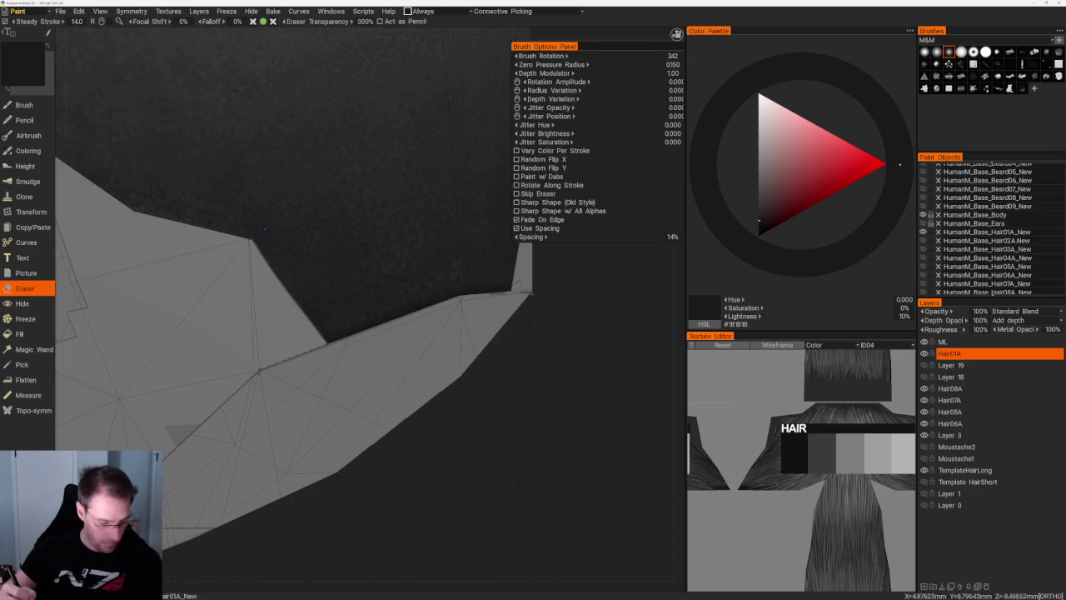
{"action": "key", "text": "b"}
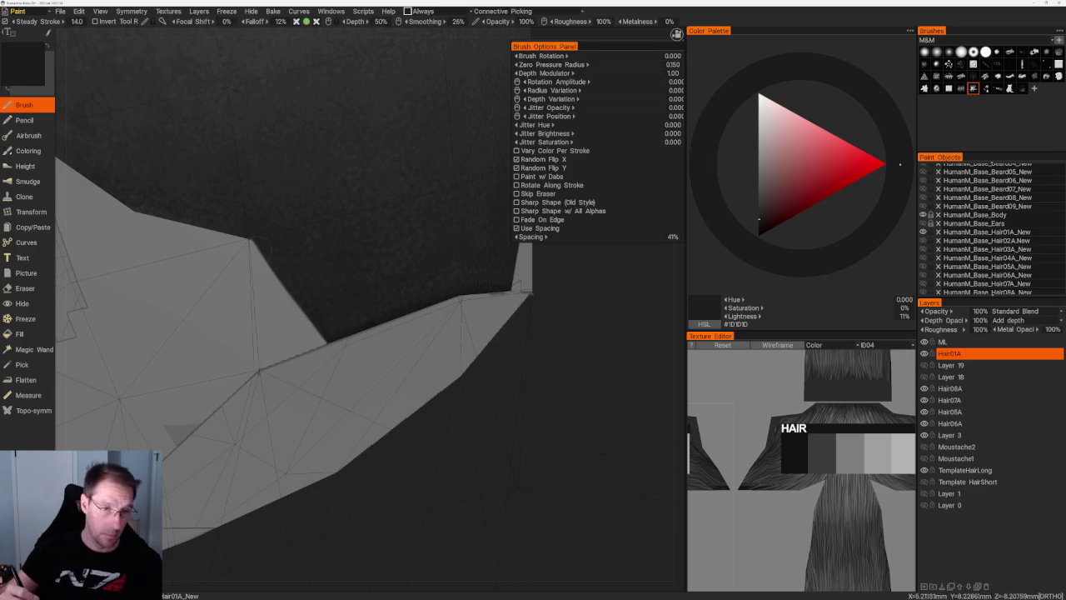
{"action": "scroll", "coordinate": [573, 553], "scroll_direction": "up", "scroll_amount": 1}
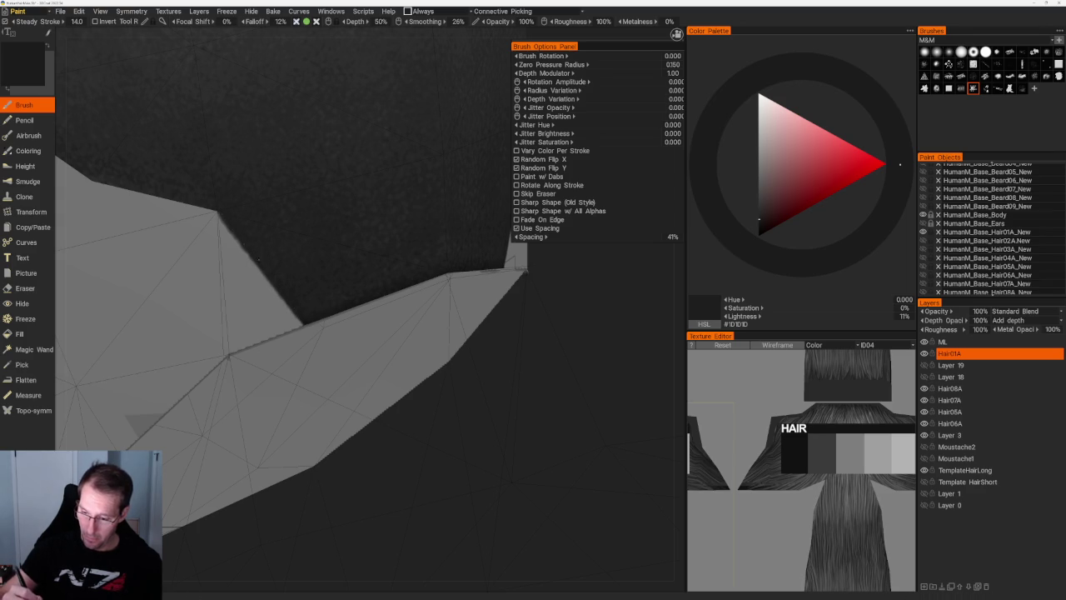
{"action": "scroll", "coordinate": [288, 293], "scroll_direction": "down", "scroll_amount": 3}
{"action": "scroll", "coordinate": [288, 293], "scroll_direction": "down", "scroll_amount": 5}
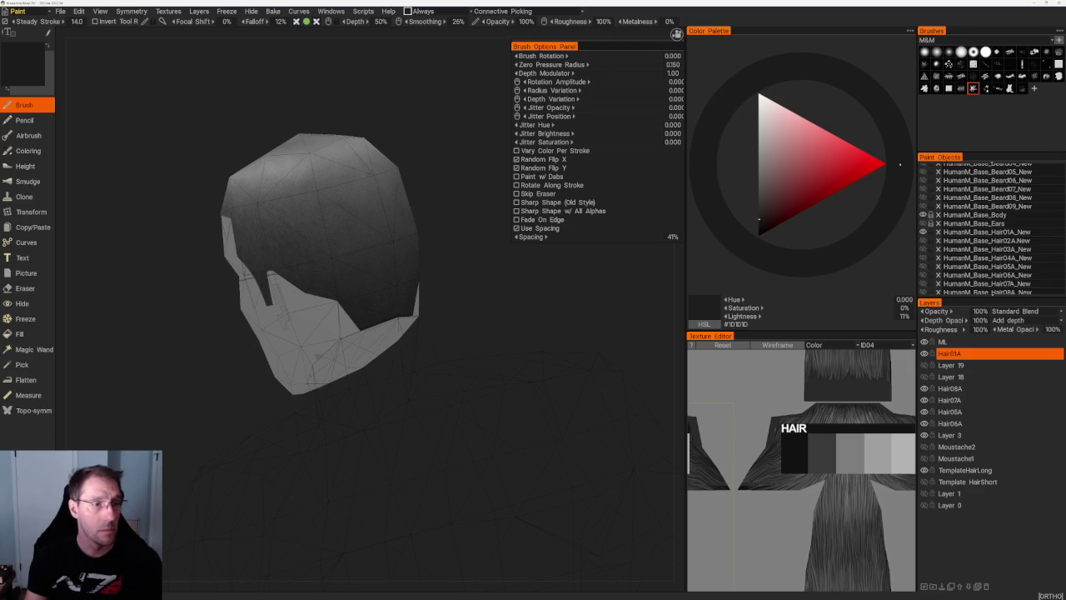
{"action": "left_click_drag", "start_coordinate": [425, 97], "coordinate": [424, 119]}
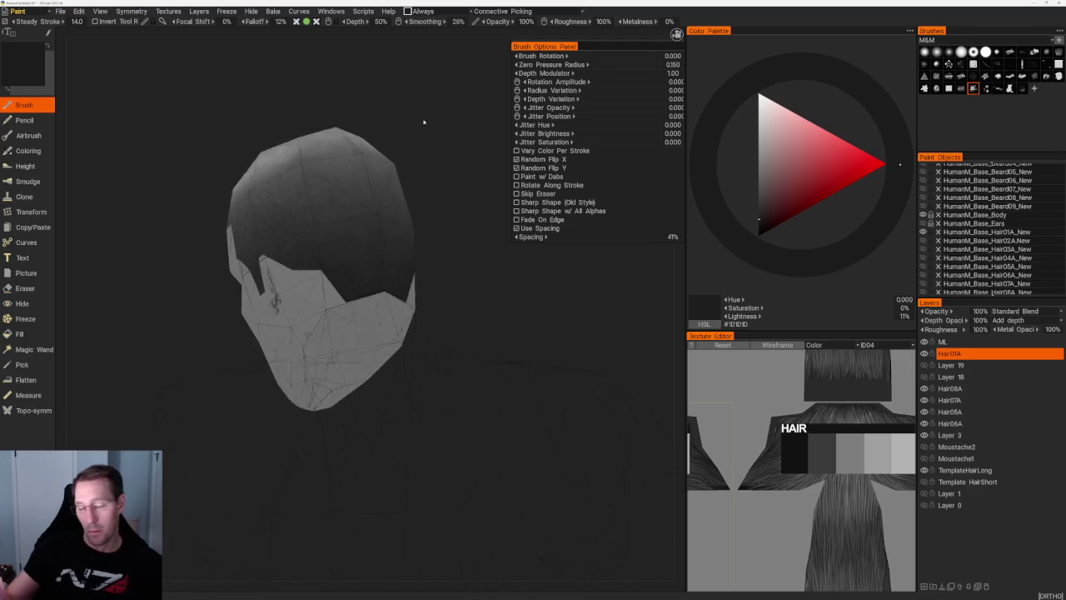
{"action": "scroll", "coordinate": [424, 173], "scroll_direction": "up", "scroll_amount": 5}
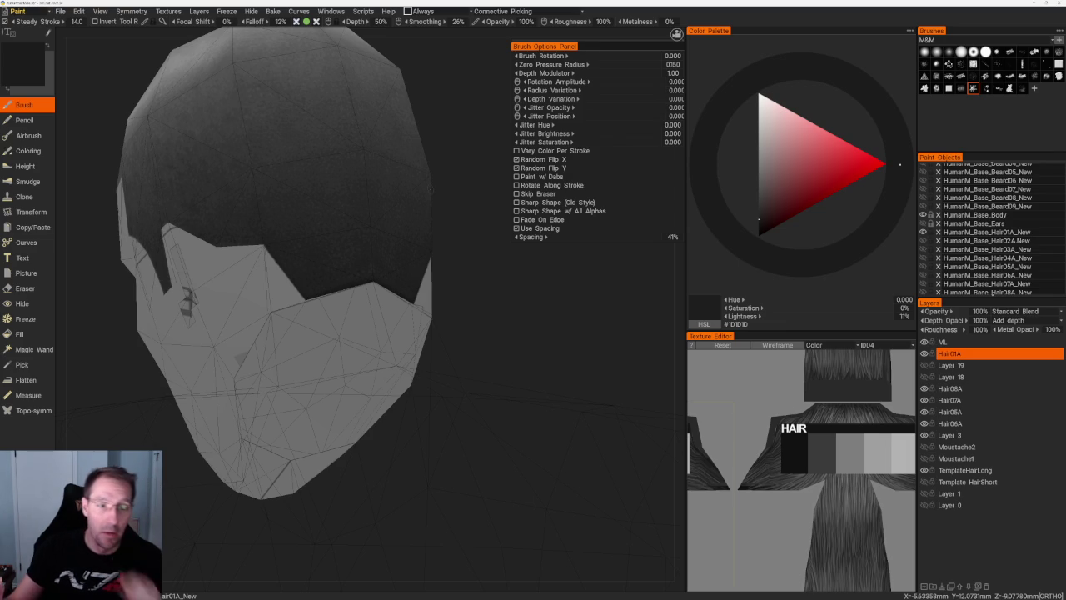
{"action": "scroll", "coordinate": [325, 164], "scroll_direction": "down", "scroll_amount": 5}
{"action": "mouse_move", "coordinate": [325, 163]}
{"action": "left_mouse_down"}
{"action": "mouse_move", "coordinate": [411, 164]}
{"action": "mouse_move", "coordinate": [374, 186]}
{"action": "mouse_move", "coordinate": [441, 166]}
{"action": "left_mouse_up"}
{"action": "scroll", "coordinate": [440, 167], "scroll_direction": "up", "scroll_amount": 5}
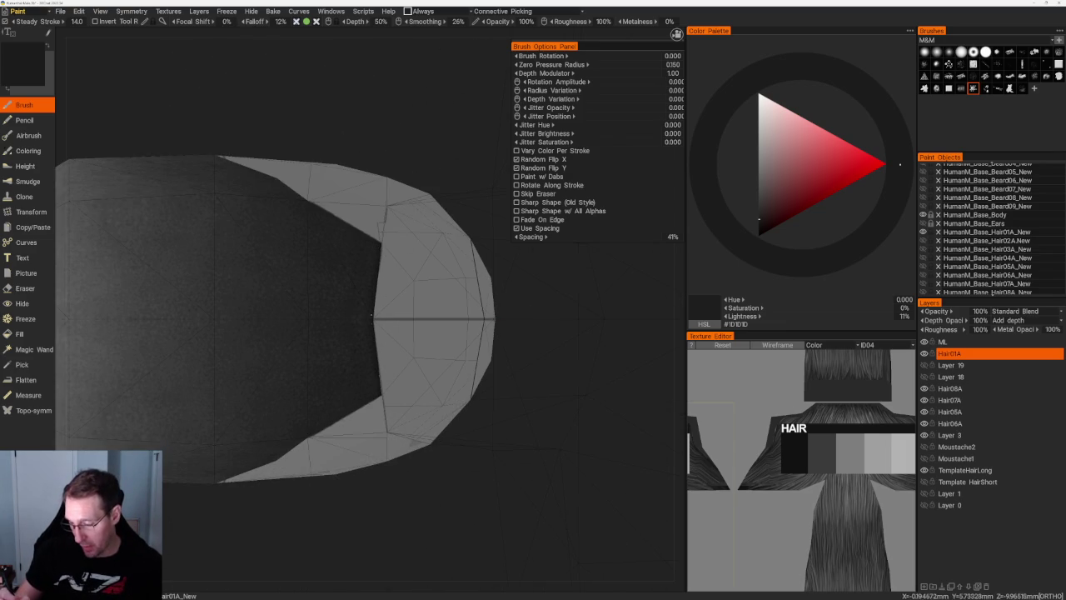
{"action": "key", "text": "e"}
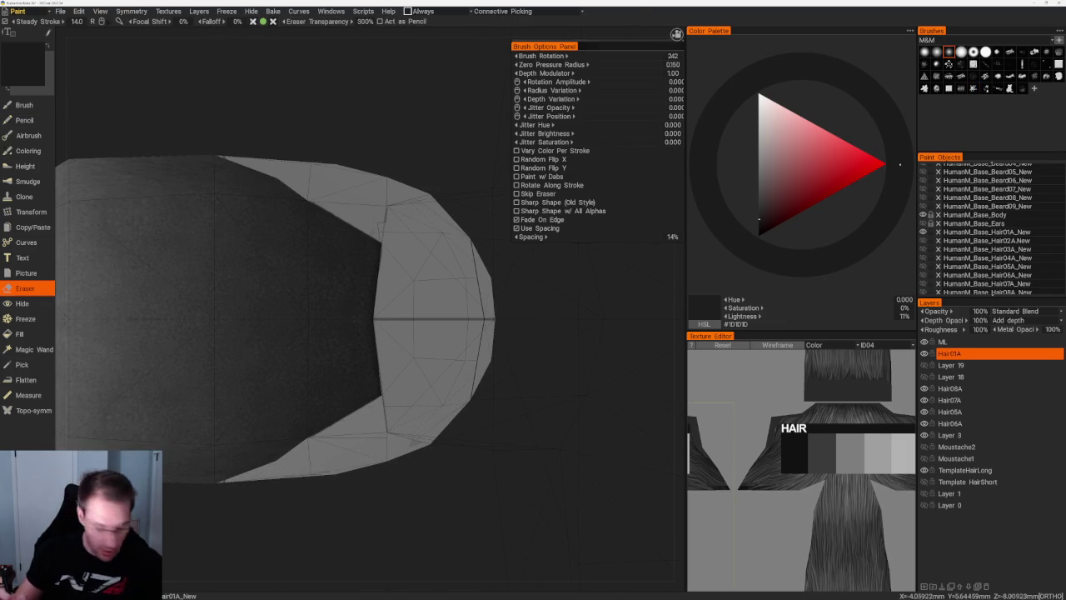
- Erase a thin strip of dark paint along the top-centre seam, with symmetry on
{"action": "mouse_move", "coordinate": [372, 318]}
{"action": "left_mouse_down"}
{"action": "mouse_move", "coordinate": [372, 237]}
{"action": "mouse_move", "coordinate": [375, 383]}
{"action": "left_mouse_up"}
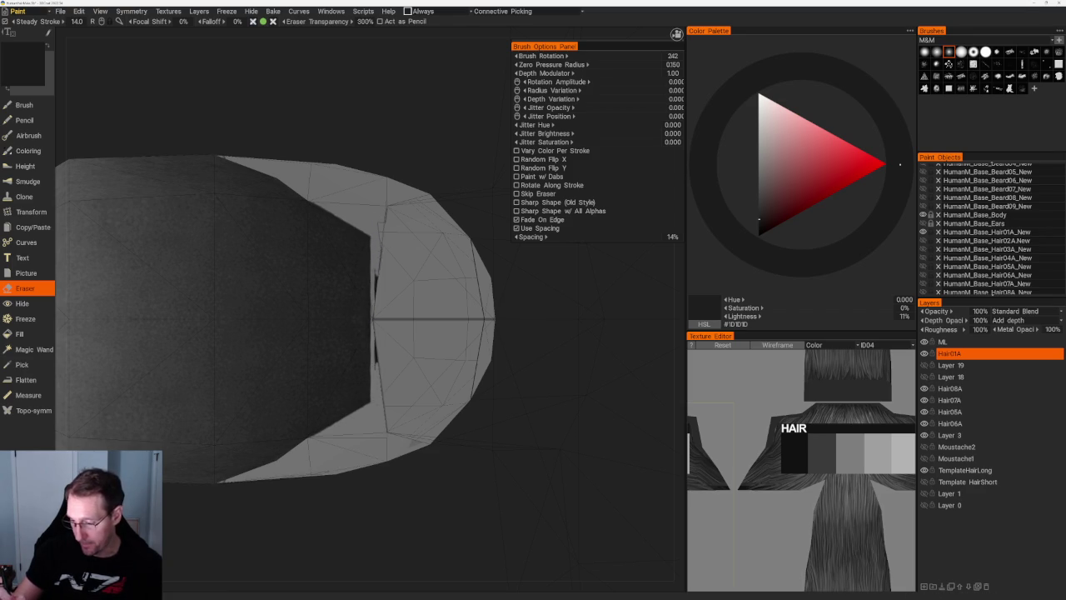
{"action": "scroll", "coordinate": [293, 155], "scroll_direction": "down", "scroll_amount": 5}
{"action": "mouse_move", "coordinate": [293, 155]}
{"action": "left_mouse_down"}
{"action": "mouse_move", "coordinate": [369, 109]}
{"action": "mouse_move", "coordinate": [388, 122]}
{"action": "left_mouse_up"}
{"action": "scroll", "coordinate": [483, 220], "scroll_direction": "up", "scroll_amount": 2}
{"action": "mouse_move", "coordinate": [483, 220]}
{"action": "left_mouse_down"}
{"action": "mouse_move", "coordinate": [453, 280]}
{"action": "mouse_move", "coordinate": [550, 400]}
{"action": "mouse_move", "coordinate": [547, 352]}
{"action": "mouse_move", "coordinate": [494, 374]}
{"action": "mouse_move", "coordinate": [471, 357]}
{"action": "mouse_move", "coordinate": [570, 347]}
{"action": "mouse_move", "coordinate": [558, 366]}
{"action": "mouse_move", "coordinate": [550, 358]}
{"action": "left_mouse_up"}
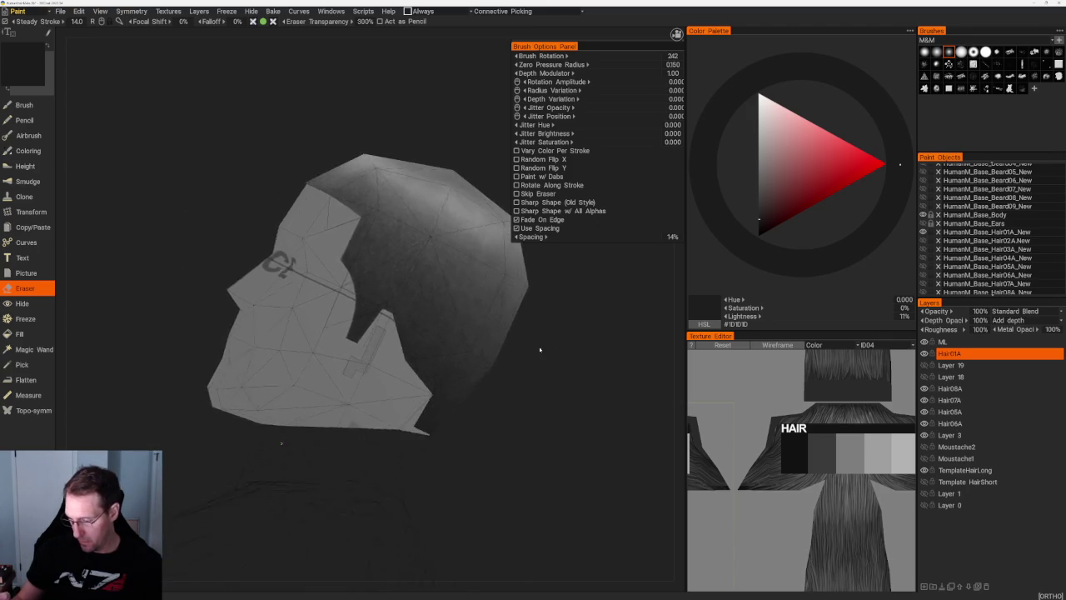
- Inspect the erased seam from front, angled back and side-profile views
{"action": "scroll", "coordinate": [475, 269], "scroll_direction": "down", "scroll_amount": 3}
{"action": "scroll", "coordinate": [432, 319], "scroll_direction": "down", "scroll_amount": 2}
{"action": "left_click_drag", "start_coordinate": [432, 318], "coordinate": [469, 300]}
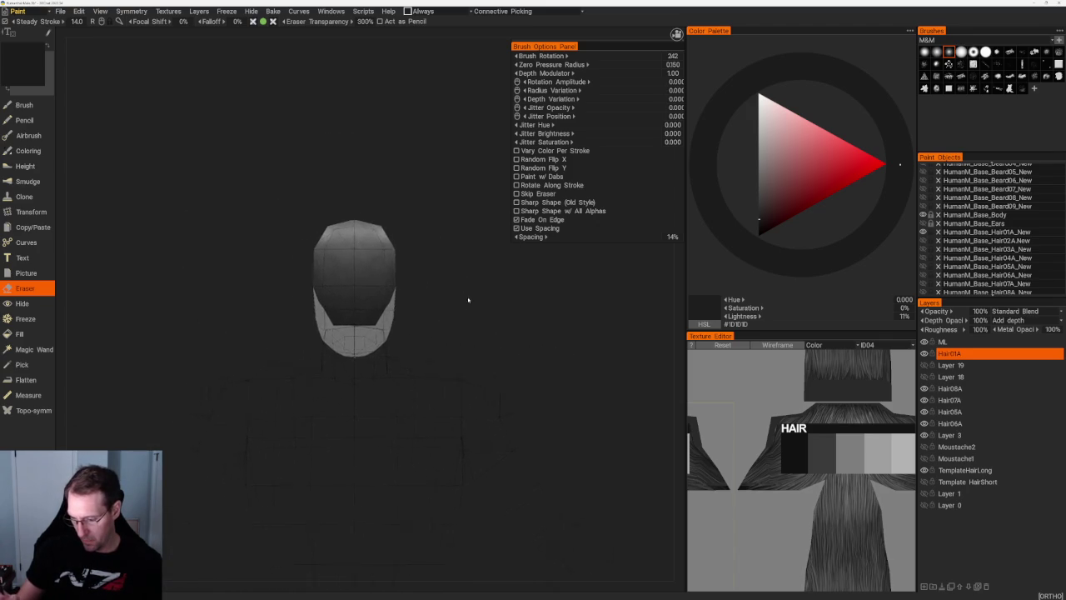
{"action": "scroll", "coordinate": [516, 362], "scroll_direction": "up", "scroll_amount": 3}
{"action": "scroll", "coordinate": [512, 357], "scroll_direction": "up", "scroll_amount": 1}
{"action": "scroll", "coordinate": [512, 356], "scroll_direction": "up", "scroll_amount": 3}
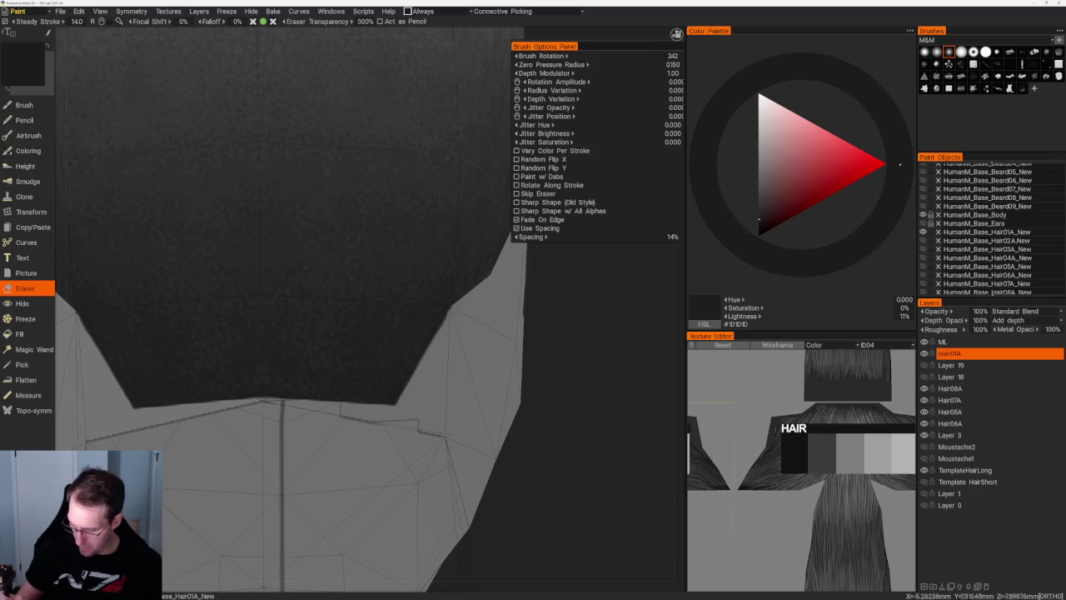
{"action": "scroll", "coordinate": [339, 204], "scroll_direction": "down", "scroll_amount": 5}
{"action": "left_click_drag", "start_coordinate": [499, 309], "coordinate": [504, 321]}
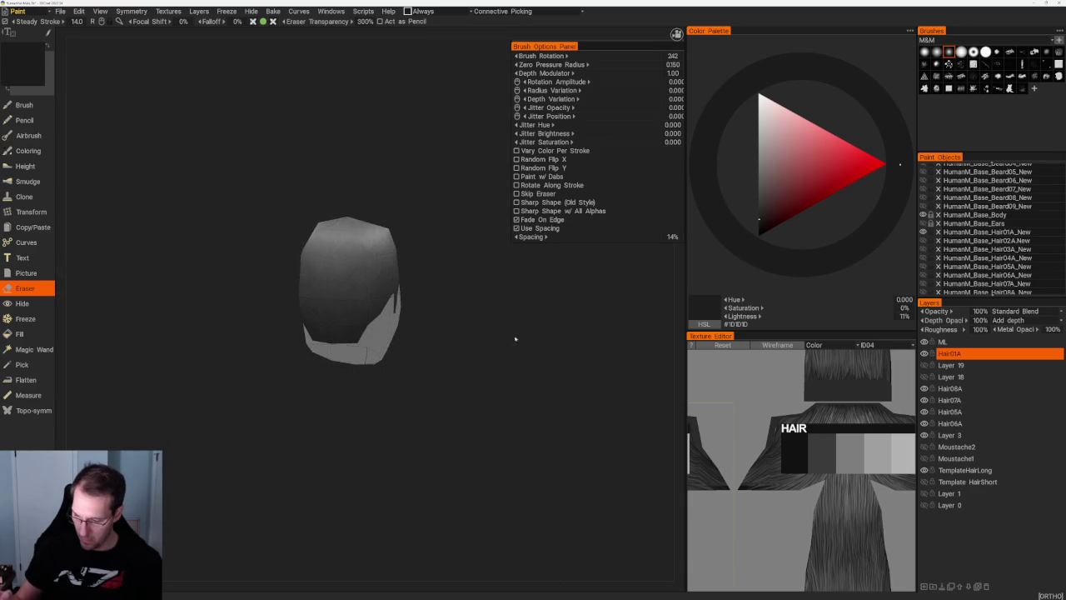
{"action": "scroll", "coordinate": [453, 282], "scroll_direction": "down", "scroll_amount": 5}
{"action": "mouse_move", "coordinate": [456, 296]}
{"action": "left_mouse_down"}
{"action": "mouse_move", "coordinate": [521, 307]}
{"action": "mouse_move", "coordinate": [537, 421]}
{"action": "left_mouse_up"}
{"action": "scroll", "coordinate": [568, 488], "scroll_direction": "up", "scroll_amount": 5}
{"action": "mouse_move", "coordinate": [569, 487]}
{"action": "left_mouse_down"}
{"action": "mouse_move", "coordinate": [540, 383]}
{"action": "mouse_move", "coordinate": [555, 462]}
{"action": "left_mouse_up"}
- Check the dark paint's clean lower edge from front, three-quarter and top views
{"action": "mouse_move", "coordinate": [524, 394]}
{"action": "left_mouse_down"}
{"action": "mouse_move", "coordinate": [538, 333]}
{"action": "mouse_move", "coordinate": [459, 226]}
{"action": "mouse_move", "coordinate": [412, 269]}
{"action": "left_mouse_up"}
{"action": "scroll", "coordinate": [411, 269], "scroll_direction": "up", "scroll_amount": 5}
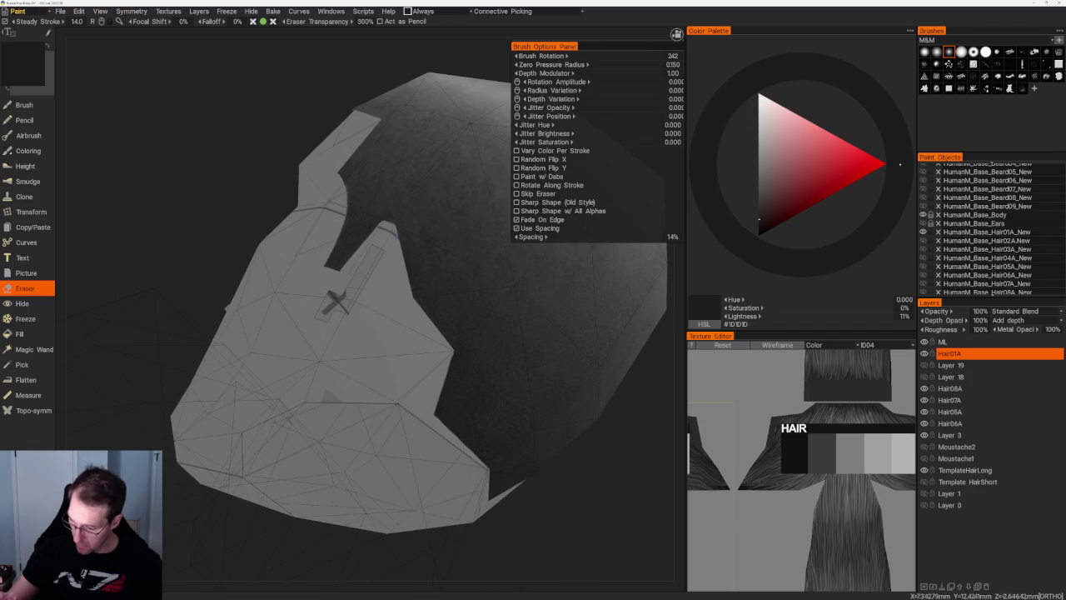
{"action": "scroll", "coordinate": [522, 384], "scroll_direction": "down", "scroll_amount": 5}
{"action": "mouse_move", "coordinate": [522, 385]}
{"action": "left_mouse_down"}
{"action": "mouse_move", "coordinate": [485, 373]}
{"action": "mouse_move", "coordinate": [499, 392]}
{"action": "mouse_move", "coordinate": [524, 368]}
{"action": "mouse_move", "coordinate": [488, 362]}
{"action": "mouse_move", "coordinate": [591, 341]}
{"action": "left_mouse_up"}
{"action": "scroll", "coordinate": [488, 374], "scroll_direction": "down", "scroll_amount": 3}
{"action": "scroll", "coordinate": [488, 362], "scroll_direction": "up", "scroll_amount": 5}
{"action": "scroll", "coordinate": [528, 354], "scroll_direction": "up", "scroll_amount": 2}
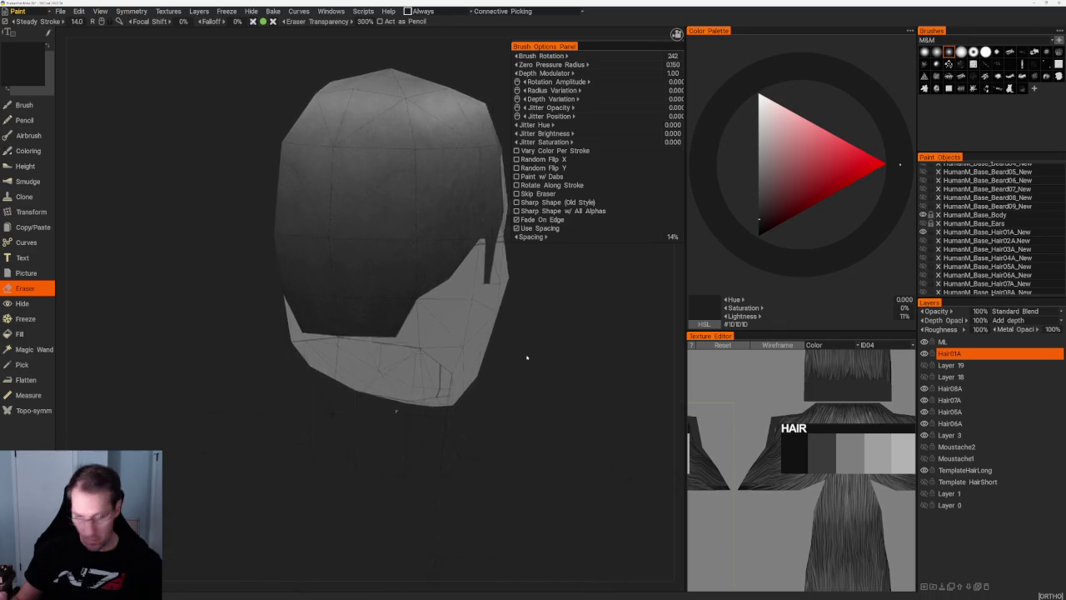
{"action": "scroll", "coordinate": [528, 360], "scroll_direction": "up", "scroll_amount": 2}
{"action": "scroll", "coordinate": [528, 360], "scroll_direction": "up", "scroll_amount": 2}
{"action": "scroll", "coordinate": [364, 492], "scroll_direction": "up", "scroll_amount": 2}
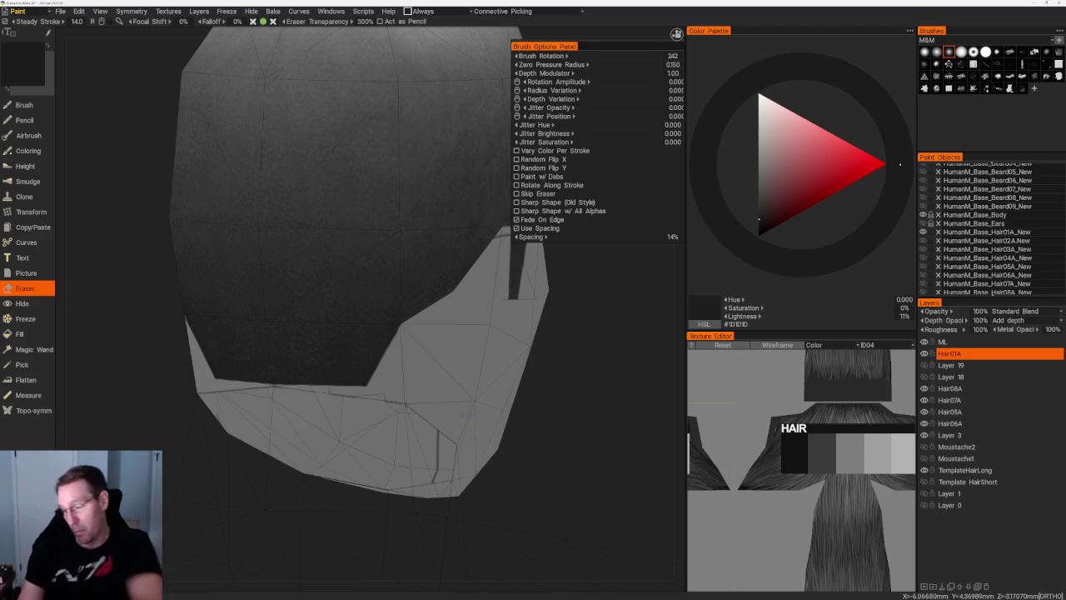
{"action": "mouse_move", "coordinate": [621, 350]}
{"action": "left_mouse_down"}
{"action": "mouse_move", "coordinate": [589, 367]}
{"action": "mouse_move", "coordinate": [563, 345]}
{"action": "left_mouse_up"}
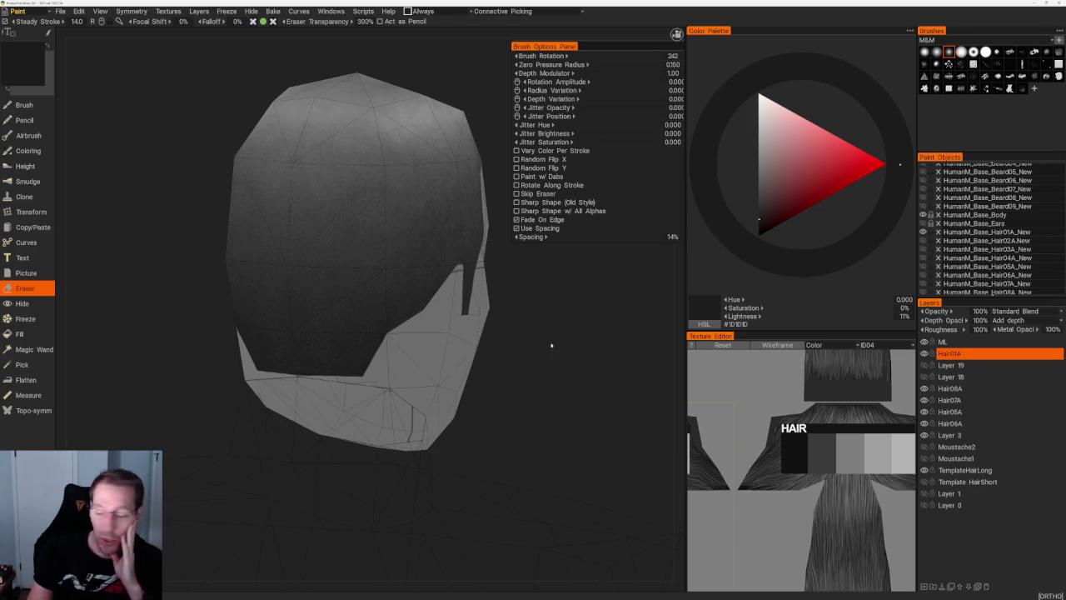
{"action": "mouse_move", "coordinate": [614, 355]}
{"action": "left_mouse_down"}
{"action": "mouse_move", "coordinate": [558, 353]}
{"action": "mouse_move", "coordinate": [549, 366]}
{"action": "left_mouse_up"}
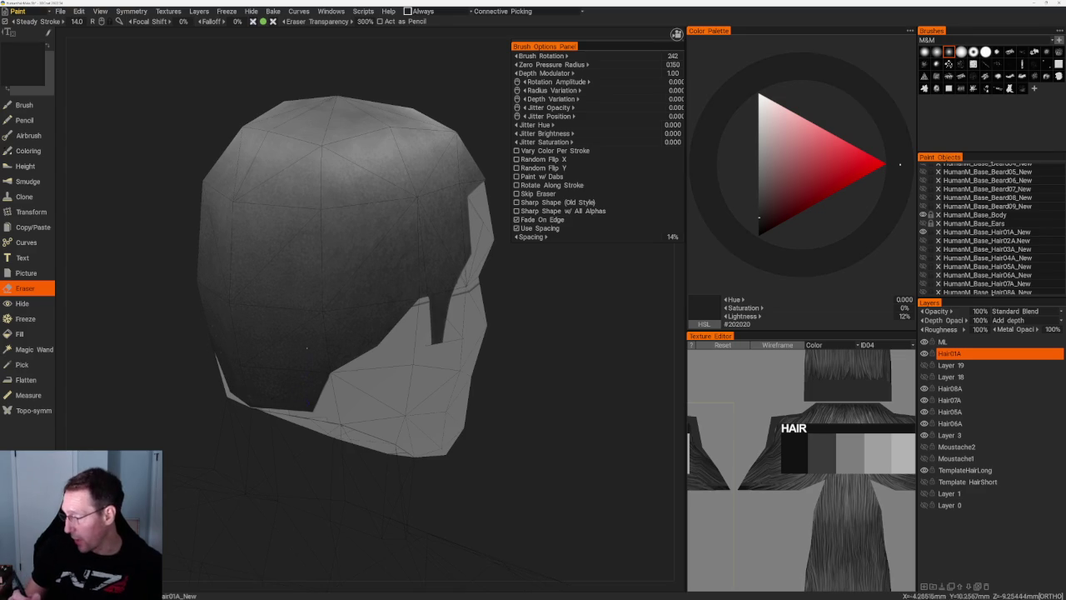
{"action": "left_click_drag", "start_coordinate": [307, 403], "coordinate": [335, 304]}
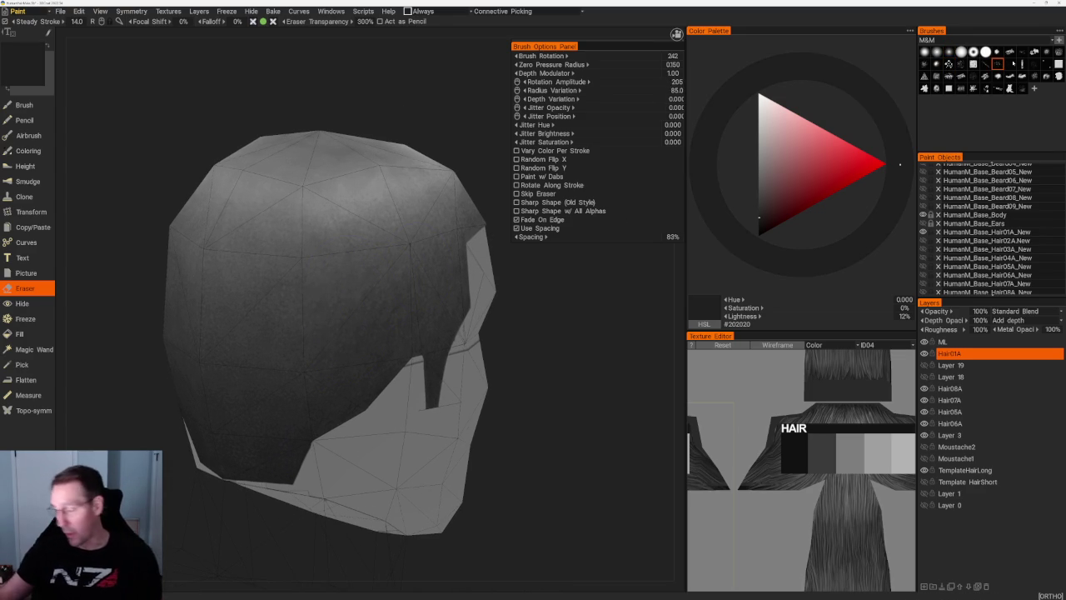
- Erase light speckles into the dark hair with a scattered alpha, then sample a grey
{"action": "left_click", "coordinate": [997, 64]}
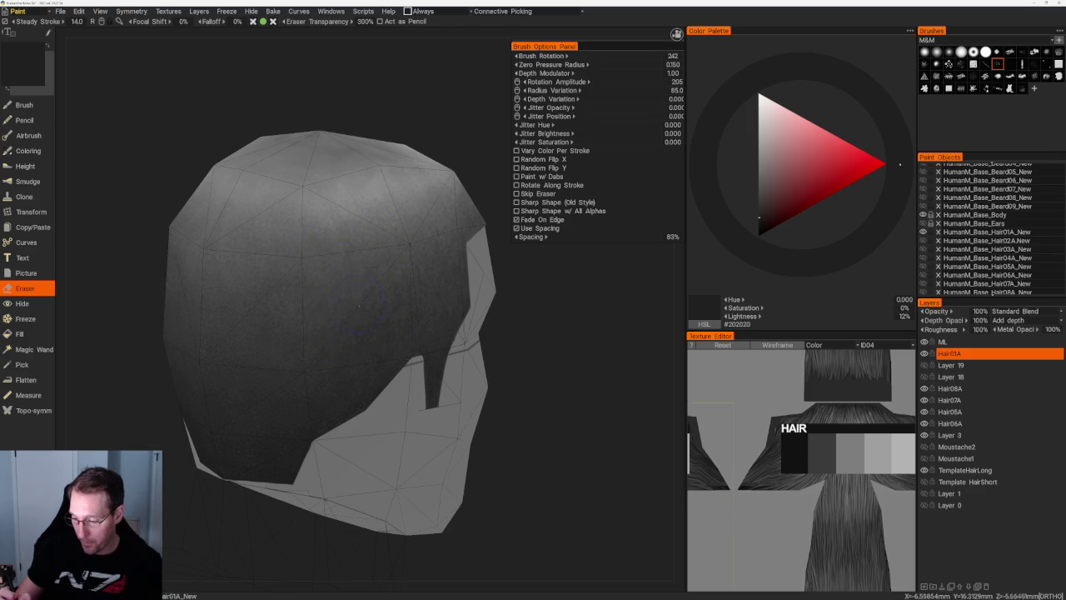
{"action": "left_click", "coordinate": [366, 308]}
{"action": "key", "text": "v"}
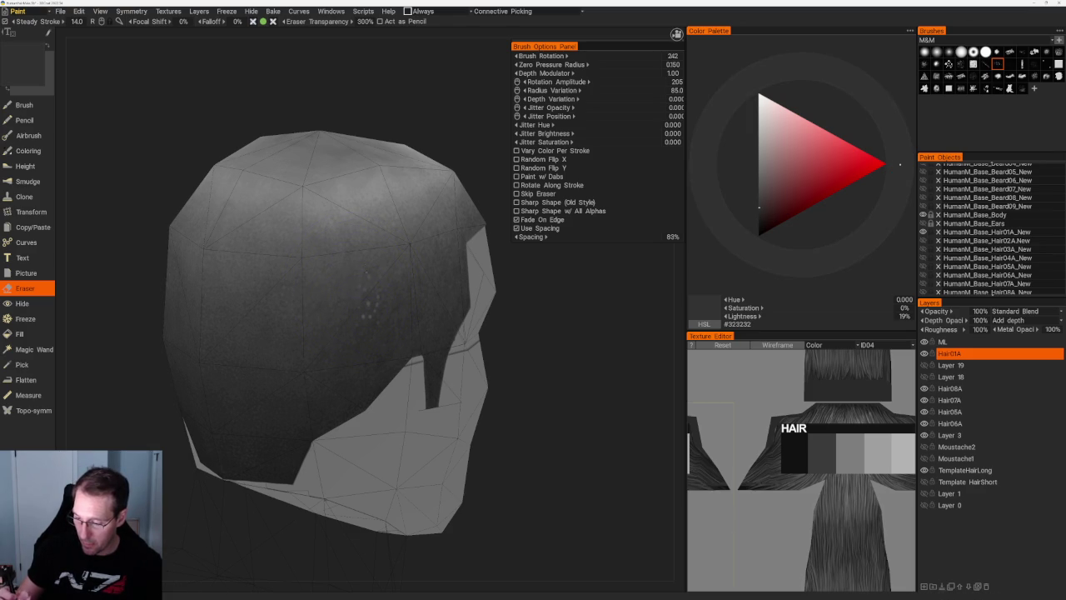
{"action": "key", "text": "v"}
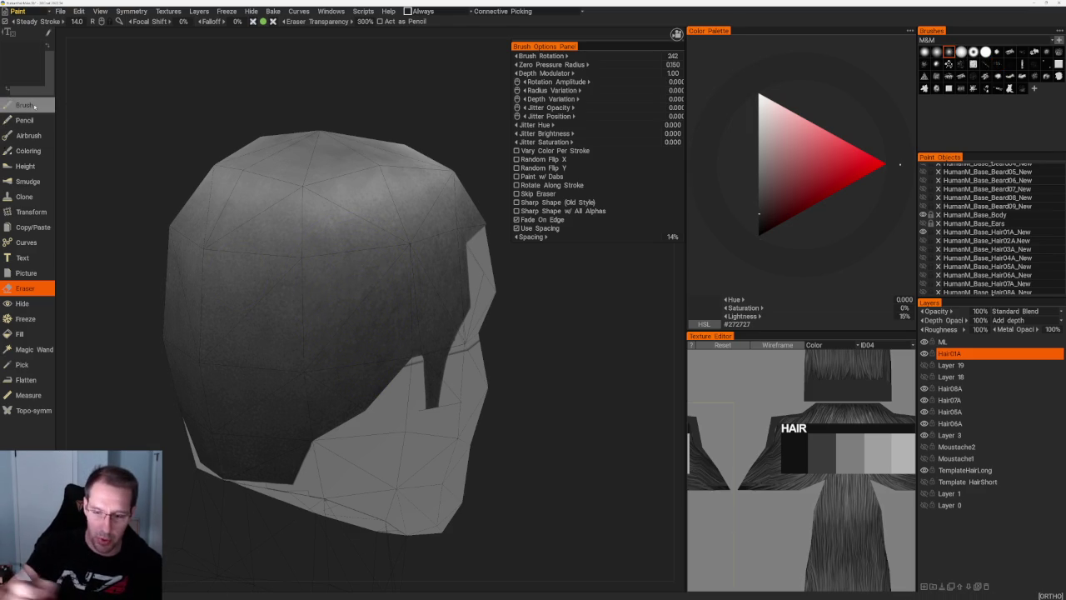
- Switch to the Brush in dark grey #252525 with a wider-spaced scatter alpha
{"action": "key", "text": "b"}
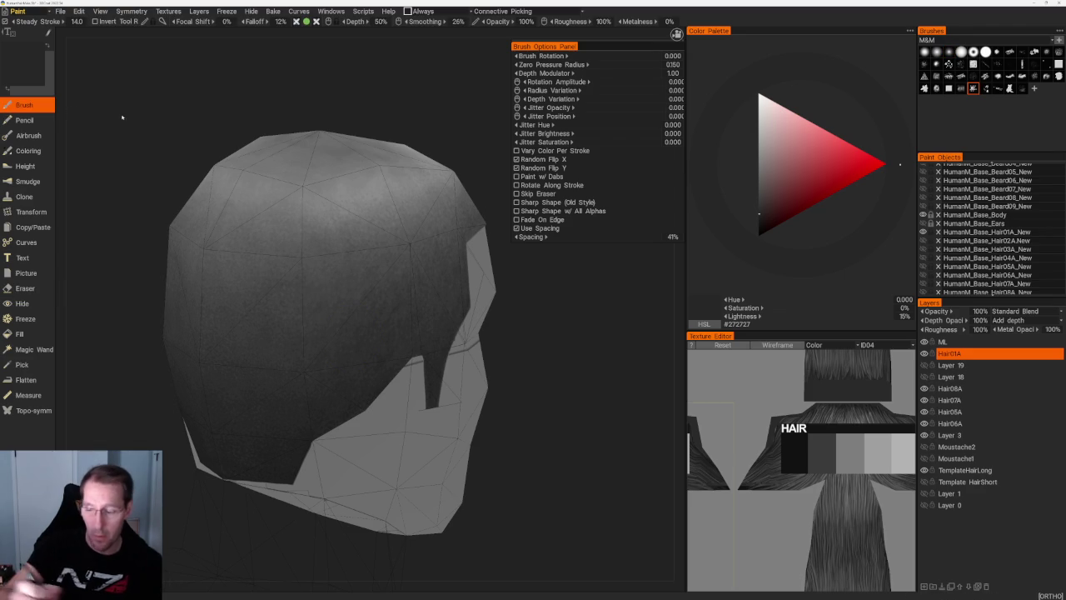
{"action": "key", "text": "v"}
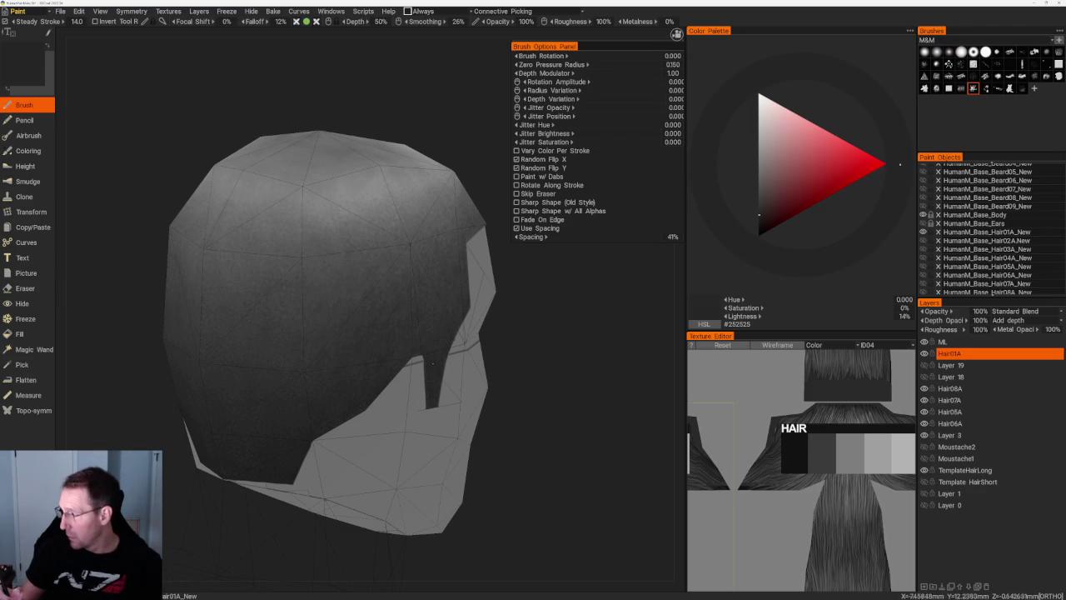
{"action": "left_click", "coordinate": [998, 63]}
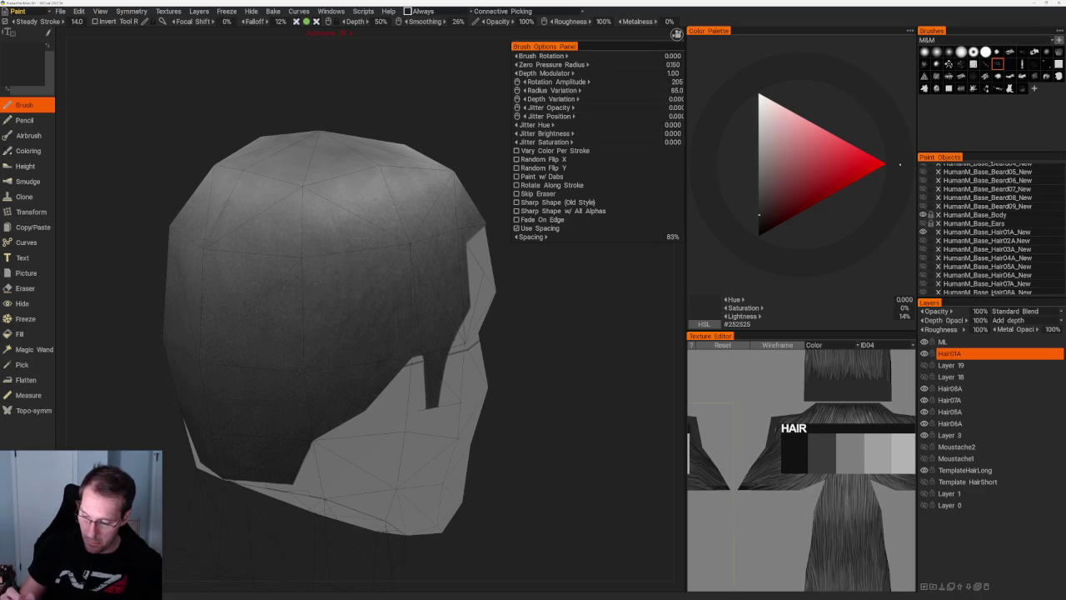
{"action": "mouse_move", "coordinate": [575, 417]}
{"action": "left_mouse_down"}
{"action": "mouse_move", "coordinate": [542, 416]}
{"action": "mouse_move", "coordinate": [554, 400]}
{"action": "left_mouse_up"}
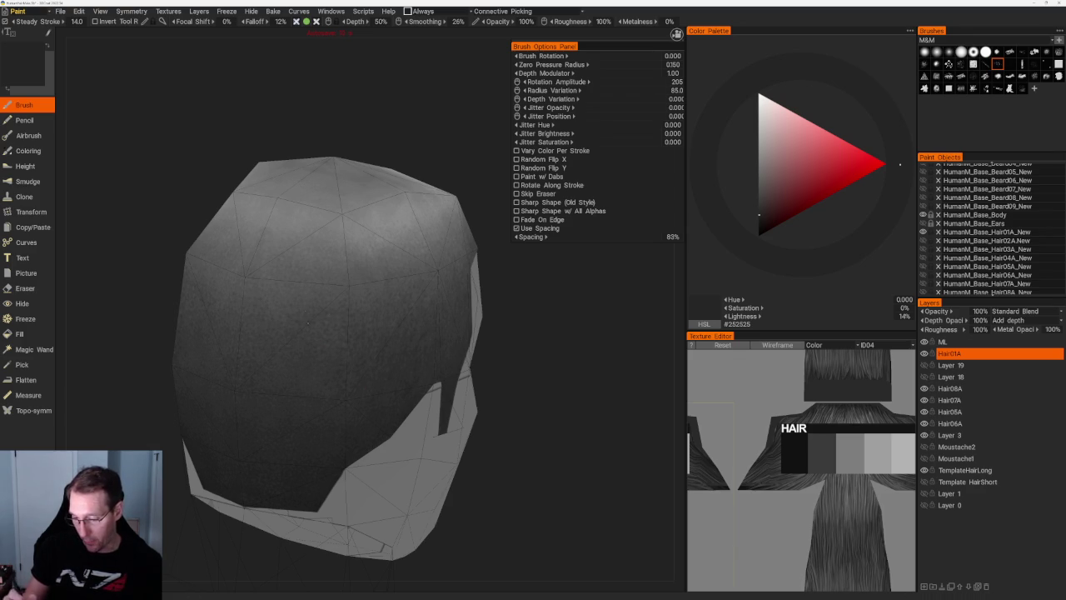
{"action": "scroll", "coordinate": [309, 364], "scroll_direction": "down", "scroll_amount": 5}
{"action": "left_click_drag", "start_coordinate": [345, 228], "coordinate": [438, 347]}
{"action": "scroll", "coordinate": [356, 317], "scroll_direction": "up", "scroll_amount": 3}
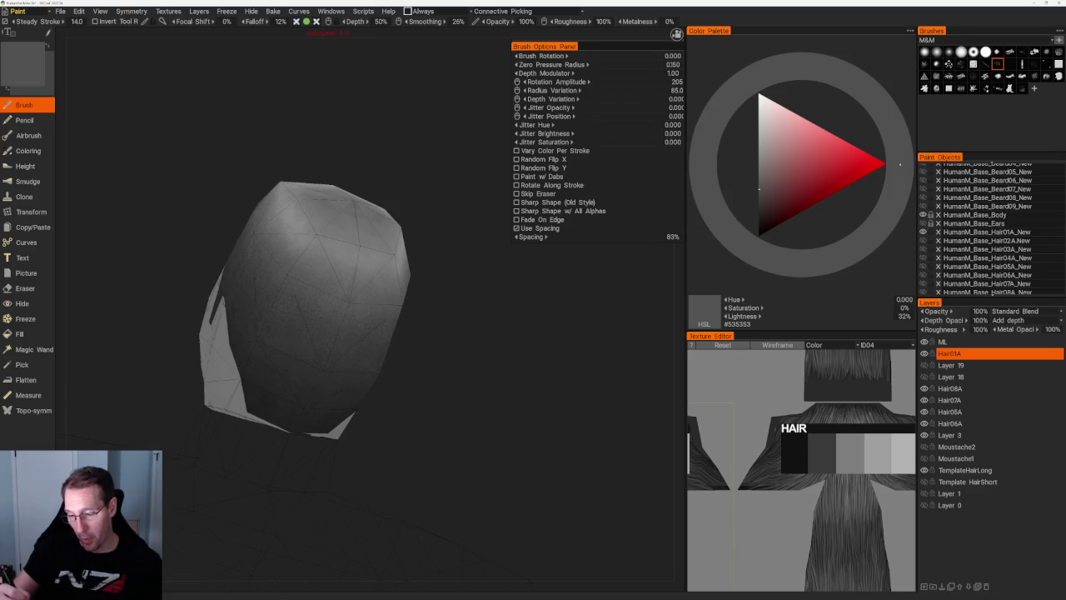
- Try darker and mid grey paint tones while bringing the head closer
{"action": "key", "text": "v"}
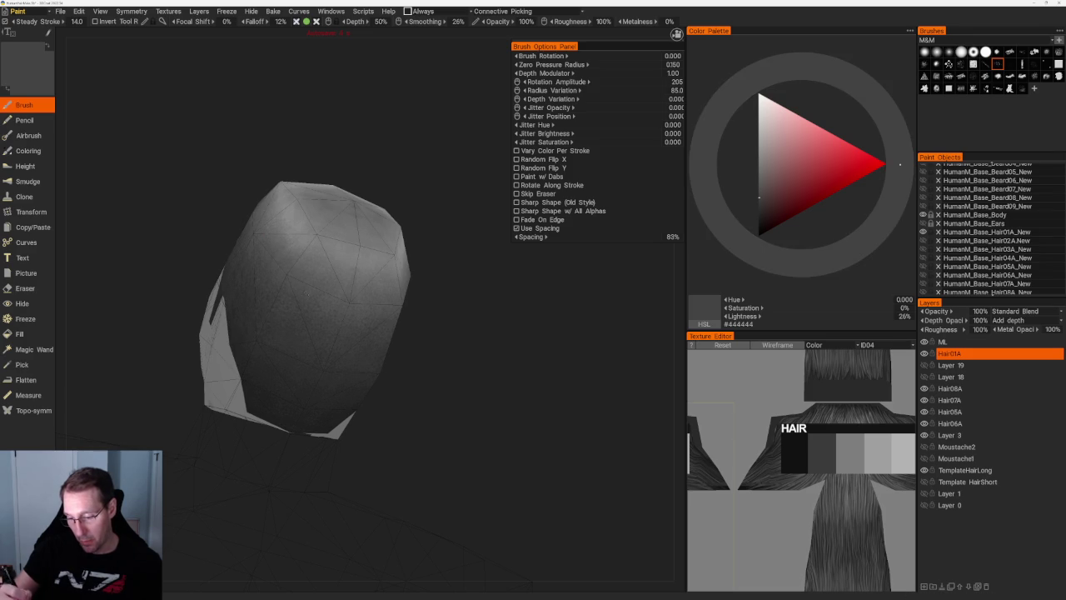
{"action": "key", "text": "v"}
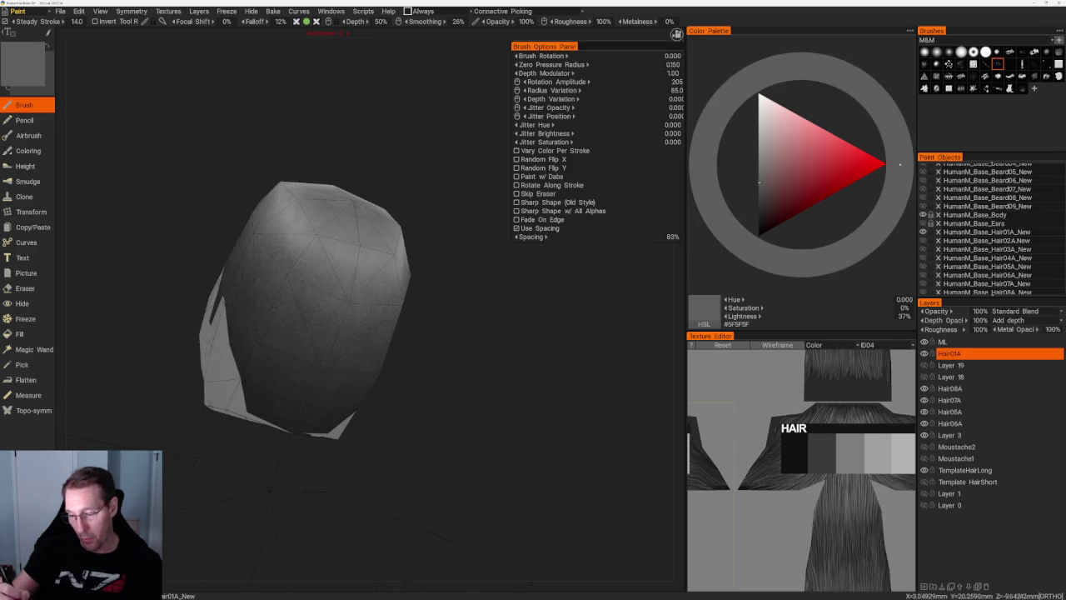
{"action": "left_click_drag", "start_coordinate": [452, 241], "coordinate": [467, 233]}
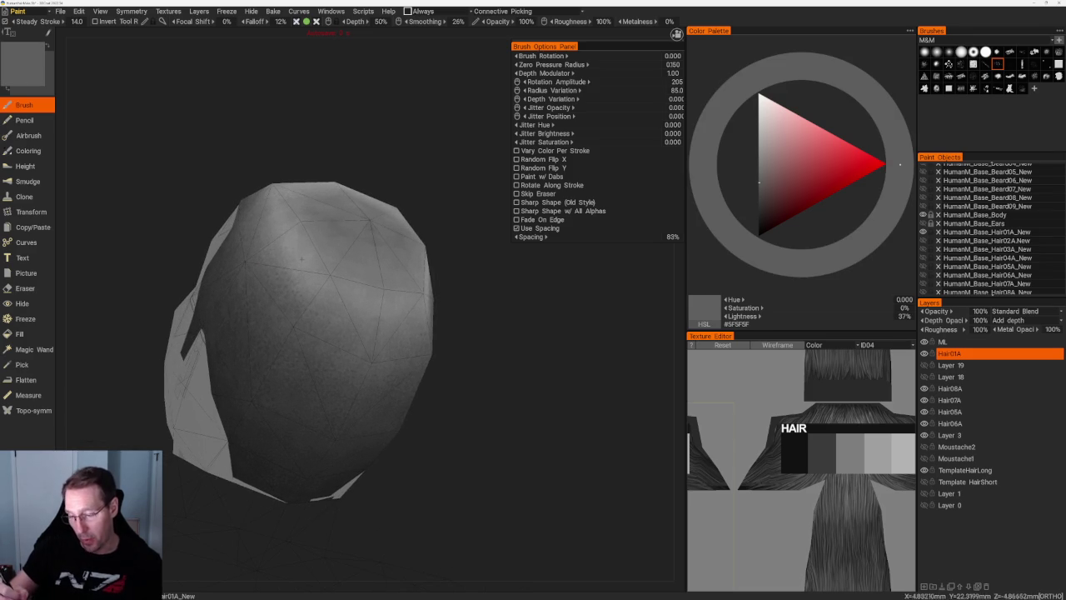
{"action": "key", "text": "v"}
{"action": "left_click_drag", "start_coordinate": [301, 258], "coordinate": [312, 275], "text": "alt"}
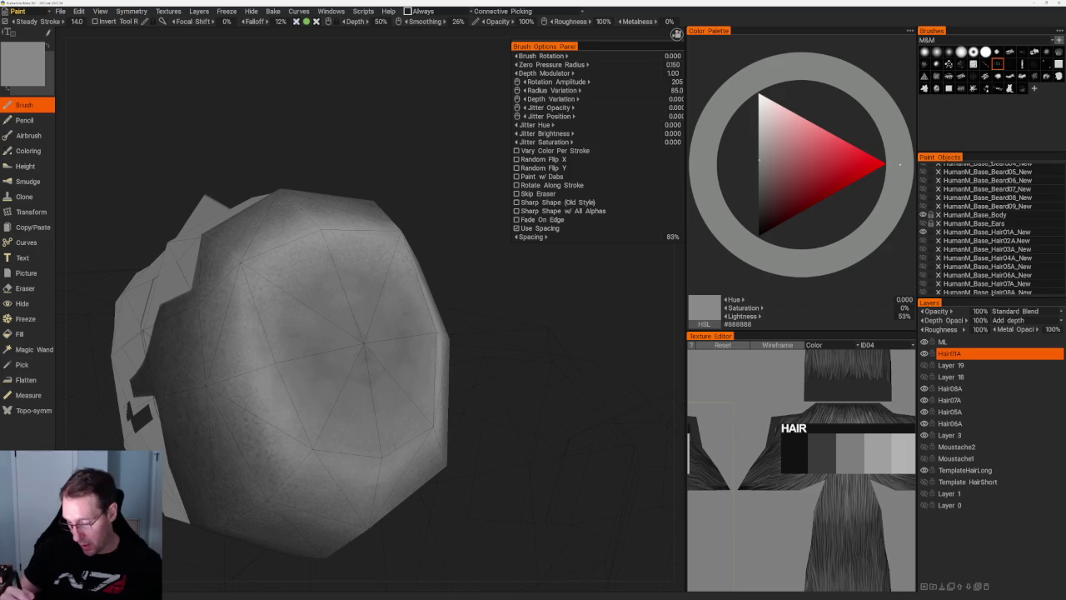
{"action": "key", "text": "c"}
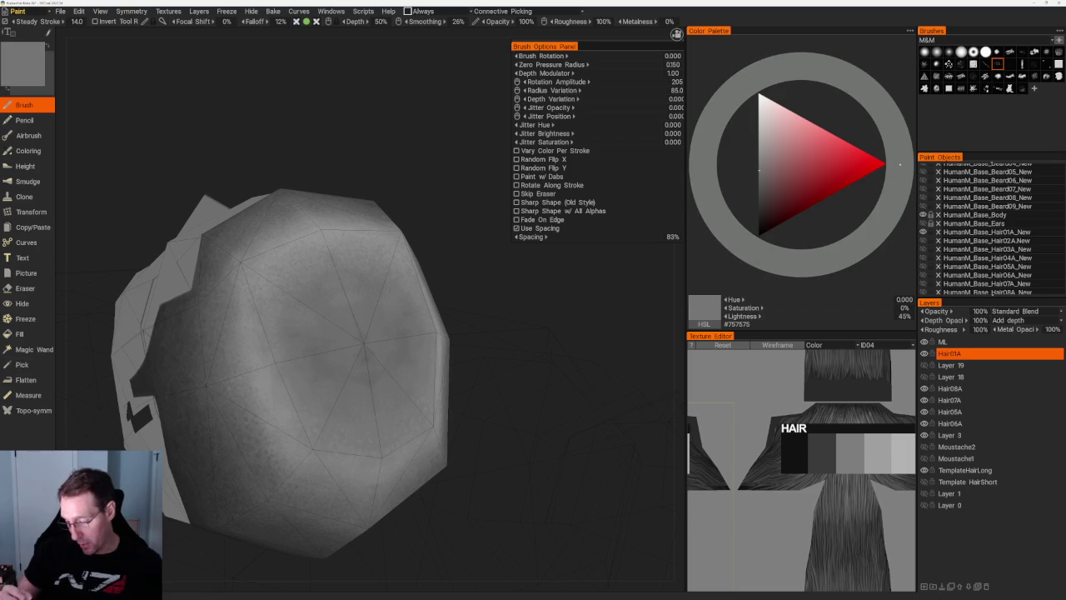
{"action": "key", "text": "v"}
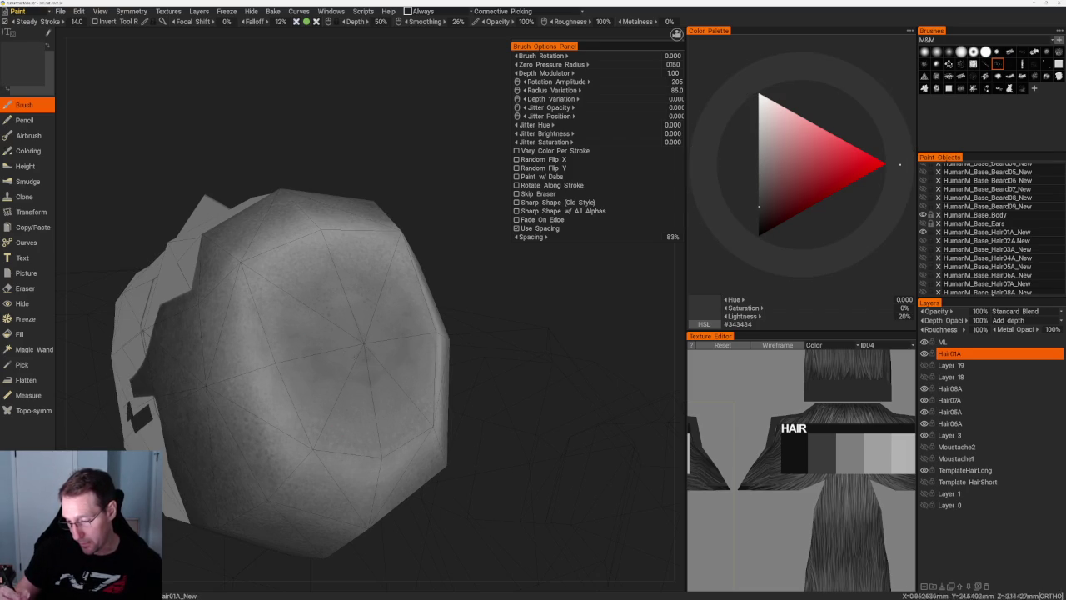
{"action": "key", "text": "v"}
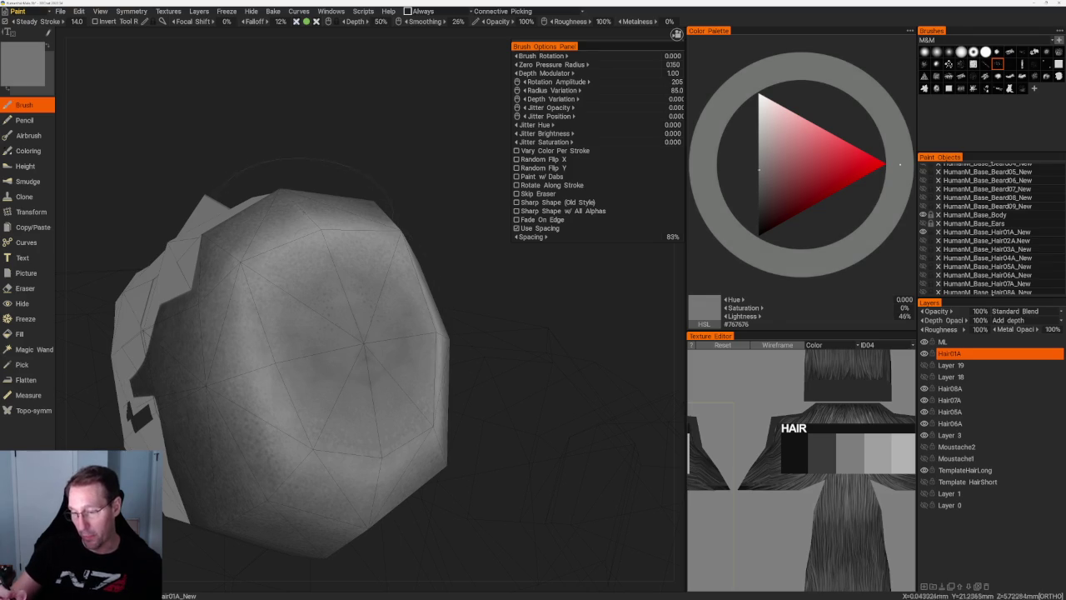
{"action": "key", "text": "c"}
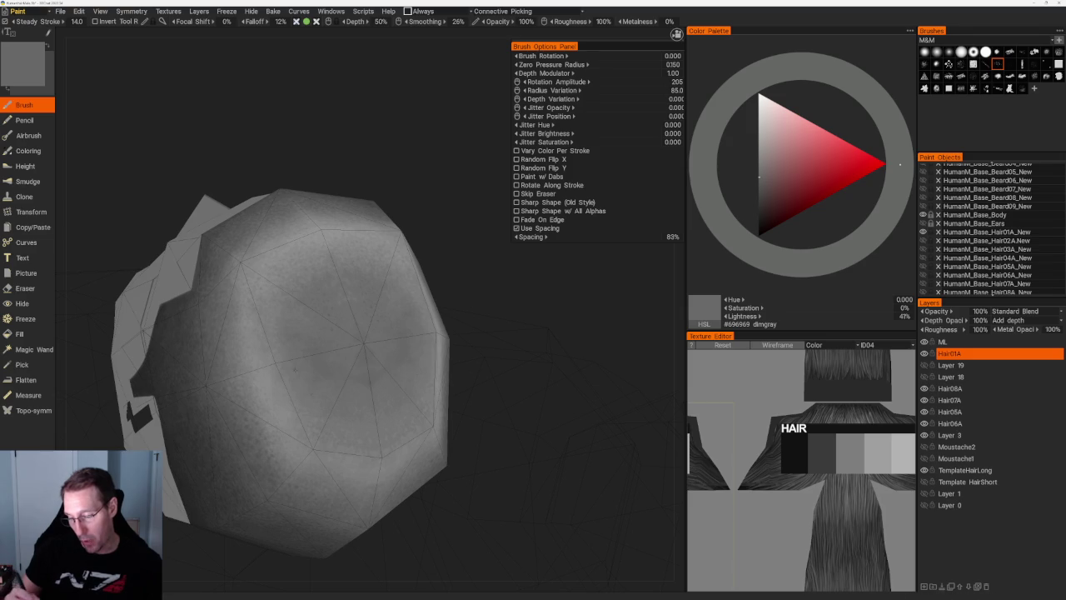
- Shade other sides of the hair in darker grey, then lighten for top highlights
{"action": "scroll", "coordinate": [333, 333], "scroll_direction": "down", "scroll_amount": 5}
{"action": "left_click_drag", "start_coordinate": [500, 375], "coordinate": [433, 366]}
{"action": "scroll", "coordinate": [391, 316], "scroll_direction": "up", "scroll_amount": 5}
{"action": "scroll", "coordinate": [433, 316], "scroll_direction": "up", "scroll_amount": 2}
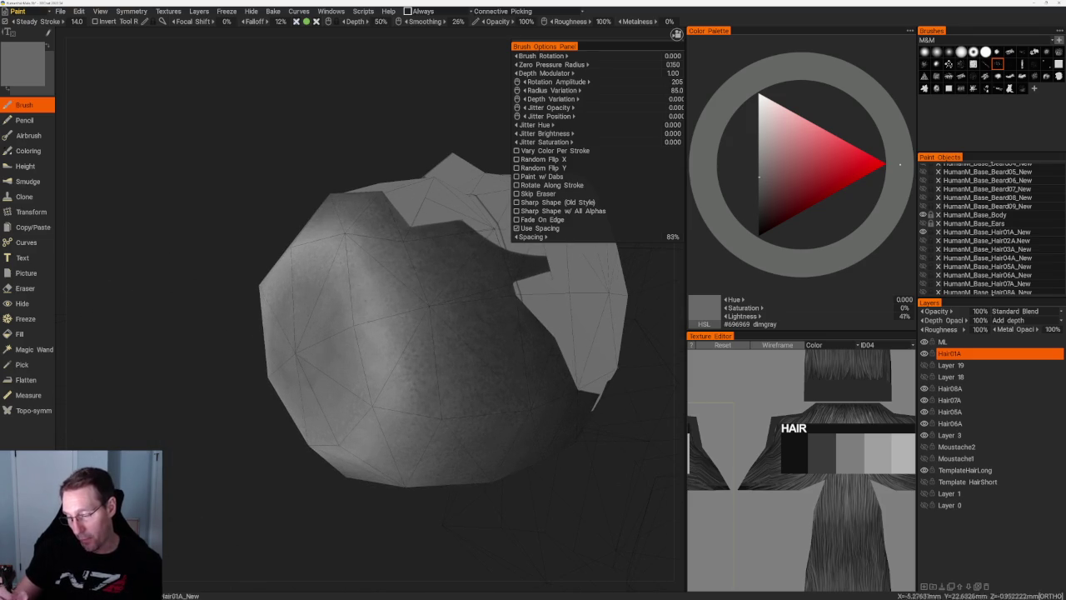
{"action": "key", "text": "v"}
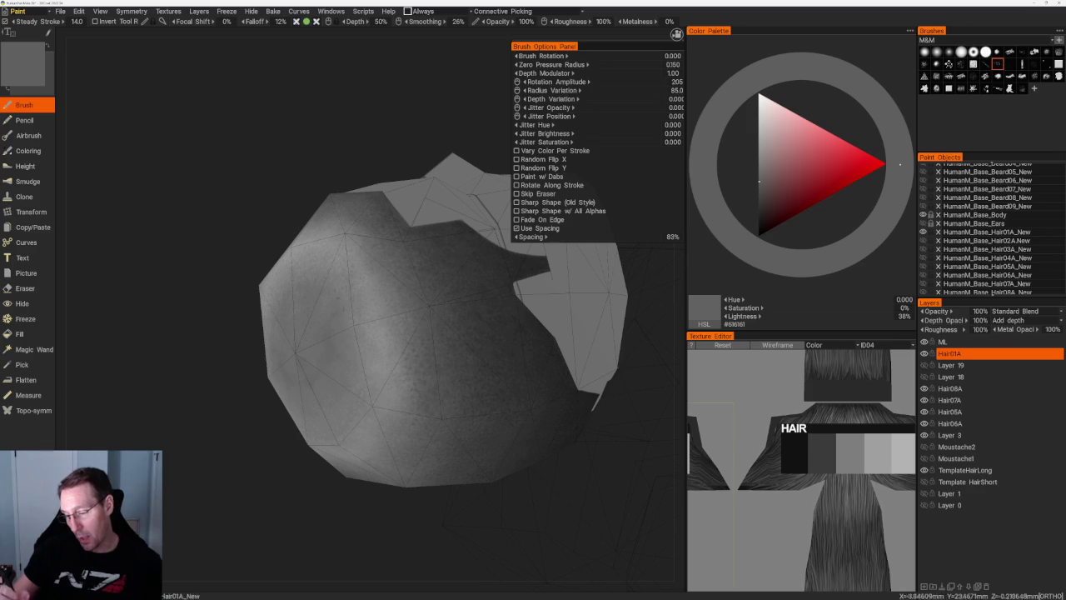
{"action": "scroll", "coordinate": [350, 164], "scroll_direction": "down", "scroll_amount": 5}
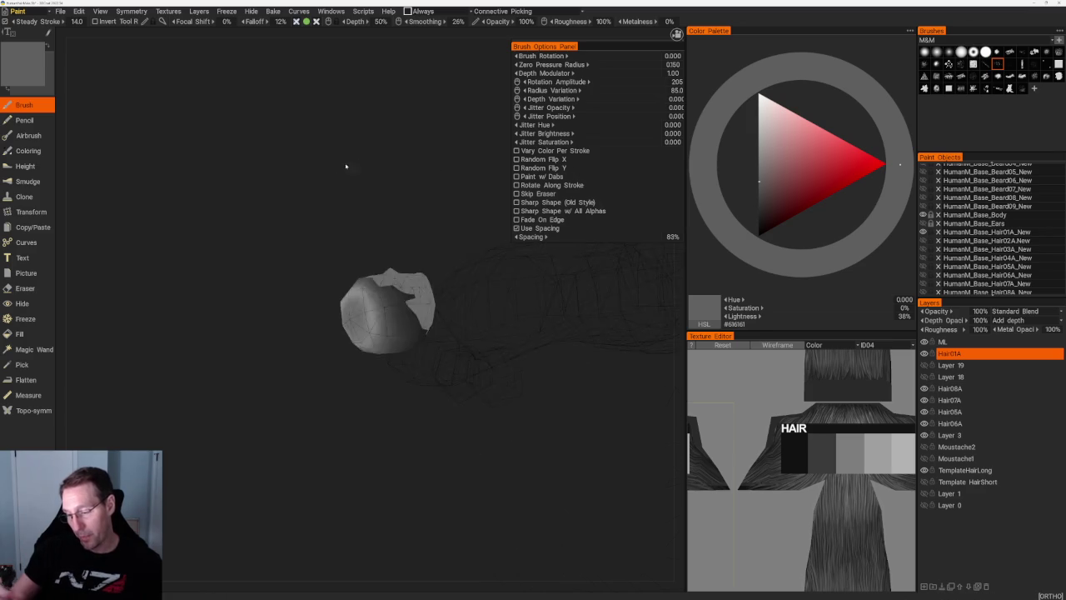
{"action": "left_click_drag", "start_coordinate": [350, 164], "coordinate": [442, 200]}
{"action": "scroll", "coordinate": [471, 328], "scroll_direction": "up", "scroll_amount": 4}
{"action": "scroll", "coordinate": [455, 289], "scroll_direction": "up", "scroll_amount": 3}
{"action": "scroll", "coordinate": [455, 289], "scroll_direction": "up", "scroll_amount": 2}
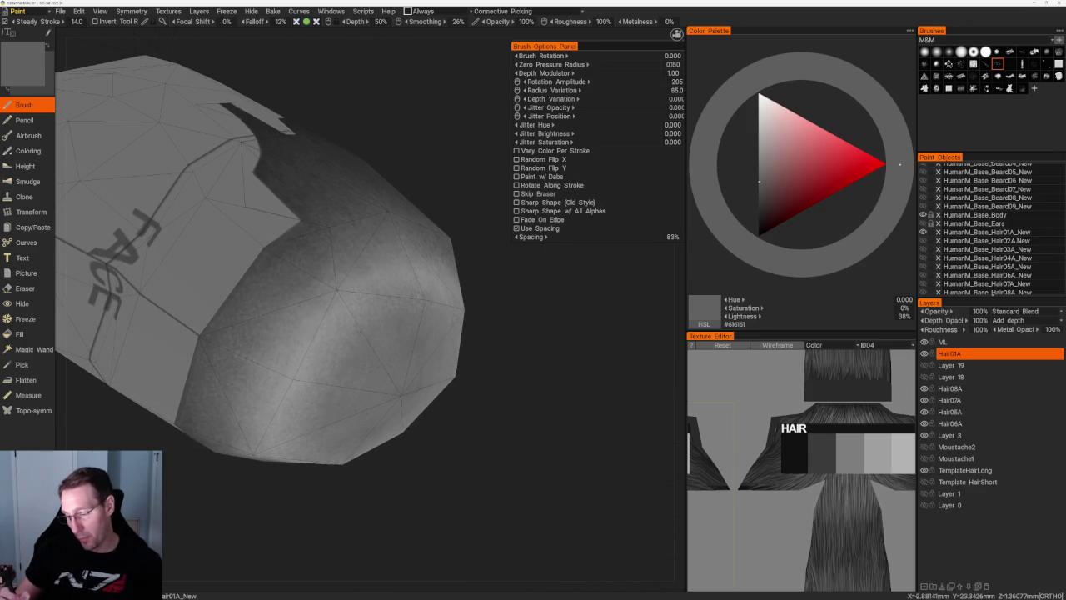
{"action": "key", "text": "v"}
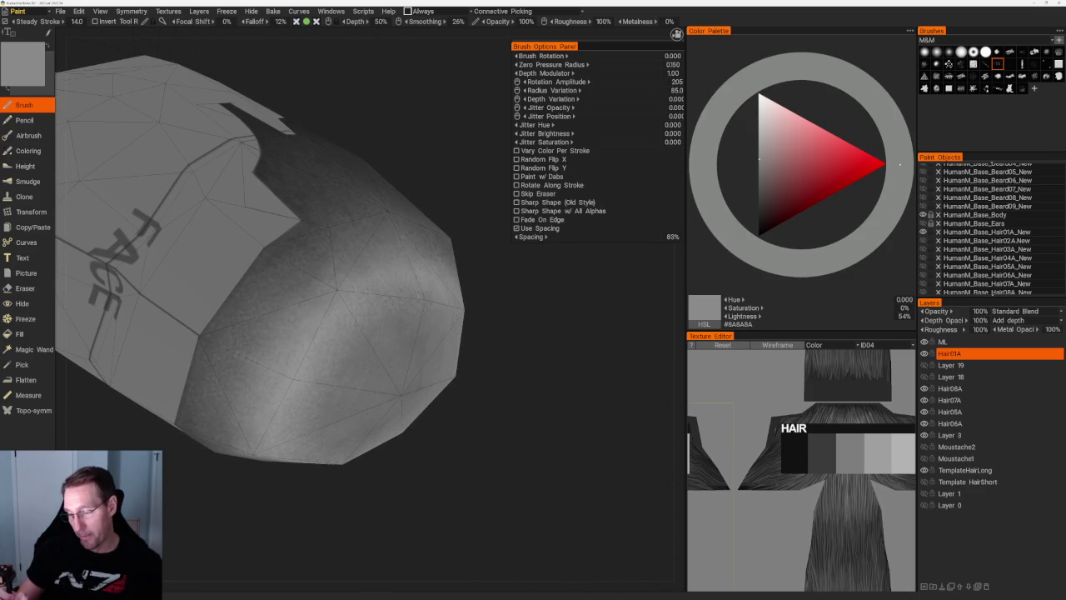
{"action": "scroll", "coordinate": [348, 205], "scroll_direction": "down", "scroll_amount": 4}
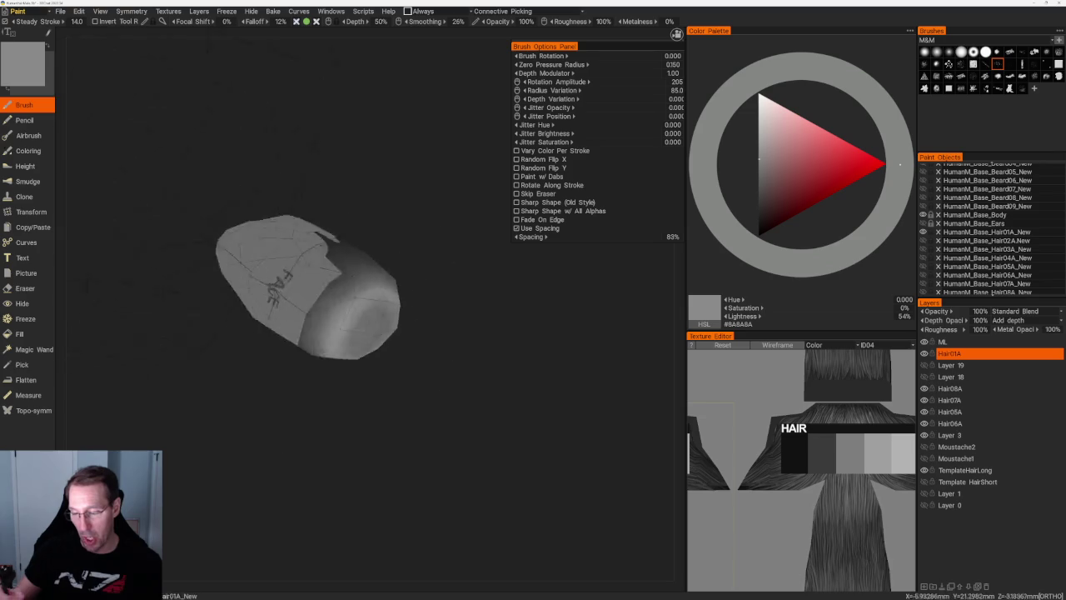
{"action": "left_click_drag", "start_coordinate": [316, 217], "coordinate": [347, 205]}
{"action": "scroll", "coordinate": [347, 205], "scroll_direction": "up", "scroll_amount": 2}
{"action": "scroll", "coordinate": [347, 205], "scroll_direction": "up", "scroll_amount": 3}
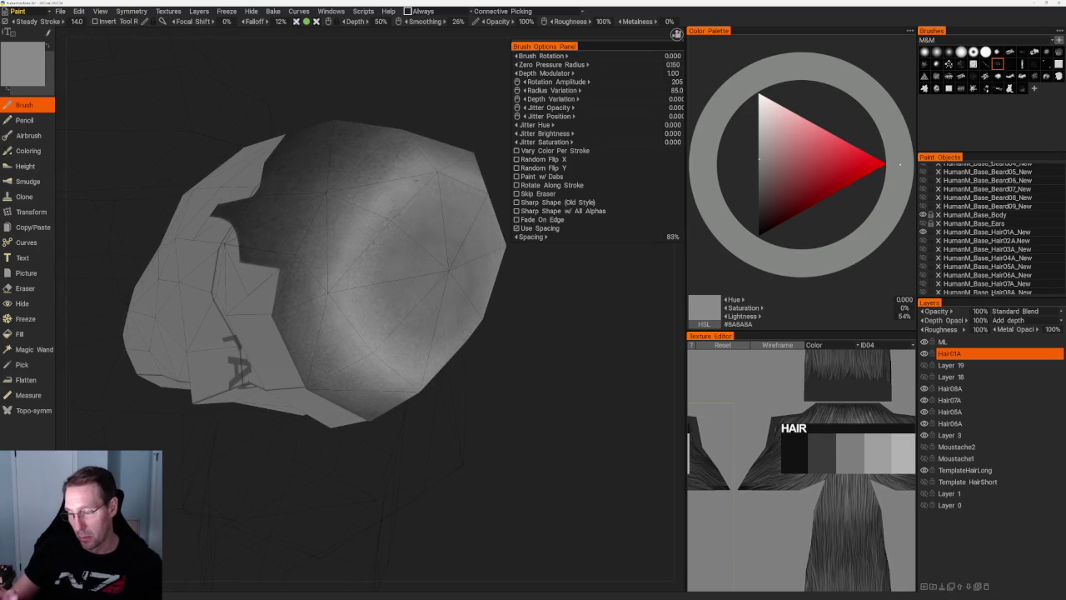
- Darken the paint step by step to deep grey #3E3E3E for side shading
{"action": "key", "text": "v"}
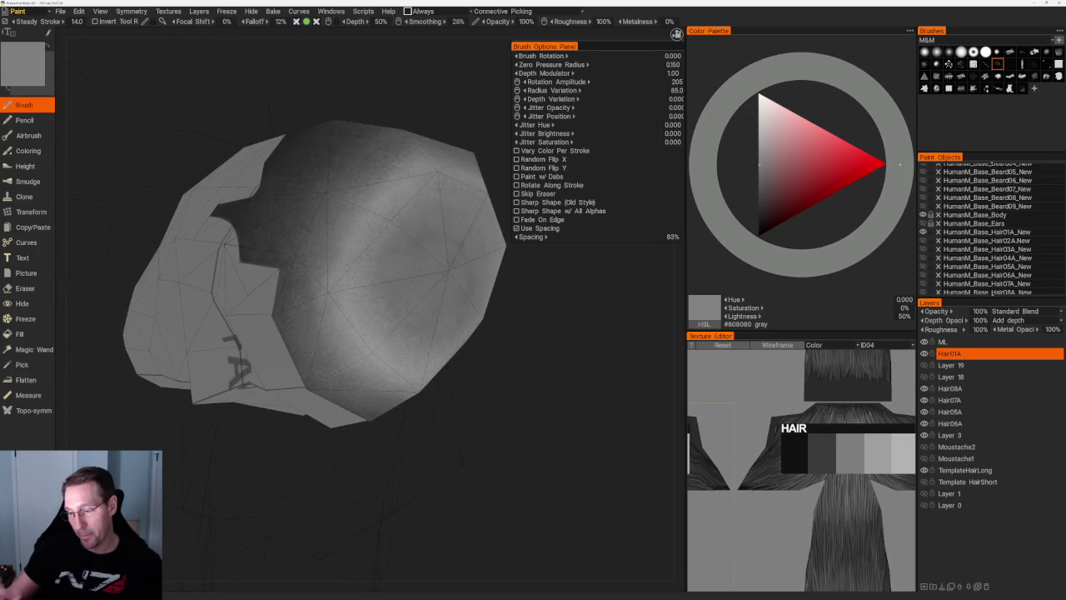
{"action": "left_click_drag", "start_coordinate": [466, 142], "coordinate": [499, 150]}
{"action": "key", "text": "v"}
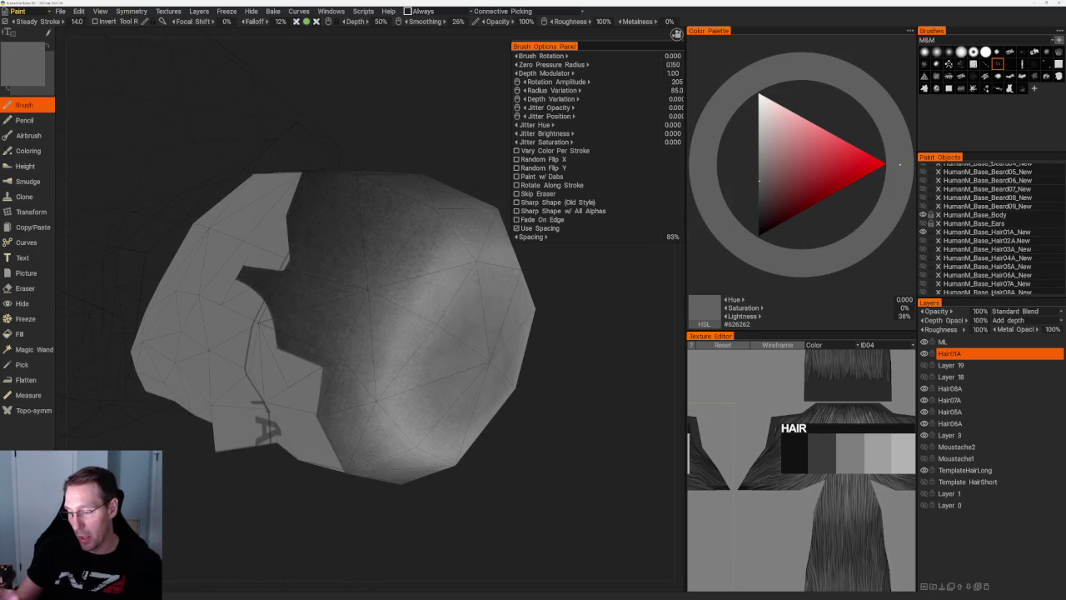
{"action": "key", "text": "v"}
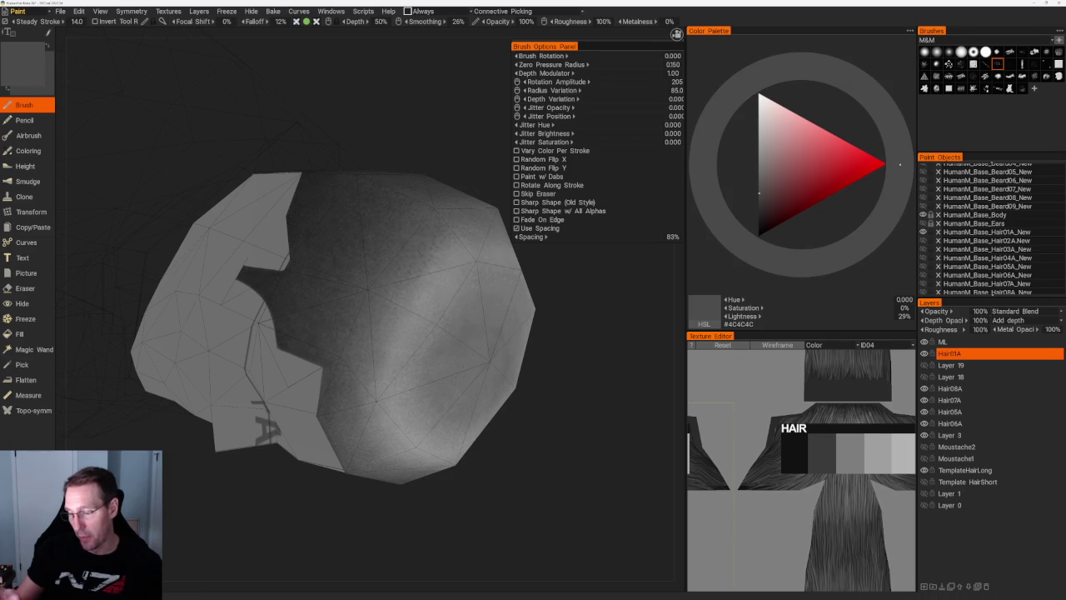
{"action": "key", "text": "v"}
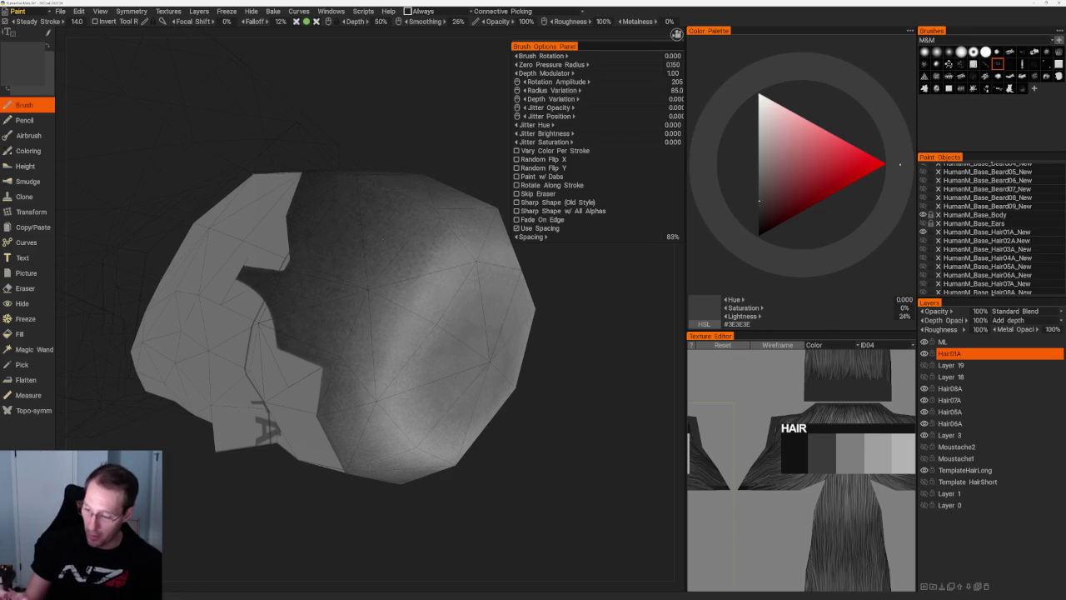
{"action": "left_click_drag", "start_coordinate": [500, 150], "coordinate": [487, 152]}
- Shade the hair sides in near-black grey from several angles
{"action": "scroll", "coordinate": [325, 325], "scroll_direction": "down", "scroll_amount": 5}
{"action": "scroll", "coordinate": [325, 275], "scroll_direction": "up", "scroll_amount": 5}
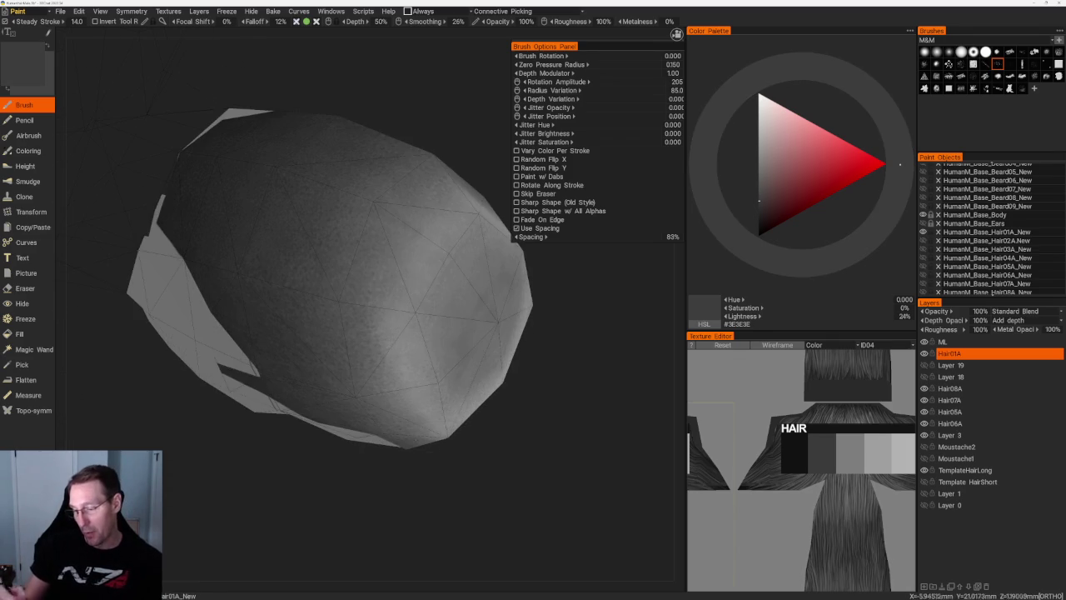
{"action": "left_click_drag", "start_coordinate": [350, 200], "coordinate": [380, 183]}
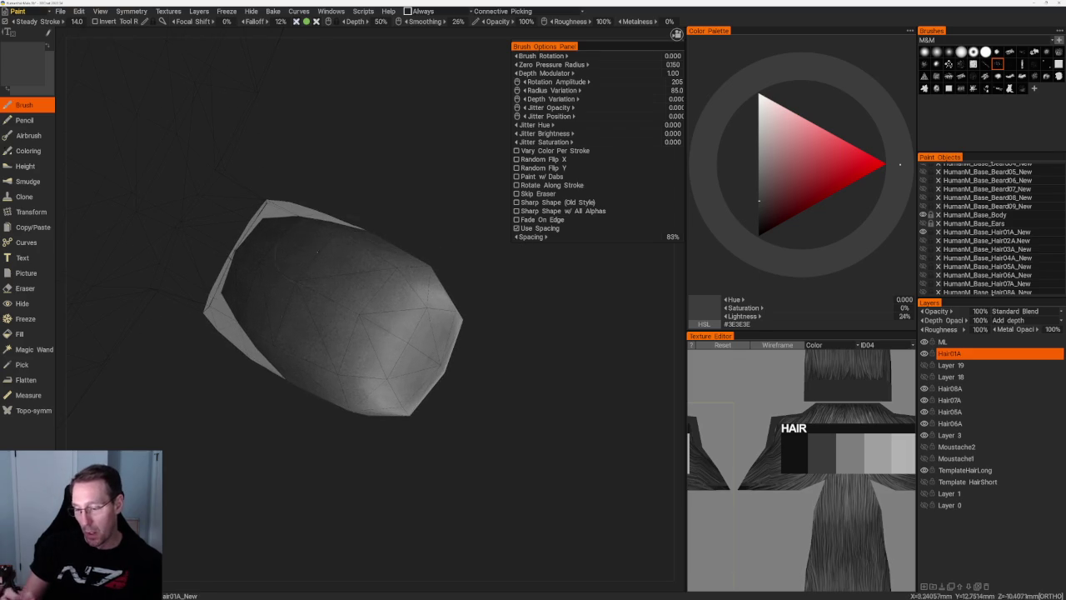
{"action": "key", "text": "v"}
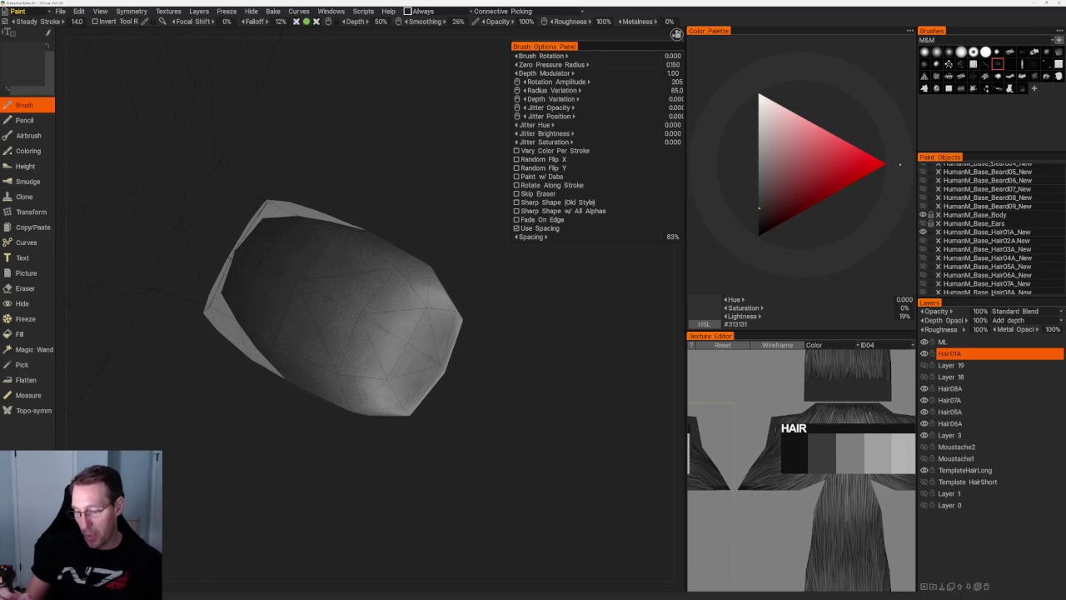
{"action": "left_click_drag", "start_coordinate": [408, 199], "coordinate": [467, 219]}
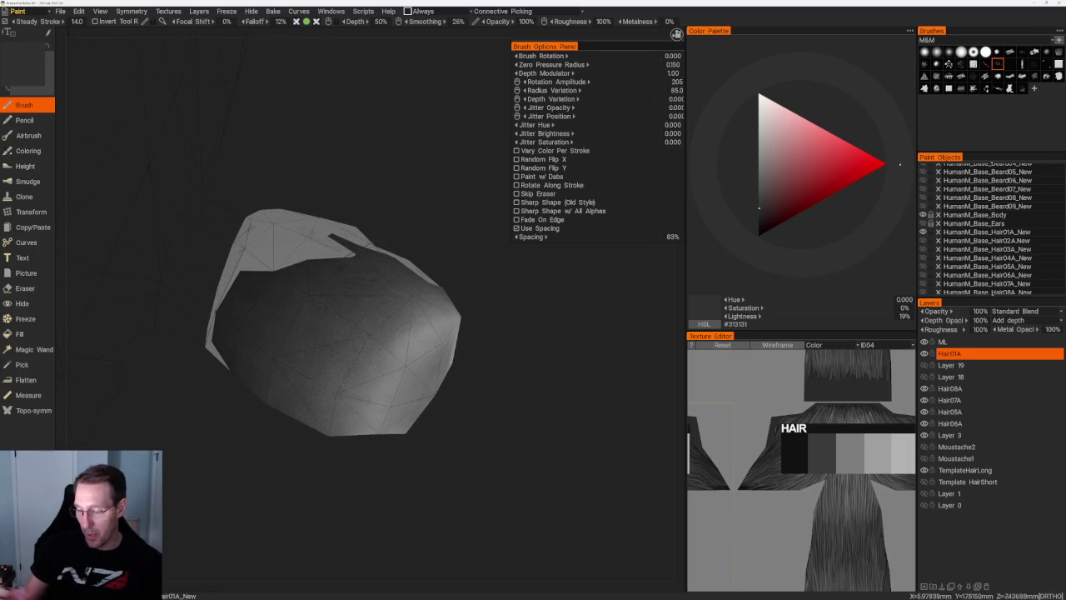
{"action": "mouse_move", "coordinate": [493, 417]}
{"action": "left_mouse_down"}
{"action": "mouse_move", "coordinate": [466, 440]}
{"action": "mouse_move", "coordinate": [450, 433]}
{"action": "left_mouse_up"}
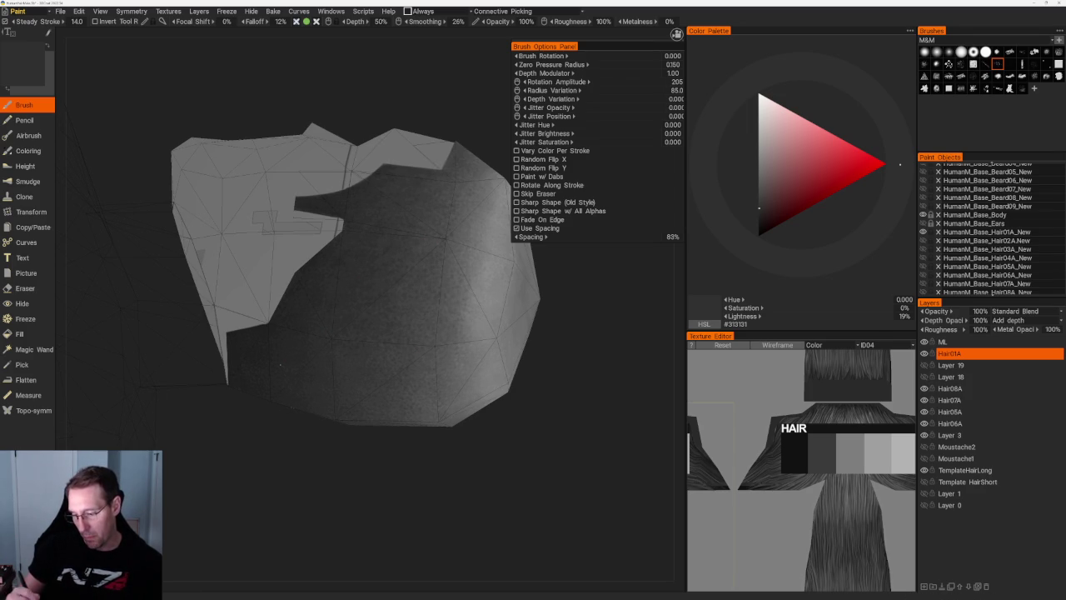
{"action": "mouse_move", "coordinate": [407, 493]}
{"action": "left_mouse_down"}
{"action": "mouse_move", "coordinate": [500, 361]}
{"action": "mouse_move", "coordinate": [344, 155]}
{"action": "left_mouse_up"}
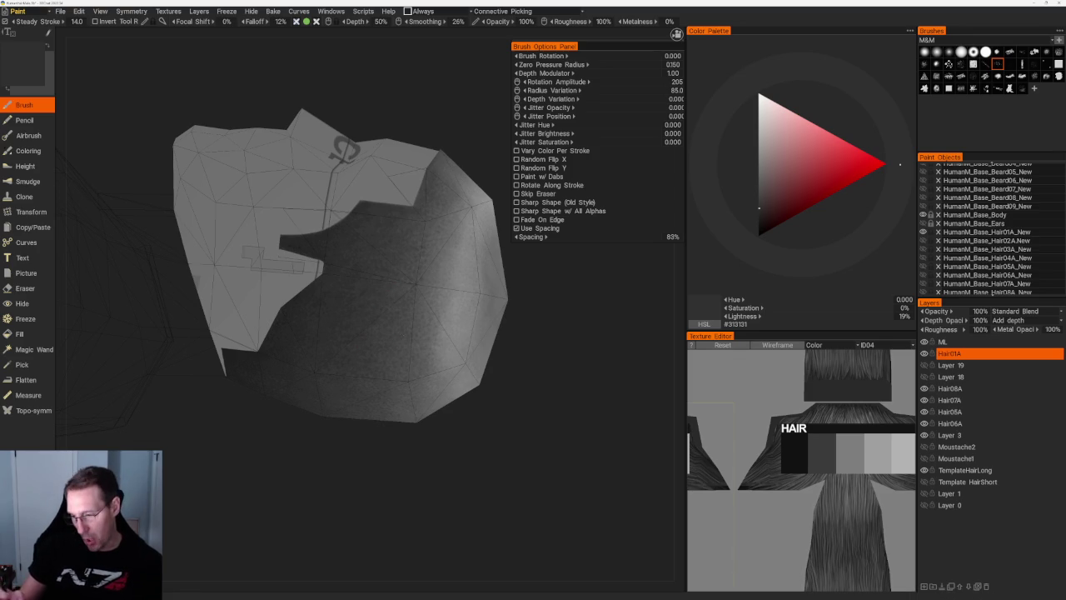
{"action": "mouse_move", "coordinate": [343, 150]}
{"action": "left_mouse_down"}
{"action": "mouse_move", "coordinate": [275, 158]}
{"action": "mouse_move", "coordinate": [409, 328]}
{"action": "mouse_move", "coordinate": [481, 359]}
{"action": "left_mouse_up"}
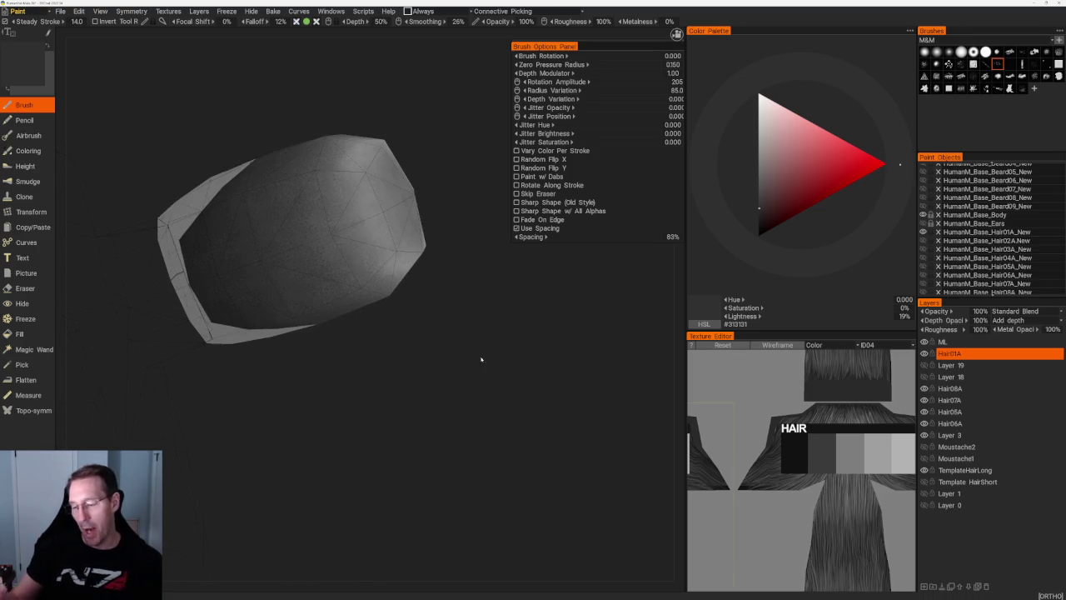
- Fine-tune the dark grey and shade the inner and outer sides of the hair shell
{"action": "key", "text": "v"}
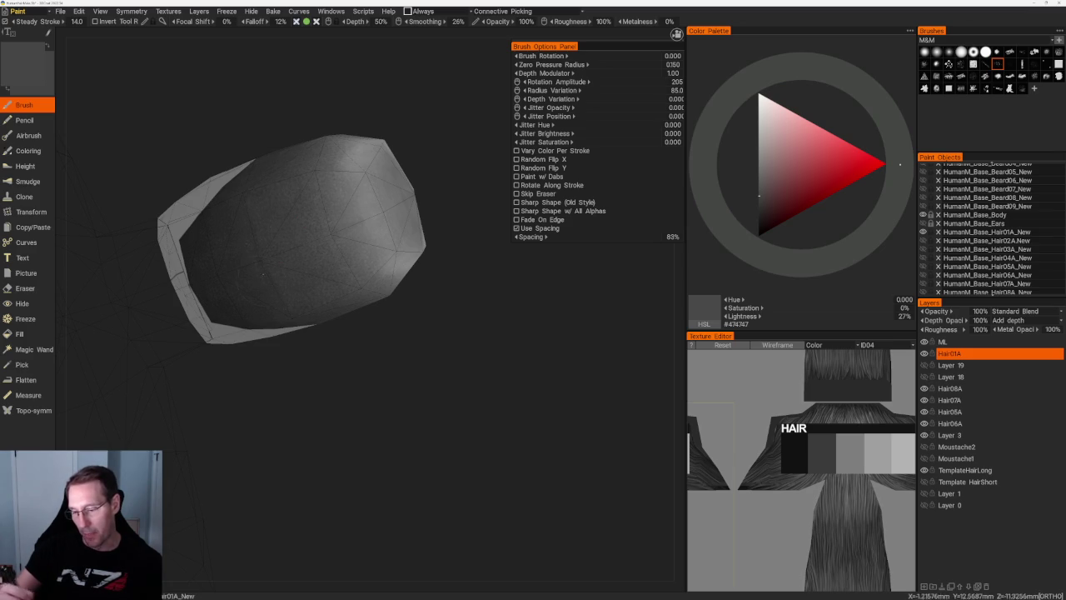
{"action": "key", "text": "v"}
{"action": "key", "text": "v"}
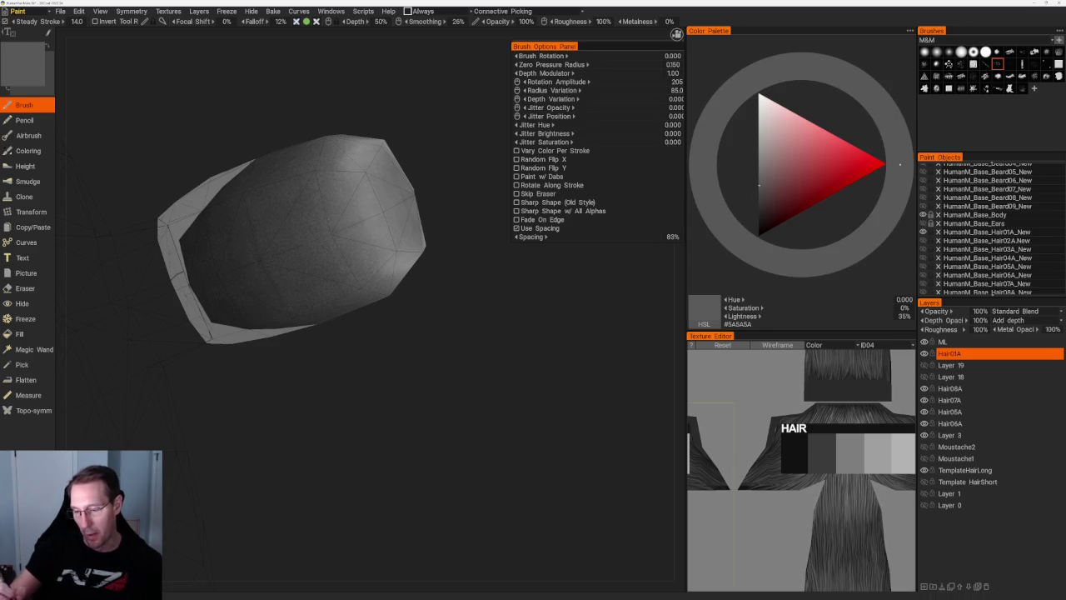
{"action": "scroll", "coordinate": [453, 416], "scroll_direction": "down", "scroll_amount": 3}
{"action": "left_click_drag", "start_coordinate": [424, 344], "coordinate": [428, 230]}
{"action": "scroll", "coordinate": [428, 231], "scroll_direction": "up", "scroll_amount": 3}
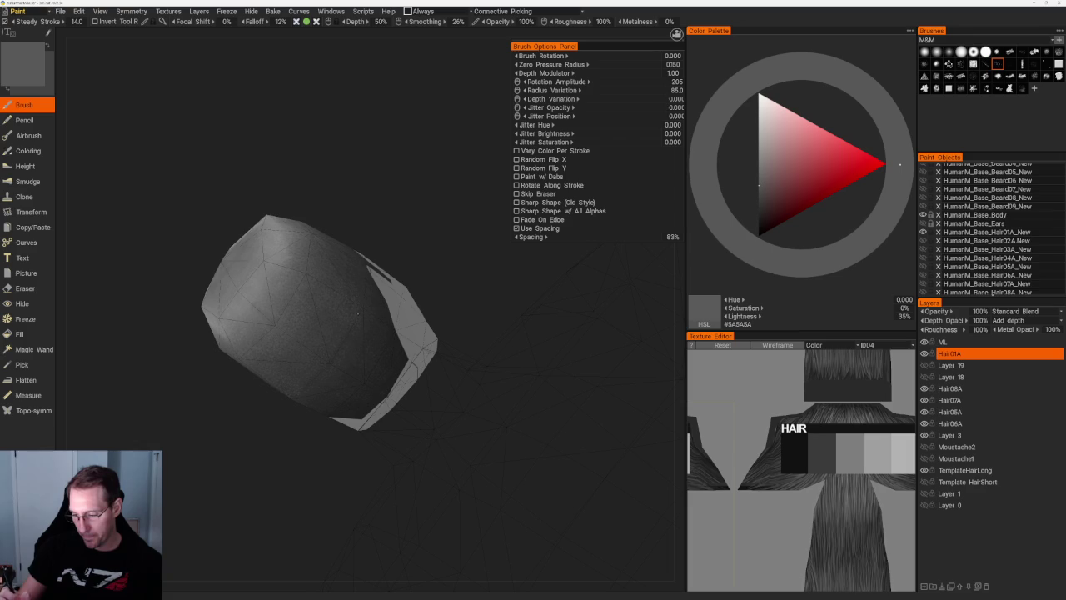
{"action": "key", "text": "v"}
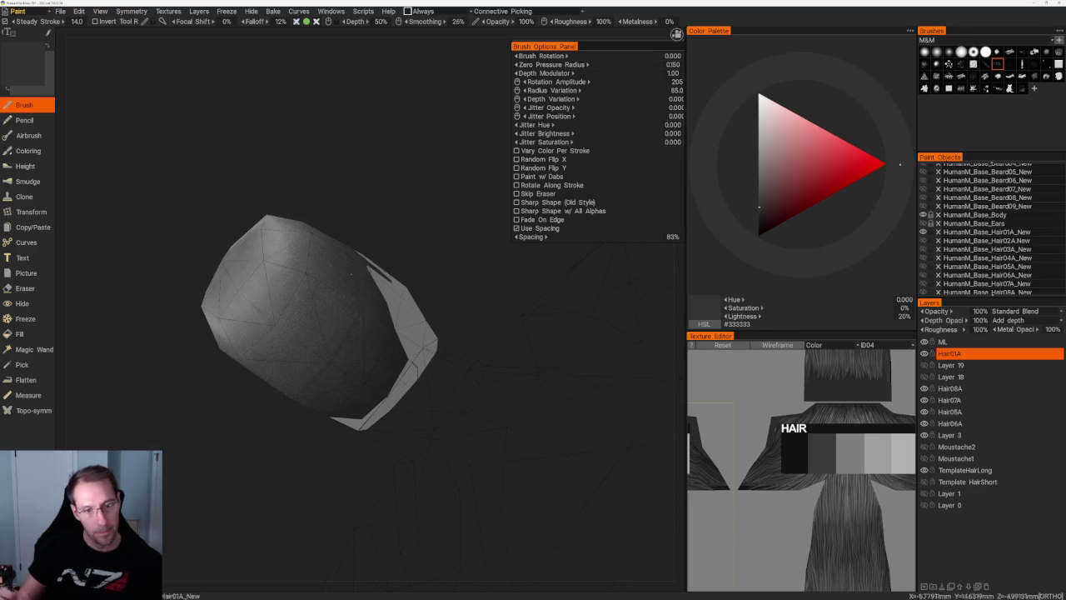
{"action": "left_click_drag", "start_coordinate": [346, 284], "coordinate": [328, 308], "text": "alt"}
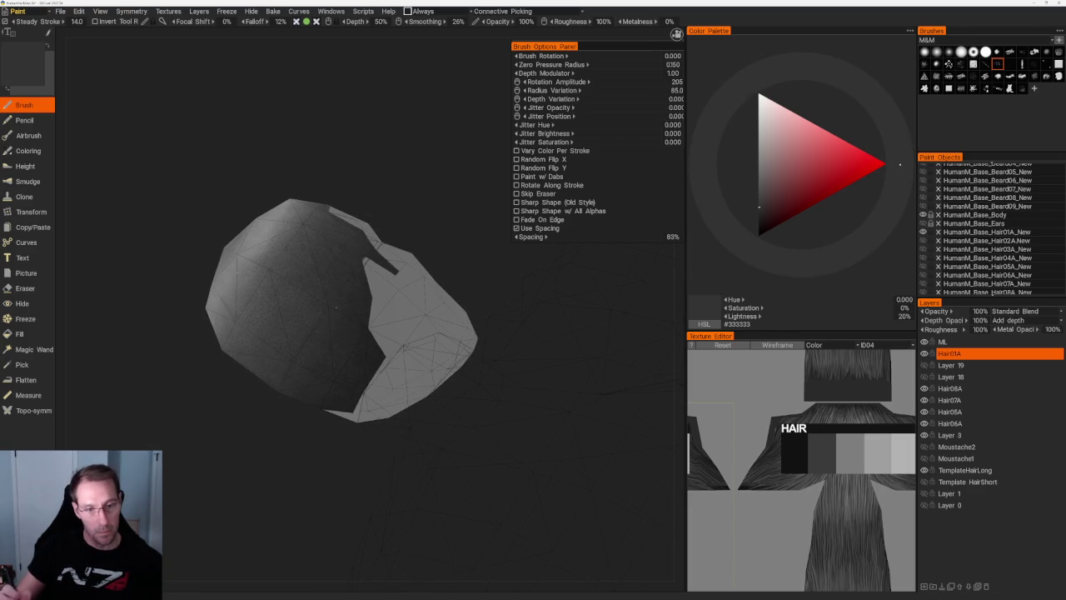
{"action": "mouse_move", "coordinate": [304, 310]}
{"action": "left_mouse_down", "text": "alt"}
{"action": "mouse_move", "coordinate": [350, 138]}
{"action": "mouse_move", "coordinate": [300, 266]}
{"action": "mouse_move", "coordinate": [322, 245]}
{"action": "left_mouse_up", "text": "alt"}
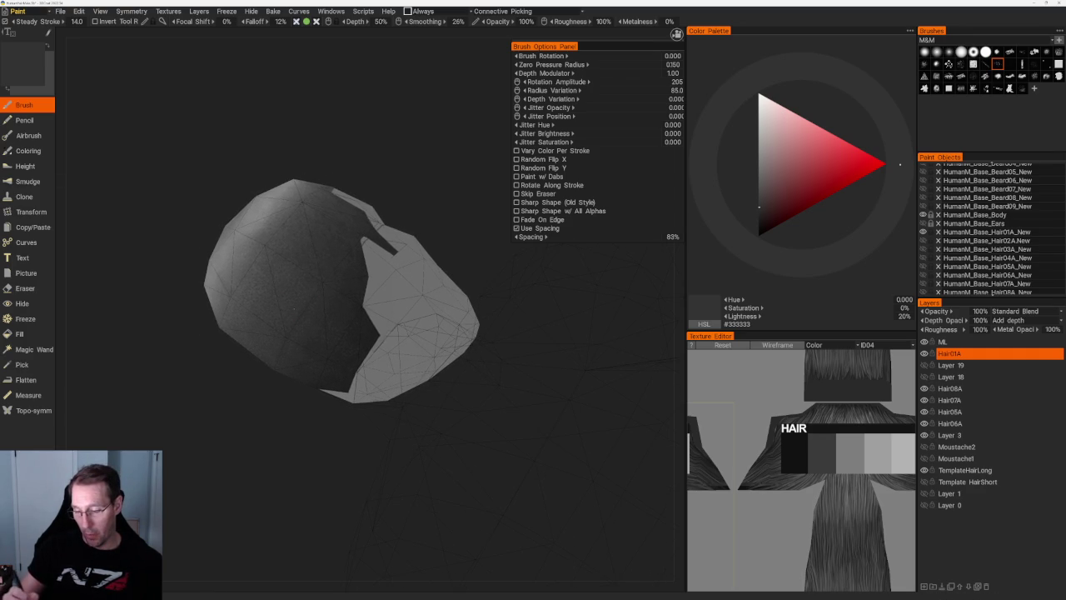
{"action": "left_click_drag", "start_coordinate": [322, 263], "coordinate": [333, 254], "text": "alt"}
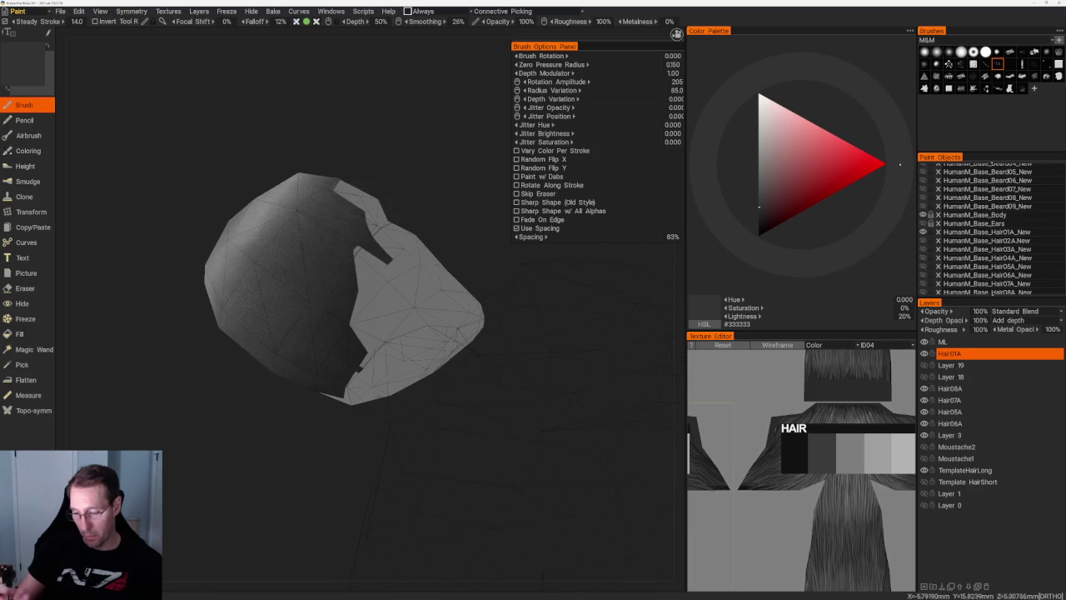
- Raise Lightness in the Color Palette triangle to a lighter grey, #646464
{"action": "left_click", "coordinate": [758, 187]}
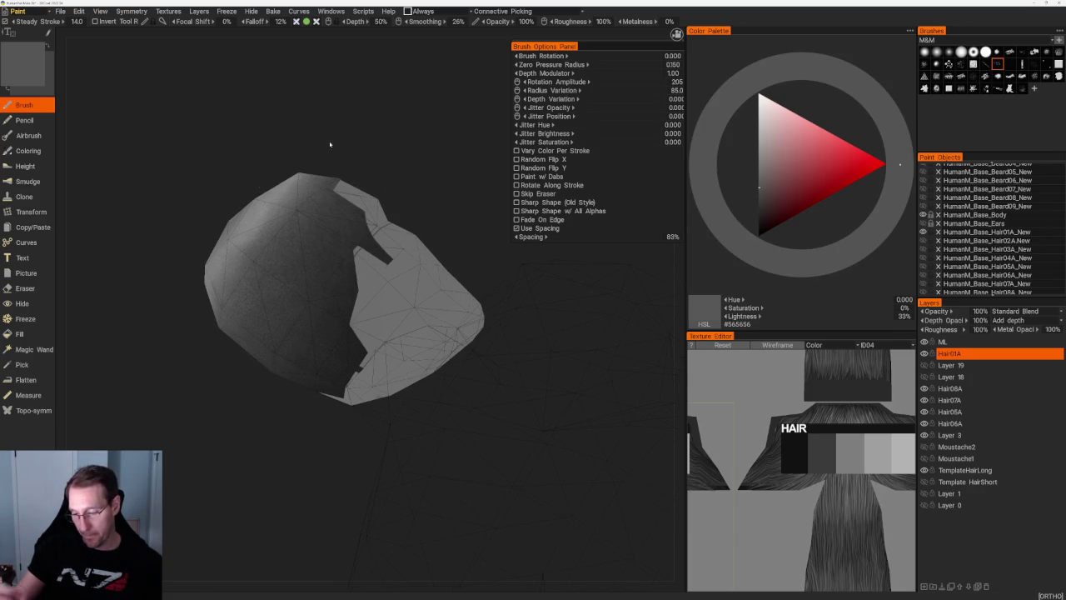
{"action": "left_click_drag", "start_coordinate": [330, 145], "coordinate": [340, 166], "text": "alt"}
{"action": "left_click", "coordinate": [759, 178]}
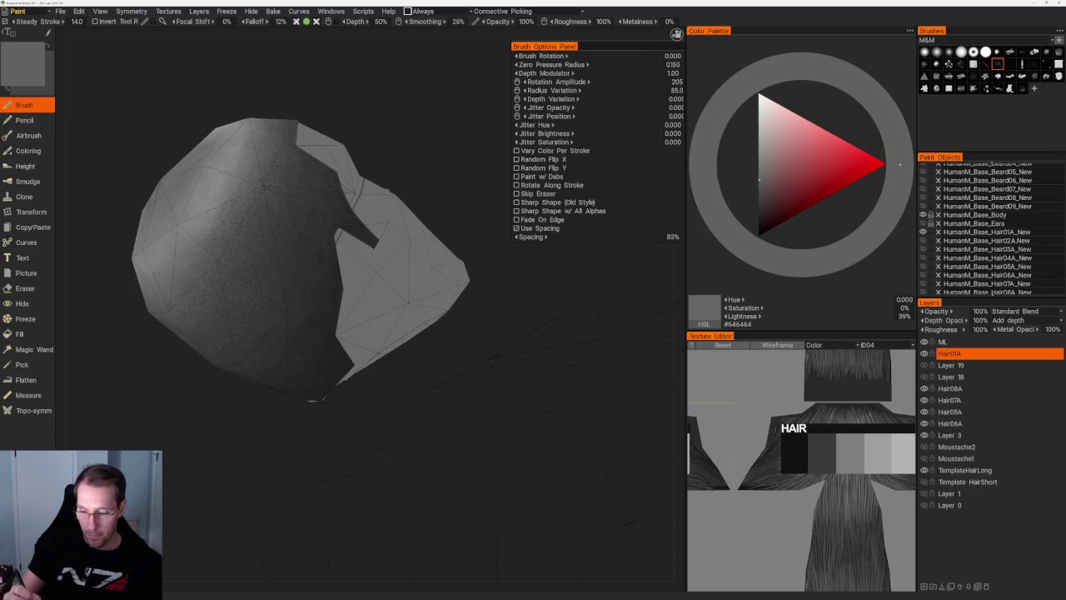
- Raise the paint lightness in the Color Palette and bring the back of the hair into view
{"action": "left_click_drag", "start_coordinate": [316, 250], "coordinate": [333, 242], "text": "alt"}
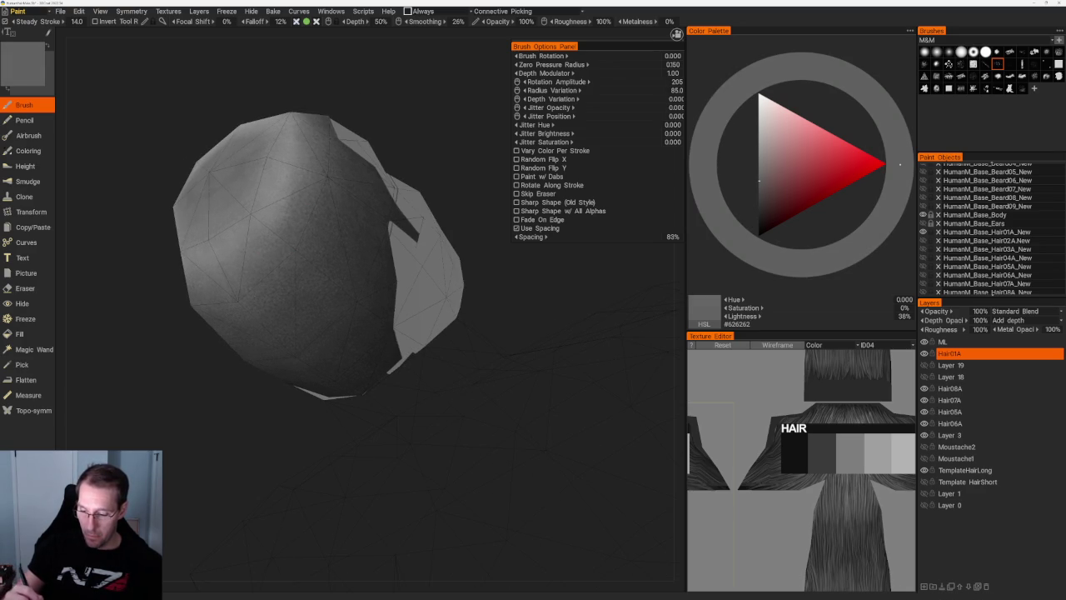
{"action": "left_click", "coordinate": [758, 175]}
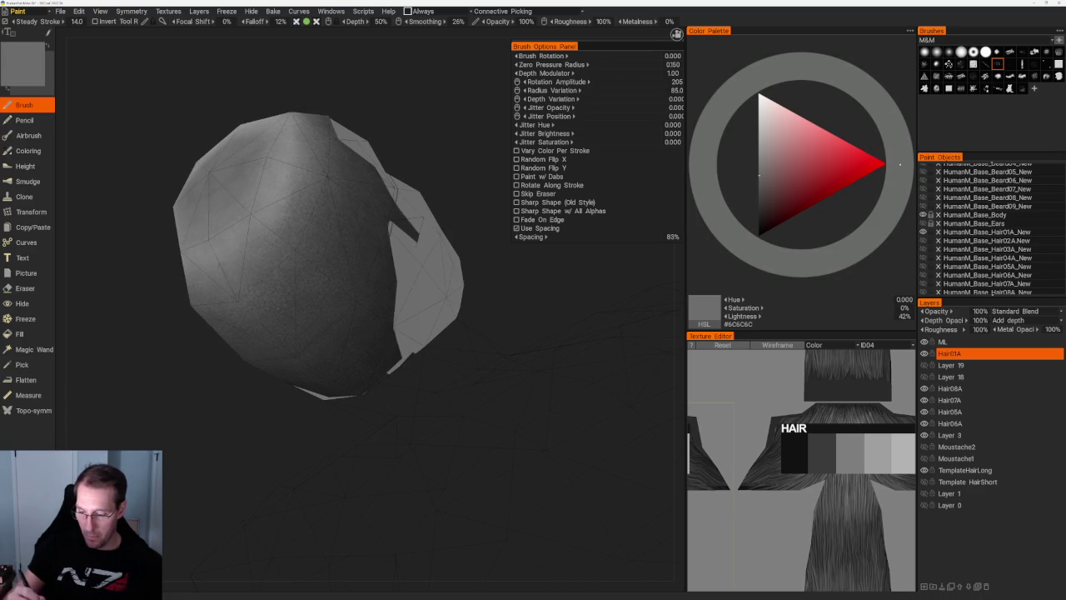
{"action": "left_click", "coordinate": [759, 172]}
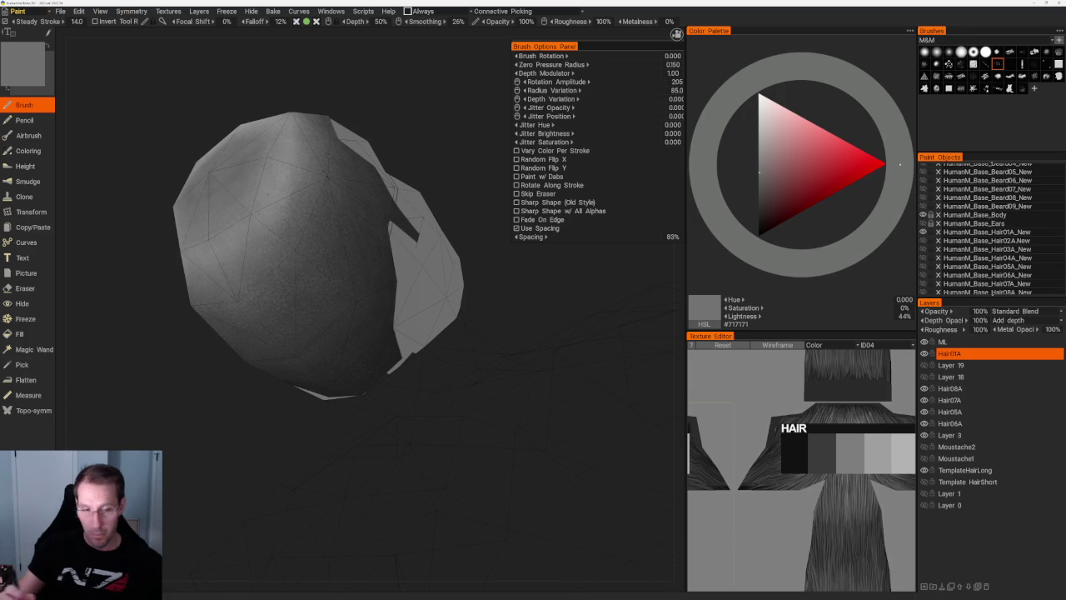
{"action": "left_click_drag", "start_coordinate": [317, 249], "coordinate": [325, 241], "text": "alt"}
{"action": "scroll", "coordinate": [278, 183], "scroll_direction": "down", "scroll_amount": 5}
{"action": "mouse_move", "coordinate": [278, 183]}
{"action": "left_mouse_down", "text": "alt"}
{"action": "mouse_move", "coordinate": [339, 212]}
{"action": "mouse_move", "coordinate": [328, 221]}
{"action": "left_mouse_up", "text": "alt"}
{"action": "scroll", "coordinate": [309, 208], "scroll_direction": "up", "scroll_amount": 3}
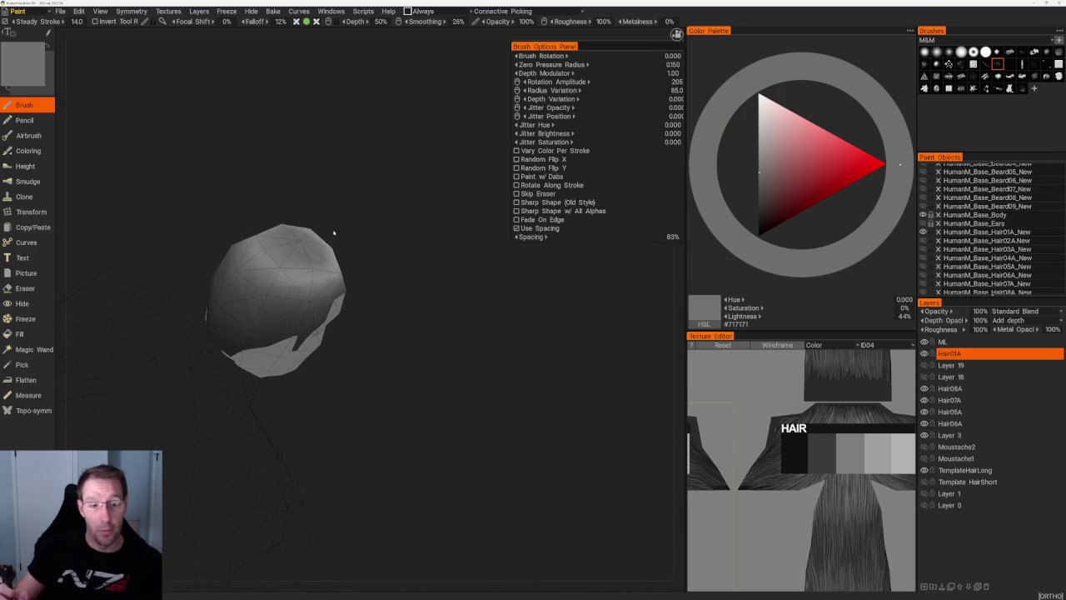
{"action": "middle_click_drag", "start_coordinate": [326, 233], "coordinate": [363, 213]}
{"action": "mouse_move", "coordinate": [363, 212]}
{"action": "left_mouse_down", "text": "alt"}
{"action": "mouse_move", "coordinate": [414, 183]}
{"action": "mouse_move", "coordinate": [394, 178]}
{"action": "left_mouse_up", "text": "alt"}
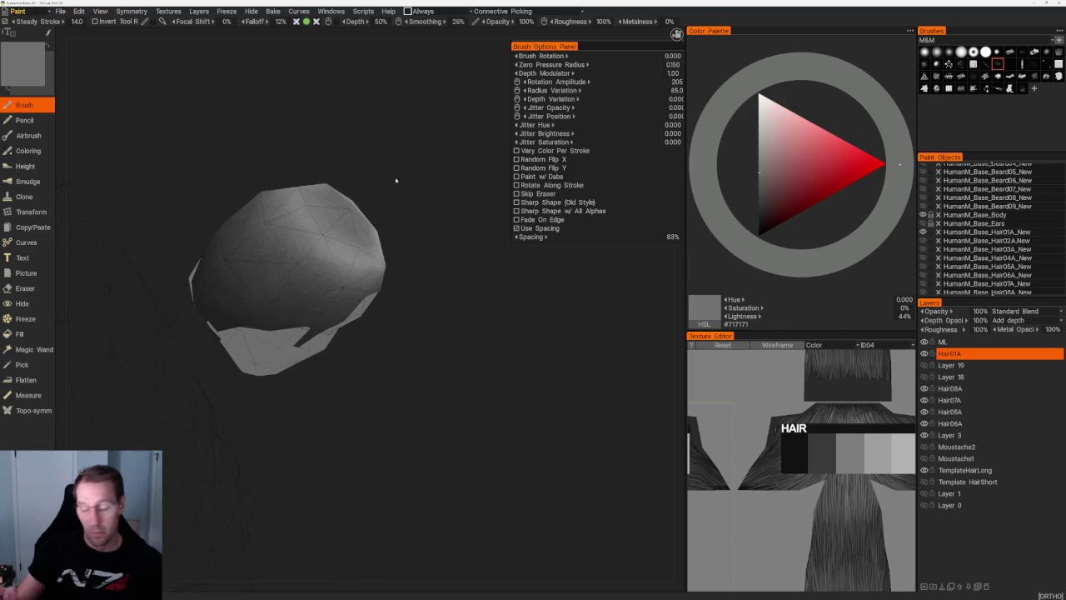
{"action": "scroll", "coordinate": [404, 221], "scroll_direction": "up", "scroll_amount": 2}
{"action": "scroll", "coordinate": [404, 221], "scroll_direction": "up", "scroll_amount": 1}
- Brush highlights from several angles, nudging the grey lighter and darker
{"action": "key", "text": "v"}
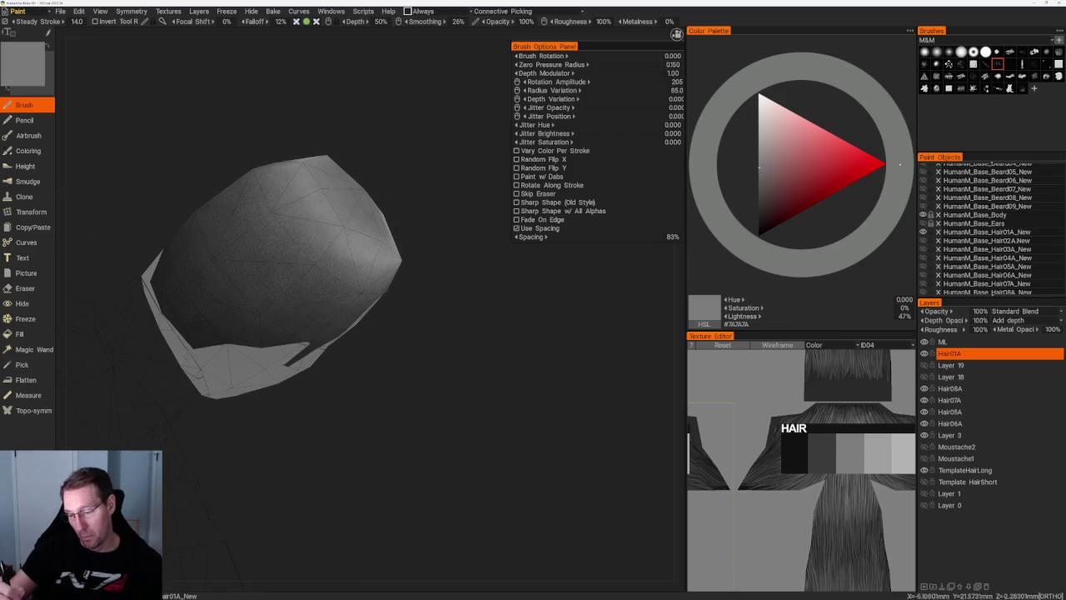
{"action": "key", "text": "v"}
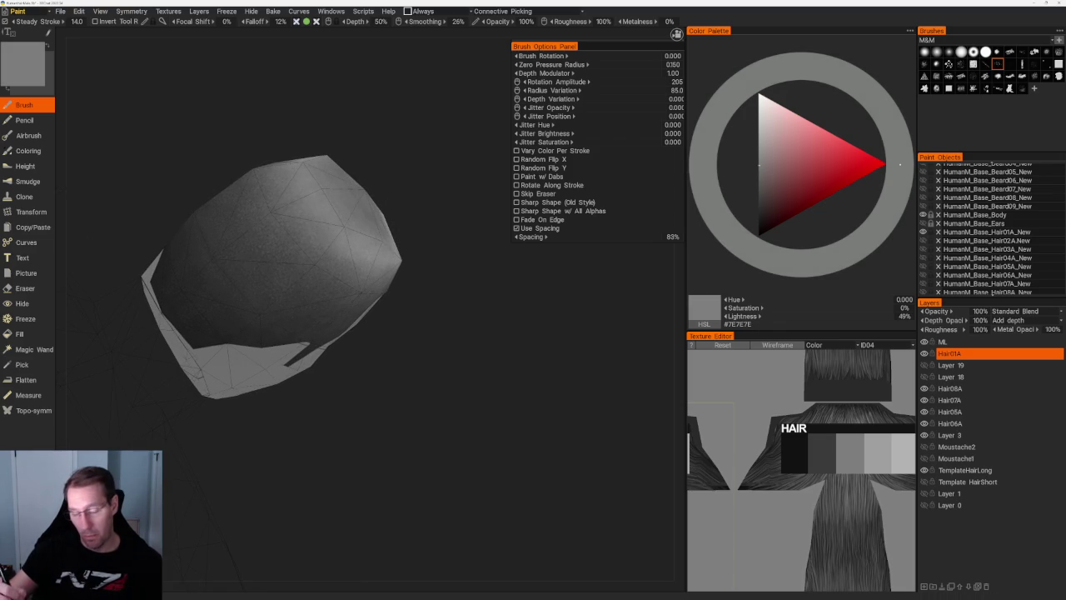
{"action": "left_click_drag", "start_coordinate": [350, 174], "coordinate": [373, 154], "text": "alt"}
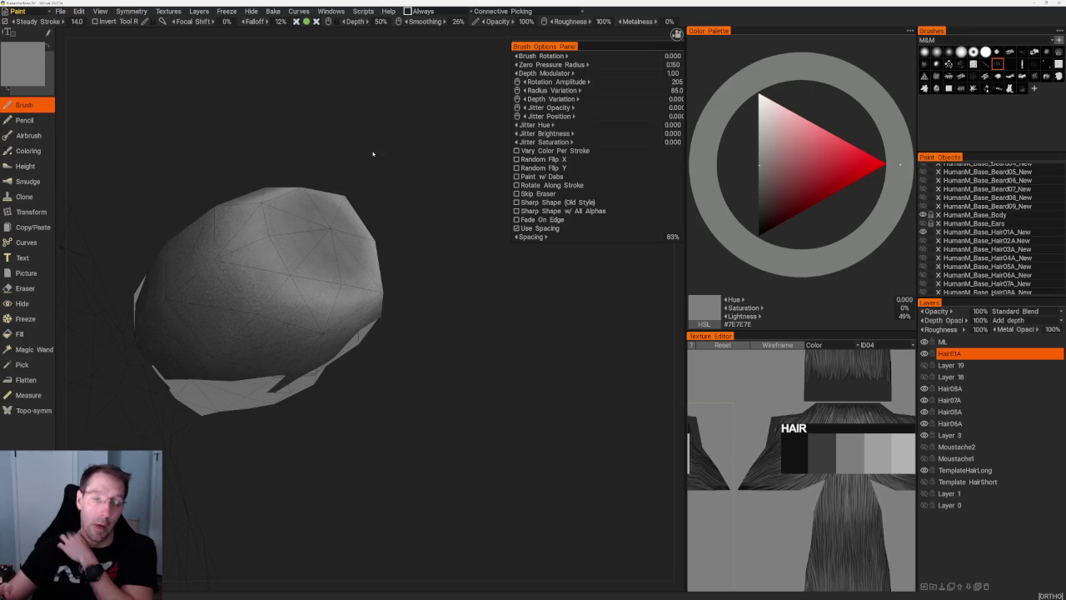
{"action": "key", "text": "v"}
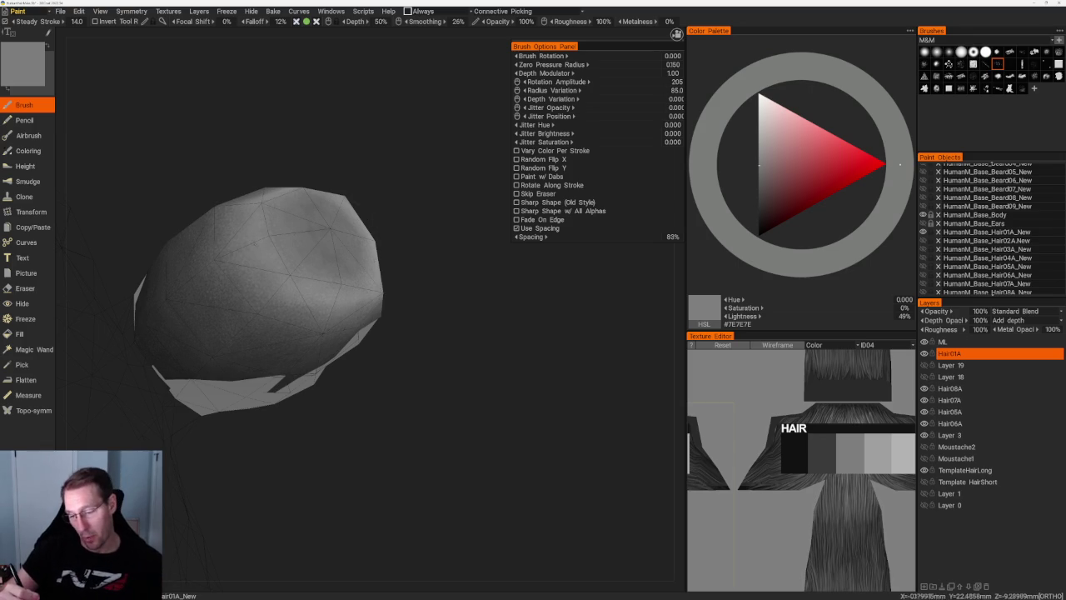
{"action": "key", "text": "v"}
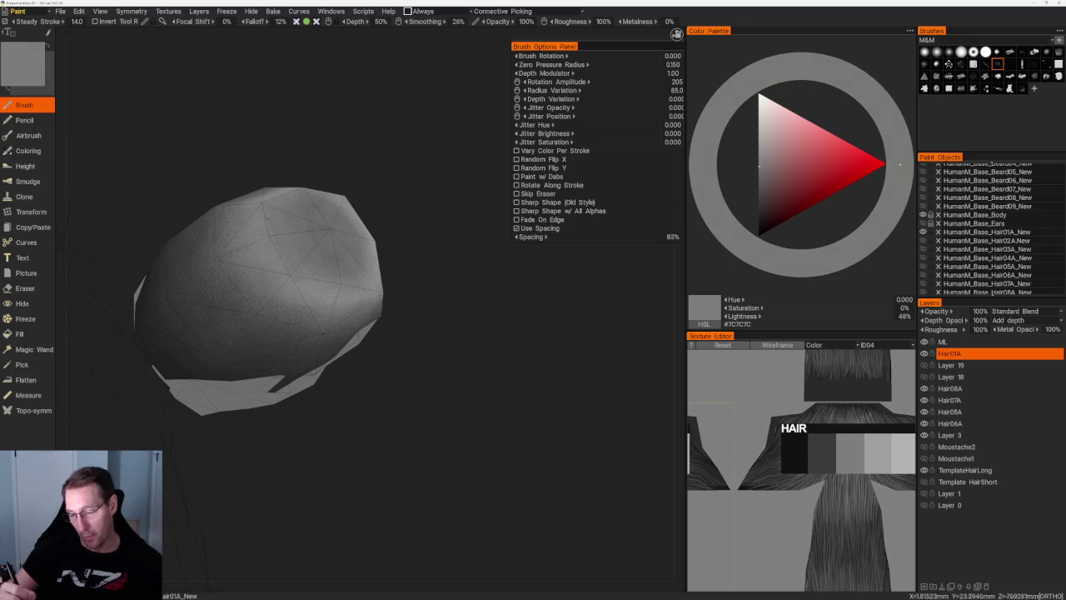
{"action": "key", "text": "v"}
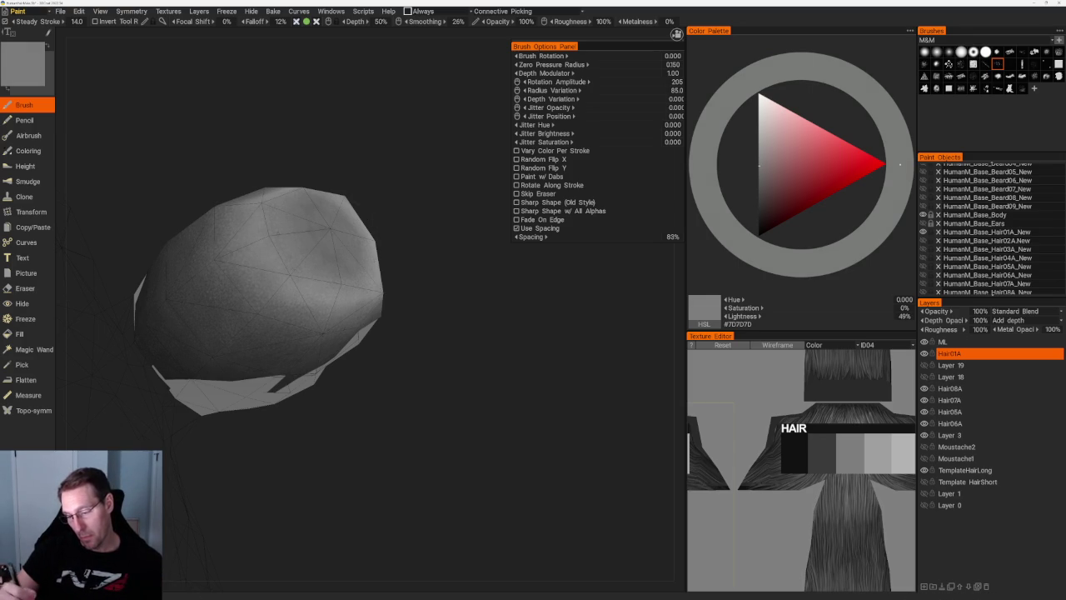
{"action": "key", "text": "v"}
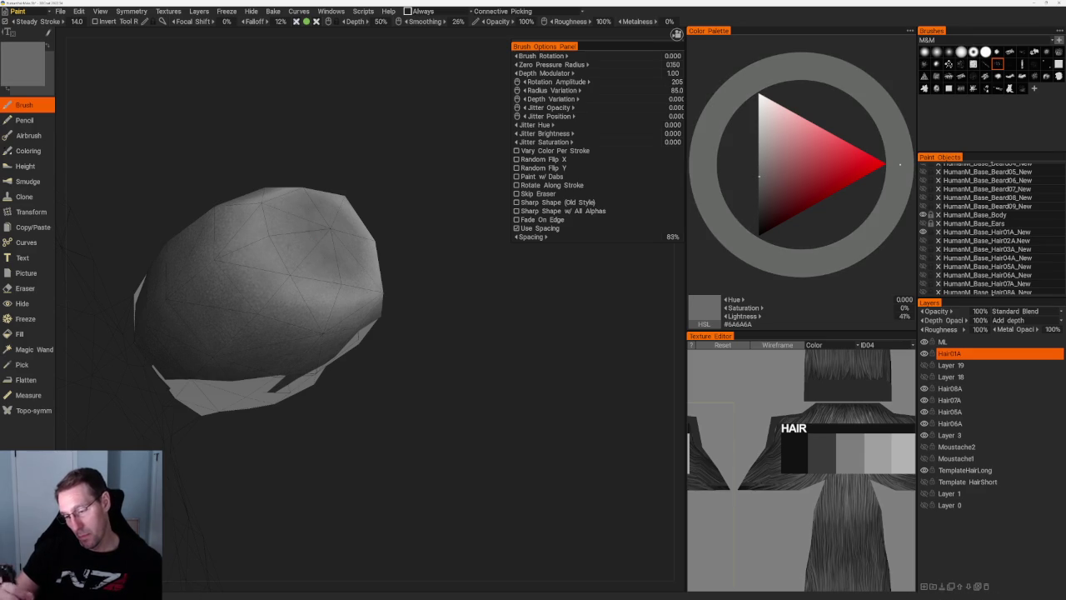
{"action": "scroll", "coordinate": [349, 157], "scroll_direction": "down", "scroll_amount": 5}
{"action": "mouse_move", "coordinate": [350, 157]}
{"action": "left_mouse_down"}
{"action": "mouse_move", "coordinate": [383, 166]}
{"action": "mouse_move", "coordinate": [372, 159]}
{"action": "left_mouse_up"}
{"action": "scroll", "coordinate": [349, 158], "scroll_direction": "up", "scroll_amount": 6}
- Brighten the paint to light grey #939393 and highlight the crown from above
{"action": "key", "text": "v"}
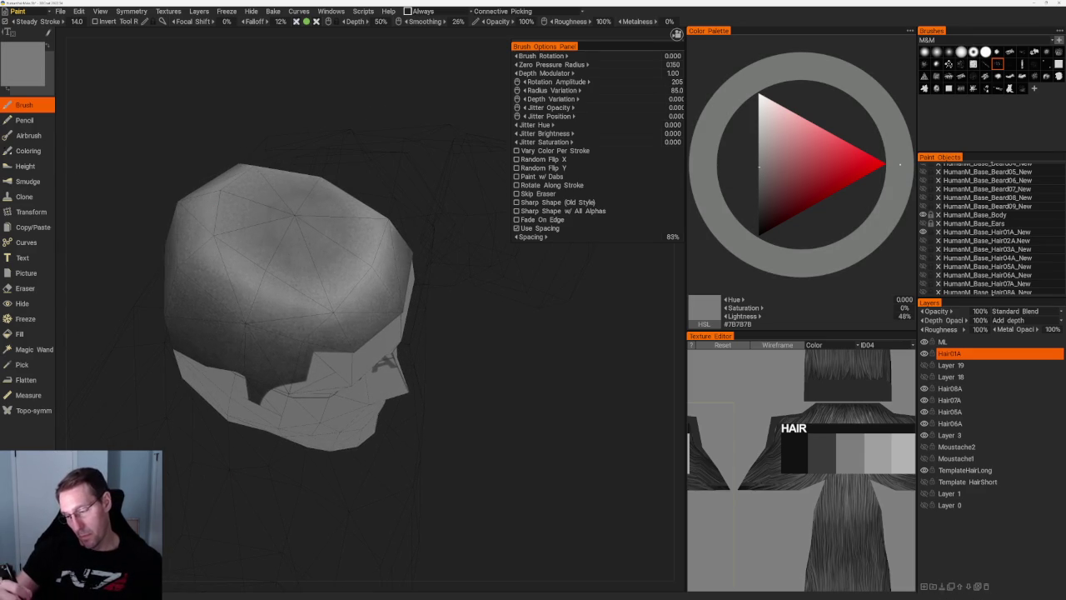
{"action": "key", "text": "v"}
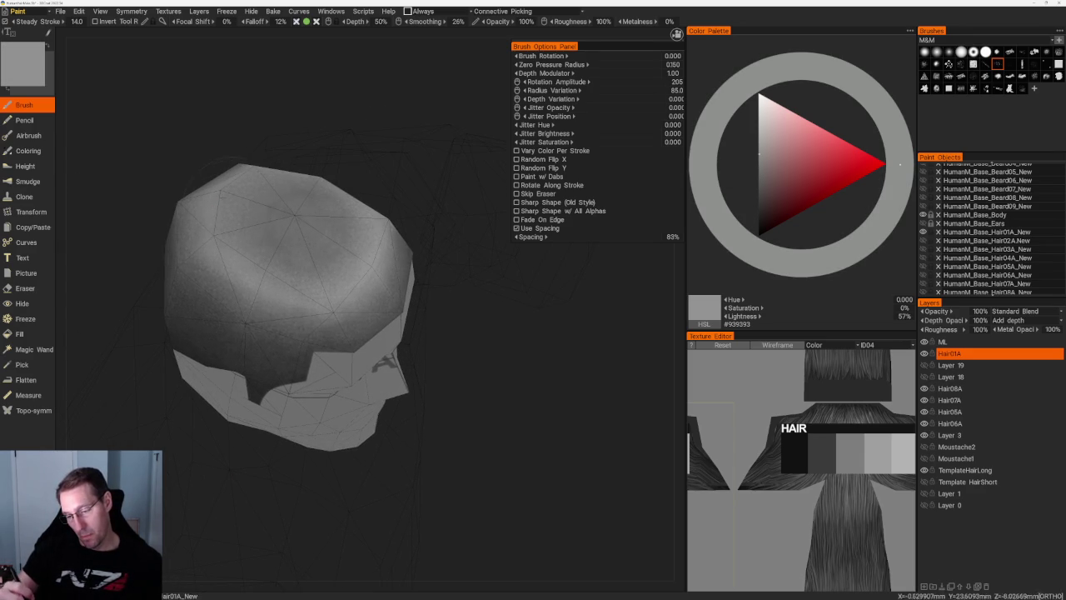
{"action": "left_click_drag", "start_coordinate": [500, 334], "coordinate": [499, 400]}
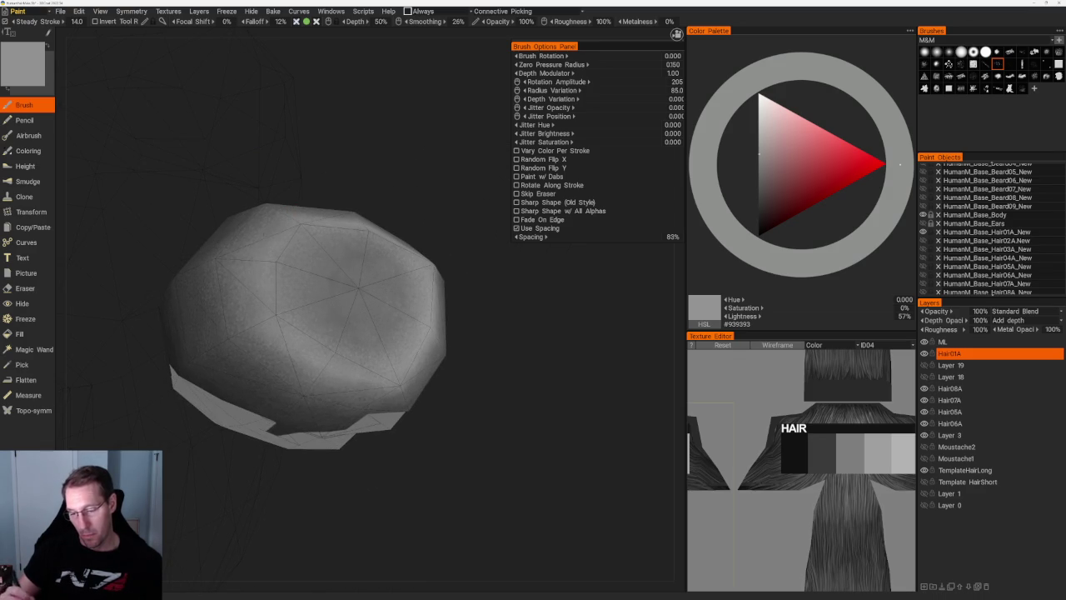
{"action": "left_click_drag", "start_coordinate": [421, 200], "coordinate": [431, 242]}
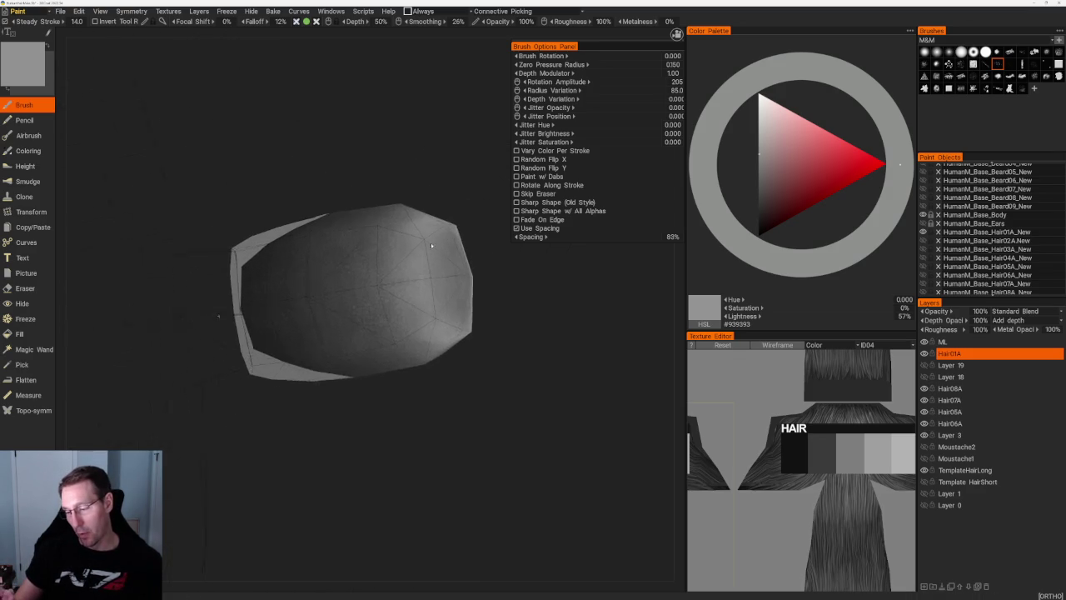
{"action": "scroll", "coordinate": [430, 242], "scroll_direction": "up", "scroll_amount": 2}
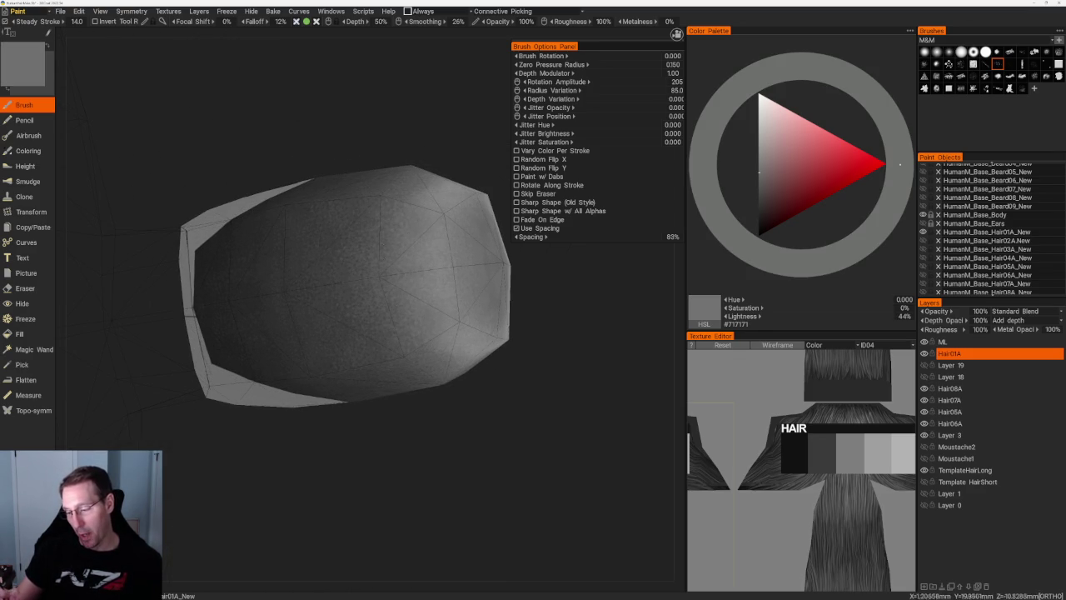
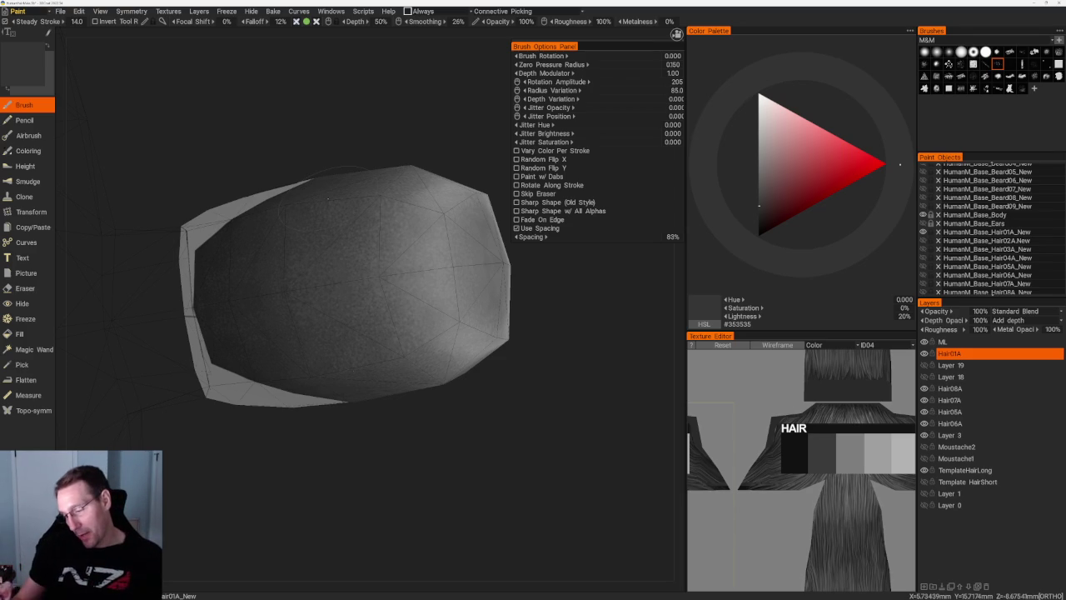
- Sample lighter and darker greys from the orbited hair mesh until mid grey #555555 is active
{"action": "key", "text": "v"}
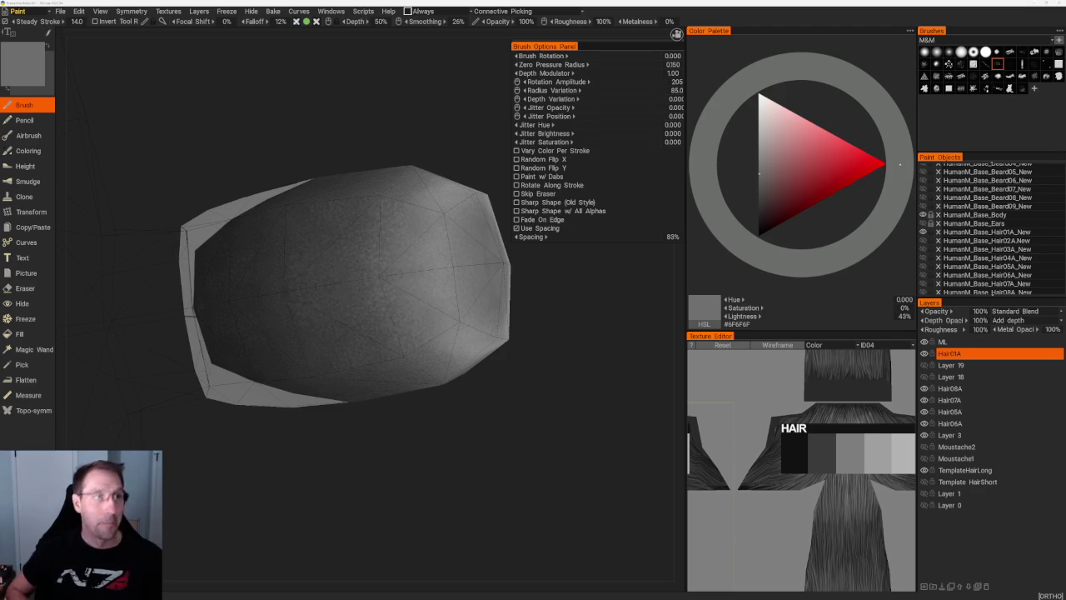
{"action": "key", "text": "v"}
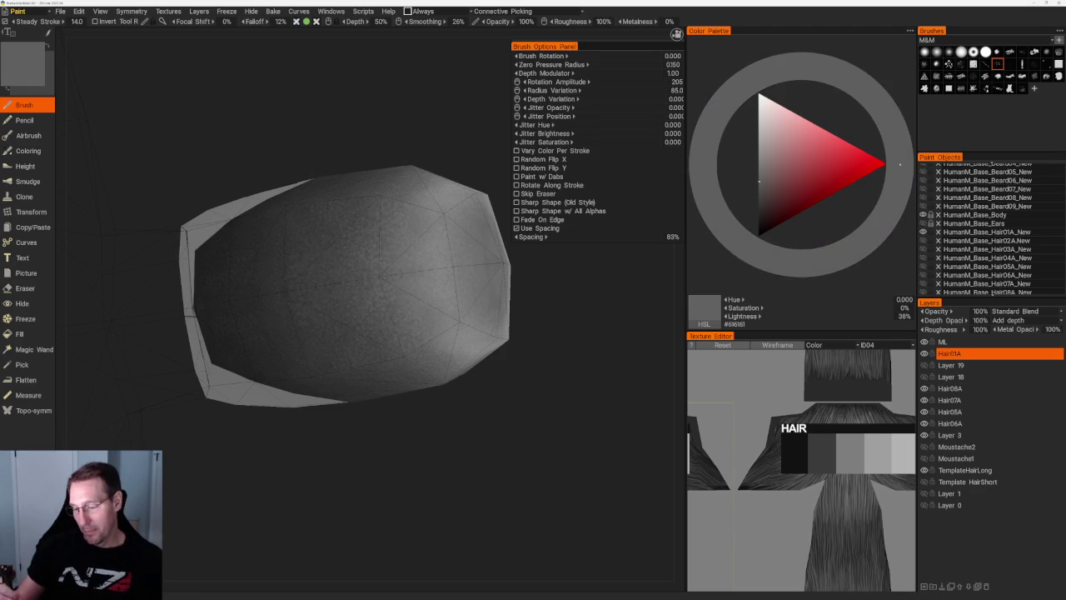
{"action": "left_click_drag", "start_coordinate": [409, 126], "coordinate": [391, 205]}
{"action": "key", "text": "v"}
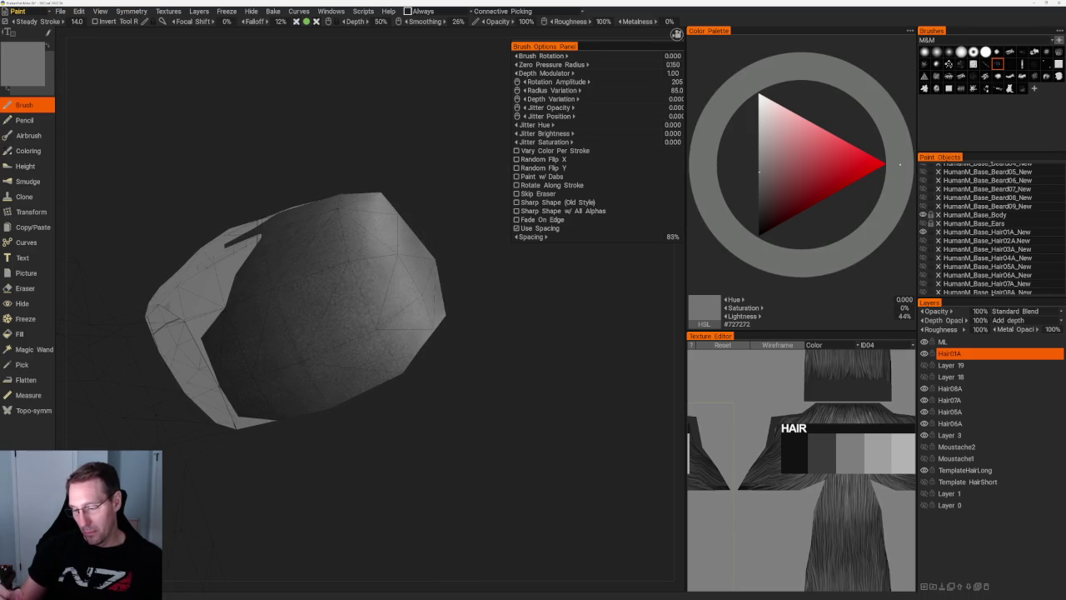
{"action": "key", "text": "v"}
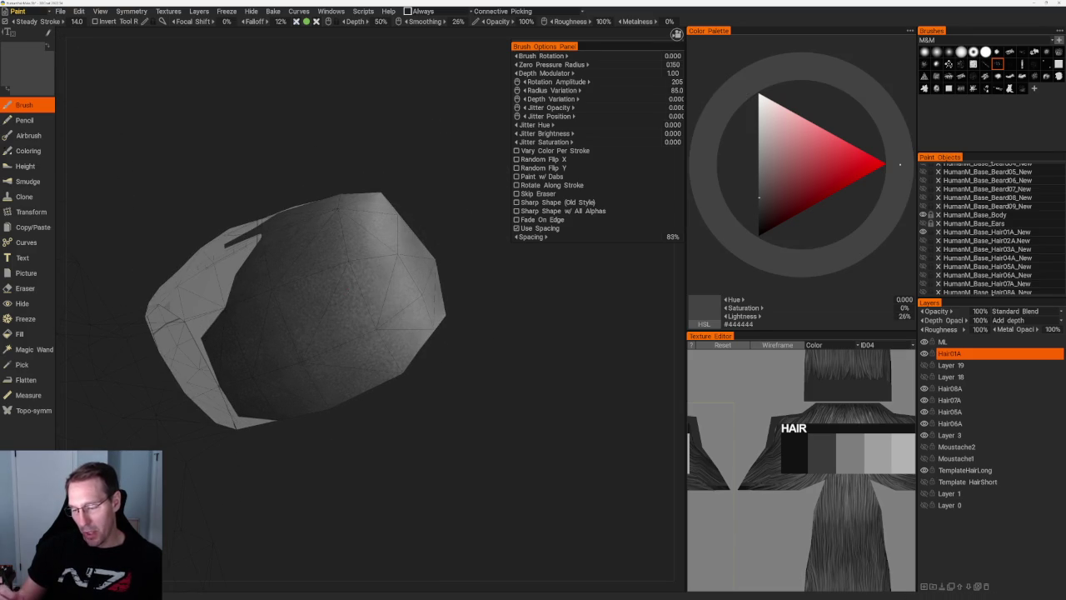
{"action": "key", "text": "v"}
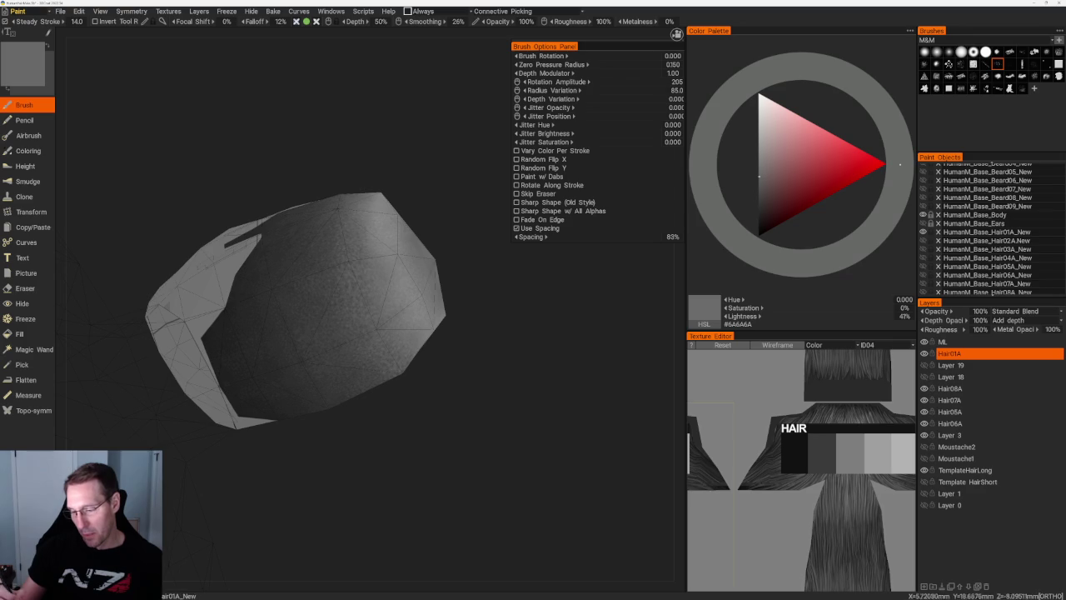
{"action": "key", "text": "v"}
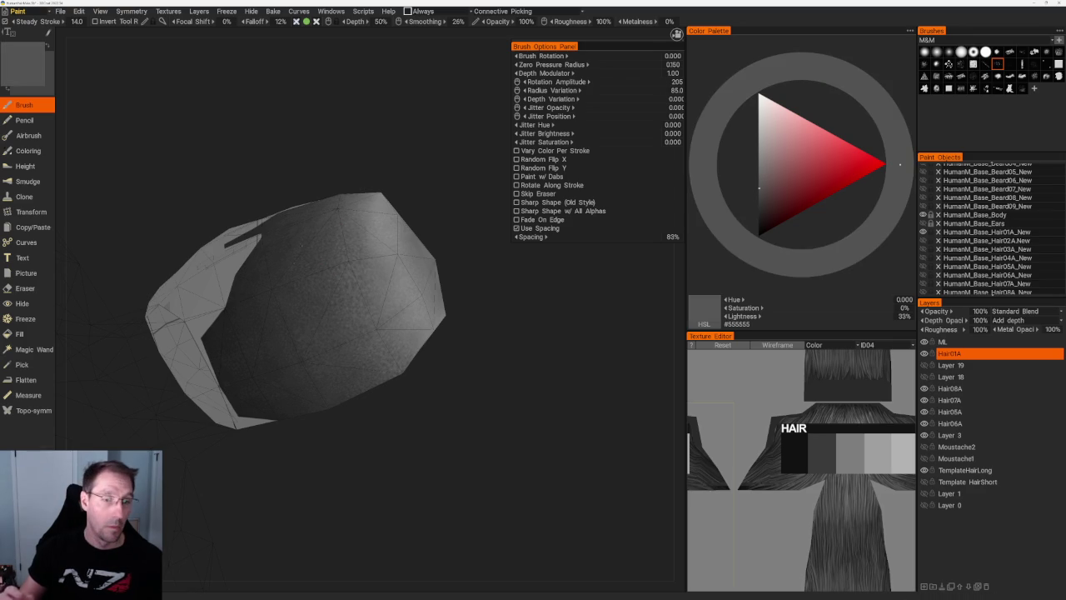
{"action": "scroll", "coordinate": [308, 158], "scroll_direction": "down", "scroll_amount": 2}
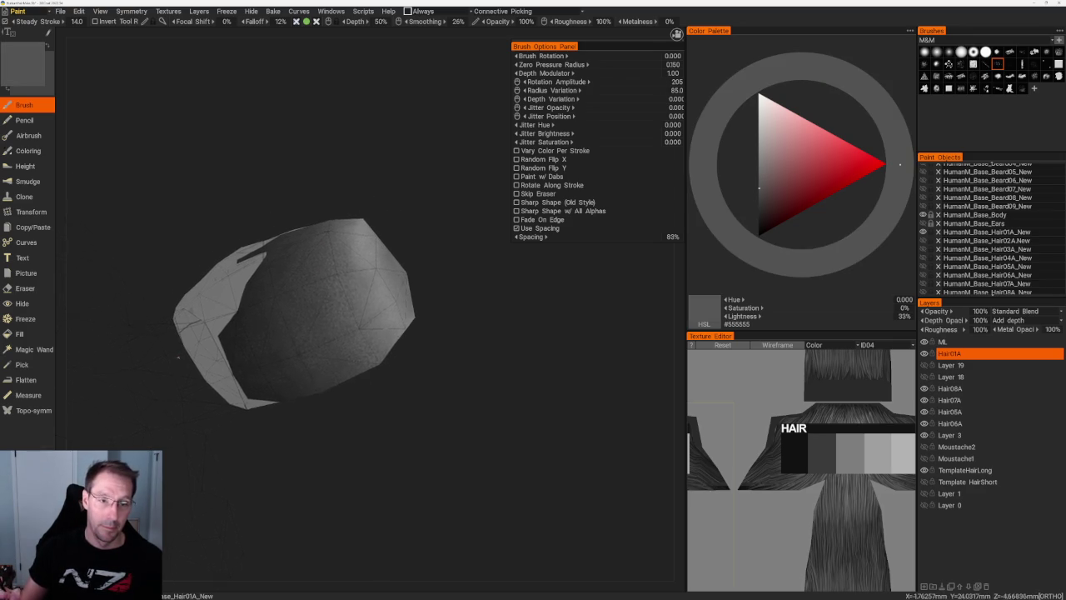
{"action": "scroll", "coordinate": [308, 158], "scroll_direction": "down", "scroll_amount": 2}
{"action": "mouse_move", "coordinate": [308, 159]}
{"action": "left_mouse_down"}
{"action": "mouse_move", "coordinate": [424, 335]}
{"action": "mouse_move", "coordinate": [412, 308]}
{"action": "mouse_move", "coordinate": [450, 310]}
{"action": "mouse_move", "coordinate": [416, 305]}
{"action": "mouse_move", "coordinate": [312, 171]}
{"action": "mouse_move", "coordinate": [307, 187]}
{"action": "left_mouse_up"}
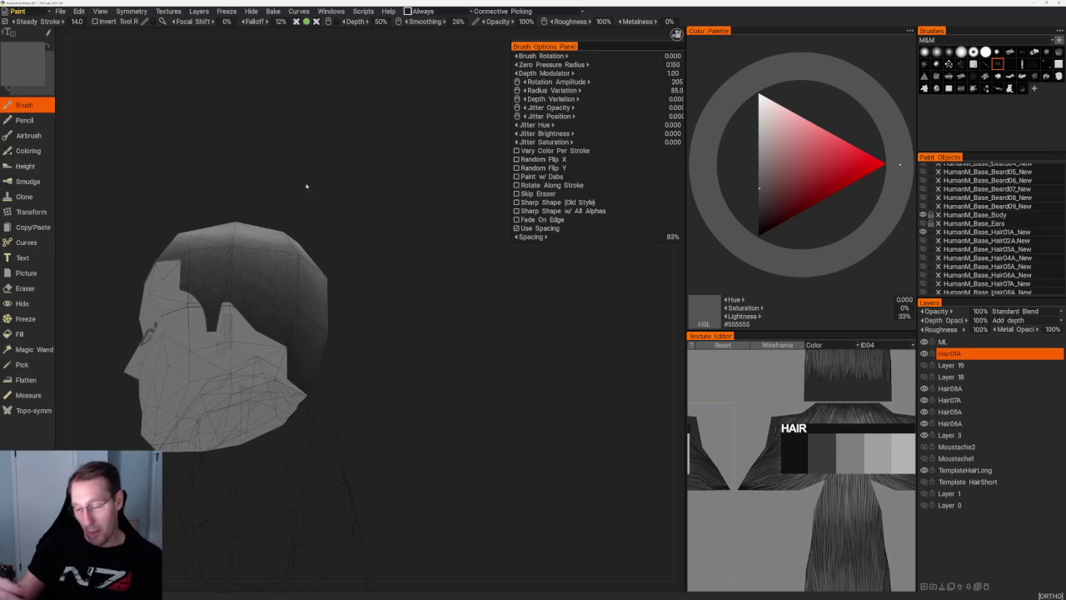
- View the head from rear and front, then lighten the colour on the palette triangle to #666666
{"action": "left_click_drag", "start_coordinate": [285, 248], "coordinate": [400, 243]}
{"action": "left_click", "coordinate": [759, 165]}
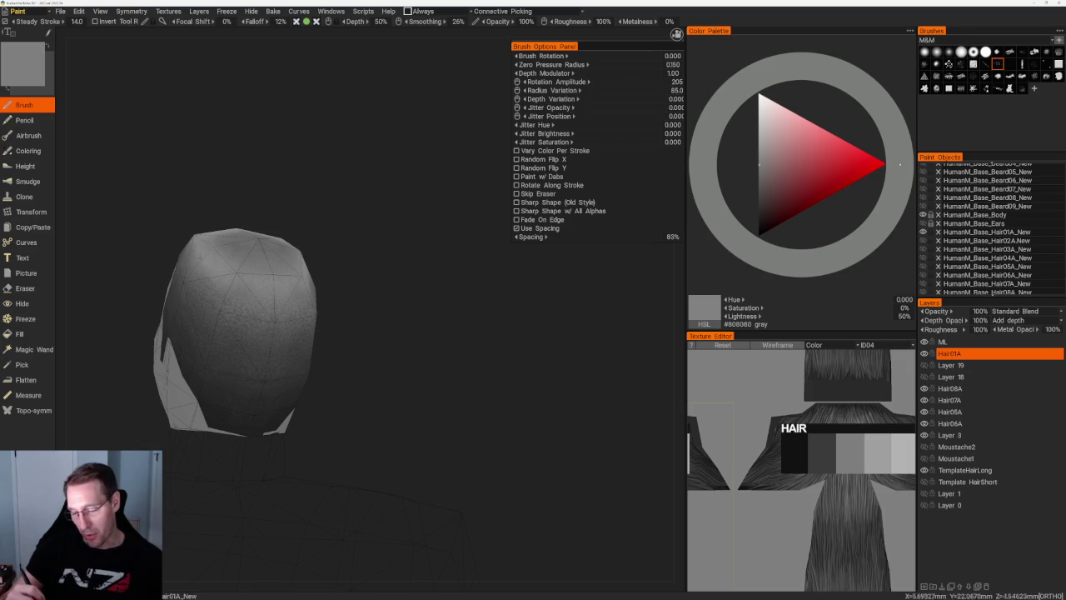
{"action": "key", "text": "v"}
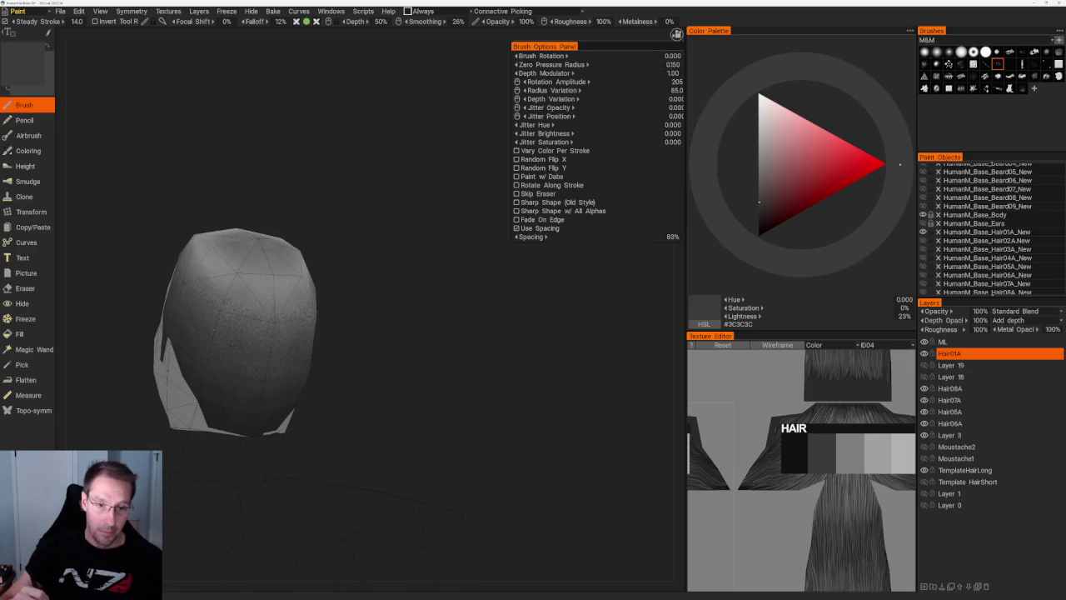
{"action": "left_click_drag", "start_coordinate": [231, 171], "coordinate": [224, 195]}
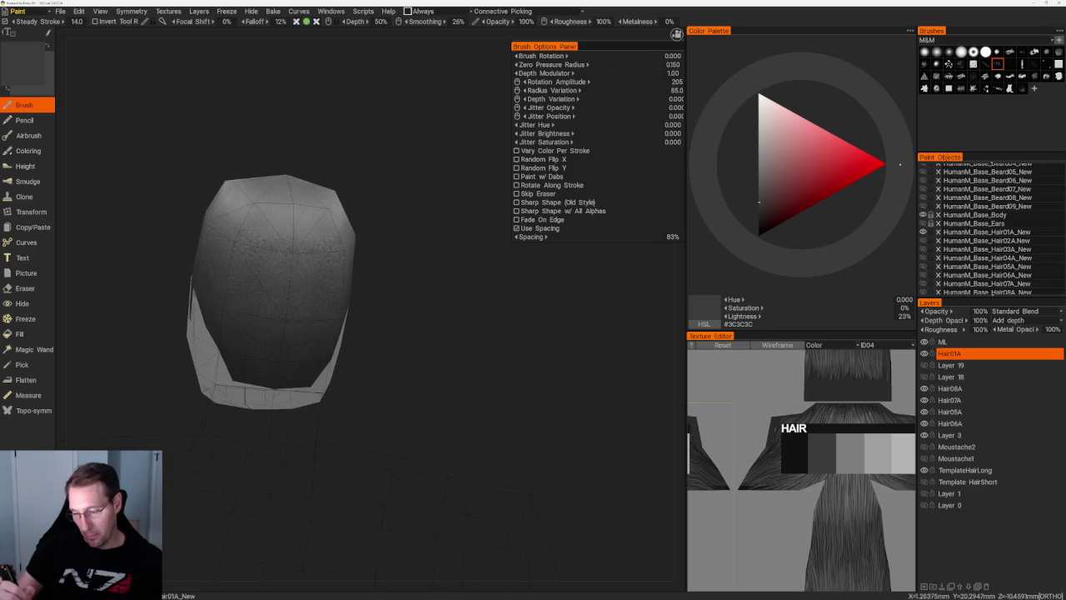
{"action": "left_click", "coordinate": [758, 178]}
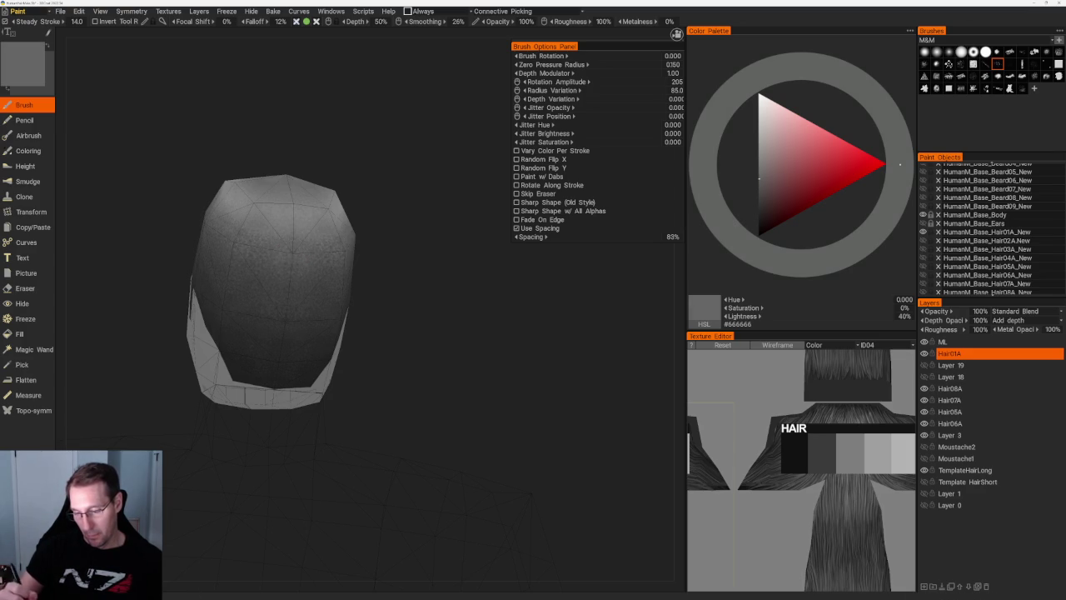
{"action": "scroll", "coordinate": [357, 207], "scroll_direction": "down", "scroll_amount": 5}
{"action": "left_click_drag", "start_coordinate": [357, 208], "coordinate": [328, 194]}
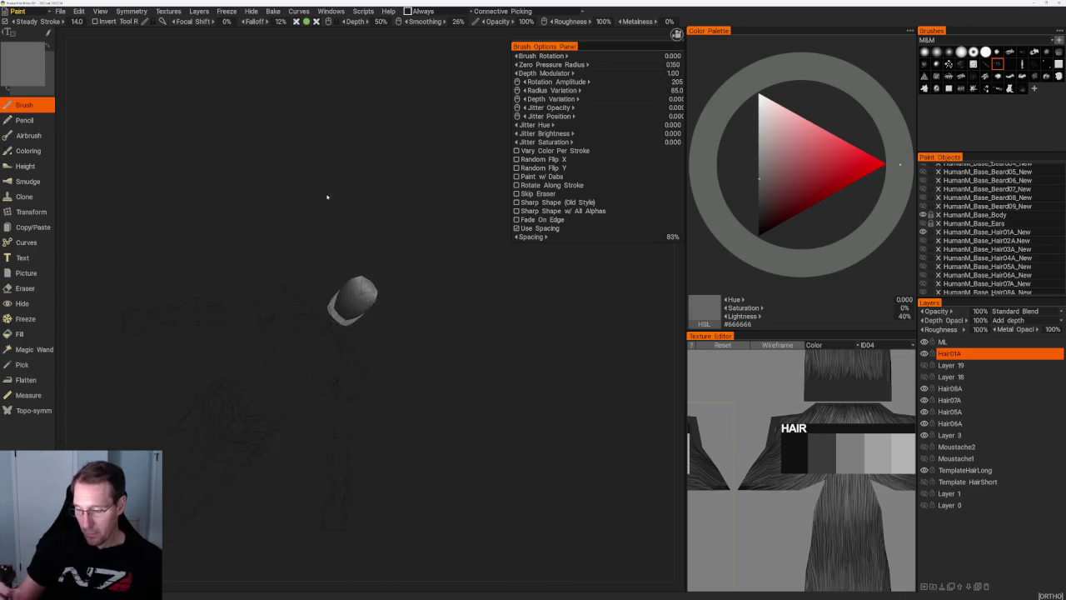
- Darken the colour to #444444, then sample lighter greys up to #6E6E6E from the orbited mesh
{"action": "scroll", "coordinate": [328, 195], "scroll_direction": "up", "scroll_amount": 5}
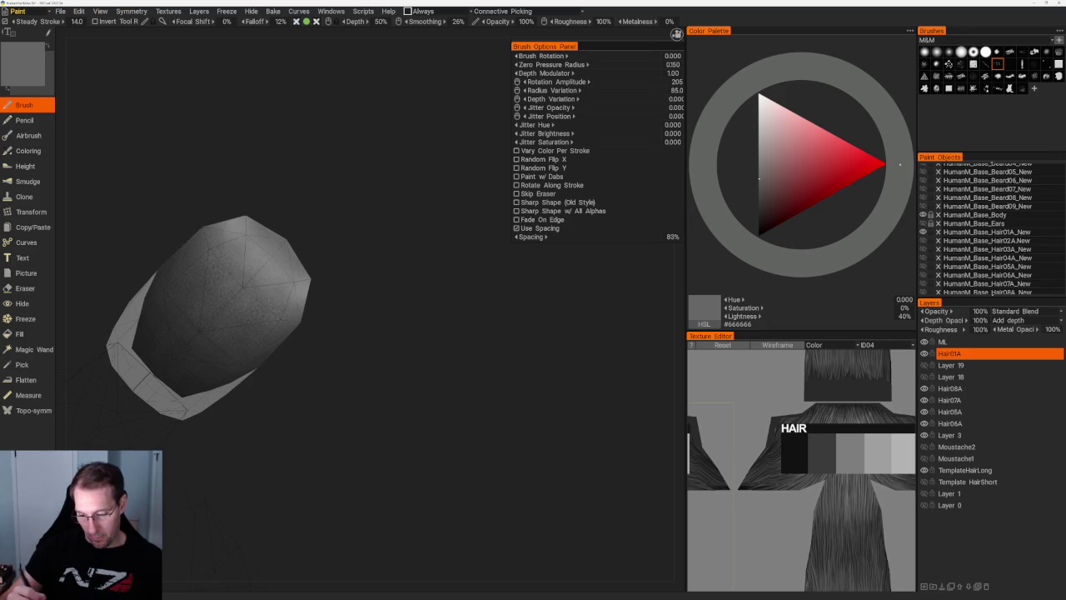
{"action": "left_click_drag", "start_coordinate": [759, 183], "coordinate": [759, 203]}
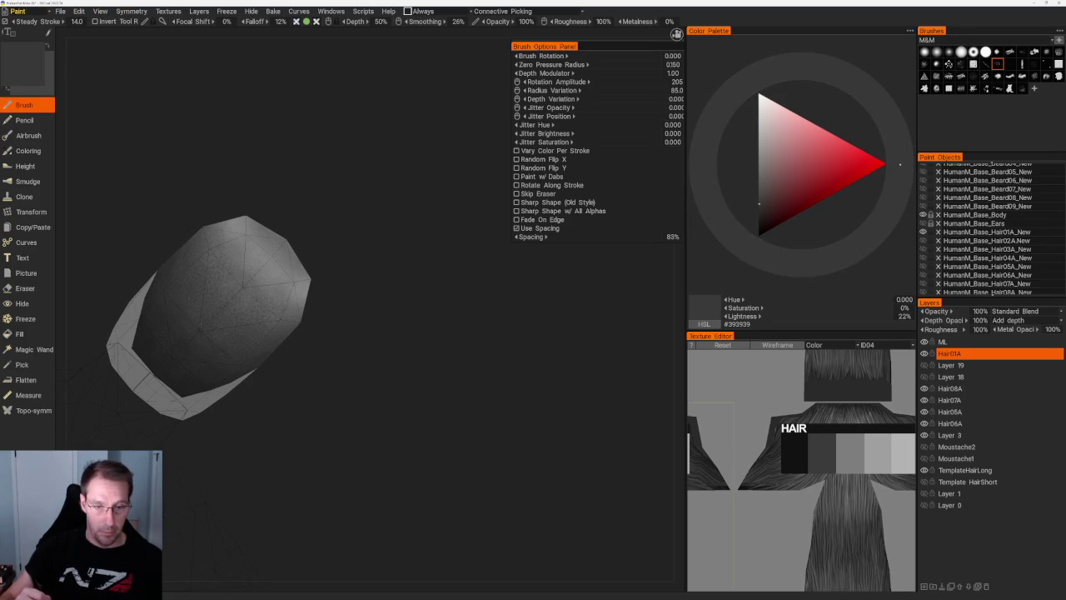
{"action": "mouse_move", "coordinate": [174, 347]}
{"action": "middle_mouse_down"}
{"action": "mouse_move", "coordinate": [250, 225]}
{"action": "mouse_move", "coordinate": [262, 178]}
{"action": "mouse_move", "coordinate": [272, 310]}
{"action": "middle_mouse_up"}
{"action": "key", "text": "v"}
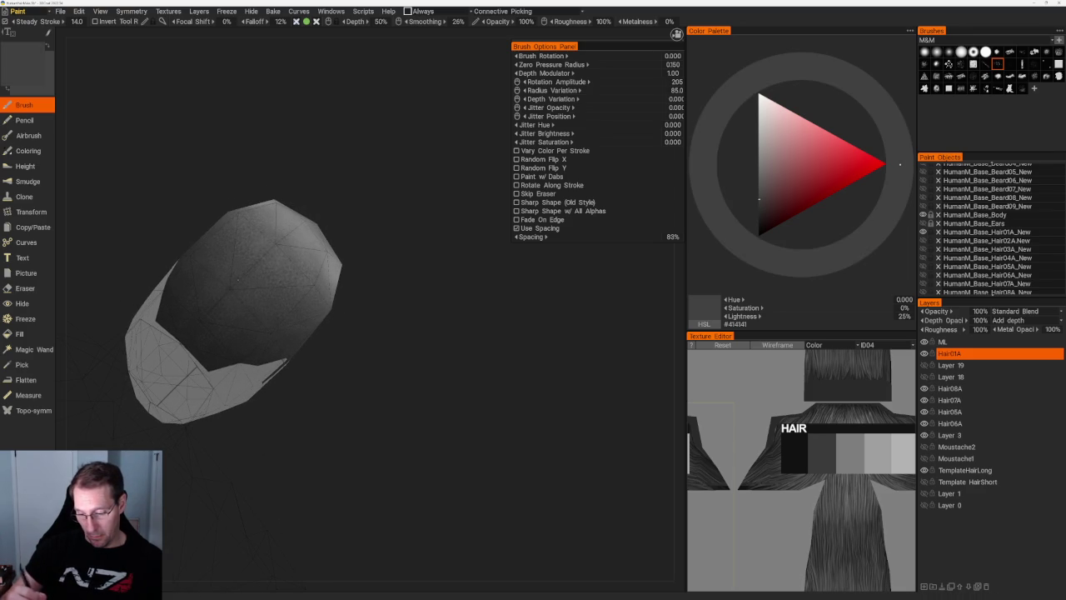
{"action": "key", "text": "v"}
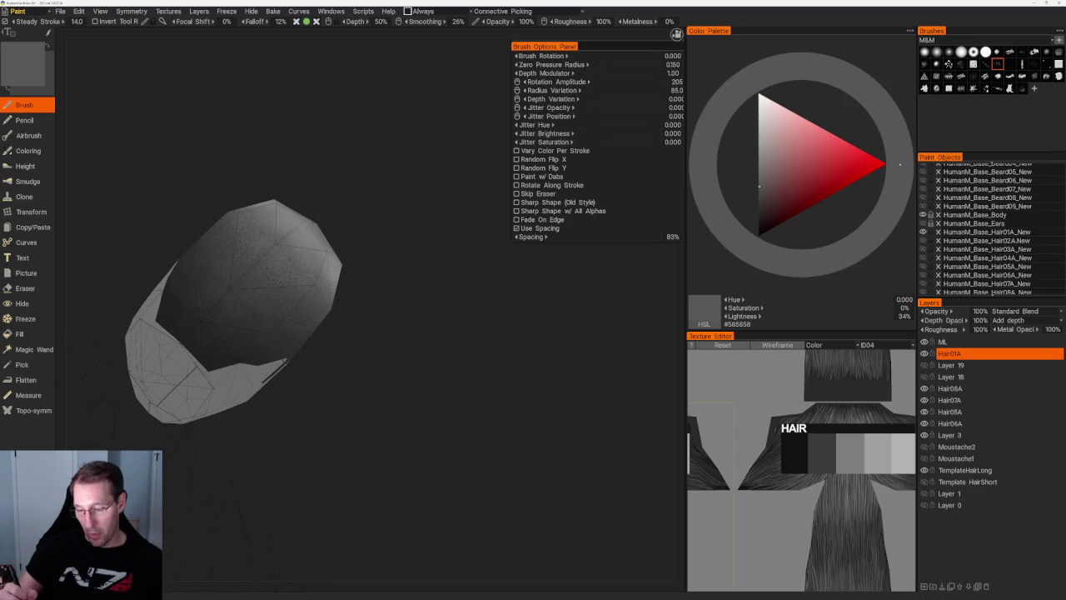
{"action": "middle_click_drag", "start_coordinate": [284, 225], "coordinate": [305, 191]}
{"action": "key", "text": "v"}
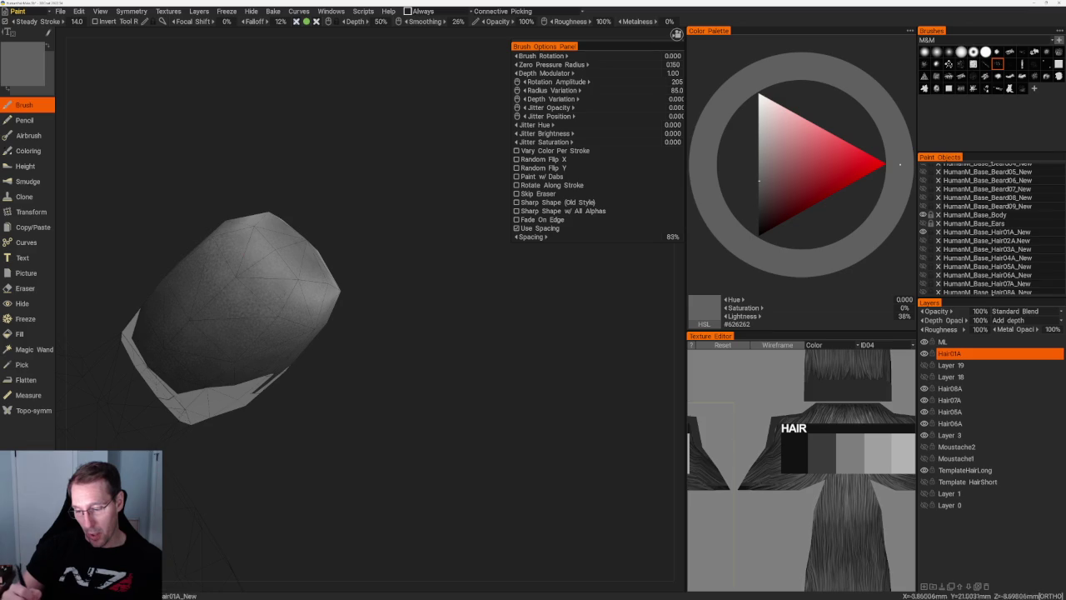
{"action": "key", "text": "v"}
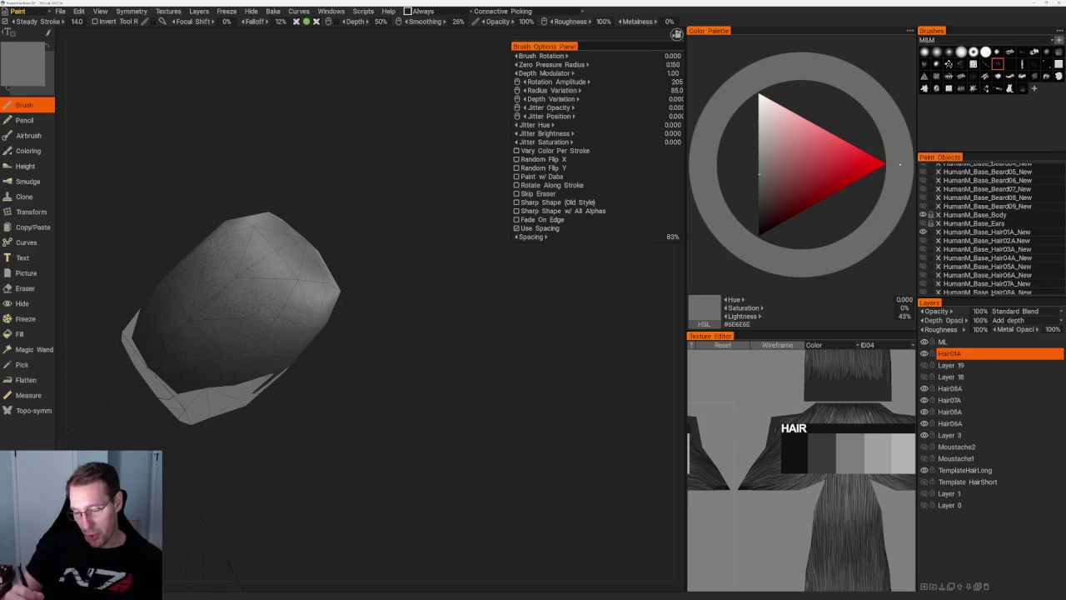
{"action": "scroll", "coordinate": [363, 245], "scroll_direction": "down", "scroll_amount": 3}
{"action": "middle_click_drag", "start_coordinate": [312, 192], "coordinate": [274, 264]}
{"action": "scroll", "coordinate": [319, 210], "scroll_direction": "up", "scroll_amount": 3}
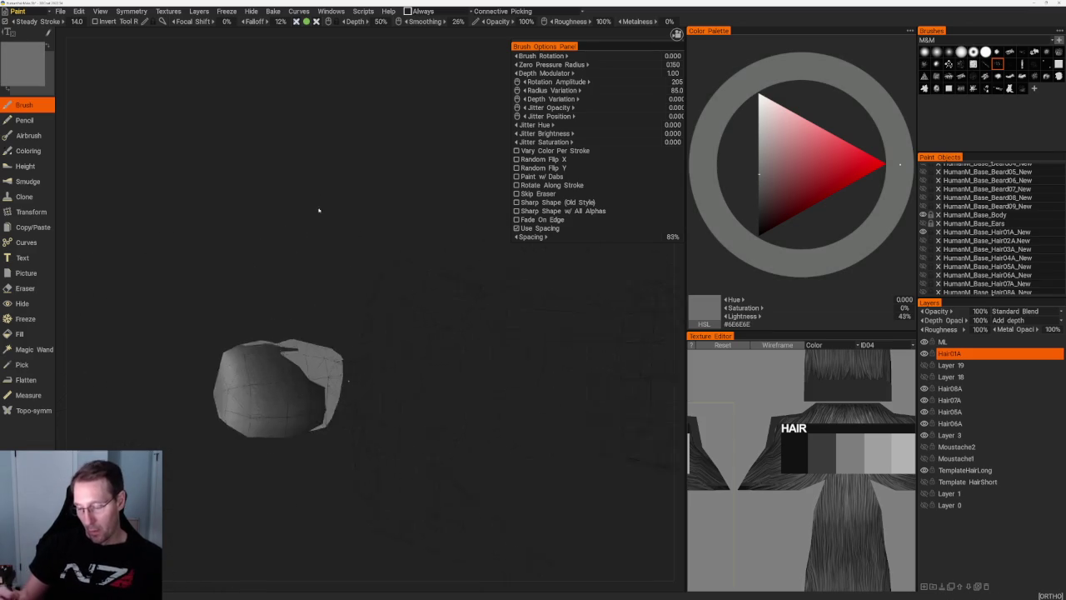
{"action": "scroll", "coordinate": [319, 210], "scroll_direction": "up", "scroll_amount": 3}
{"action": "middle_click_drag", "start_coordinate": [318, 210], "coordinate": [333, 249]}
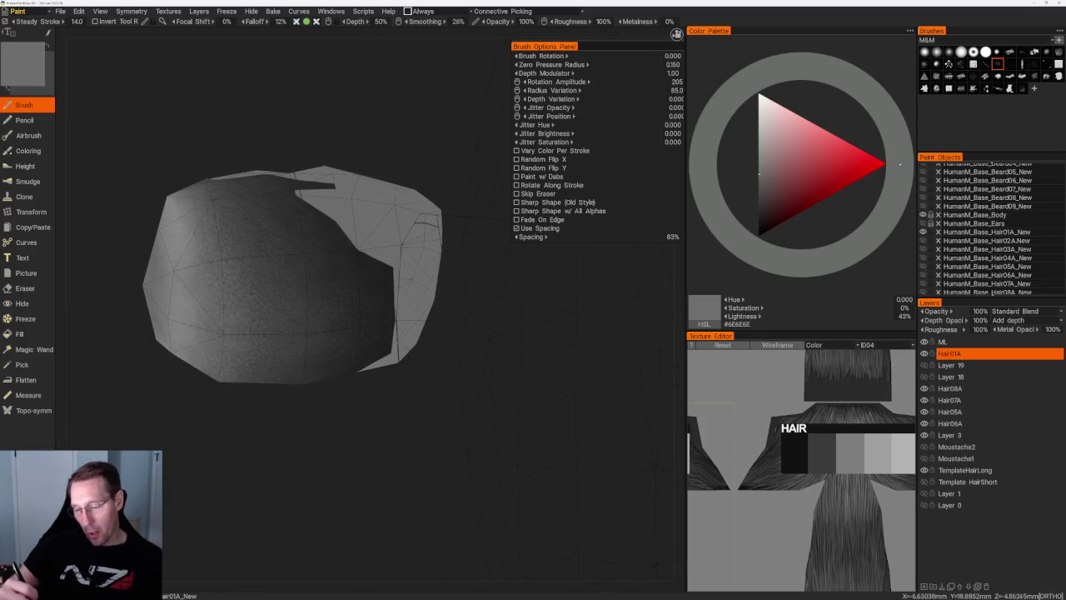
- Sample a darker grey, then adjust the palette triangle to #313131 and finally #3A3A3A
{"action": "key", "text": "c"}
{"action": "key", "text": "c"}
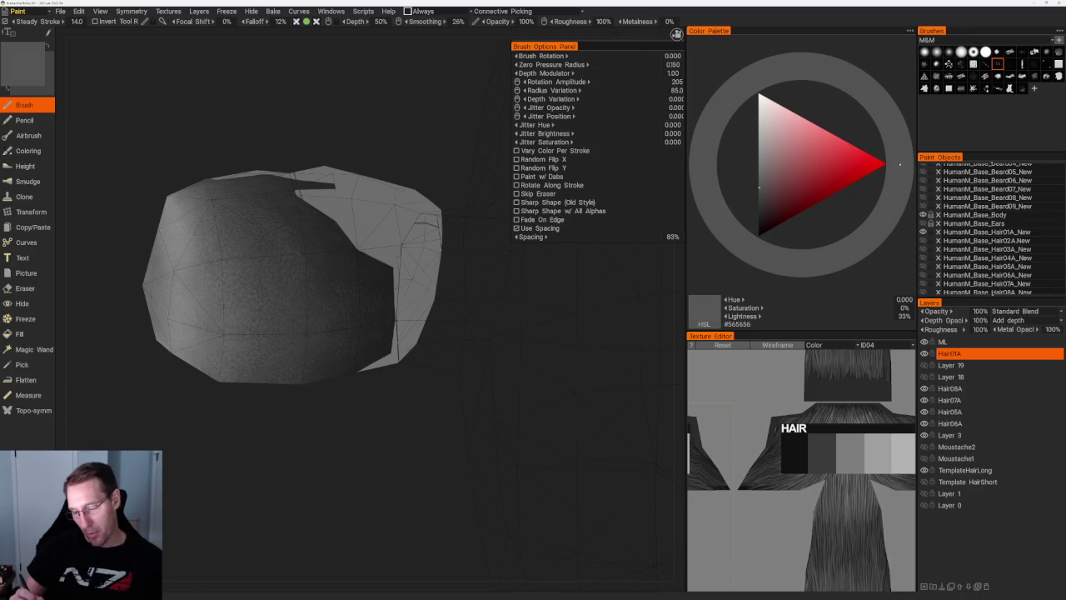
{"action": "left_click", "coordinate": [759, 208]}
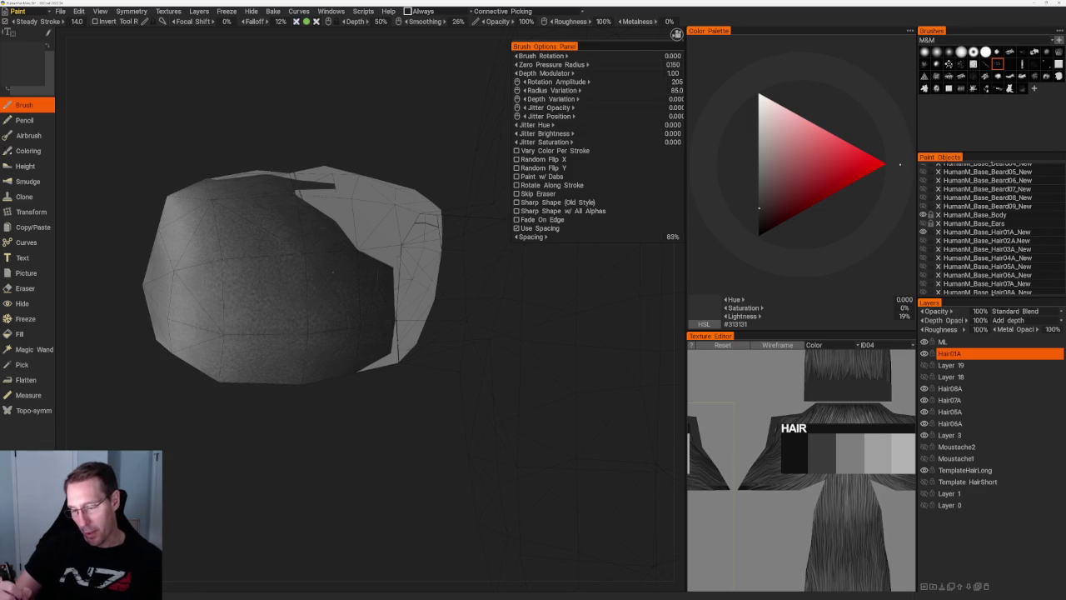
{"action": "middle_click_drag", "start_coordinate": [333, 272], "coordinate": [324, 133]}
{"action": "left_click", "coordinate": [759, 202]}
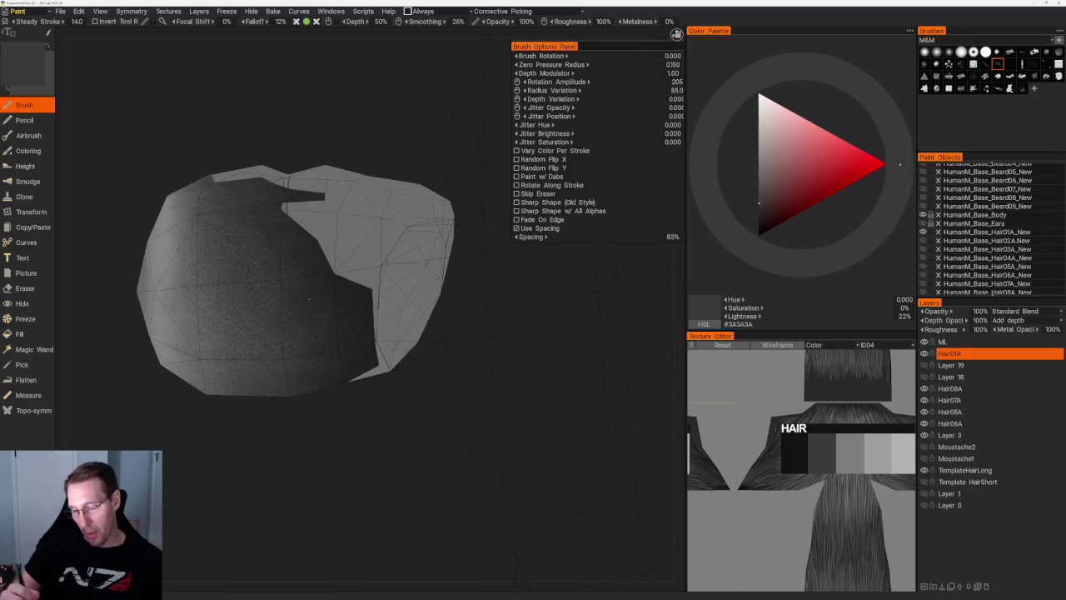
{"action": "left_click_drag", "start_coordinate": [274, 124], "coordinate": [296, 127]}
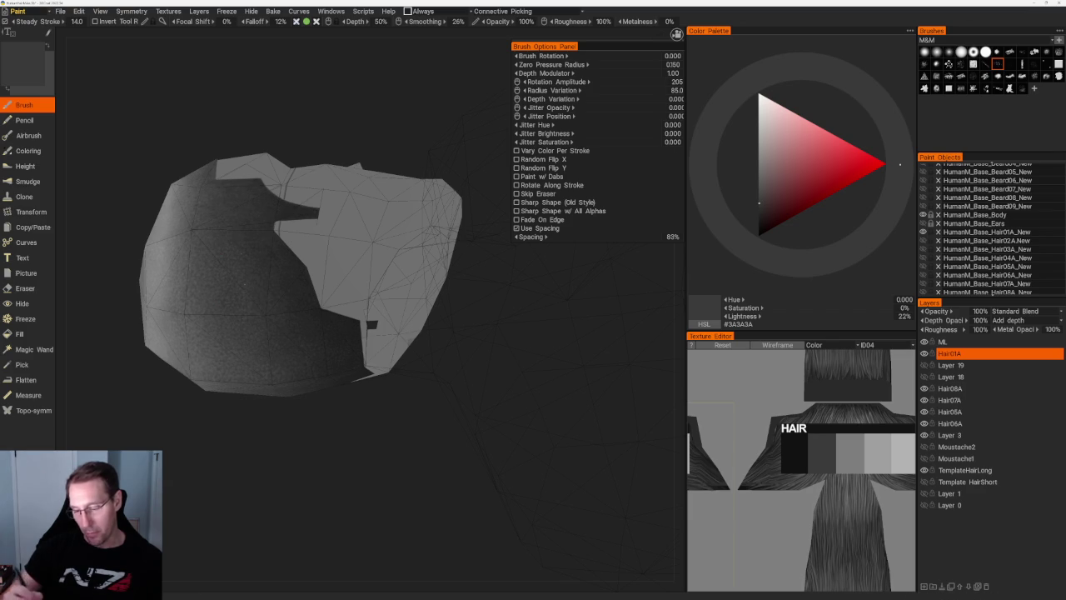
{"action": "mouse_move", "coordinate": [441, 275]}
{"action": "left_mouse_down"}
{"action": "mouse_move", "coordinate": [461, 273]}
{"action": "mouse_move", "coordinate": [238, 124]}
{"action": "mouse_move", "coordinate": [242, 200]}
{"action": "mouse_move", "coordinate": [266, 124]}
{"action": "mouse_move", "coordinate": [242, 245]}
{"action": "left_mouse_up"}
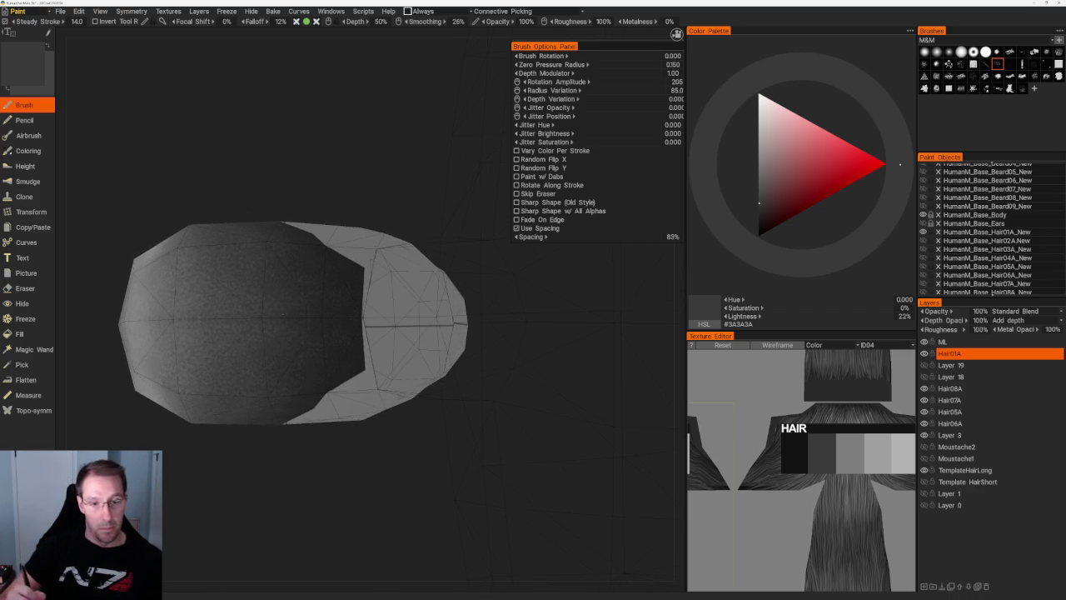
{"action": "scroll", "coordinate": [202, 195], "scroll_direction": "down", "scroll_amount": 5}
{"action": "mouse_move", "coordinate": [202, 195]}
{"action": "left_mouse_down"}
{"action": "mouse_move", "coordinate": [312, 226]}
{"action": "mouse_move", "coordinate": [238, 279]}
{"action": "mouse_move", "coordinate": [347, 173]}
{"action": "mouse_move", "coordinate": [315, 216]}
{"action": "mouse_move", "coordinate": [305, 136]}
{"action": "mouse_move", "coordinate": [274, 142]}
{"action": "mouse_move", "coordinate": [264, 161]}
{"action": "mouse_move", "coordinate": [370, 124]}
{"action": "mouse_move", "coordinate": [300, 217]}
{"action": "mouse_move", "coordinate": [275, 275]}
{"action": "left_mouse_up"}
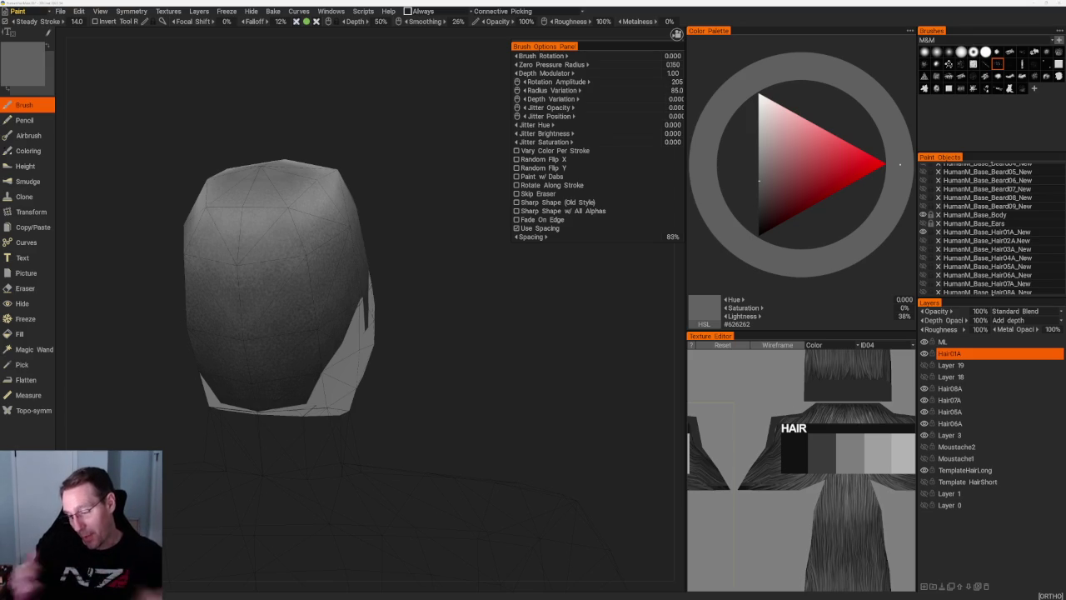
- Sample greys from the hair around the jaw and top, ending near 31% grey (#515151)
{"action": "key", "text": "v"}
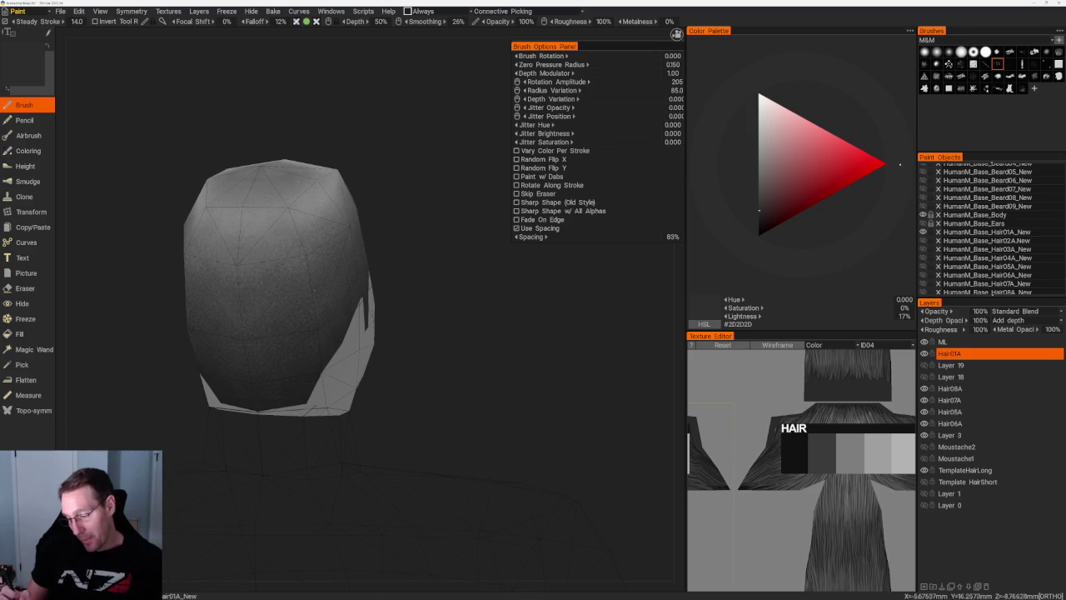
{"action": "key", "text": "v"}
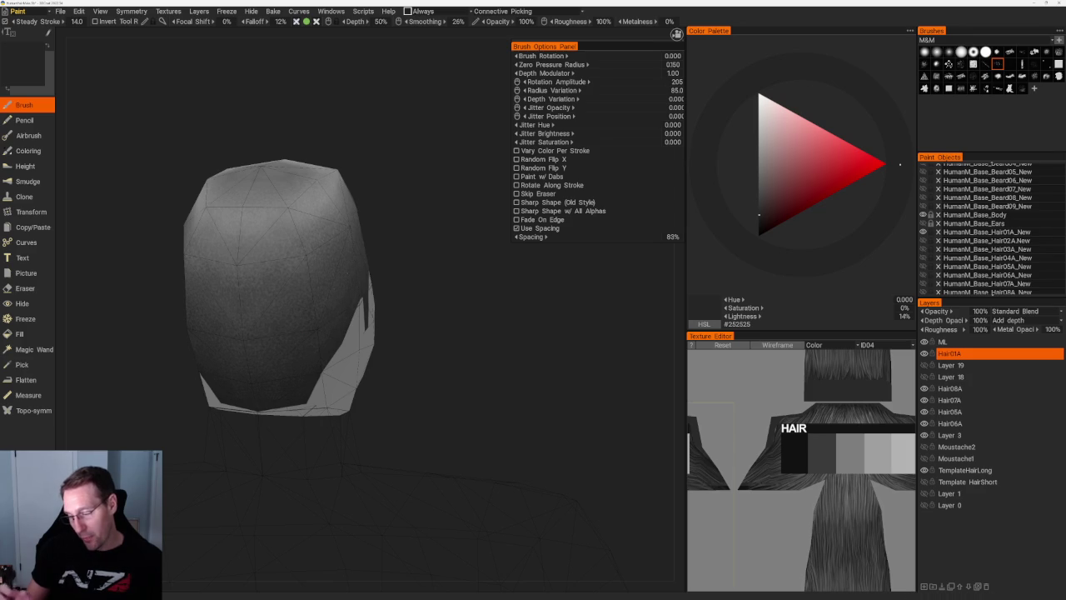
{"action": "key", "text": "v"}
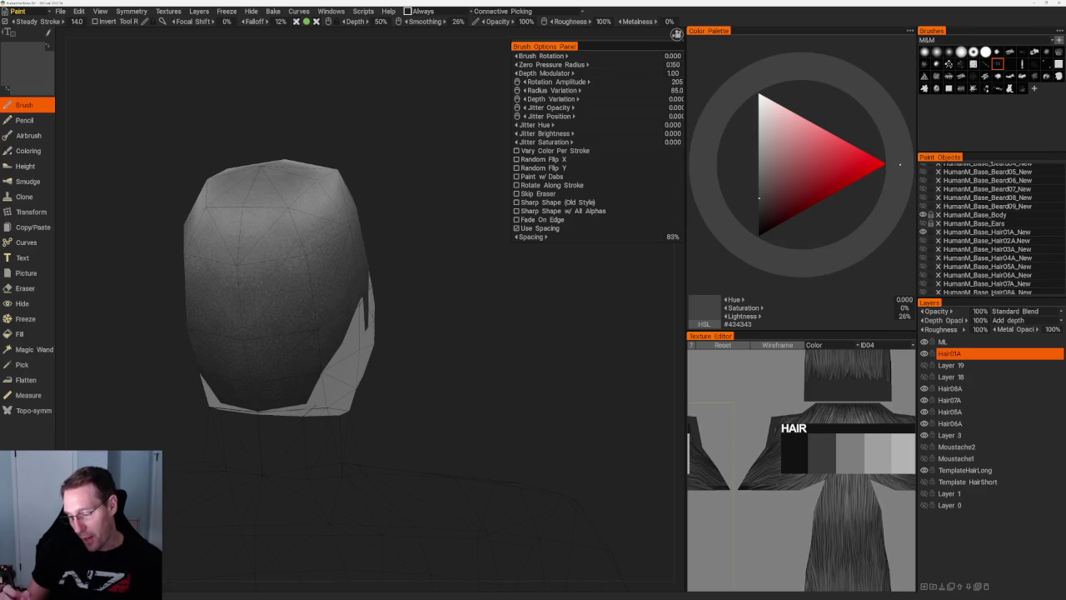
{"action": "middle_click_drag", "start_coordinate": [399, 249], "coordinate": [404, 214]}
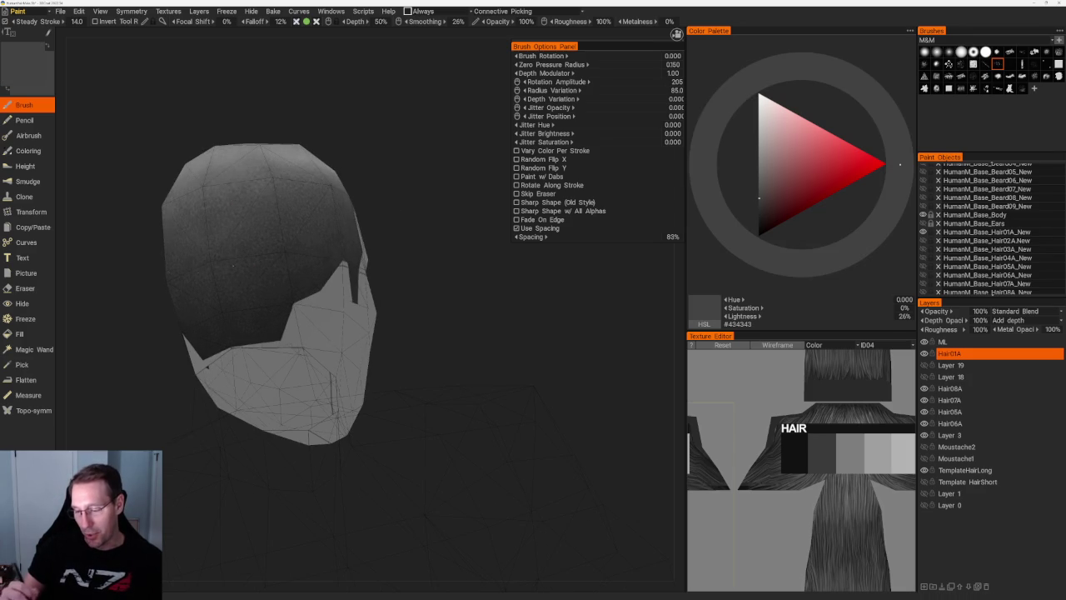
{"action": "middle_click_drag", "start_coordinate": [314, 221], "coordinate": [466, 249]}
{"action": "key", "text": "v"}
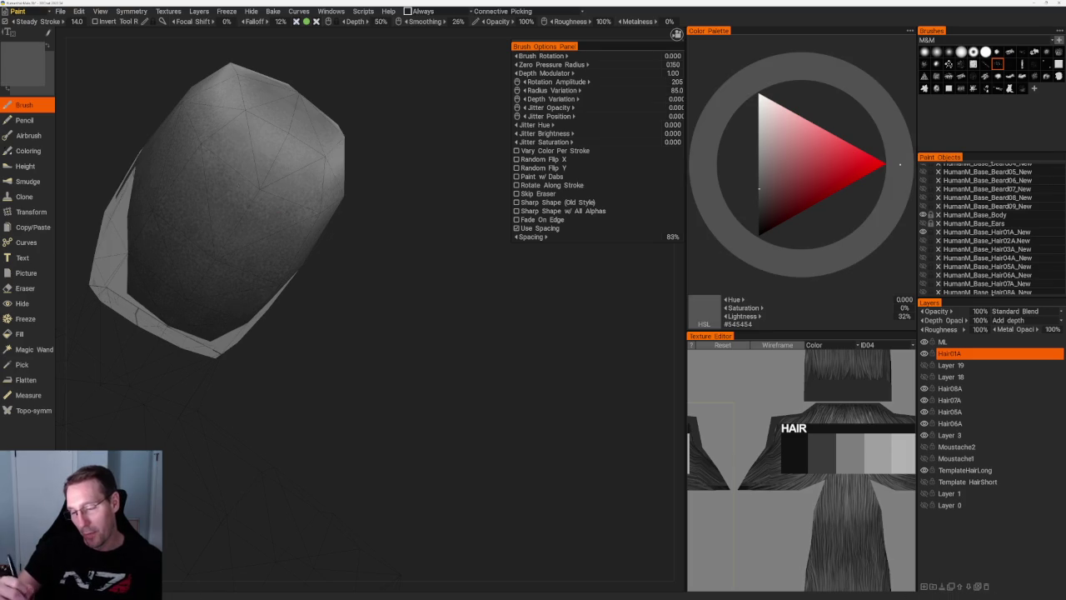
{"action": "key", "text": "v"}
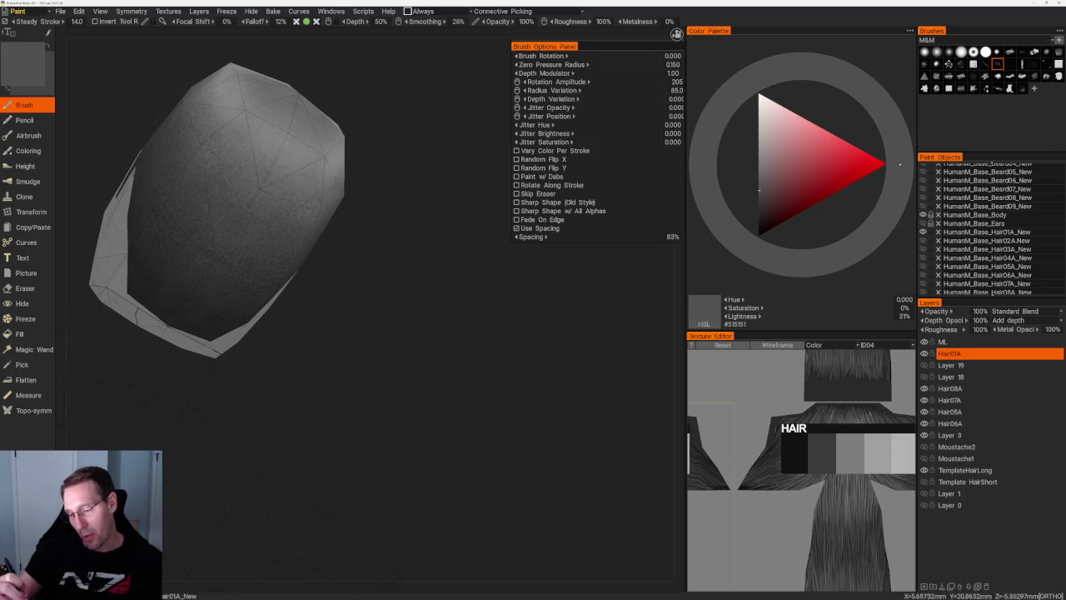
{"action": "scroll", "coordinate": [219, 105], "scroll_direction": "down", "scroll_amount": 5}
{"action": "middle_click_drag", "start_coordinate": [219, 105], "coordinate": [273, 181]}
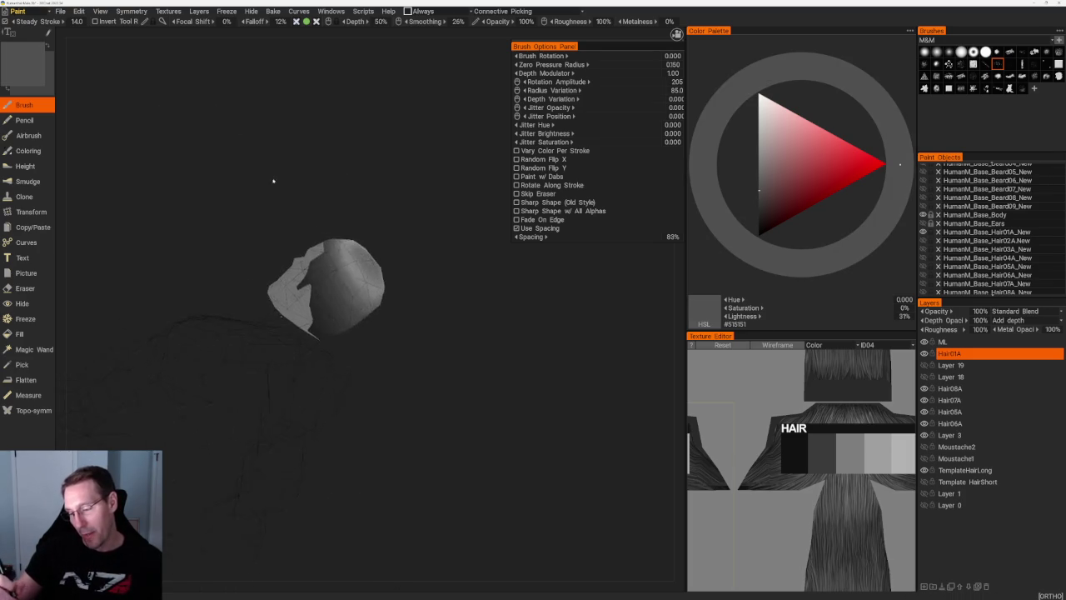
- Orbit to the head's grey side and dark back and sample the hair cap's dark grey
{"action": "scroll", "coordinate": [273, 180], "scroll_direction": "up", "scroll_amount": 3}
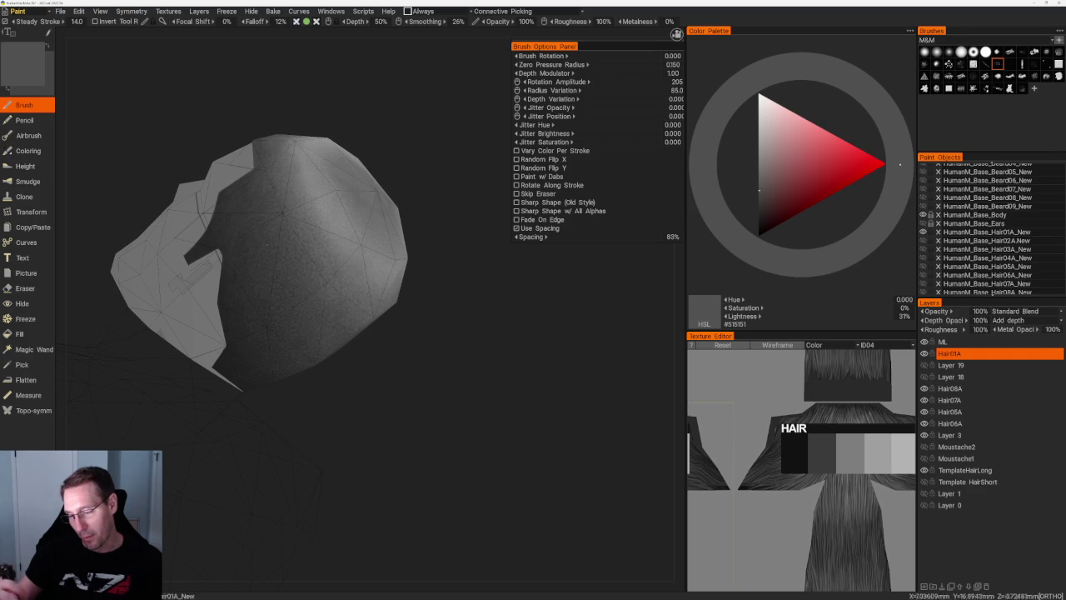
{"action": "middle_click_drag", "start_coordinate": [283, 212], "coordinate": [309, 218]}
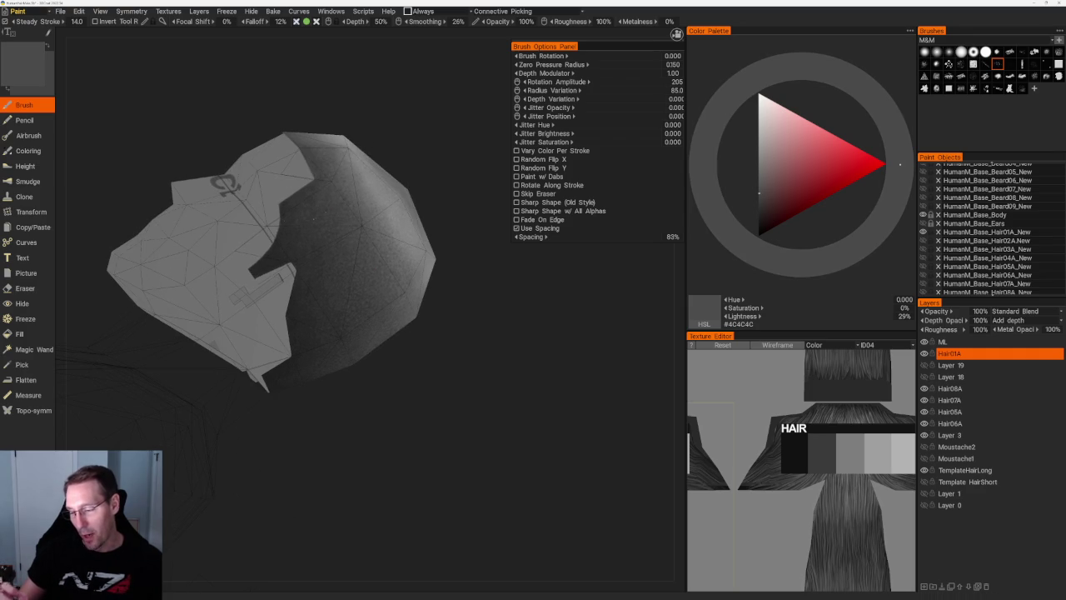
{"action": "middle_click_drag", "start_coordinate": [357, 317], "coordinate": [416, 374]}
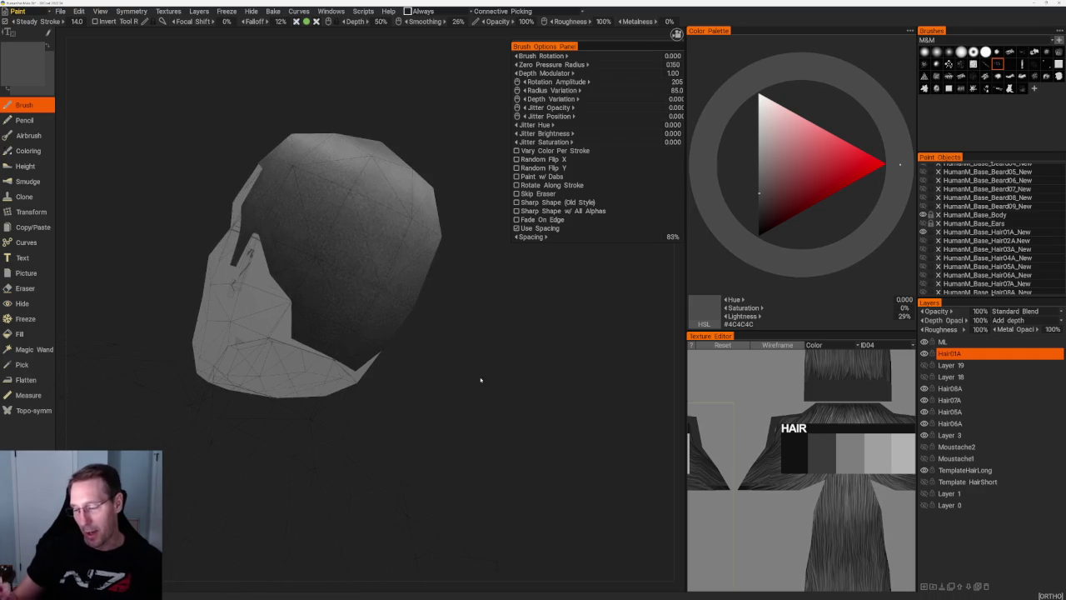
{"action": "key", "text": "v"}
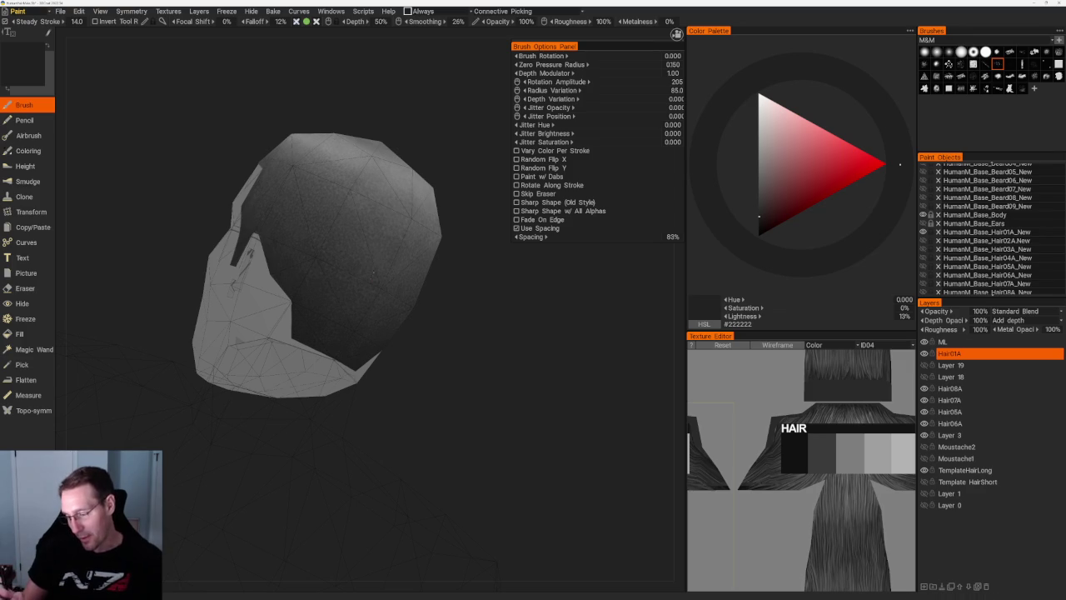
{"action": "mouse_move", "coordinate": [379, 282]}
{"action": "middle_mouse_down"}
{"action": "mouse_move", "coordinate": [424, 281]}
{"action": "mouse_move", "coordinate": [401, 250]}
{"action": "mouse_move", "coordinate": [435, 290]}
{"action": "middle_mouse_up"}
{"action": "scroll", "coordinate": [440, 317], "scroll_direction": "up", "scroll_amount": 2}
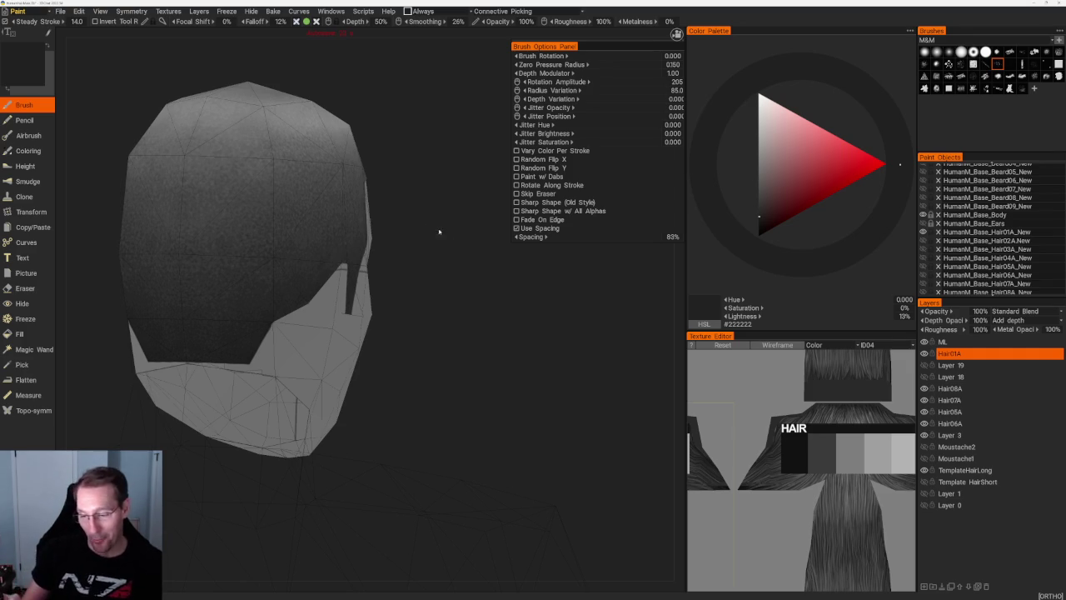
- Sample 32%, 13% crown and finally 26% grey (#444444) from the hair while orbiting
{"action": "key", "text": "v"}
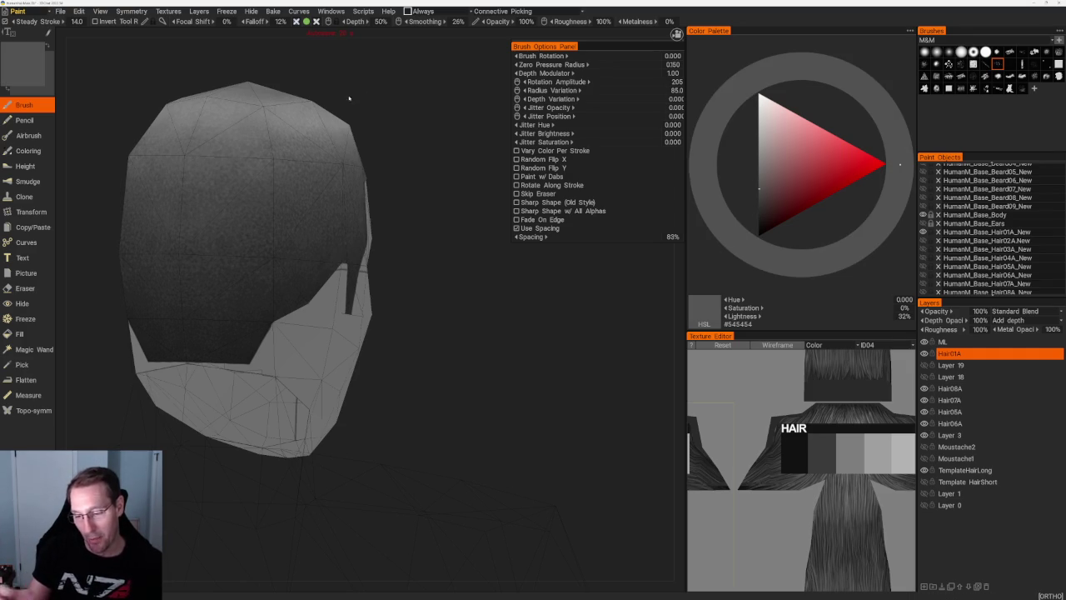
{"action": "left_click_drag", "start_coordinate": [349, 98], "coordinate": [388, 124]}
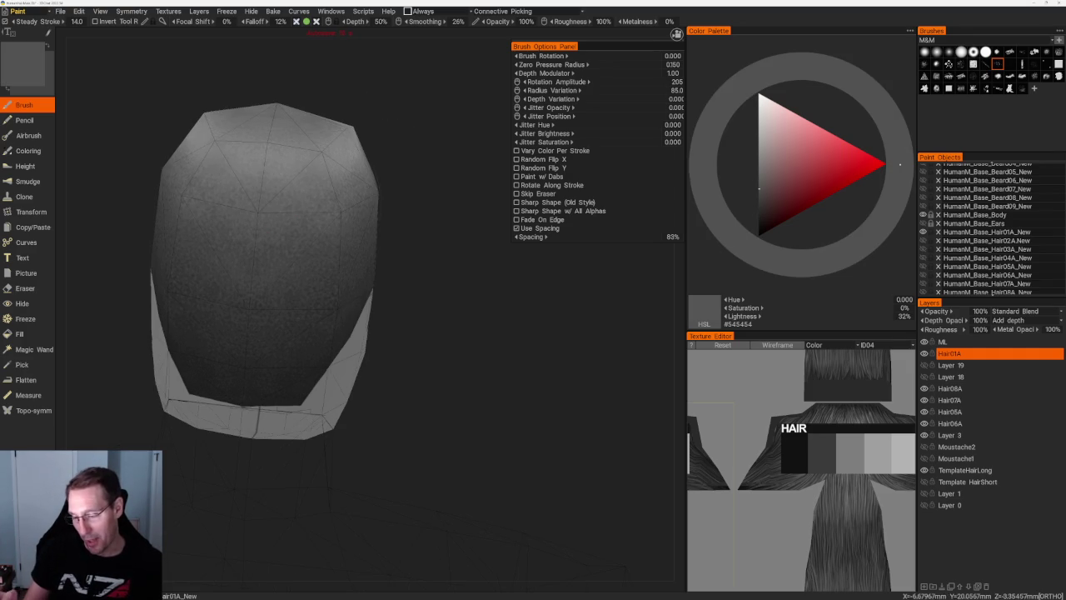
{"action": "left_click_drag", "start_coordinate": [416, 241], "coordinate": [436, 252]}
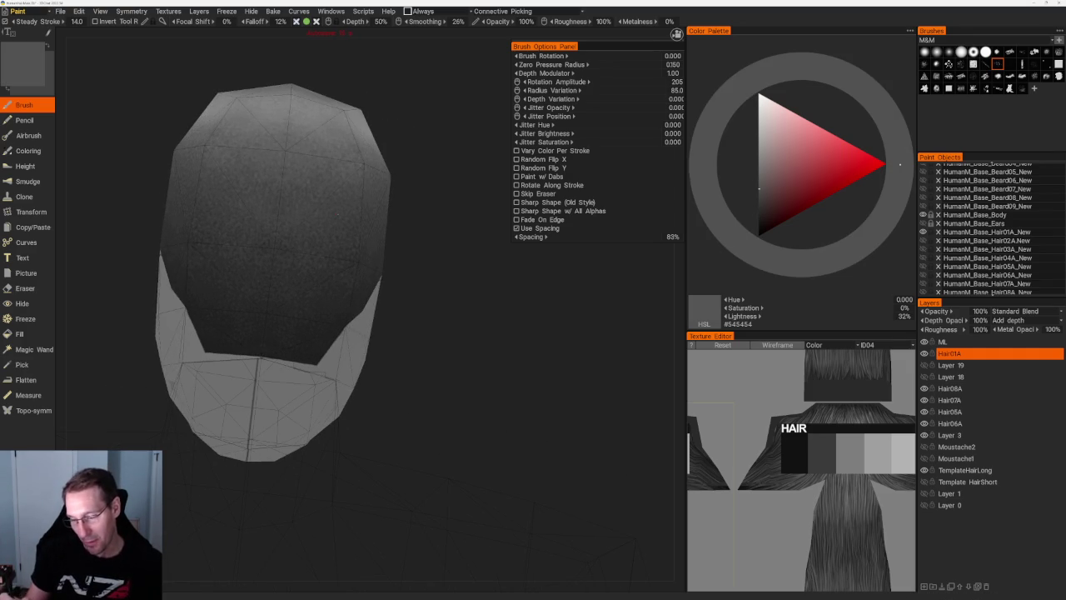
{"action": "key", "text": "v"}
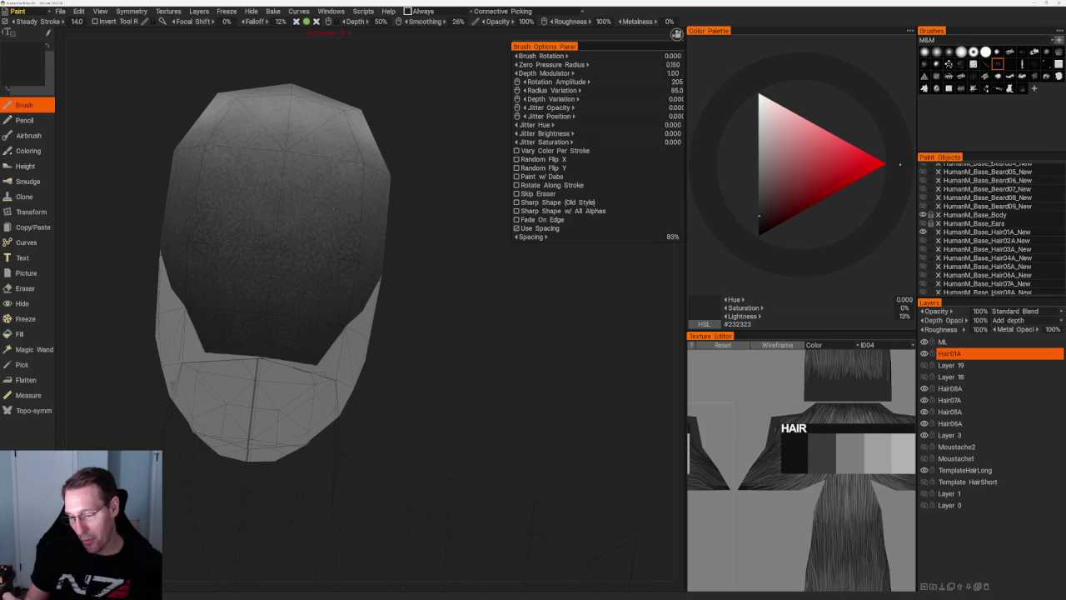
{"action": "scroll", "coordinate": [333, 208], "scroll_direction": "down", "scroll_amount": 5}
{"action": "left_click_drag", "start_coordinate": [352, 197], "coordinate": [424, 328]}
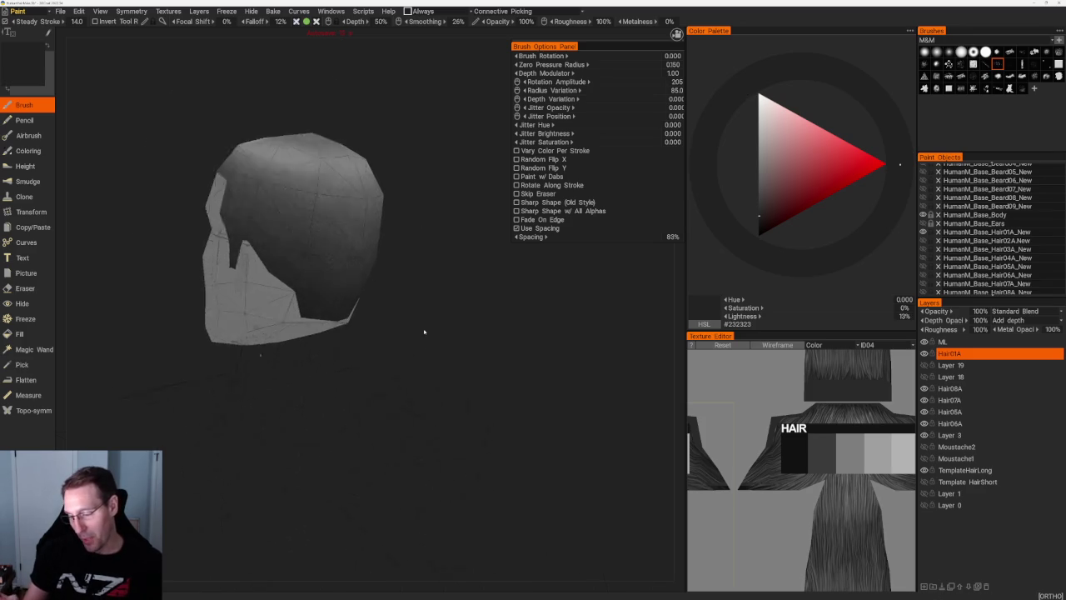
{"action": "scroll", "coordinate": [424, 328], "scroll_direction": "up", "scroll_amount": 6}
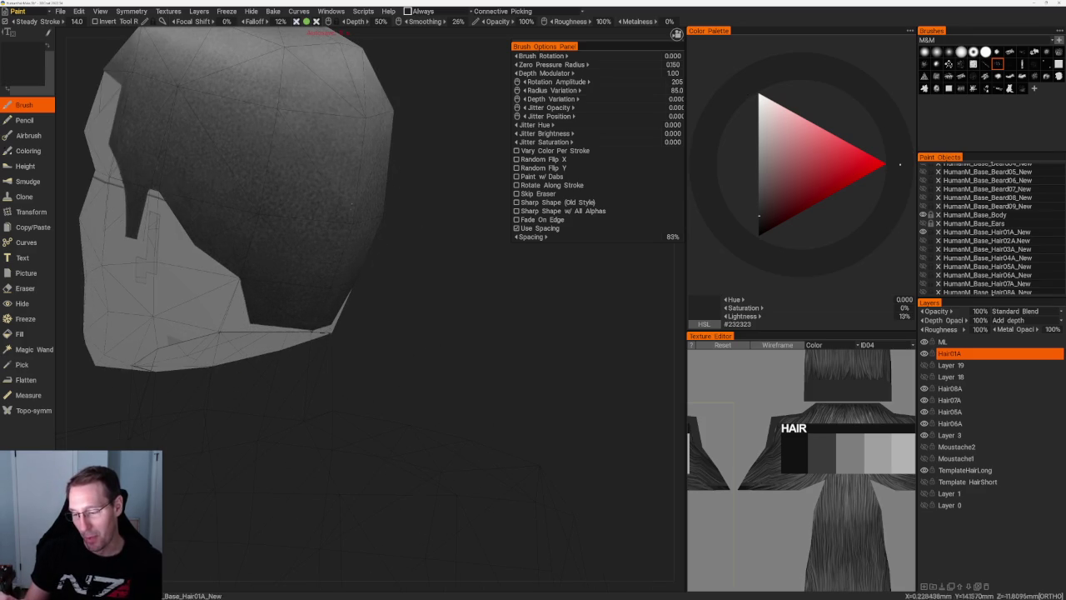
{"action": "key", "text": "v"}
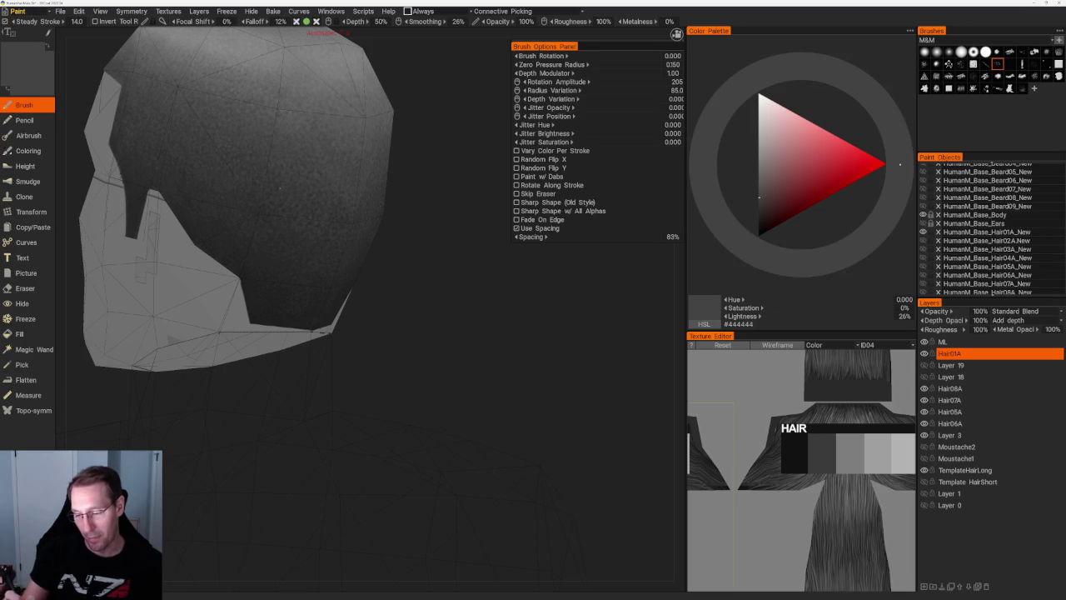
{"action": "left_click_drag", "start_coordinate": [433, 333], "coordinate": [441, 350]}
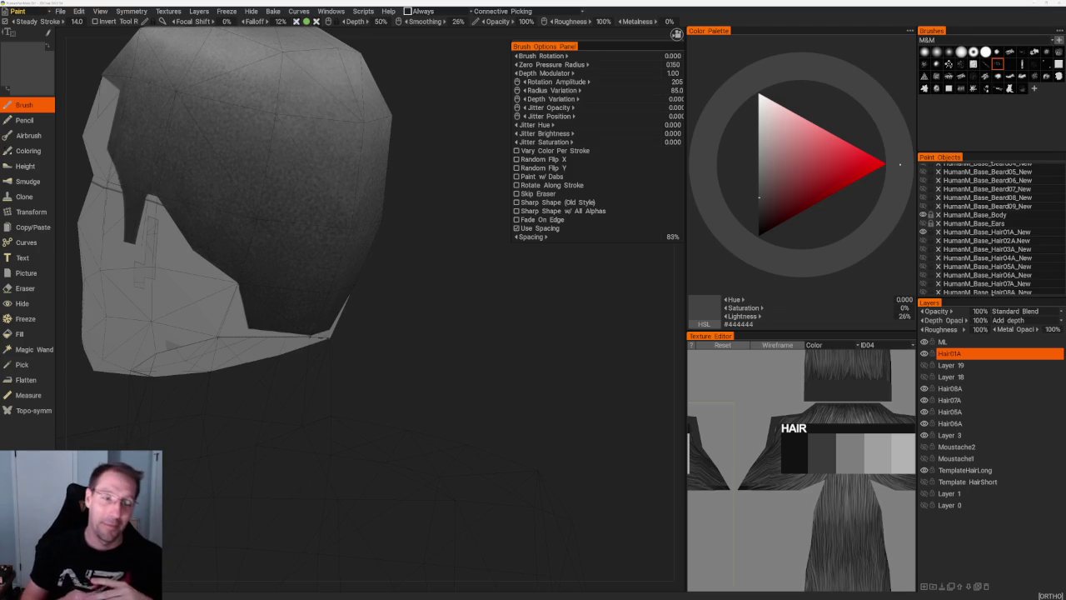
- From a straight back view, sample 19%, 23% and 25% greys from the hair
{"action": "scroll", "coordinate": [426, 285], "scroll_direction": "down", "scroll_amount": 2}
{"action": "mouse_move", "coordinate": [425, 285]}
{"action": "left_mouse_down"}
{"action": "mouse_move", "coordinate": [398, 225]}
{"action": "mouse_move", "coordinate": [404, 178]}
{"action": "mouse_move", "coordinate": [433, 200]}
{"action": "mouse_move", "coordinate": [442, 191]}
{"action": "mouse_move", "coordinate": [404, 141]}
{"action": "mouse_move", "coordinate": [405, 161]}
{"action": "mouse_move", "coordinate": [387, 167]}
{"action": "left_mouse_up"}
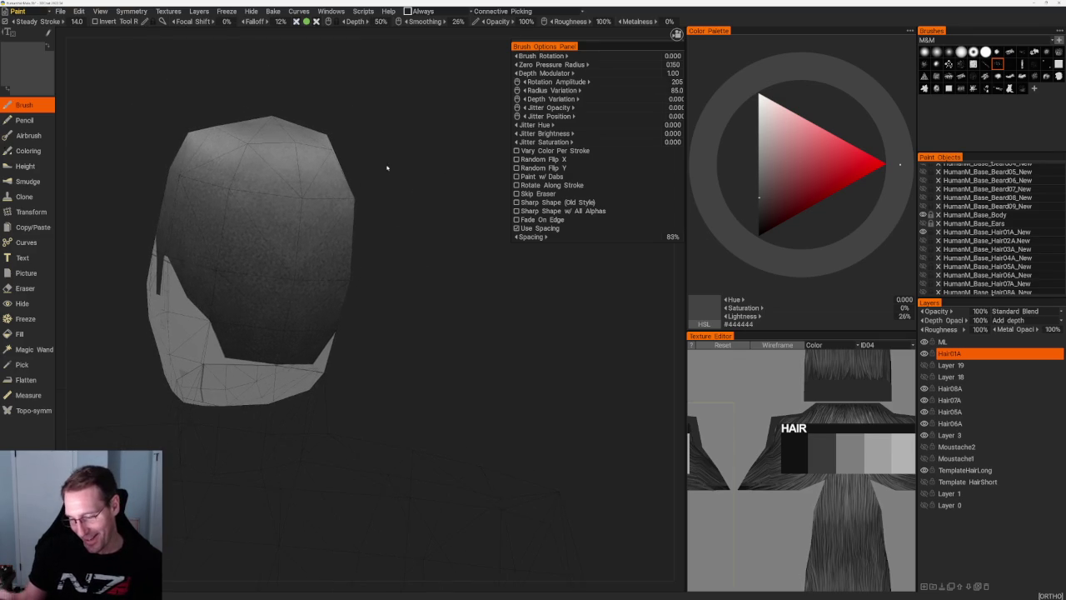
{"action": "key", "text": "v"}
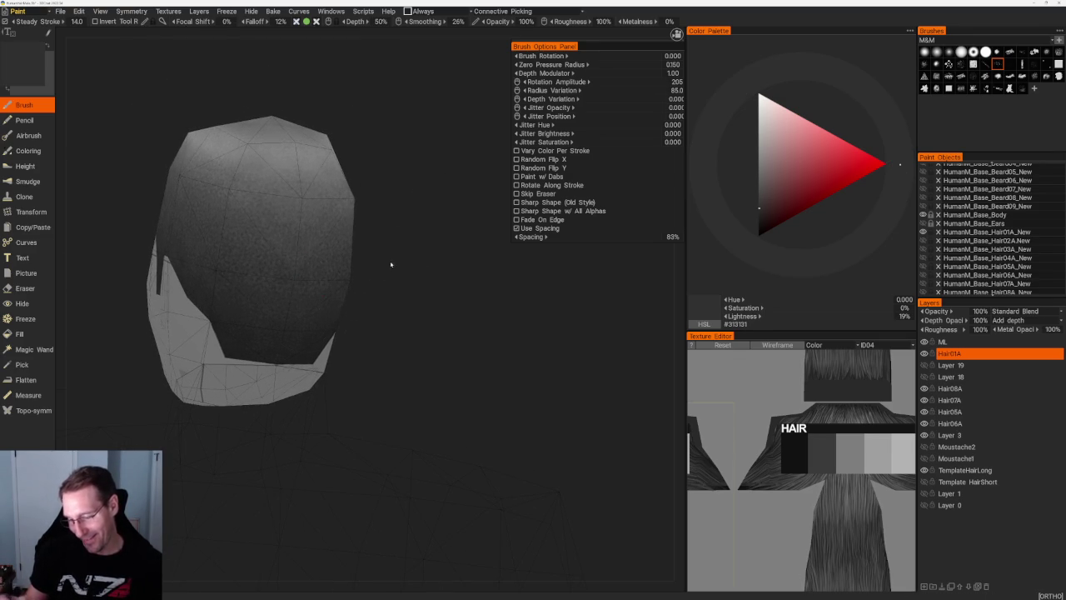
{"action": "left_click_drag", "start_coordinate": [388, 262], "coordinate": [290, 321], "text": "shift"}
{"action": "key", "text": "v"}
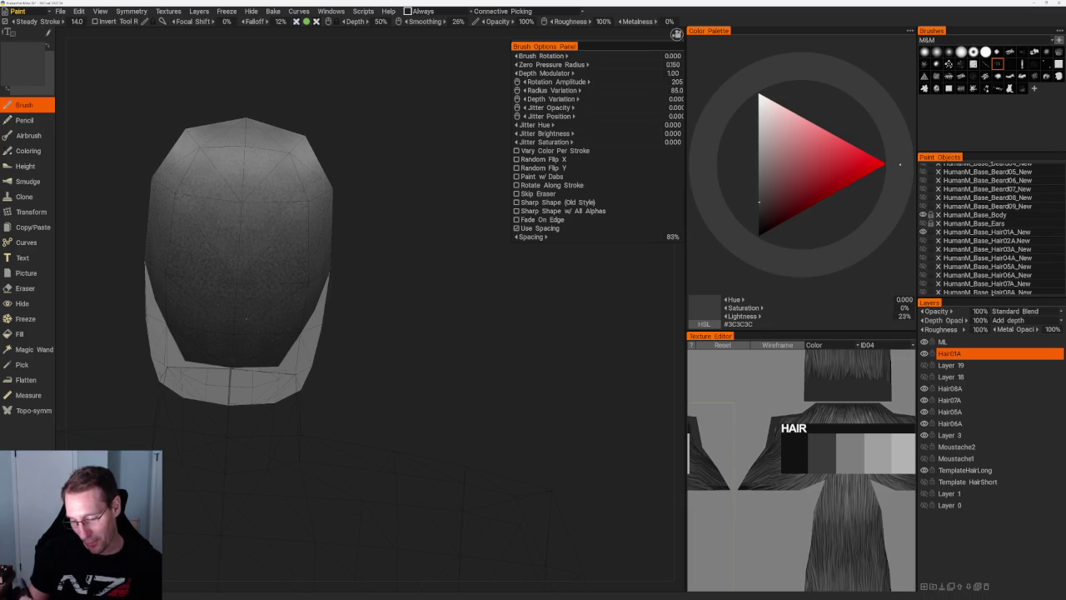
{"action": "key", "text": "v"}
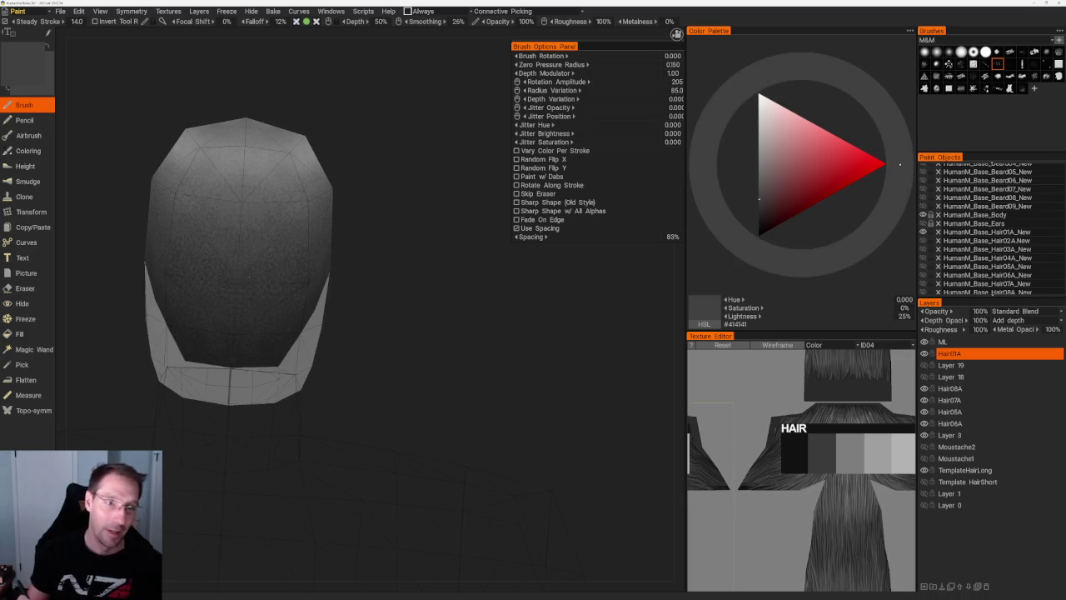
- Sample the 14% crown and 25% grey again, then darken the colour to 12% lightness
{"action": "left_click_drag", "start_coordinate": [382, 273], "coordinate": [380, 261]}
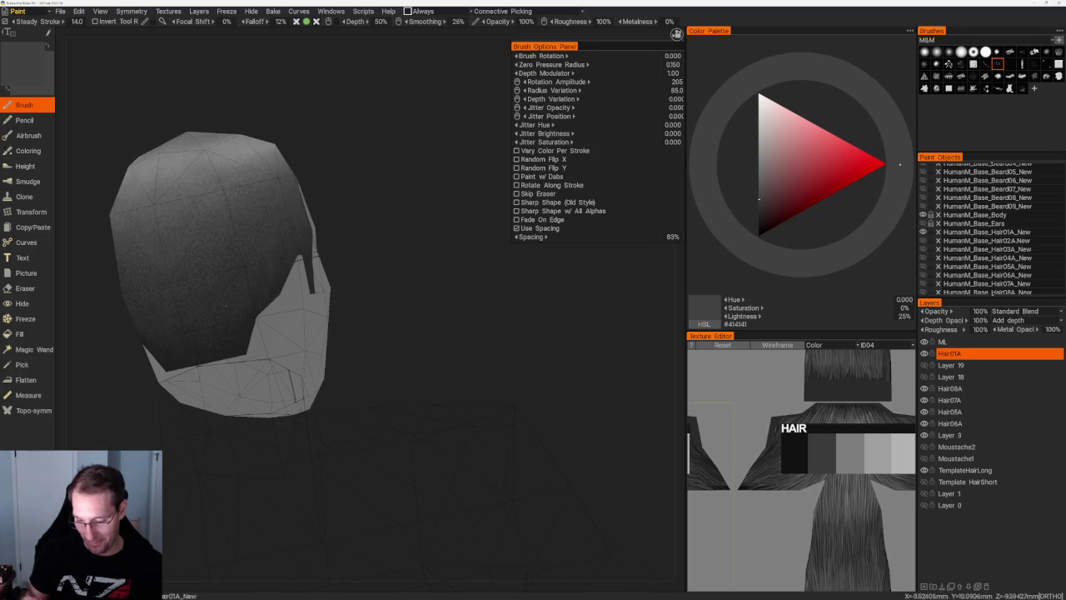
{"action": "key", "text": "v"}
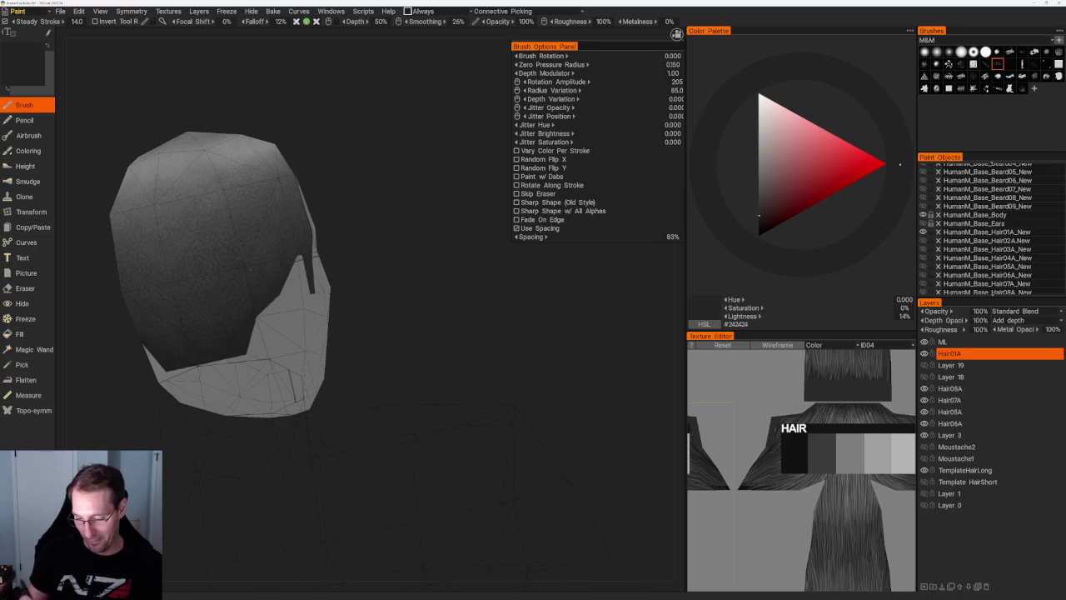
{"action": "key", "text": "v"}
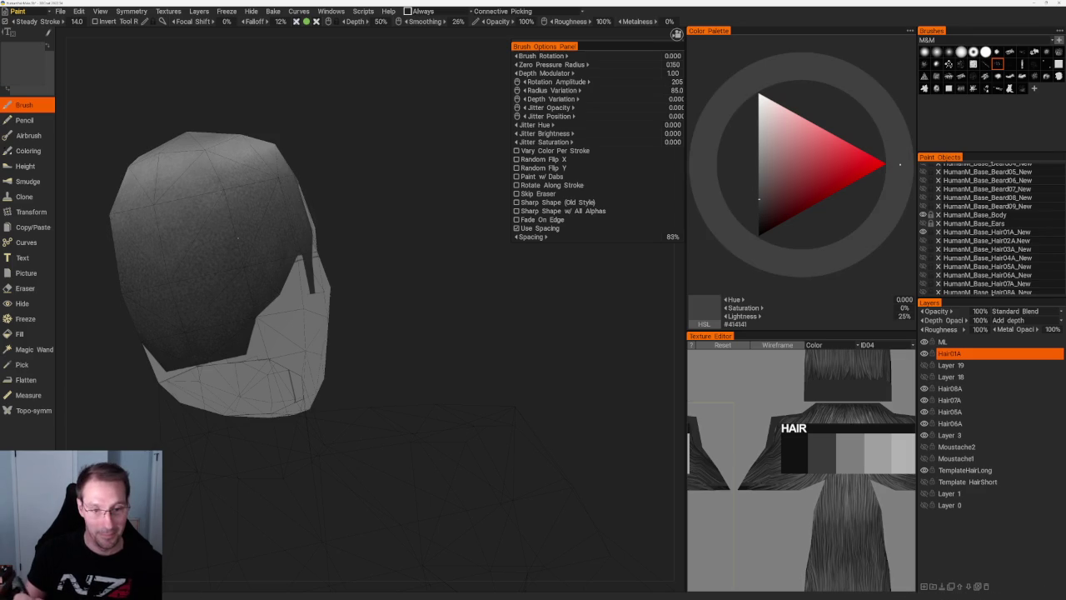
{"action": "left_click_drag", "start_coordinate": [352, 155], "coordinate": [352, 159]}
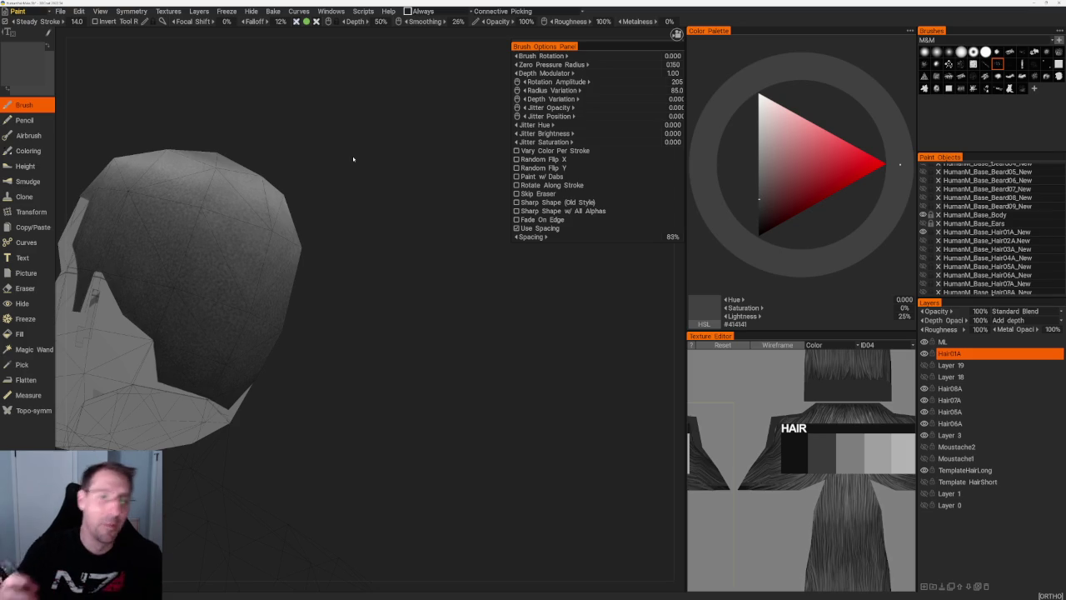
{"action": "mouse_move", "coordinate": [353, 158]}
{"action": "left_mouse_down"}
{"action": "mouse_move", "coordinate": [302, 112]}
{"action": "mouse_move", "coordinate": [328, 119]}
{"action": "left_mouse_up"}
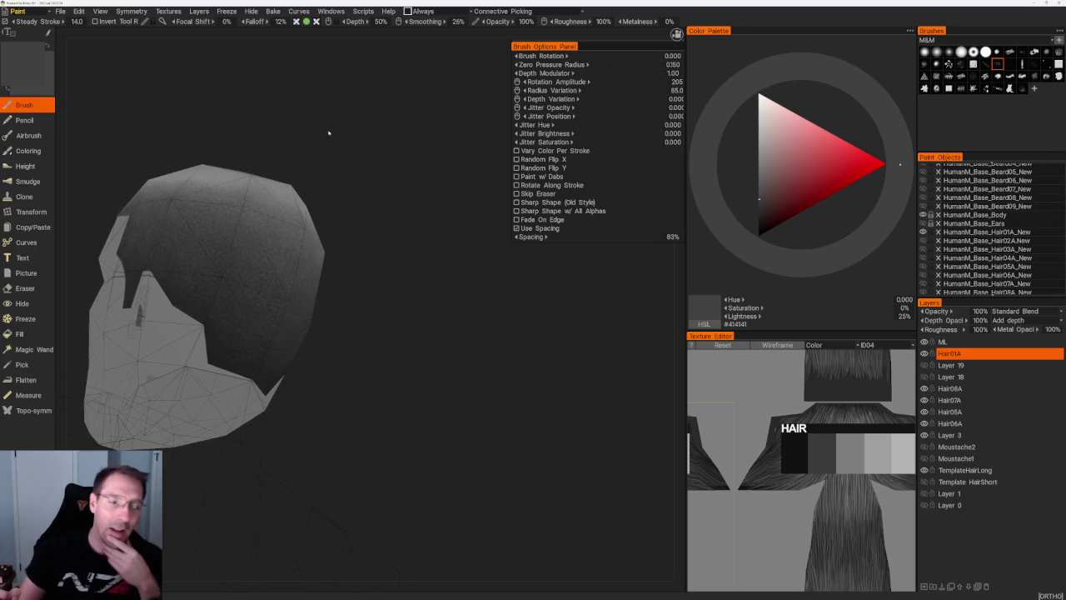
{"action": "mouse_move", "coordinate": [314, 126]}
{"action": "left_mouse_down"}
{"action": "mouse_move", "coordinate": [326, 130]}
{"action": "mouse_move", "coordinate": [267, 265]}
{"action": "left_mouse_up"}
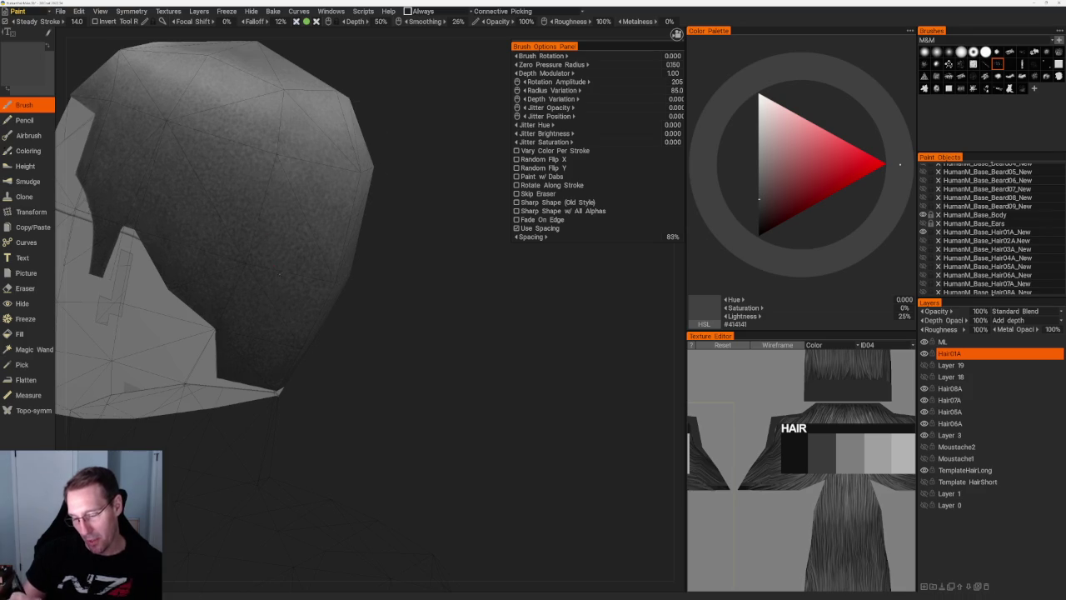
{"action": "left_click", "coordinate": [759, 218]}
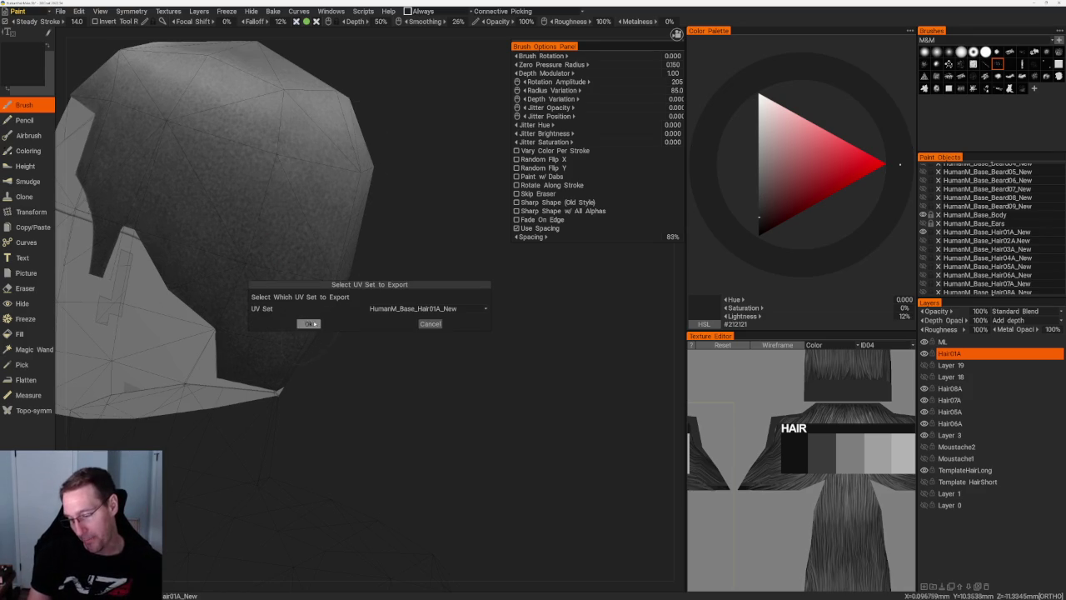
- Confirm exporting the HumanM_Base_Hair01A_New UV set, accept the layer update, and minimize Photoshop
{"action": "left_click", "coordinate": [315, 323]}
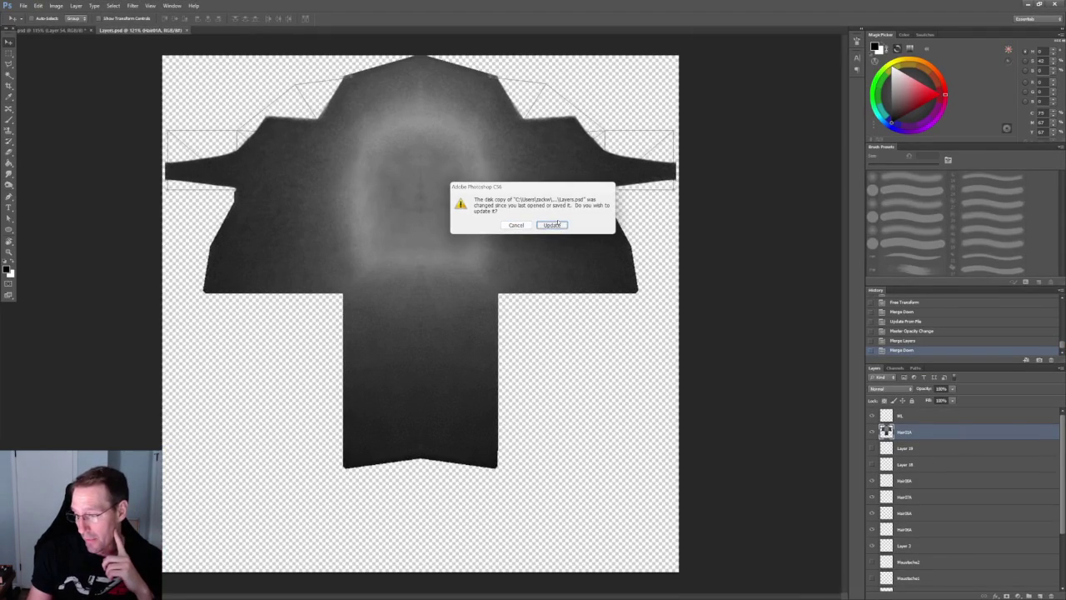
{"action": "left_click", "coordinate": [552, 225]}
{"action": "scroll", "coordinate": [404, 282], "scroll_direction": "up", "scroll_amount": 3, "text": "alt"}
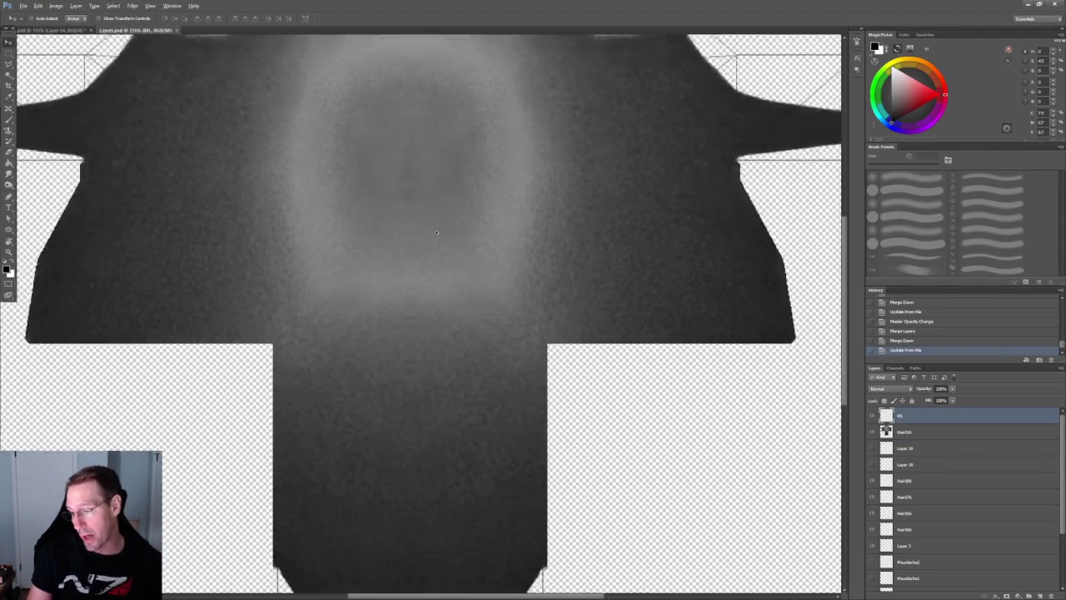
{"action": "scroll", "coordinate": [405, 281], "scroll_direction": "down", "scroll_amount": 3, "text": "alt"}
{"action": "scroll", "coordinate": [273, 177], "scroll_direction": "up", "scroll_amount": 3, "text": "alt"}
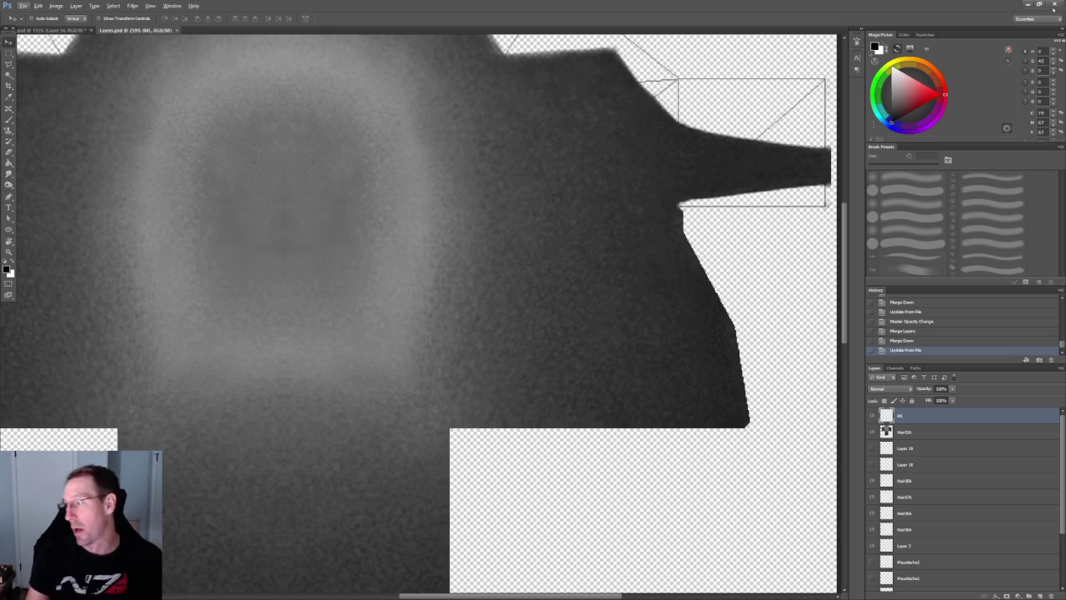
{"action": "left_click", "coordinate": [1026, 3]}
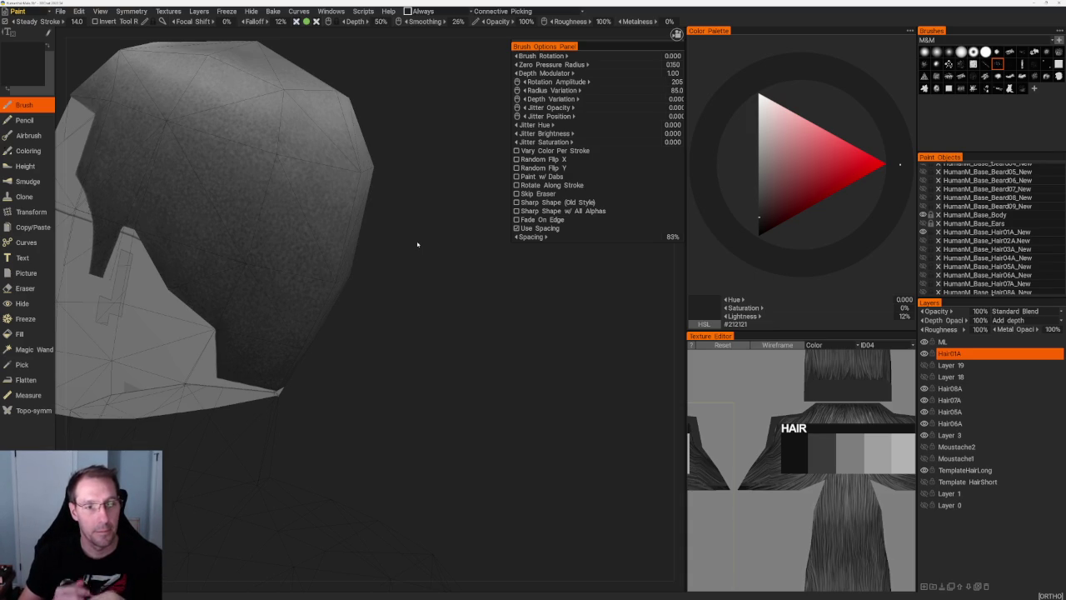
- Inspect the reloaded hair cap from several sides, set the colour to #292929, and hide Hair01A
{"action": "middle_click_drag", "start_coordinate": [414, 302], "coordinate": [446, 322]}
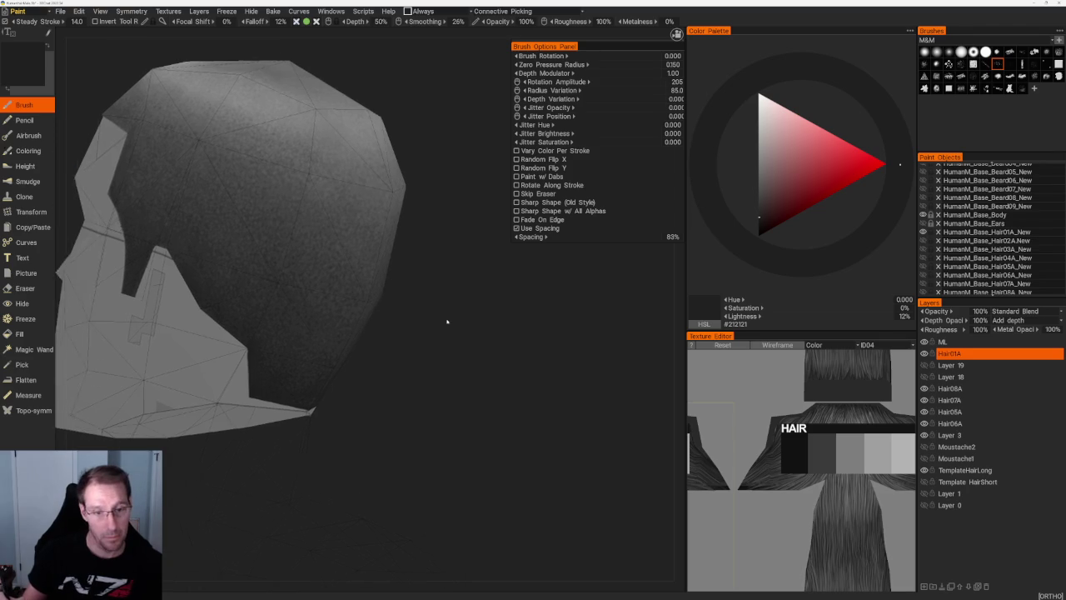
{"action": "left_click_drag", "start_coordinate": [447, 322], "coordinate": [469, 317]}
{"action": "key", "text": "v"}
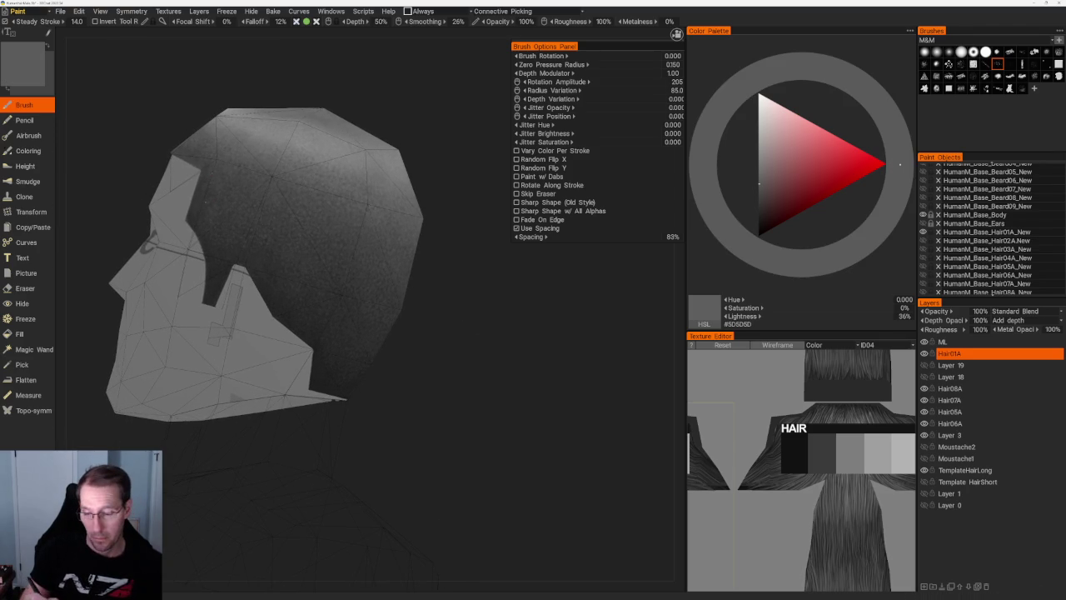
{"action": "left_click_drag", "start_coordinate": [345, 66], "coordinate": [369, 91]}
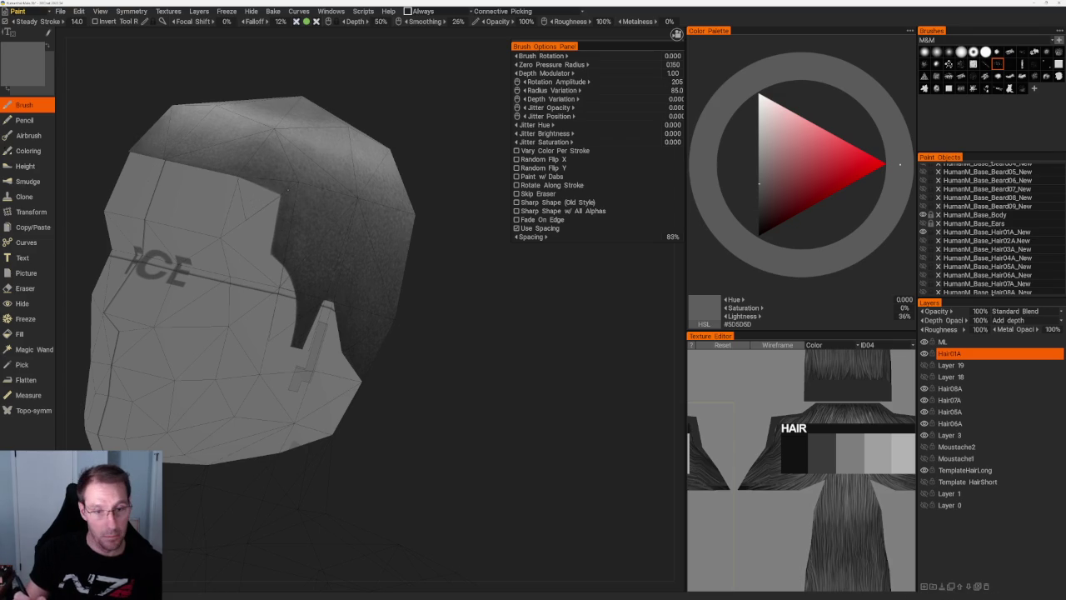
{"action": "scroll", "coordinate": [250, 250], "scroll_direction": "up", "scroll_amount": 2}
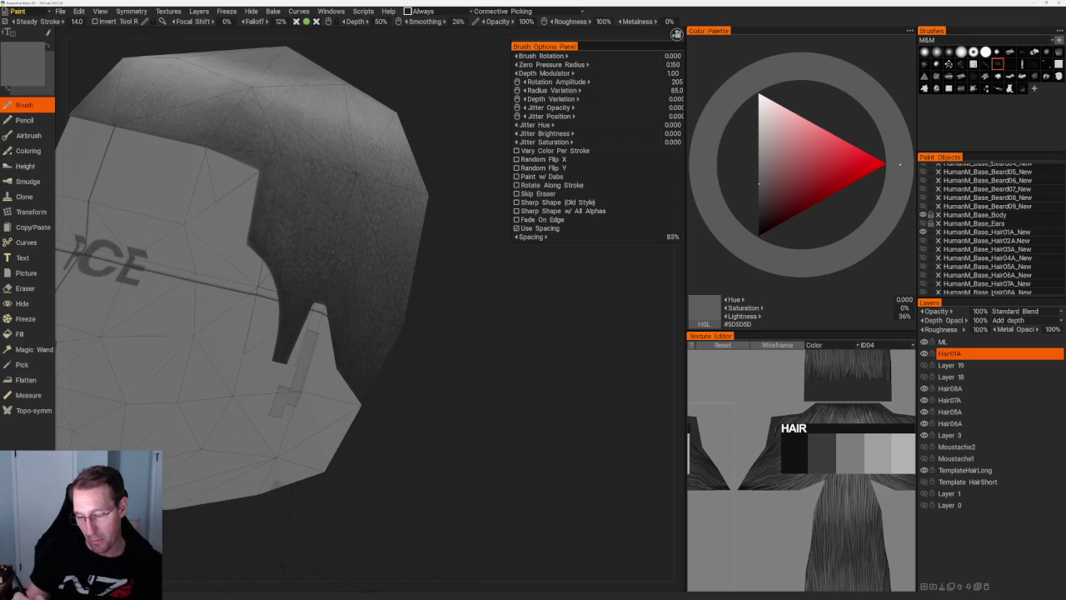
{"action": "left_click", "coordinate": [758, 211]}
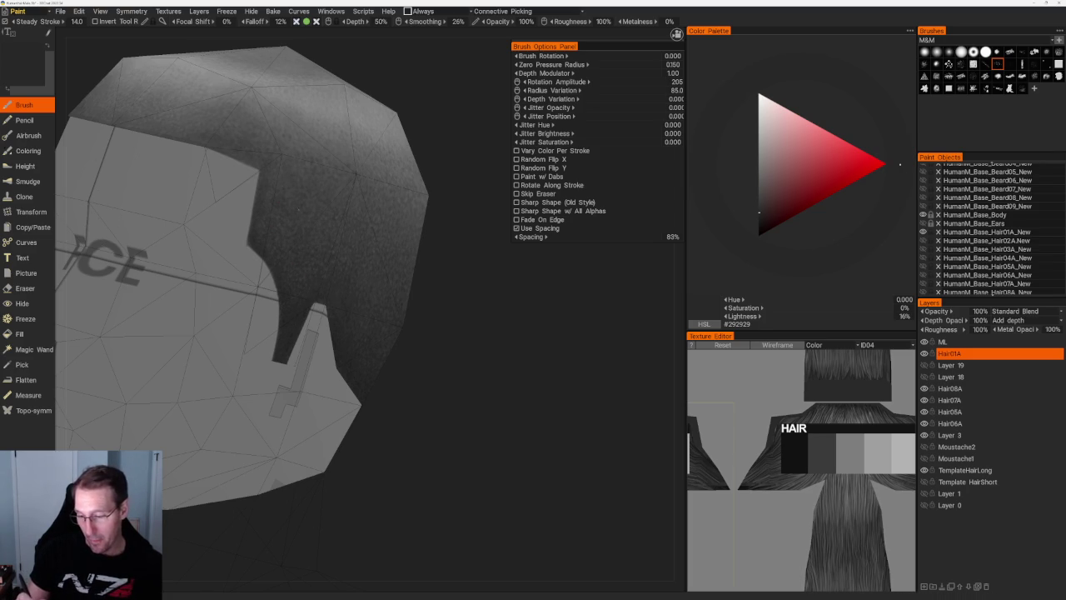
{"action": "middle_click_drag", "start_coordinate": [467, 350], "coordinate": [532, 350]}
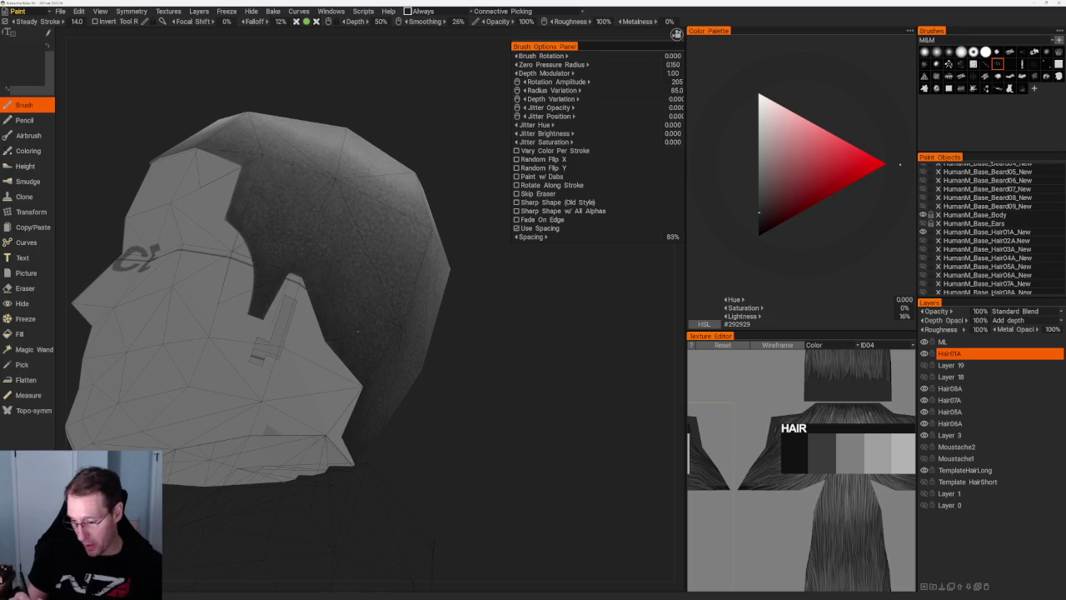
{"action": "middle_click_drag", "start_coordinate": [467, 333], "coordinate": [392, 183]}
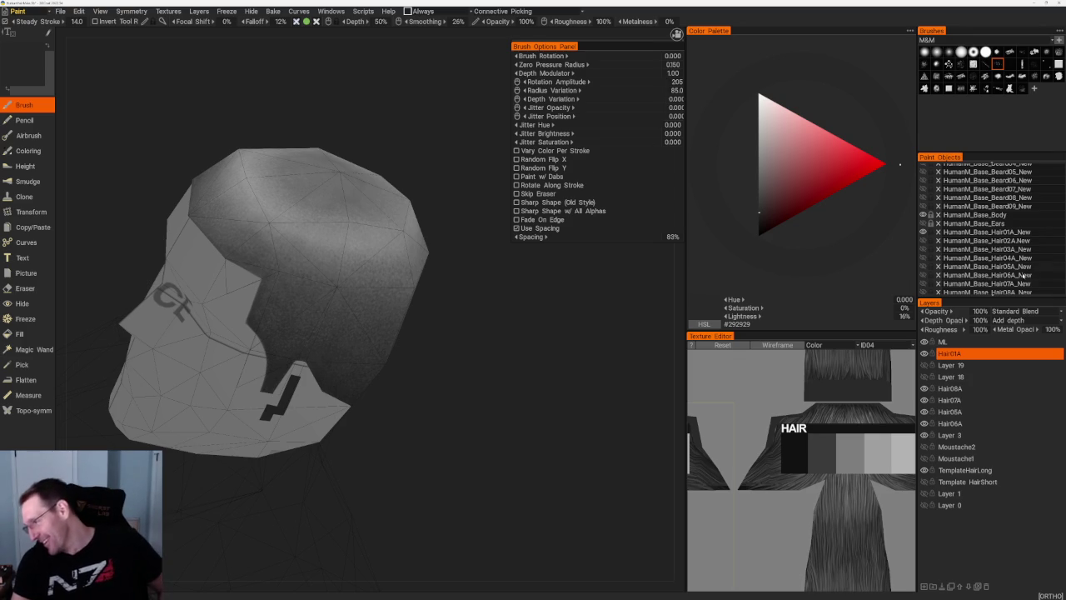
{"action": "left_click", "coordinate": [923, 232]}
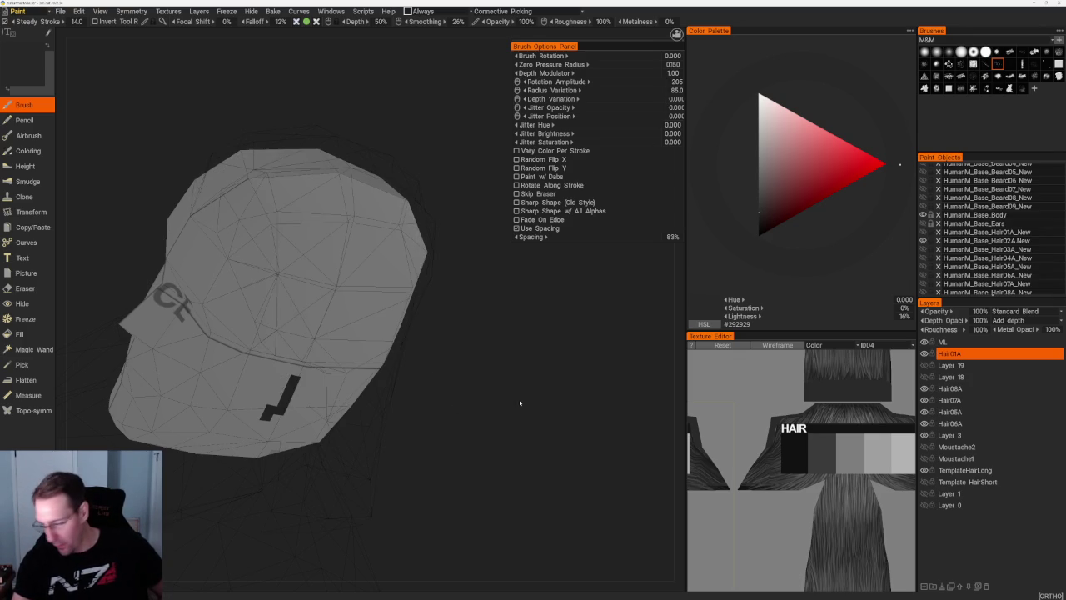
- Add a new layer above Layer 19, name it Hair, then reopen the name for editing
{"action": "left_click", "coordinate": [945, 365]}
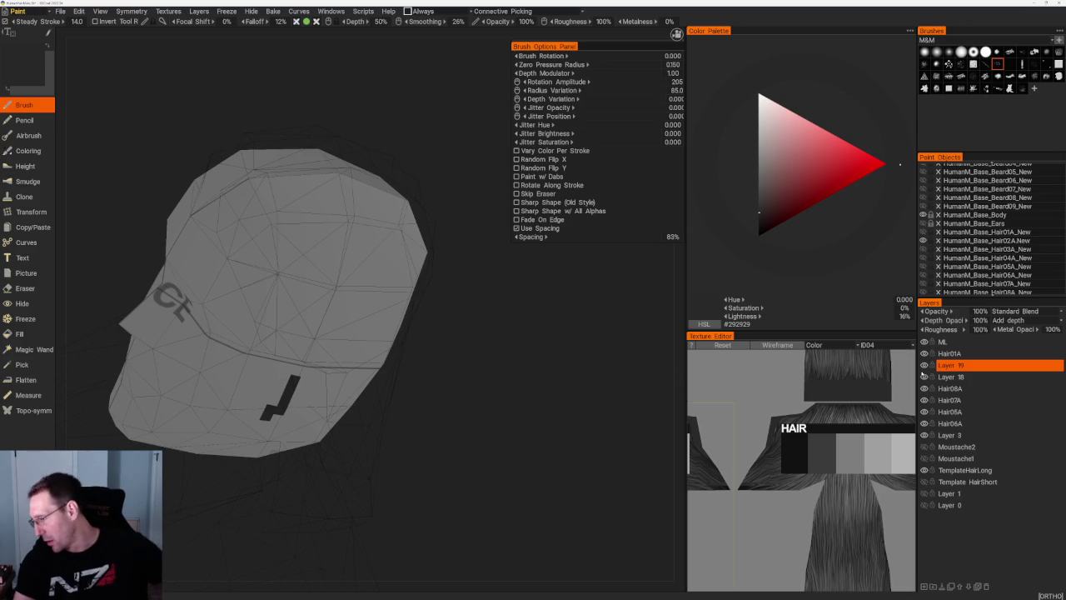
{"action": "left_click", "coordinate": [923, 587]}
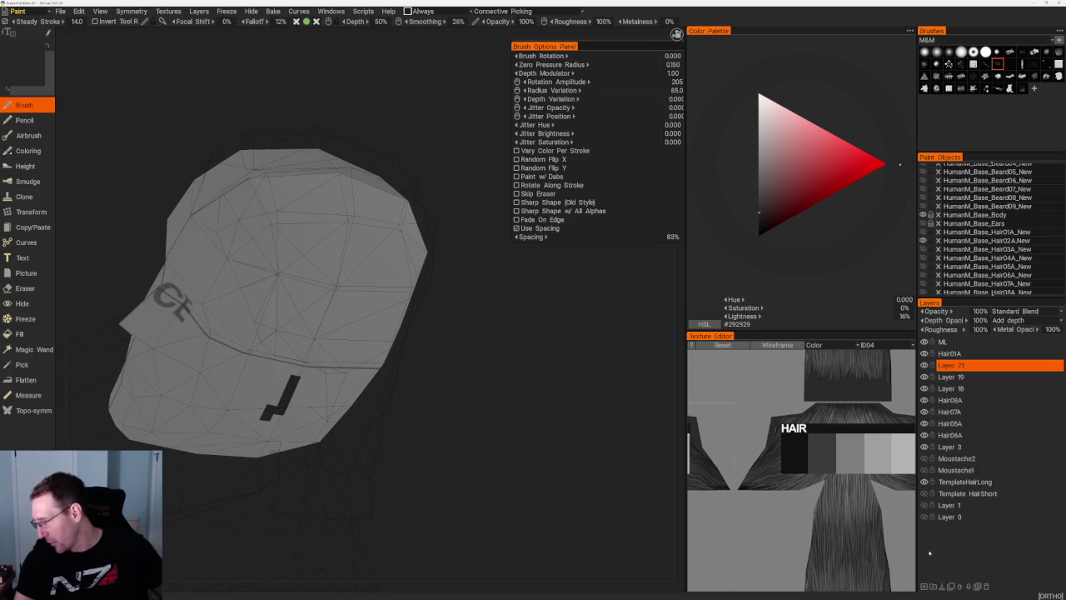
{"action": "double_click", "coordinate": [948, 364]}
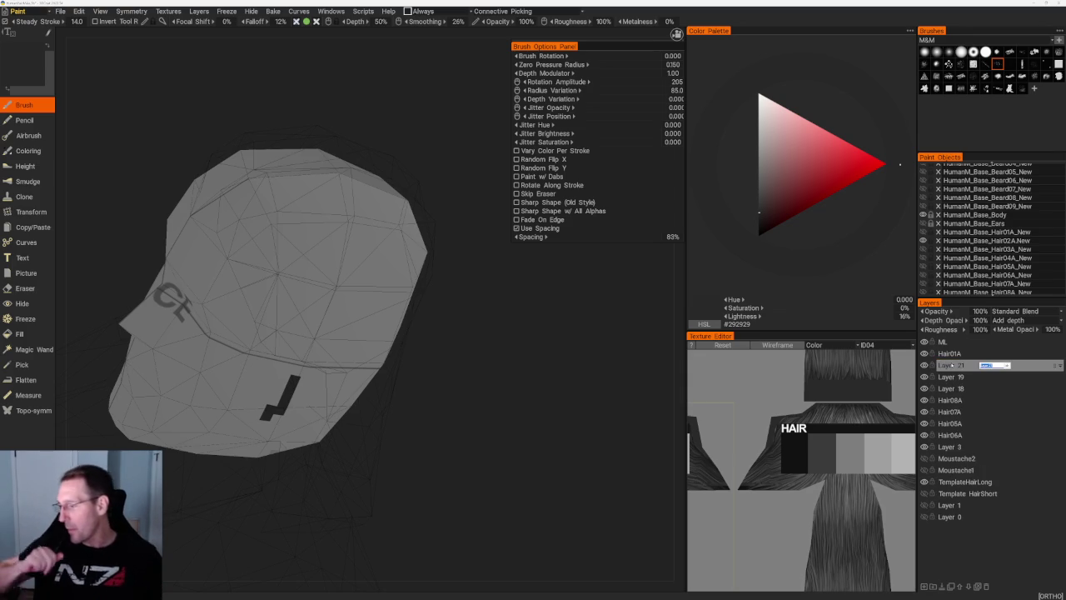
{"action": "type", "text": "Hair"}
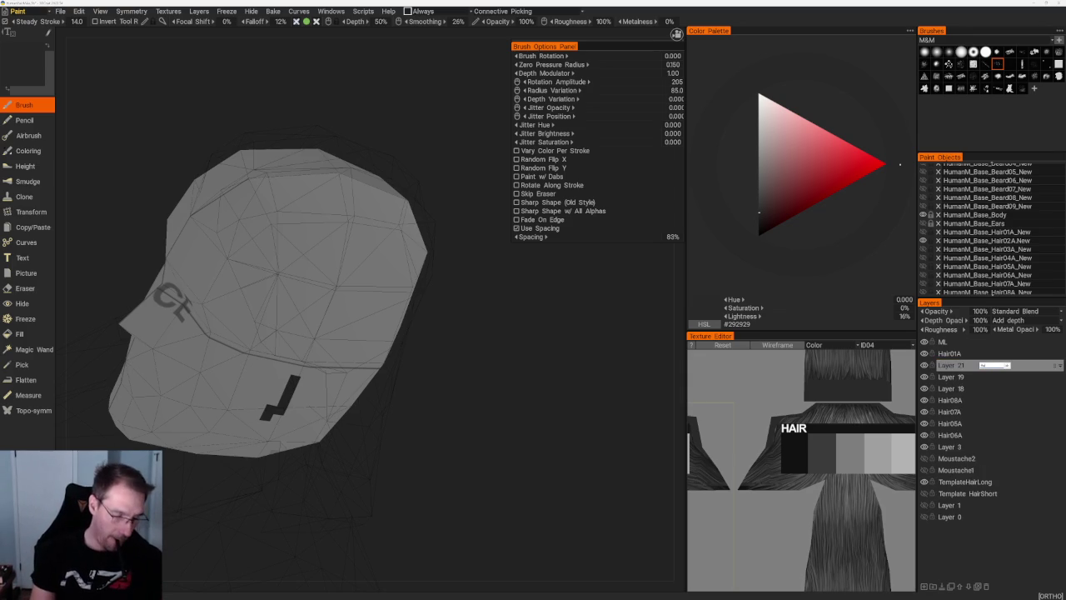
{"action": "key", "text": "Return"}
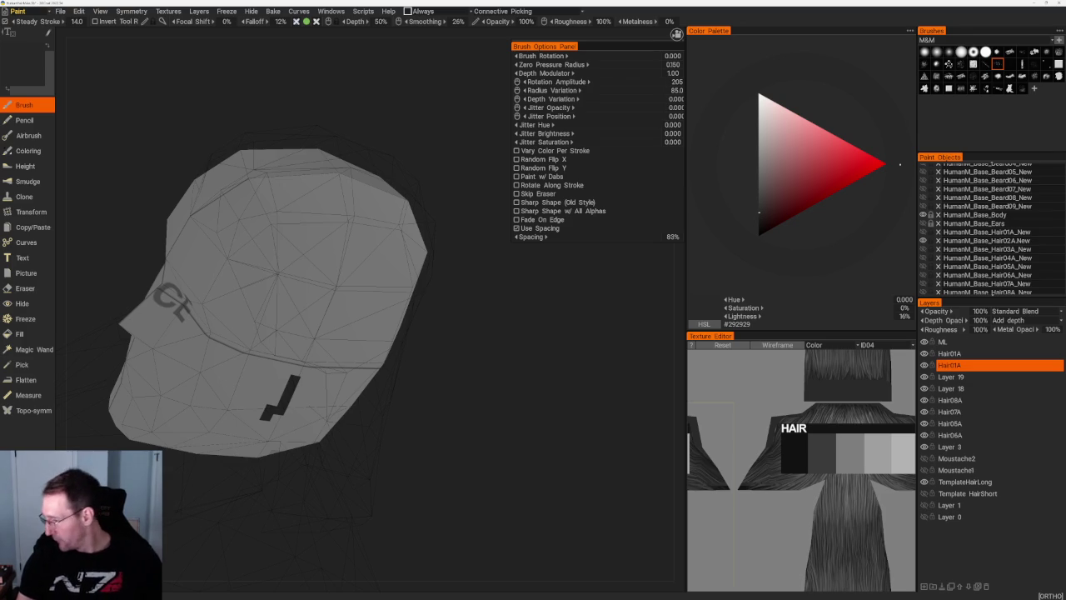
{"action": "double_click", "coordinate": [946, 367]}
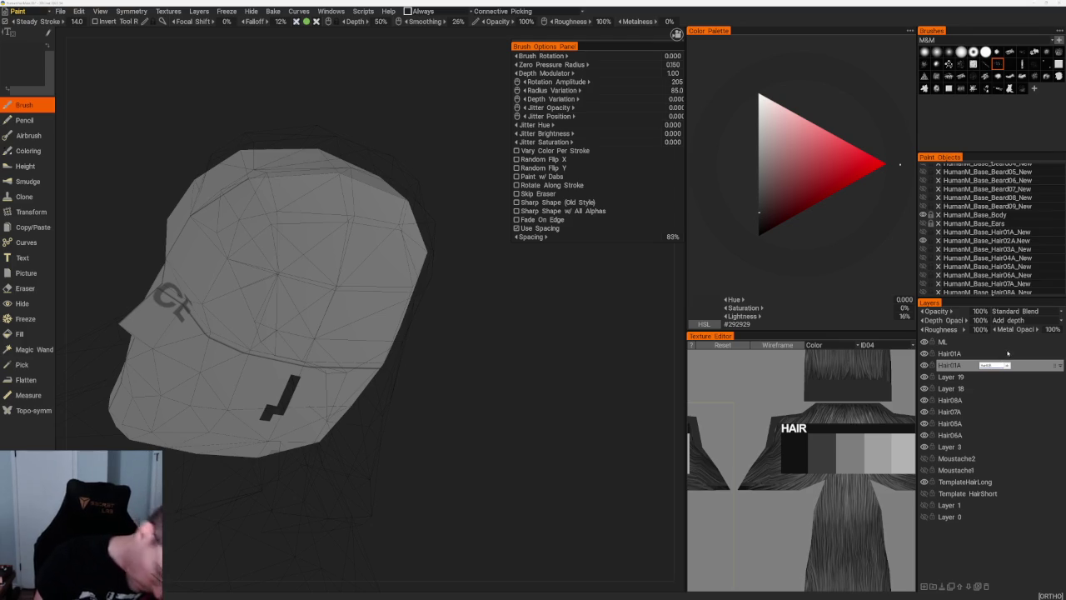
- Rename the layer Hair02A and fill the hair area with near-black #111111
{"action": "type", "text": "Hair02A"}
{"action": "key", "text": "Return"}
{"action": "left_click", "coordinate": [25, 333]}
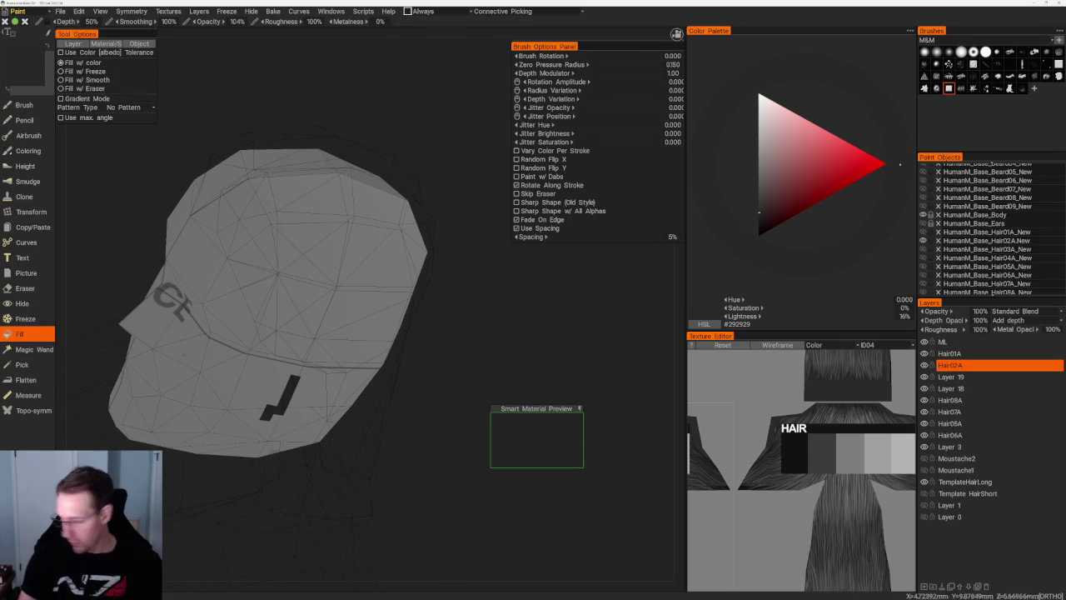
{"action": "key", "text": "v"}
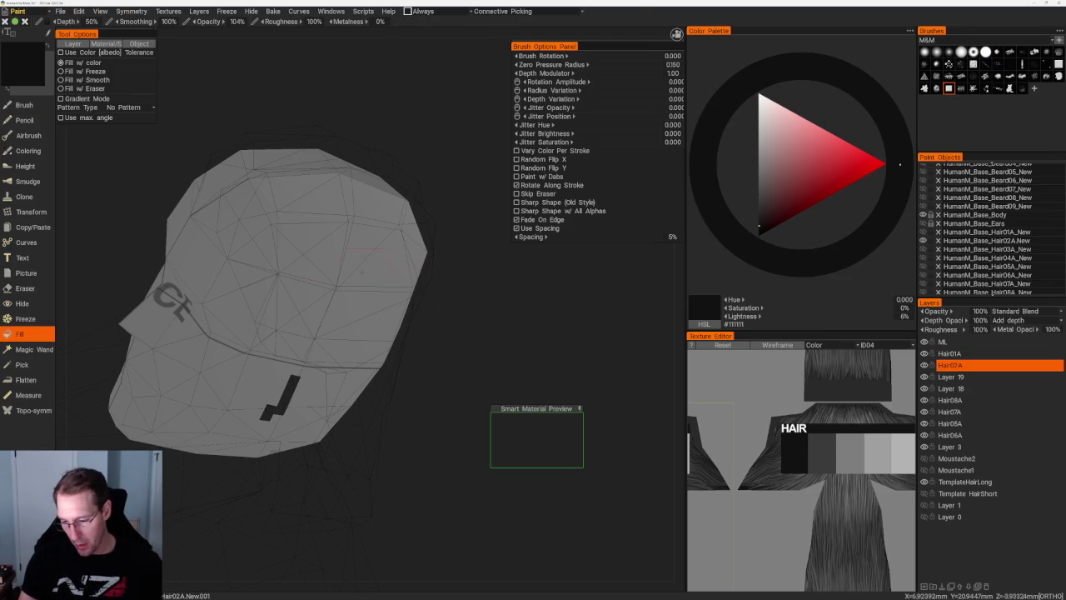
{"action": "left_click", "coordinate": [375, 250]}
{"action": "scroll", "coordinate": [459, 317], "scroll_direction": "down", "scroll_amount": 3}
{"action": "middle_click_drag", "start_coordinate": [458, 316], "coordinate": [455, 316]}
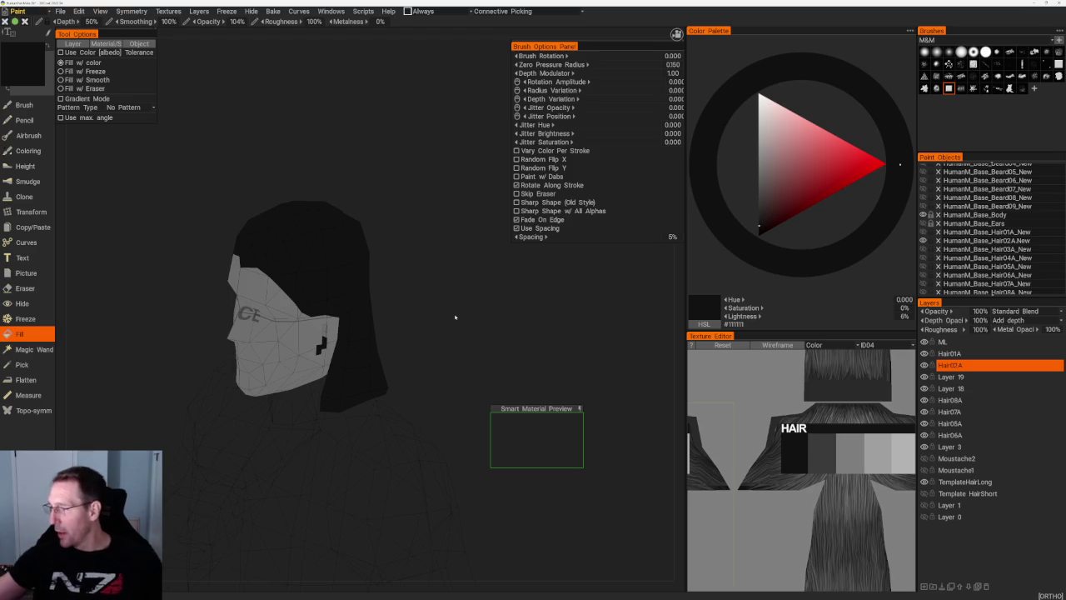
- Pick a hair-strand alpha, sample light grey #9F9F9F, and return to the Brush tool
{"action": "left_click", "coordinate": [1046, 64]}
{"action": "middle_click_drag", "start_coordinate": [380, 261], "coordinate": [388, 318]}
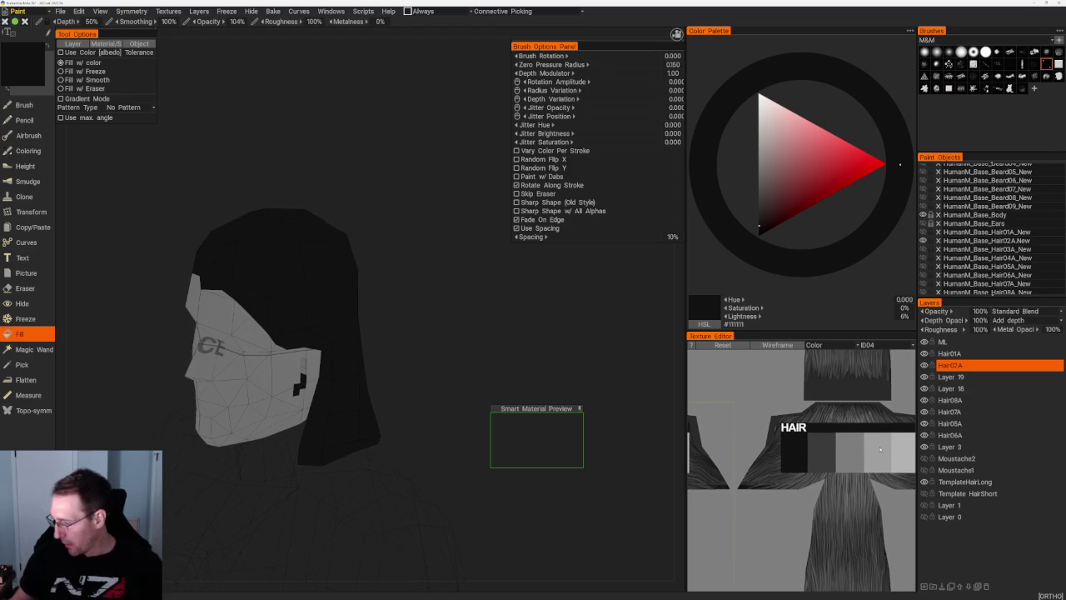
{"action": "key", "text": "v"}
{"action": "mouse_move", "coordinate": [340, 233]}
{"action": "middle_mouse_down"}
{"action": "mouse_move", "coordinate": [255, 172]}
{"action": "mouse_move", "coordinate": [273, 174]}
{"action": "mouse_move", "coordinate": [255, 176]}
{"action": "middle_mouse_up"}
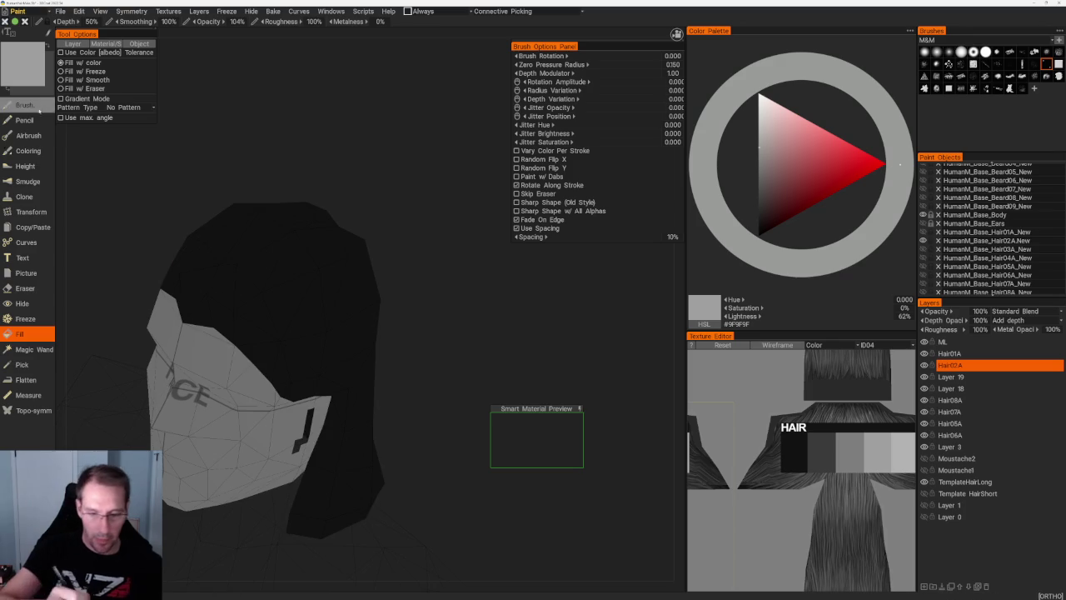
{"action": "left_click", "coordinate": [38, 109]}
{"action": "left_click", "coordinate": [1046, 64]}
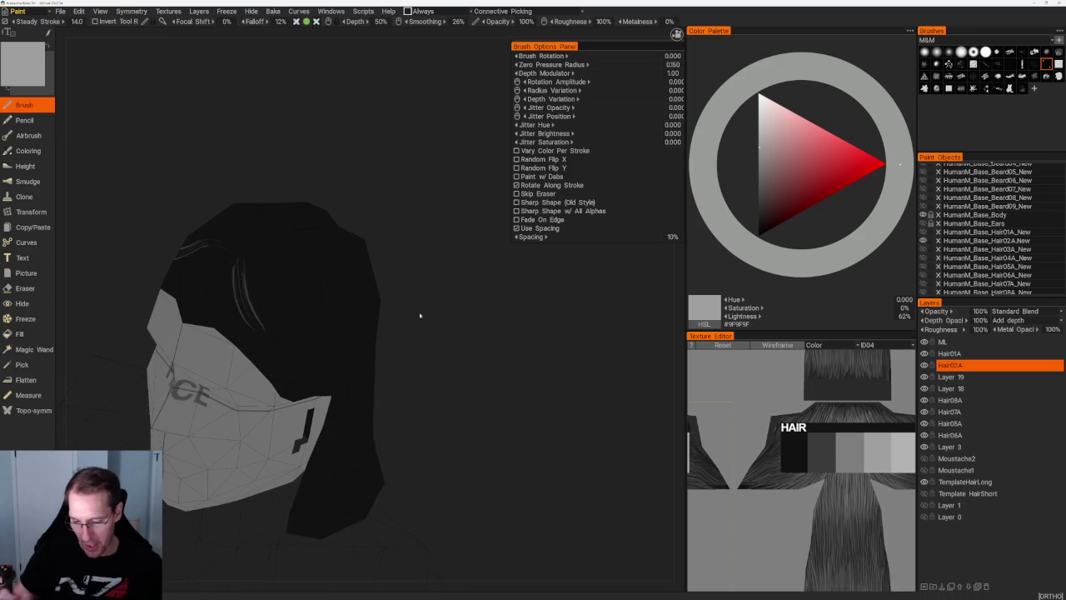
- Undo the previous strokes and paint small light strands over the front and crown of the hair
{"action": "middle_click_drag", "start_coordinate": [352, 312], "coordinate": [448, 332]}
{"action": "key", "text": "ctrl+z"}
{"action": "mouse_move", "coordinate": [288, 275]}
{"action": "left_mouse_down"}
{"action": "mouse_move", "coordinate": [338, 283]}
{"action": "mouse_move", "coordinate": [345, 302]}
{"action": "left_mouse_up"}
{"action": "middle_click_drag", "start_coordinate": [331, 308], "coordinate": [461, 280]}
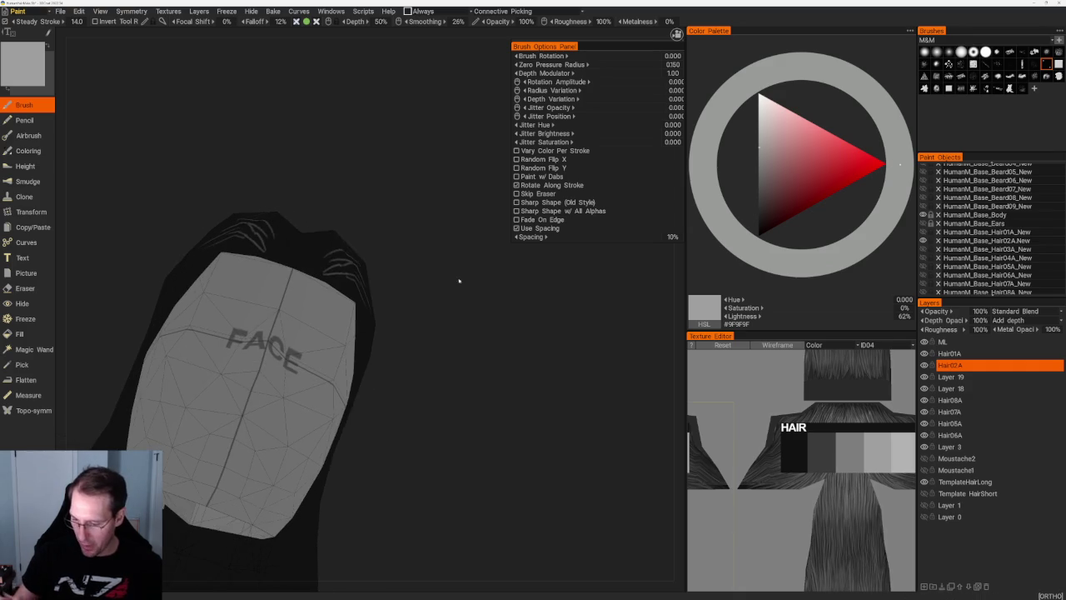
{"action": "middle_click_drag", "start_coordinate": [333, 308], "coordinate": [350, 275]}
{"action": "left_click_drag", "start_coordinate": [278, 255], "coordinate": [268, 280]}
{"action": "left_click_drag", "start_coordinate": [328, 266], "coordinate": [347, 271]}
{"action": "mouse_move", "coordinate": [246, 247]}
{"action": "left_mouse_down"}
{"action": "mouse_move", "coordinate": [276, 278]}
{"action": "mouse_move", "coordinate": [352, 288]}
{"action": "left_mouse_up"}
{"action": "mouse_move", "coordinate": [350, 287]}
{"action": "middle_mouse_down"}
{"action": "mouse_move", "coordinate": [391, 317]}
{"action": "mouse_move", "coordinate": [367, 300]}
{"action": "middle_mouse_up"}
{"action": "mouse_move", "coordinate": [360, 278]}
{"action": "left_mouse_down"}
{"action": "mouse_move", "coordinate": [377, 306]}
{"action": "mouse_move", "coordinate": [340, 359]}
{"action": "mouse_move", "coordinate": [350, 363]}
{"action": "left_mouse_up"}
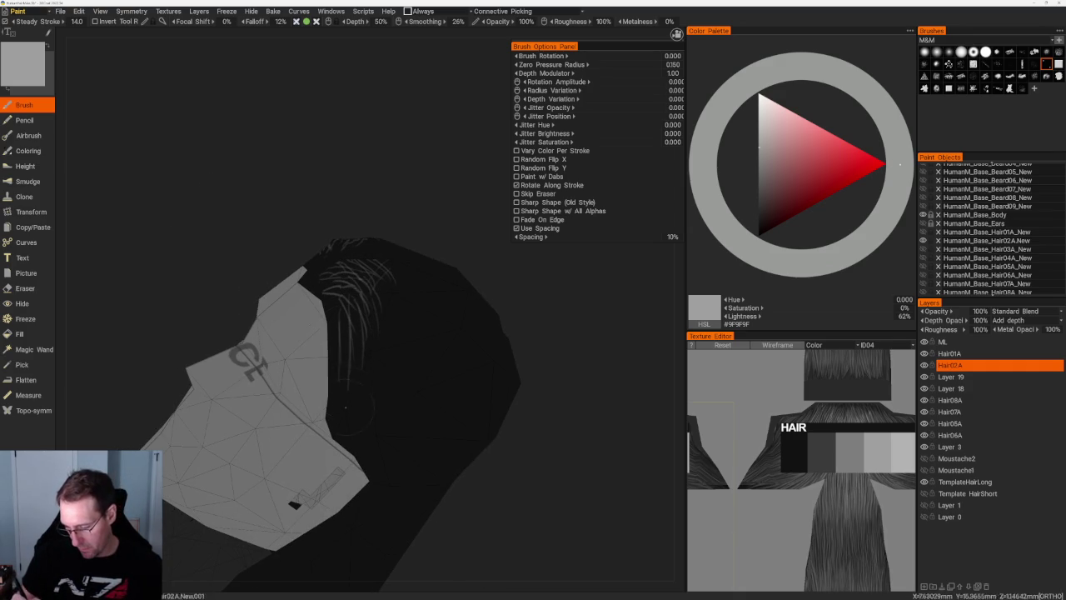
- Paint light strands down the back hair and across the top of the head
{"action": "middle_click_drag", "start_coordinate": [345, 382], "coordinate": [366, 317]}
{"action": "scroll", "coordinate": [380, 214], "scroll_direction": "down", "scroll_amount": 2}
{"action": "mouse_move", "coordinate": [381, 250]}
{"action": "middle_mouse_down"}
{"action": "mouse_move", "coordinate": [346, 287]}
{"action": "mouse_move", "coordinate": [416, 309]}
{"action": "mouse_move", "coordinate": [381, 254]}
{"action": "mouse_move", "coordinate": [384, 266]}
{"action": "middle_mouse_up"}
{"action": "left_click_drag", "start_coordinate": [317, 329], "coordinate": [322, 416]}
{"action": "left_click_drag", "start_coordinate": [318, 349], "coordinate": [329, 434]}
{"action": "middle_click_drag", "start_coordinate": [376, 244], "coordinate": [339, 275]}
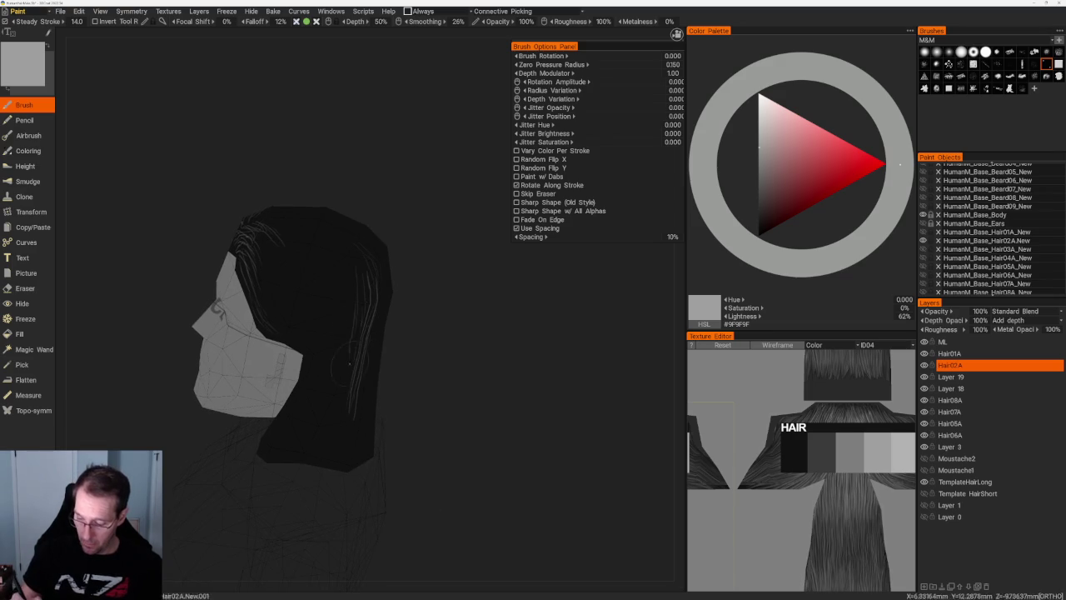
{"action": "mouse_move", "coordinate": [349, 364]}
{"action": "middle_mouse_down"}
{"action": "mouse_move", "coordinate": [425, 364]}
{"action": "mouse_move", "coordinate": [333, 375]}
{"action": "middle_mouse_up"}
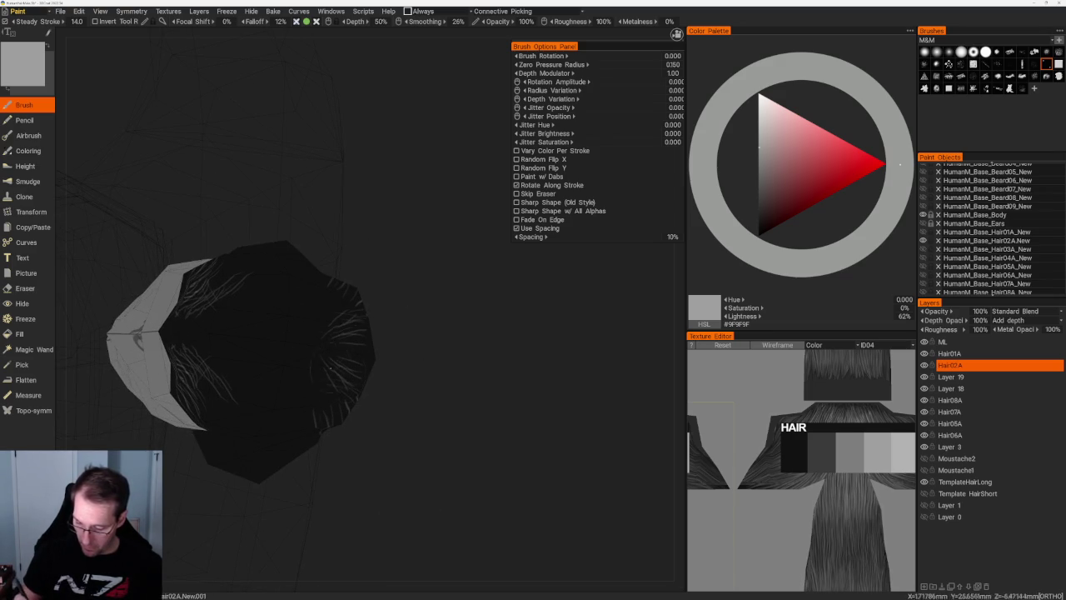
{"action": "left_click_drag", "start_coordinate": [331, 367], "coordinate": [281, 355]}
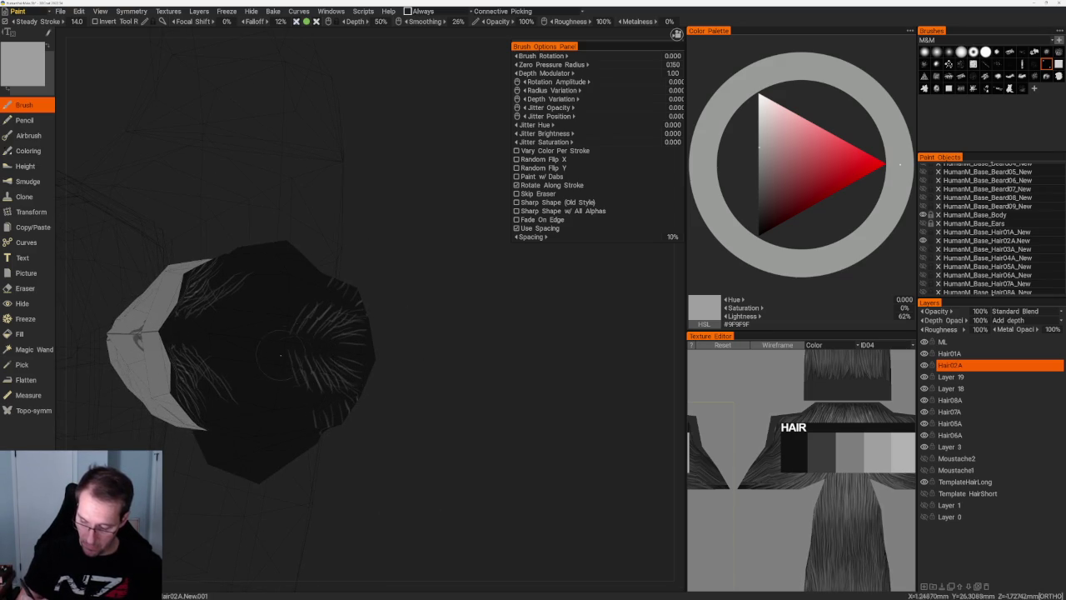
- Paint more light strands over the dark hair from several angles, covering the back and top
{"action": "mouse_move", "coordinate": [281, 356]}
{"action": "middle_mouse_down"}
{"action": "mouse_move", "coordinate": [469, 366]}
{"action": "mouse_move", "coordinate": [467, 356]}
{"action": "middle_mouse_up"}
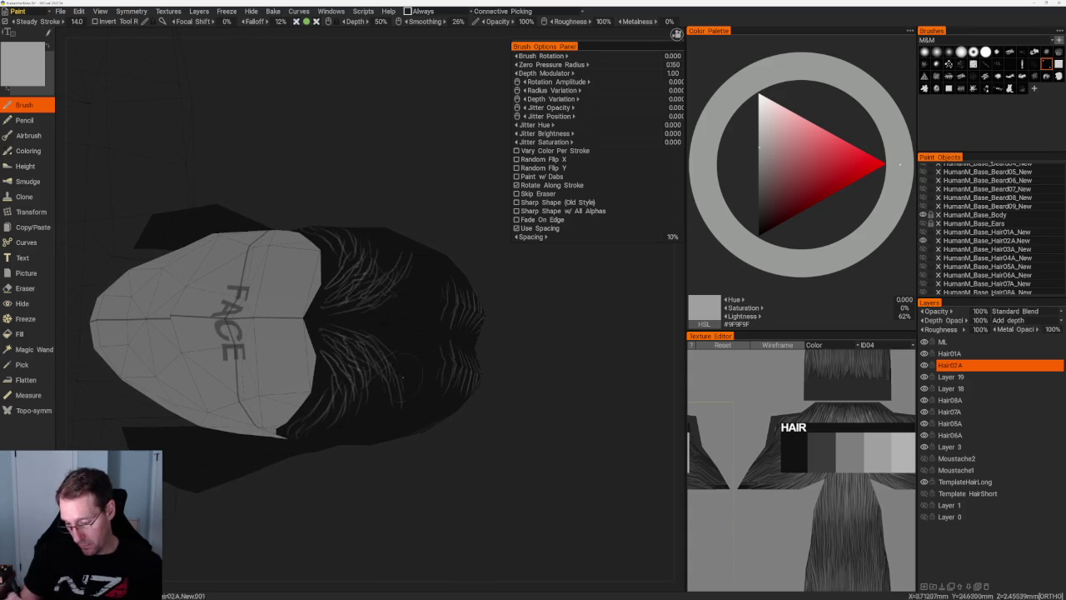
{"action": "middle_click_drag", "start_coordinate": [382, 346], "coordinate": [403, 419]}
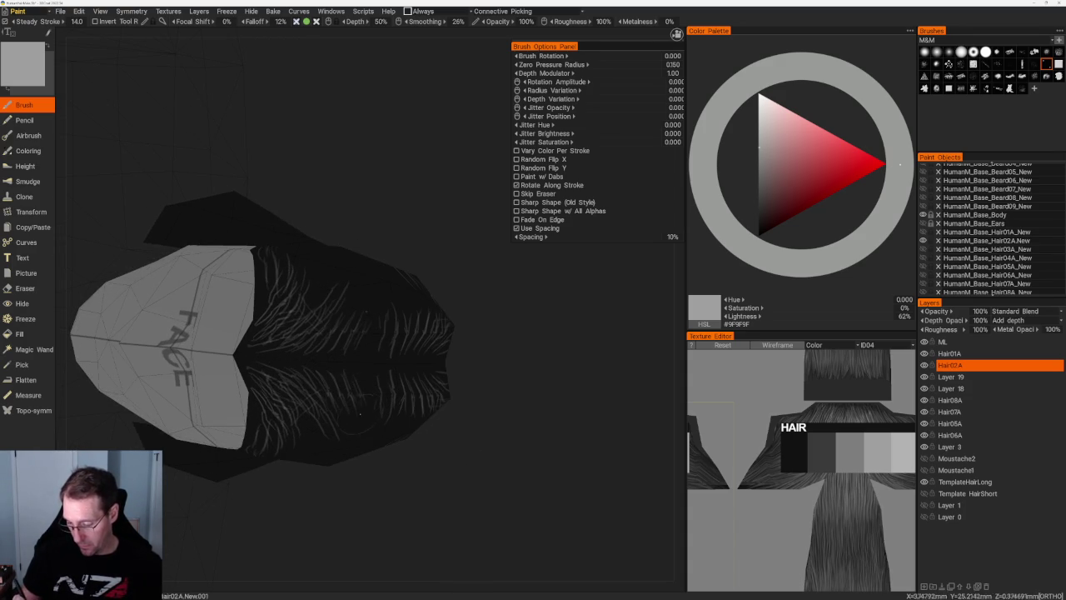
{"action": "middle_click_drag", "start_coordinate": [359, 413], "coordinate": [321, 244]}
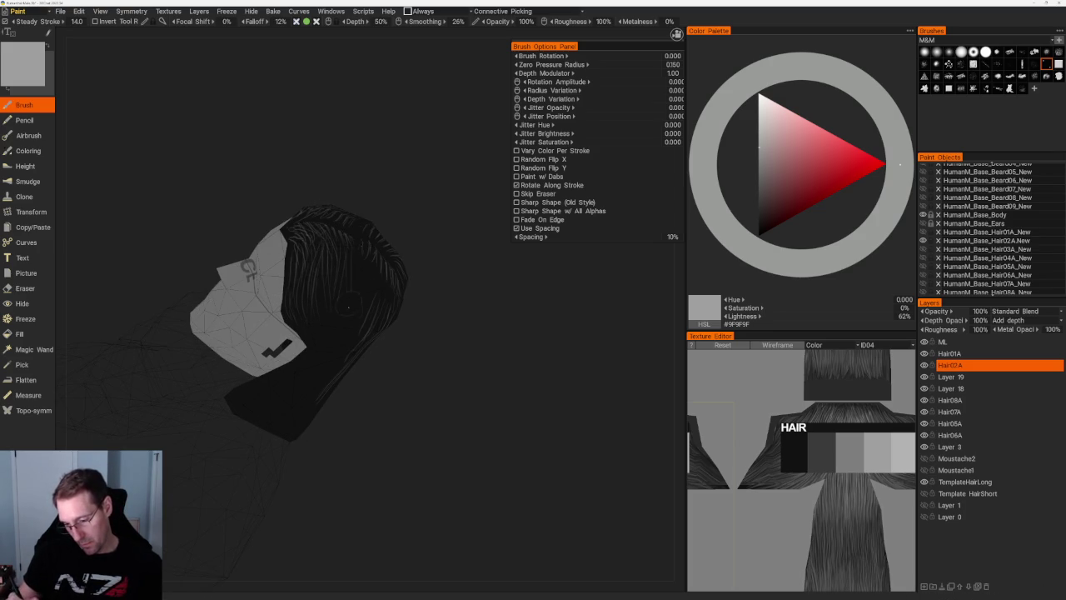
{"action": "mouse_move", "coordinate": [344, 360]}
{"action": "left_mouse_down", "text": "alt"}
{"action": "mouse_move", "coordinate": [419, 183]}
{"action": "mouse_move", "coordinate": [467, 280]}
{"action": "mouse_move", "coordinate": [409, 297]}
{"action": "left_mouse_up", "text": "alt"}
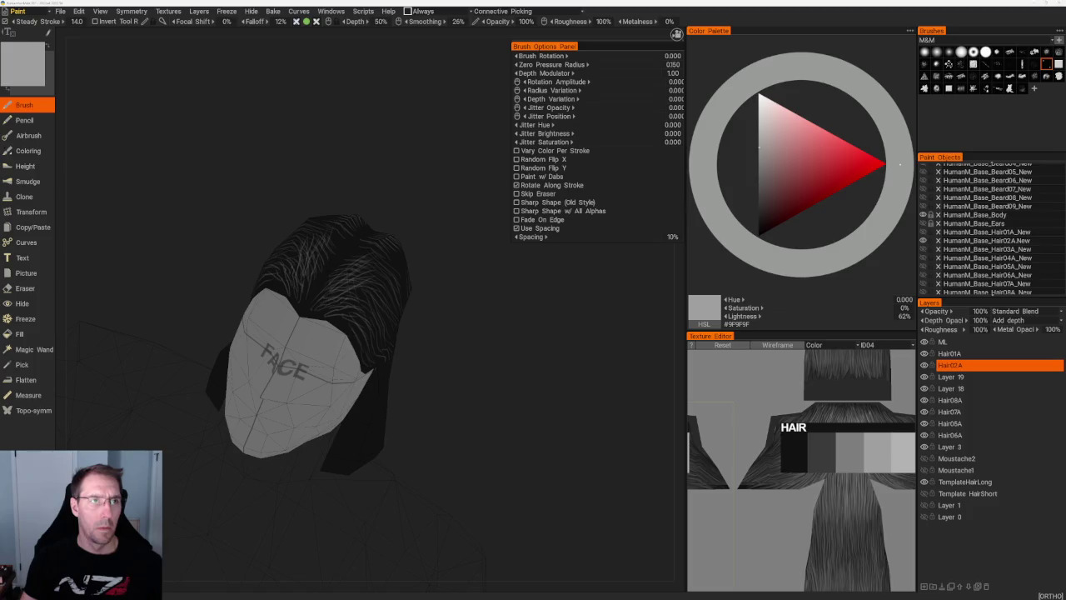
{"action": "mouse_move", "coordinate": [487, 354]}
{"action": "left_mouse_down"}
{"action": "mouse_move", "coordinate": [502, 350]}
{"action": "mouse_move", "coordinate": [337, 441]}
{"action": "mouse_move", "coordinate": [358, 401]}
{"action": "left_mouse_up"}
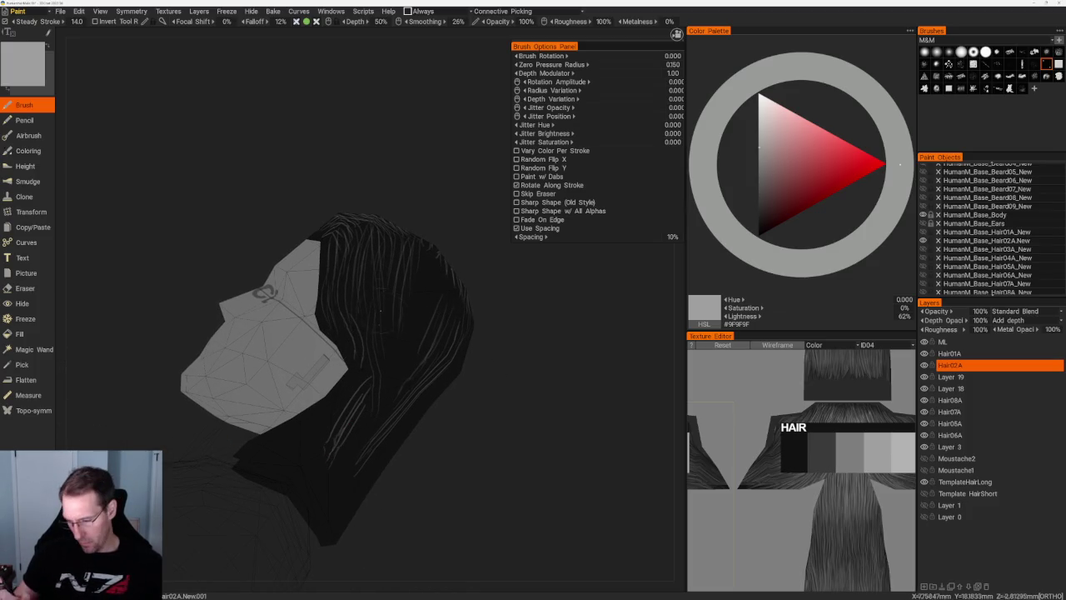
{"action": "left_click_drag", "start_coordinate": [354, 254], "coordinate": [380, 349]}
{"action": "left_click_drag", "start_coordinate": [348, 284], "coordinate": [372, 360]}
{"action": "left_click_drag", "start_coordinate": [343, 313], "coordinate": [416, 408]}
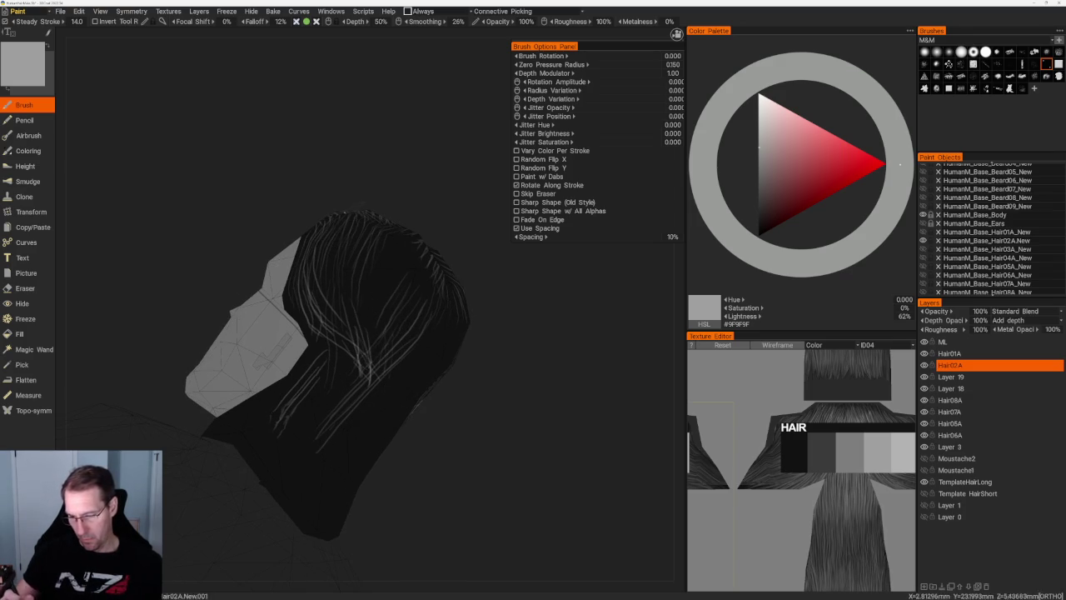
{"action": "left_click_drag", "start_coordinate": [336, 238], "coordinate": [353, 336]}
{"action": "left_click_drag", "start_coordinate": [358, 240], "coordinate": [373, 348]}
{"action": "mouse_move", "coordinate": [450, 250]}
{"action": "left_mouse_down"}
{"action": "mouse_move", "coordinate": [409, 209]}
{"action": "mouse_move", "coordinate": [419, 235]}
{"action": "mouse_move", "coordinate": [404, 240]}
{"action": "left_mouse_up"}
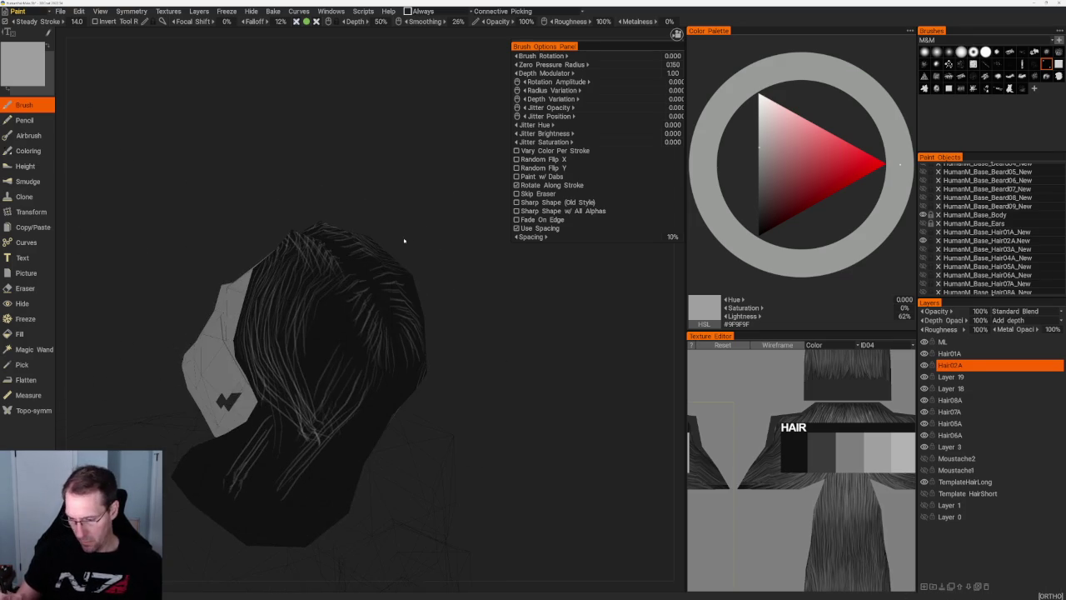
{"action": "mouse_move", "coordinate": [344, 274]}
{"action": "left_mouse_down"}
{"action": "mouse_move", "coordinate": [316, 341]}
{"action": "mouse_move", "coordinate": [320, 370]}
{"action": "left_mouse_up"}
{"action": "left_click_drag", "start_coordinate": [356, 293], "coordinate": [337, 371]}
{"action": "mouse_move", "coordinate": [466, 375]}
{"action": "left_mouse_down"}
{"action": "mouse_move", "coordinate": [497, 438]}
{"action": "mouse_move", "coordinate": [579, 370]}
{"action": "left_mouse_up"}
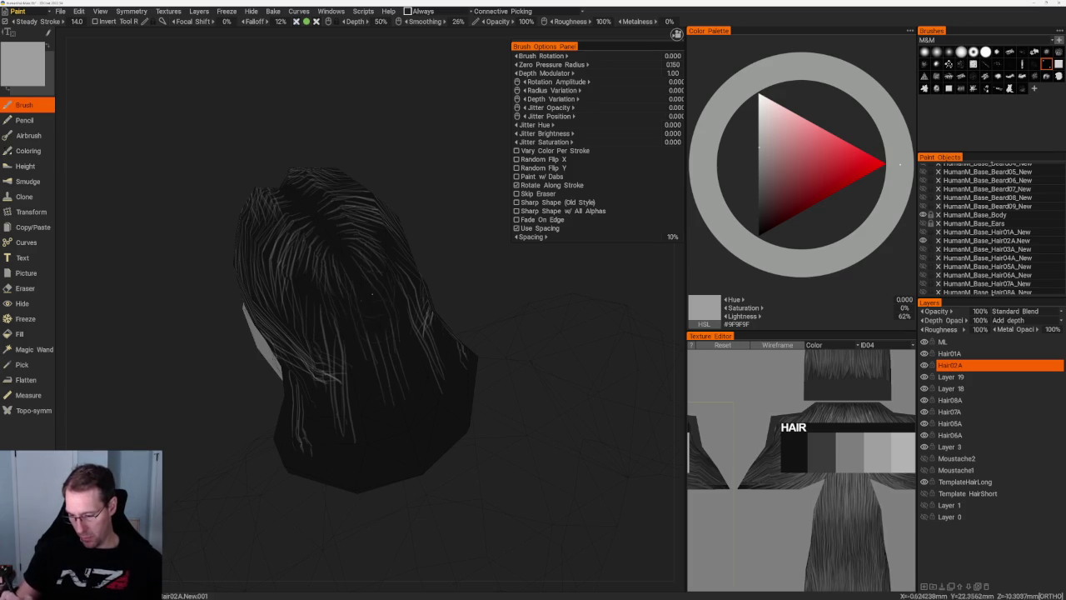
- Paint light strands down the back of the long hair from rear and side angles
{"action": "left_click_drag", "start_coordinate": [374, 346], "coordinate": [491, 228]}
{"action": "left_click_drag", "start_coordinate": [404, 267], "coordinate": [416, 371]}
{"action": "left_click_drag", "start_coordinate": [421, 287], "coordinate": [431, 372]}
{"action": "left_click_drag", "start_coordinate": [441, 314], "coordinate": [437, 369]}
{"action": "left_click_drag", "start_coordinate": [425, 328], "coordinate": [435, 391]}
{"action": "left_click_drag", "start_coordinate": [398, 289], "coordinate": [408, 366]}
{"action": "left_click_drag", "start_coordinate": [500, 349], "coordinate": [550, 350]}
{"action": "left_click_drag", "start_coordinate": [440, 243], "coordinate": [470, 390]}
{"action": "mouse_move", "coordinate": [427, 282]}
{"action": "left_mouse_down"}
{"action": "mouse_move", "coordinate": [436, 353]}
{"action": "mouse_move", "coordinate": [497, 352]}
{"action": "left_mouse_up"}
{"action": "left_click_drag", "start_coordinate": [397, 275], "coordinate": [403, 361]}
{"action": "left_click_drag", "start_coordinate": [388, 273], "coordinate": [360, 357]}
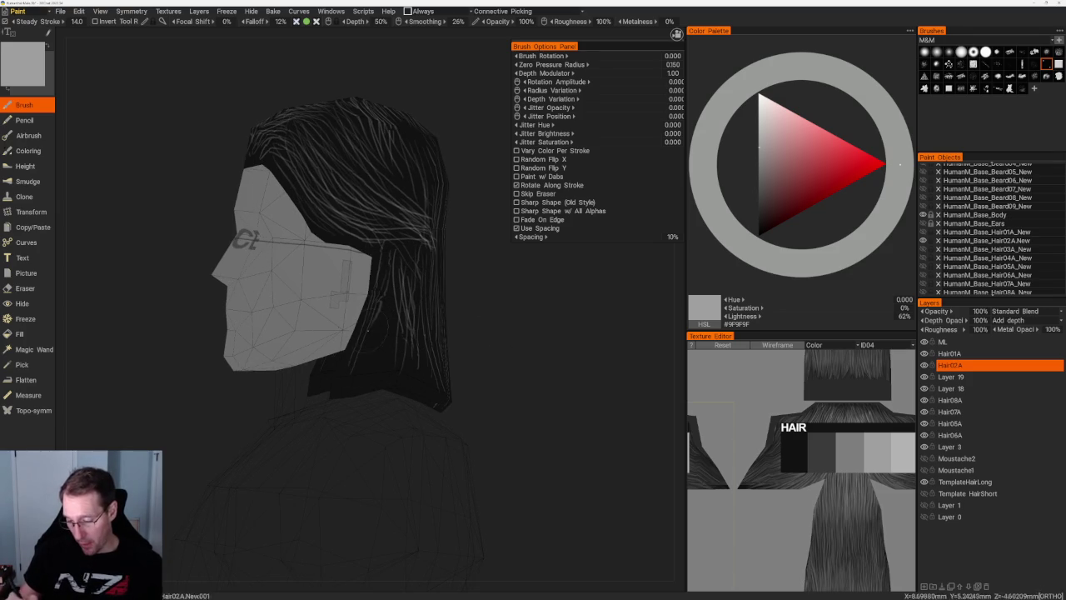
{"action": "left_click_drag", "start_coordinate": [466, 350], "coordinate": [491, 350]}
{"action": "left_click_drag", "start_coordinate": [393, 280], "coordinate": [379, 366]}
{"action": "mouse_move", "coordinate": [400, 252]}
{"action": "left_mouse_down"}
{"action": "mouse_move", "coordinate": [404, 322]}
{"action": "mouse_move", "coordinate": [418, 321]}
{"action": "mouse_move", "coordinate": [395, 376]}
{"action": "left_mouse_up"}
{"action": "left_click_drag", "start_coordinate": [397, 309], "coordinate": [385, 374]}
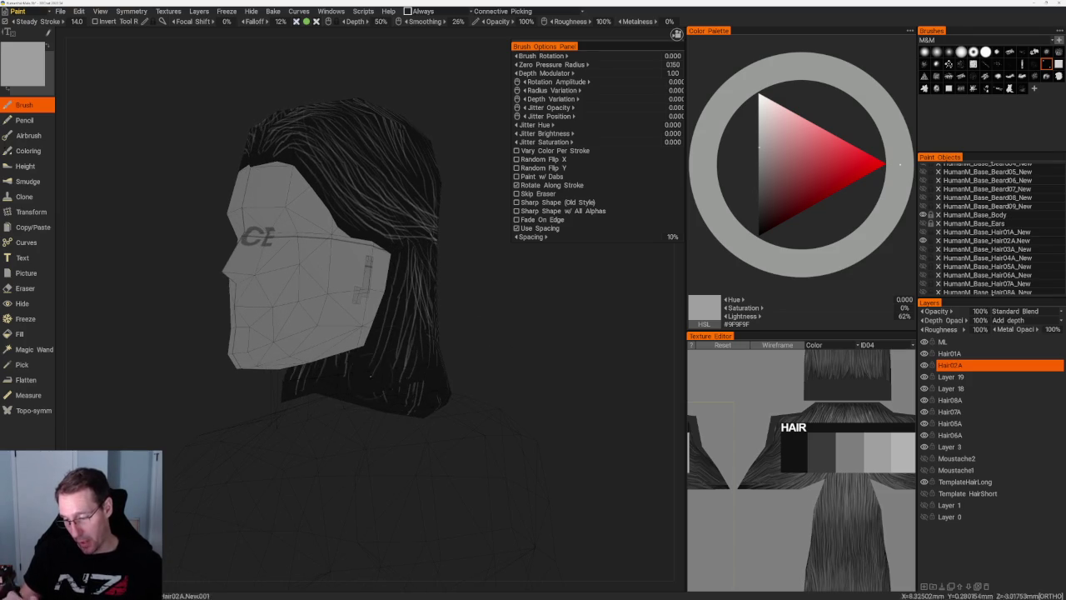
- Add further light strands to the back hair, then turn the head to the face side
{"action": "left_click_drag", "start_coordinate": [450, 350], "coordinate": [478, 316]}
{"action": "scroll", "coordinate": [478, 316], "scroll_direction": "up", "scroll_amount": 2}
{"action": "left_click_drag", "start_coordinate": [371, 249], "coordinate": [366, 389]}
{"action": "mouse_move", "coordinate": [384, 320]}
{"action": "left_mouse_down"}
{"action": "mouse_move", "coordinate": [370, 425]}
{"action": "mouse_move", "coordinate": [391, 404]}
{"action": "left_mouse_up"}
{"action": "left_click_drag", "start_coordinate": [404, 338], "coordinate": [392, 400]}
{"action": "left_click_drag", "start_coordinate": [393, 268], "coordinate": [393, 325]}
{"action": "mouse_move", "coordinate": [438, 245]}
{"action": "left_mouse_down"}
{"action": "mouse_move", "coordinate": [429, 315]}
{"action": "mouse_move", "coordinate": [366, 416]}
{"action": "left_mouse_up"}
{"action": "left_click_drag", "start_coordinate": [388, 353], "coordinate": [383, 388]}
{"action": "left_click_drag", "start_coordinate": [483, 350], "coordinate": [441, 349]}
{"action": "mouse_move", "coordinate": [360, 386]}
{"action": "left_mouse_down"}
{"action": "mouse_move", "coordinate": [343, 455]}
{"action": "mouse_move", "coordinate": [353, 458]}
{"action": "left_mouse_up"}
{"action": "left_click_drag", "start_coordinate": [360, 291], "coordinate": [351, 421]}
{"action": "left_click_drag", "start_coordinate": [368, 336], "coordinate": [388, 442]}
{"action": "scroll", "coordinate": [487, 285], "scroll_direction": "down", "scroll_amount": 2}
{"action": "left_click_drag", "start_coordinate": [487, 285], "coordinate": [433, 300]}
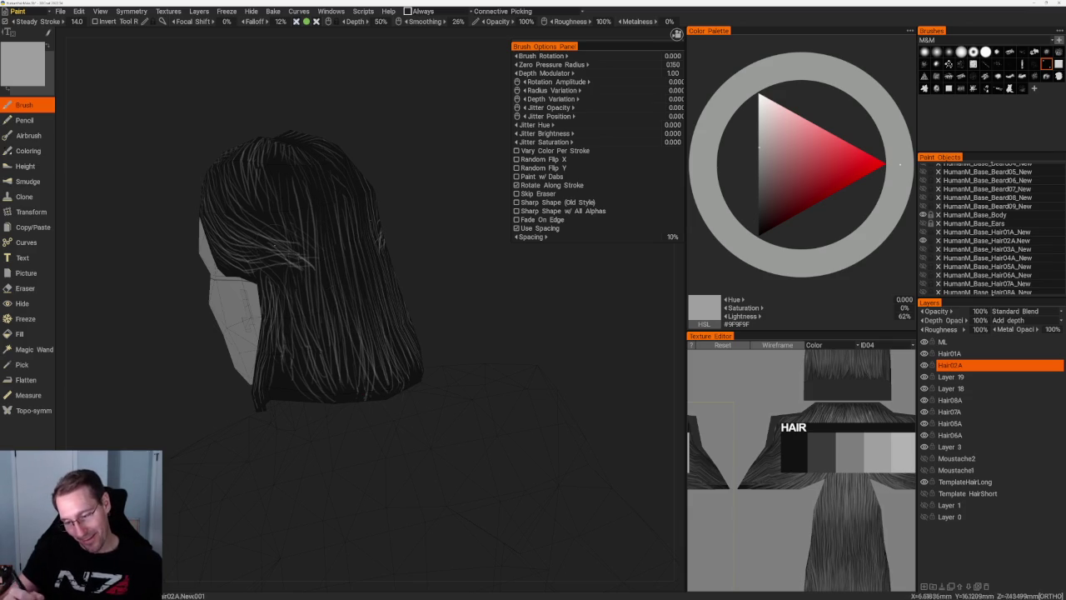
{"action": "mouse_move", "coordinate": [403, 218]}
{"action": "left_mouse_down"}
{"action": "mouse_move", "coordinate": [321, 259]}
{"action": "mouse_move", "coordinate": [375, 184]}
{"action": "left_mouse_up"}
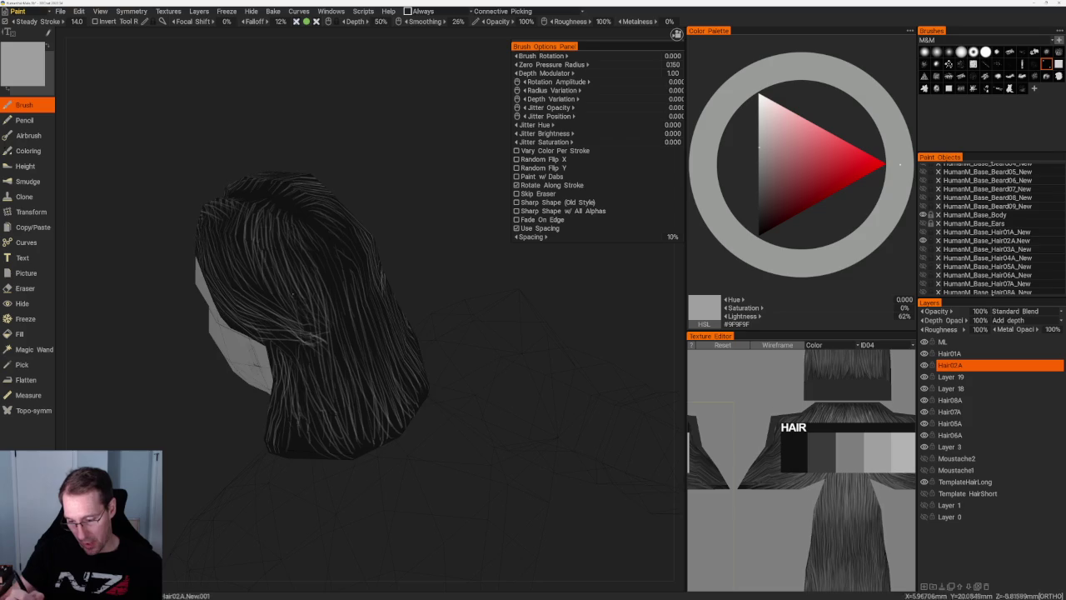
{"action": "mouse_move", "coordinate": [407, 172]}
{"action": "left_mouse_down"}
{"action": "mouse_move", "coordinate": [446, 275]}
{"action": "mouse_move", "coordinate": [456, 271]}
{"action": "left_mouse_up"}
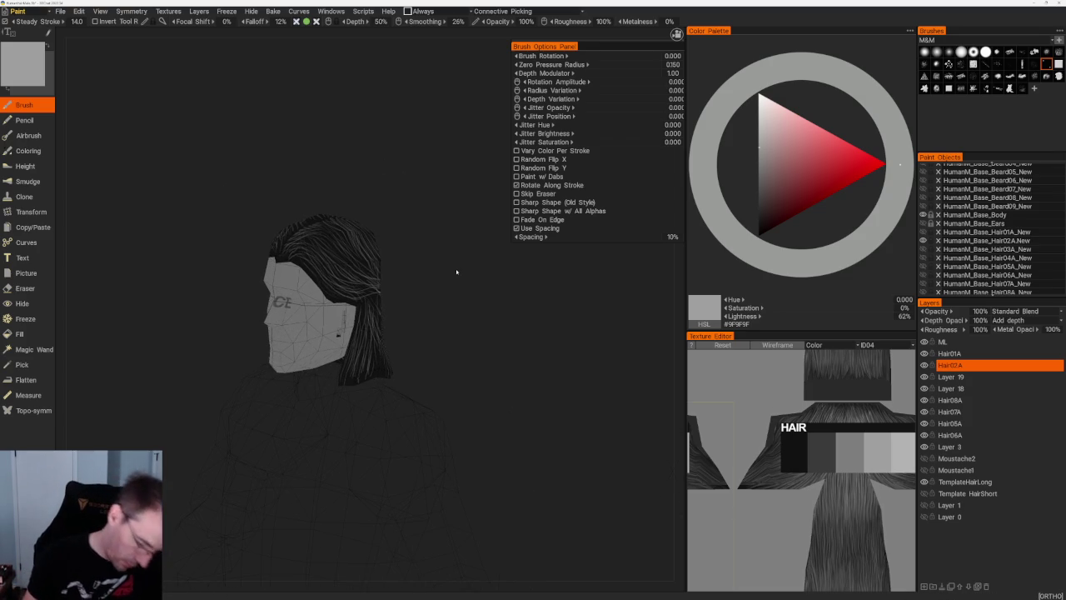
- Export the texture for external editing using the HumanM_Base_Hair02A.New.001 UV set
{"action": "key", "text": "ctrl+e"}
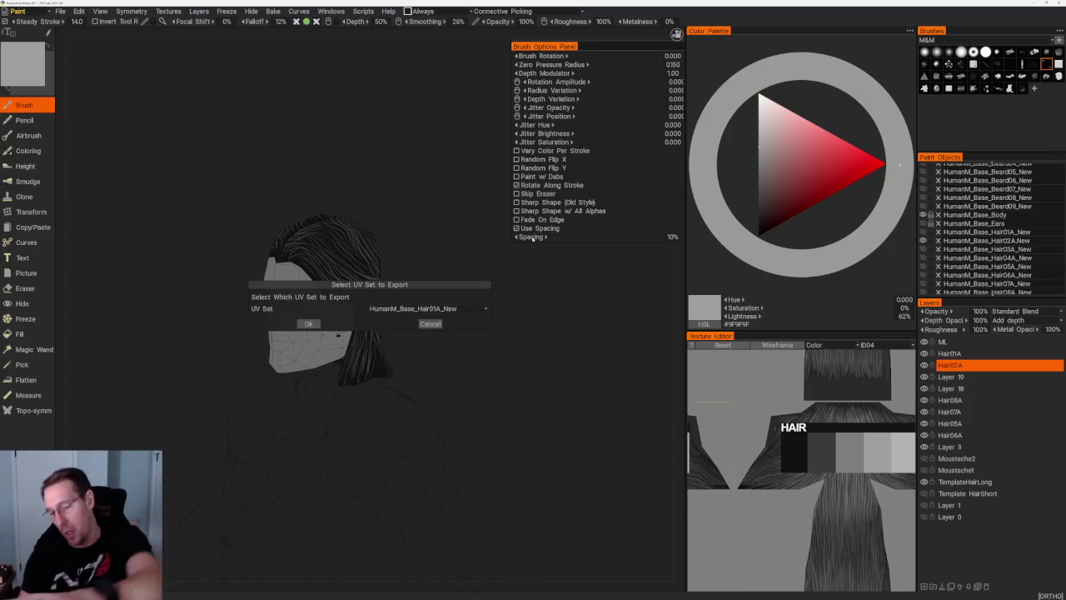
{"action": "left_click", "coordinate": [414, 309]}
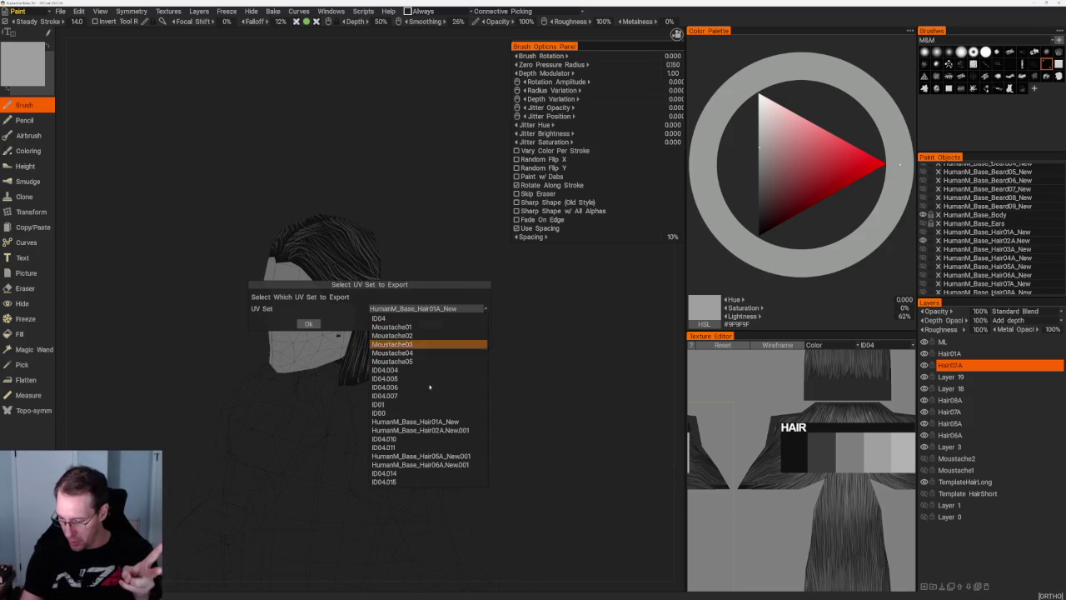
{"action": "left_click", "coordinate": [447, 430]}
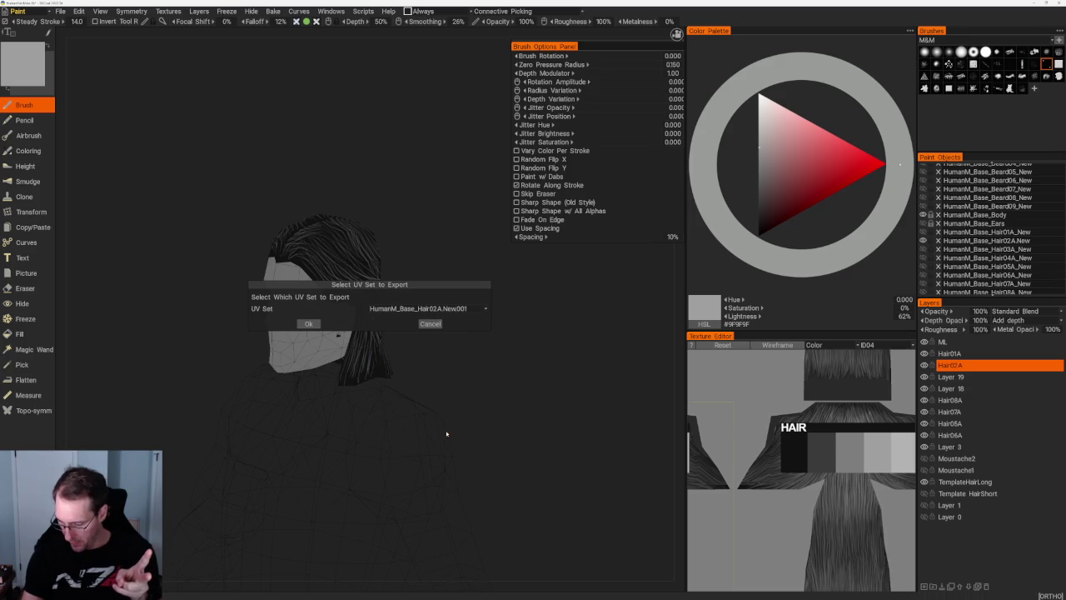
{"action": "key", "text": "Return"}
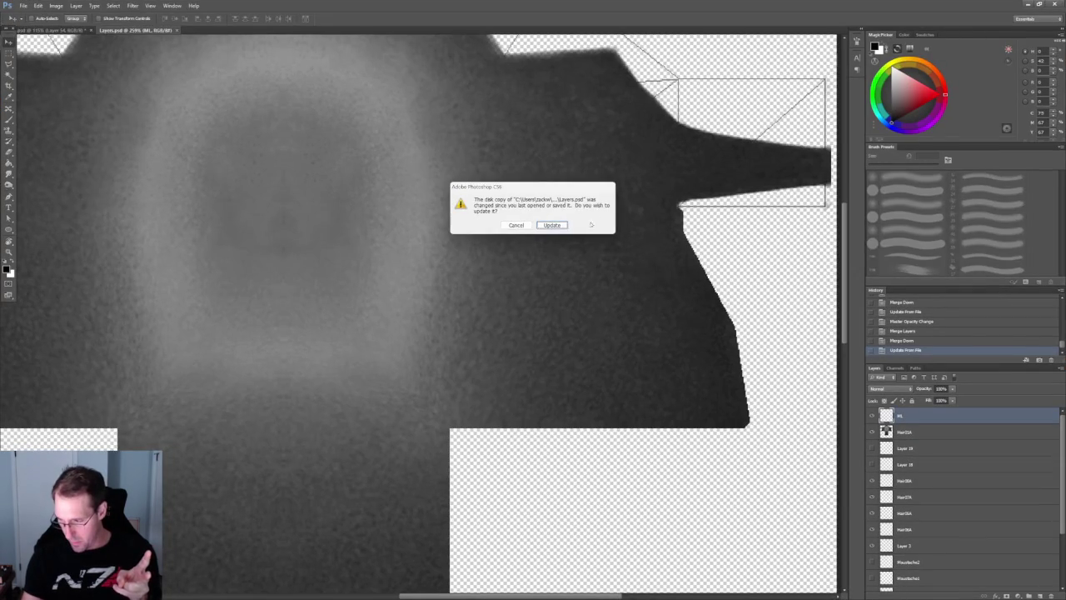
- Accept the update of the changed Layers.psd texture and zoom out
{"action": "left_click", "coordinate": [564, 225]}
{"action": "scroll", "coordinate": [633, 283], "scroll_direction": "down", "scroll_amount": 2, "text": "alt"}
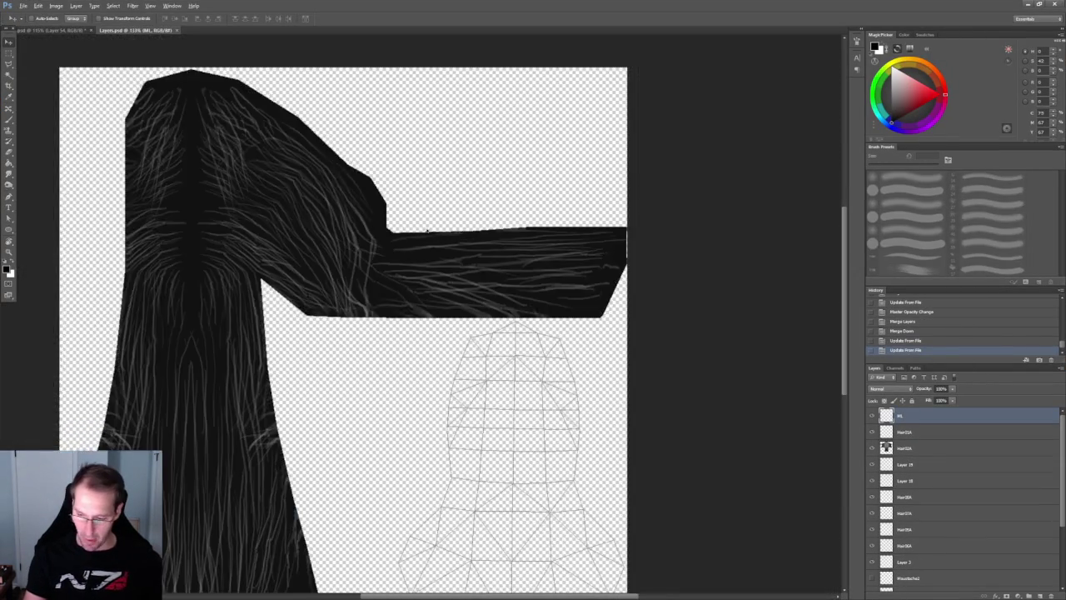
{"action": "scroll", "coordinate": [683, 316], "scroll_direction": "down", "scroll_amount": 1, "text": "alt"}
{"action": "scroll", "coordinate": [716, 338], "scroll_direction": "down", "scroll_amount": 1, "text": "alt"}
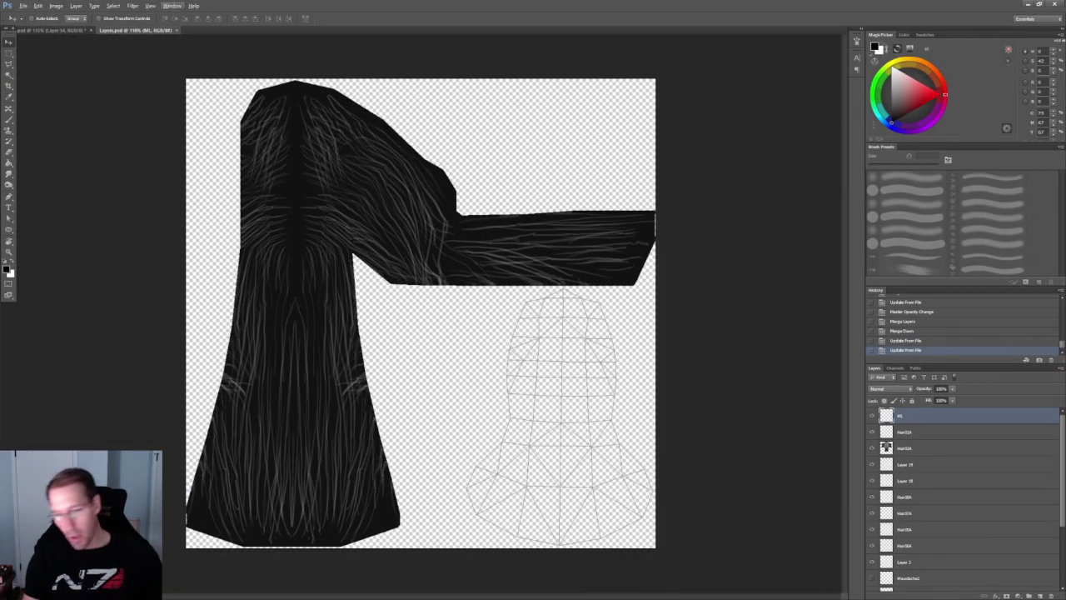
- Close the dragon sketch document without saving
{"action": "left_click", "coordinate": [40, 30]}
{"action": "left_click_drag", "start_coordinate": [40, 31], "coordinate": [75, 146]}
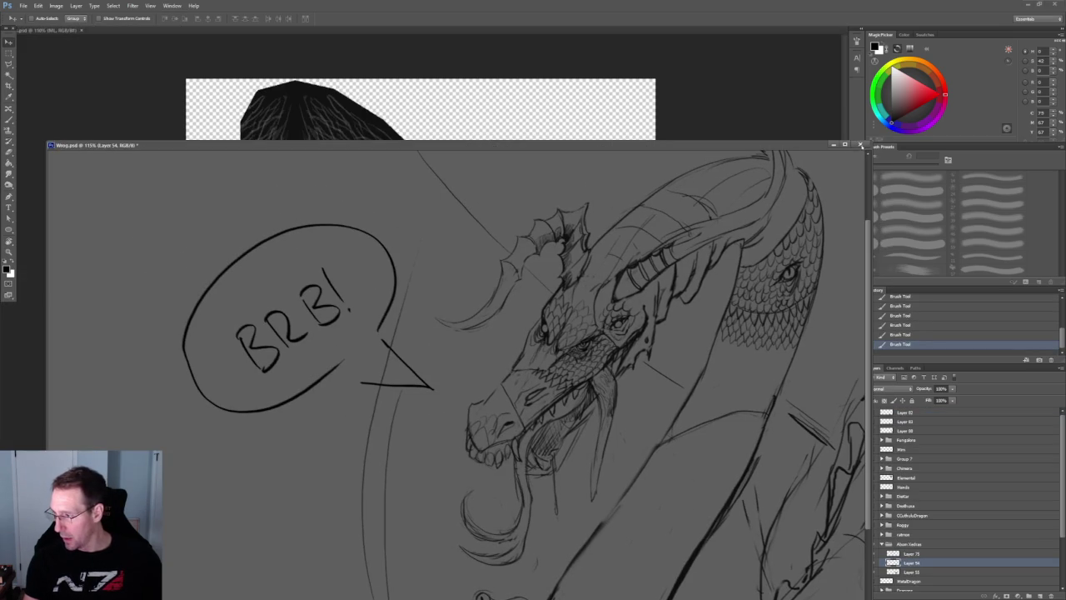
{"action": "left_click", "coordinate": [860, 144]}
{"action": "left_click", "coordinate": [537, 222]}
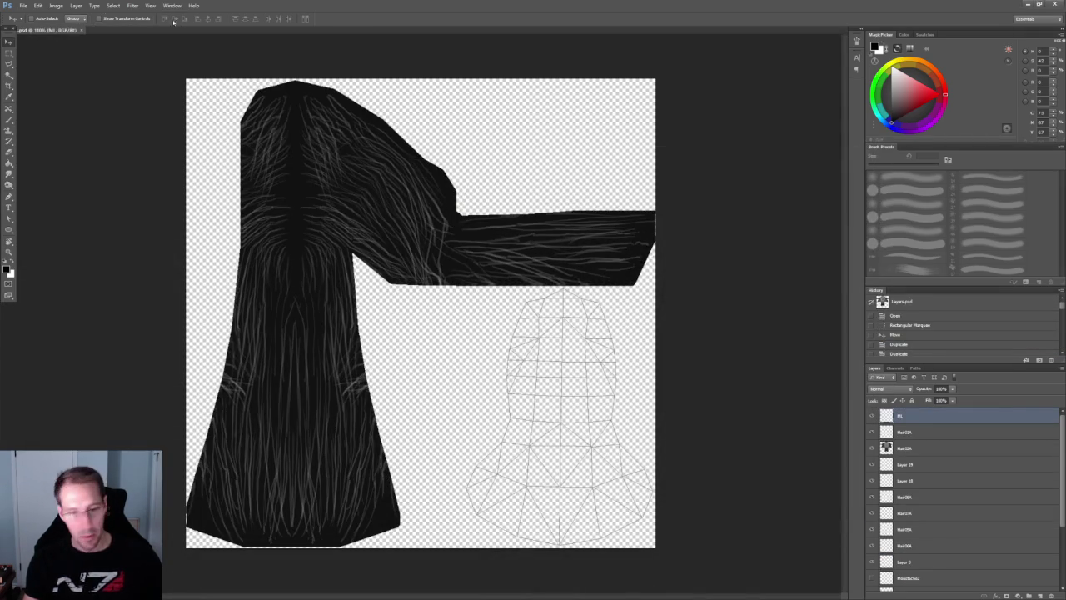
- Open HairTemplate.psd from the HAIR folder on the Desktop
{"action": "left_click", "coordinate": [23, 6]}
{"action": "left_click", "coordinate": [38, 25]}
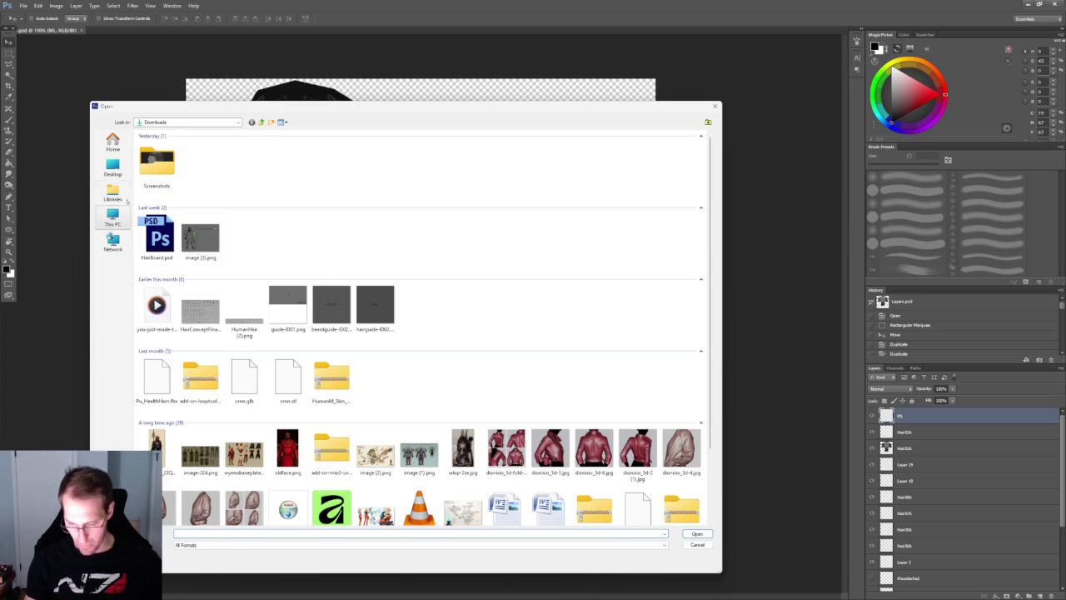
{"action": "left_click", "coordinate": [113, 167]}
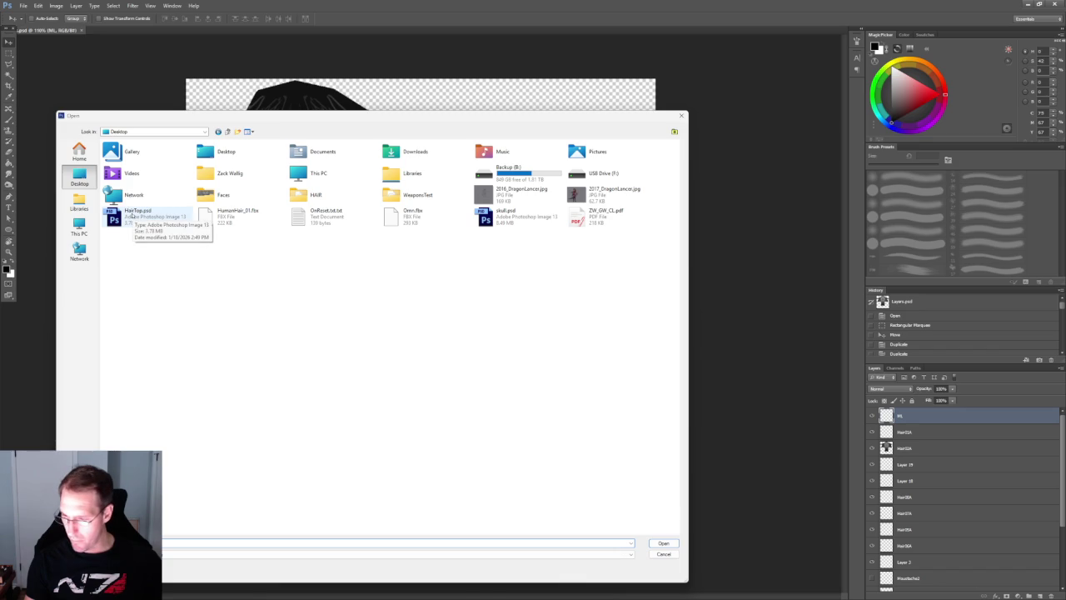
{"action": "left_click", "coordinate": [132, 216]}
{"action": "key", "text": "h"}
{"action": "key", "text": "Return"}
{"action": "mouse_move", "coordinate": [166, 166]}
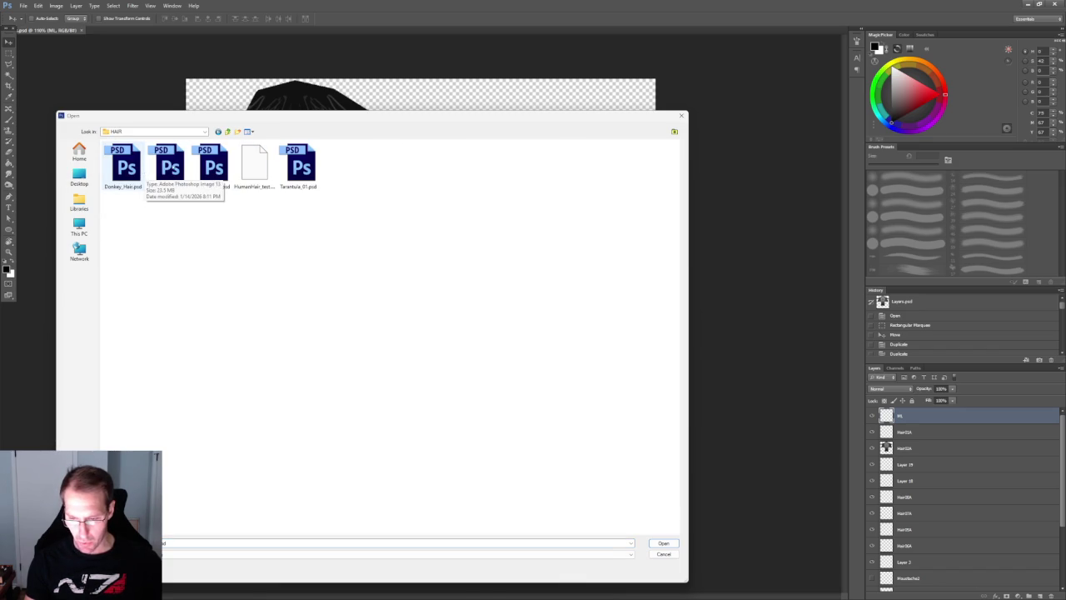
{"action": "key", "text": "h"}
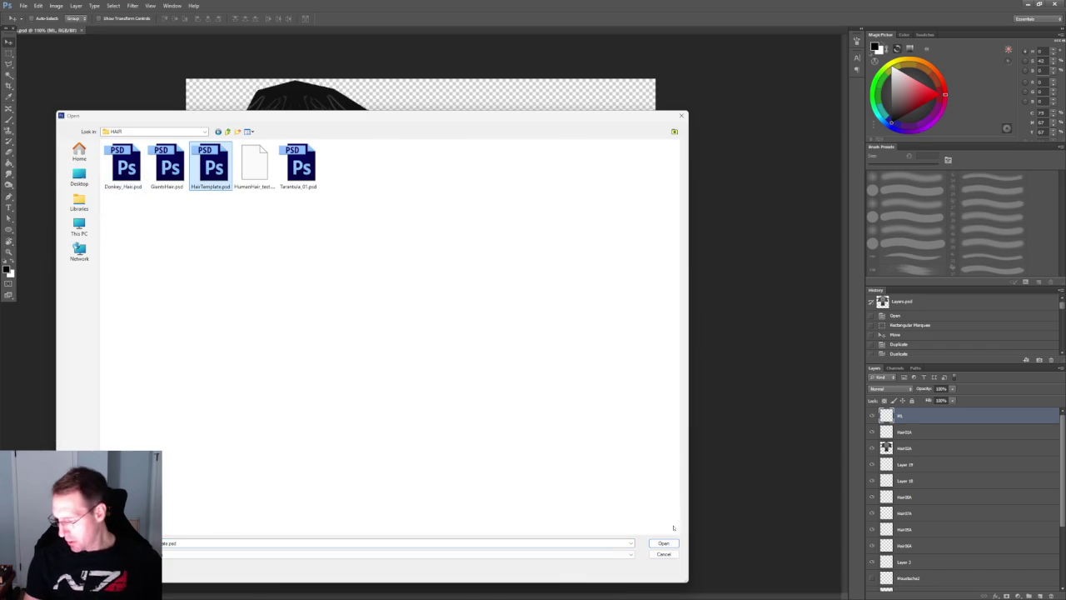
{"action": "left_click", "coordinate": [665, 543]}
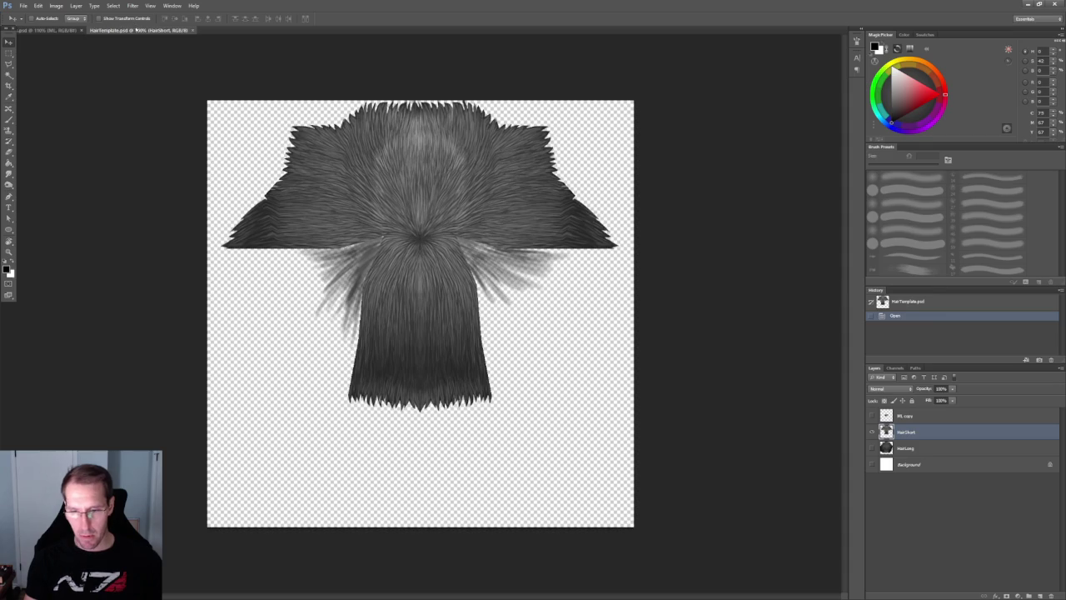
- Float HairTemplate.psd and switch its visible layer from short hair to HairLong
{"action": "left_click_drag", "start_coordinate": [136, 29], "coordinate": [141, 96]}
{"action": "left_click", "coordinate": [872, 432]}
{"action": "left_click", "coordinate": [870, 448]}
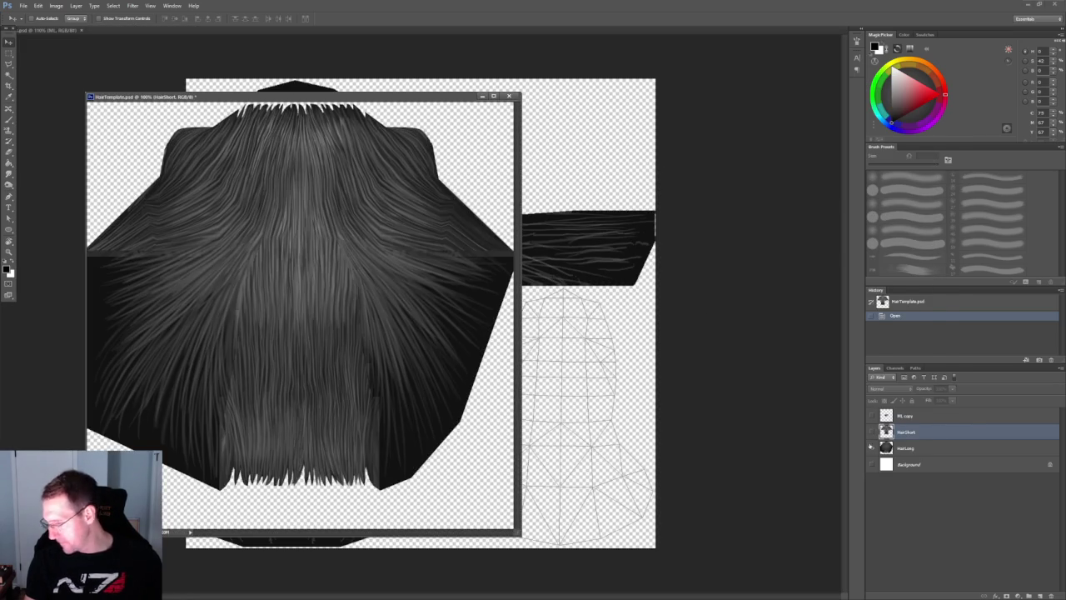
{"action": "mouse_move", "coordinate": [310, 99]}
{"action": "left_mouse_down"}
{"action": "mouse_move", "coordinate": [557, 197]}
{"action": "mouse_move", "coordinate": [629, 197]}
{"action": "mouse_move", "coordinate": [664, 171]}
{"action": "left_mouse_up"}
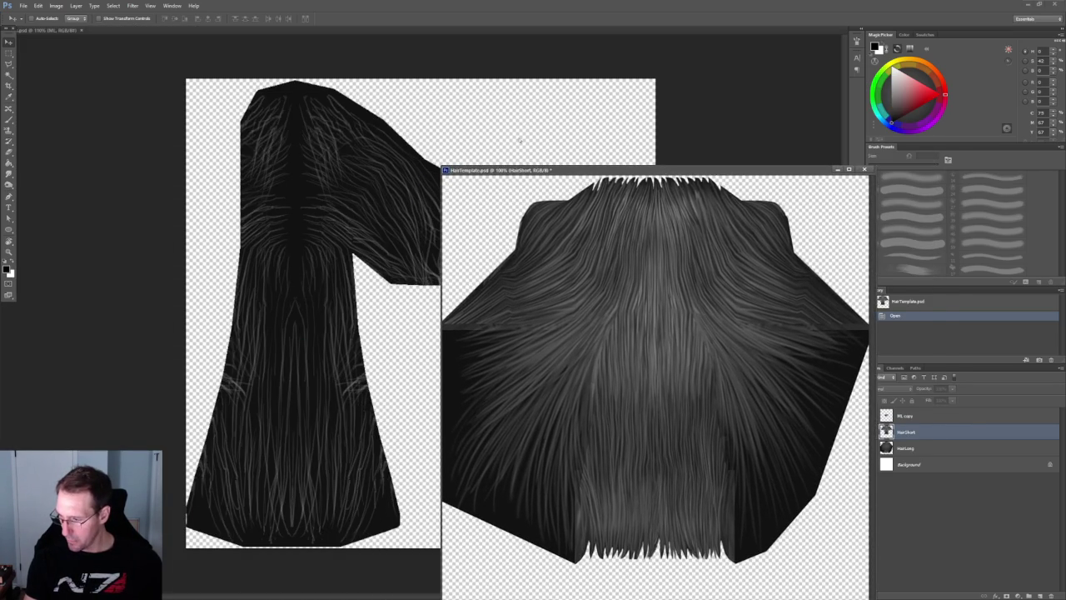
- Marquee a section of HairLong down to its bottom and drag it into Layers.psd
{"action": "left_click", "coordinate": [9, 53]}
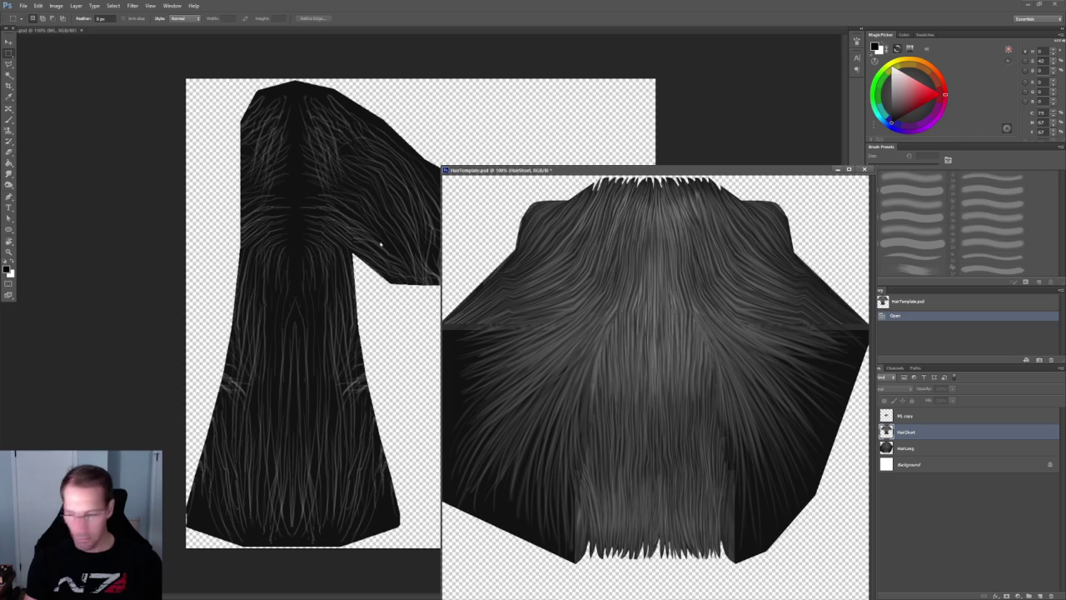
{"action": "left_click", "coordinate": [925, 448]}
{"action": "left_click_drag", "start_coordinate": [595, 176], "coordinate": [821, 393]}
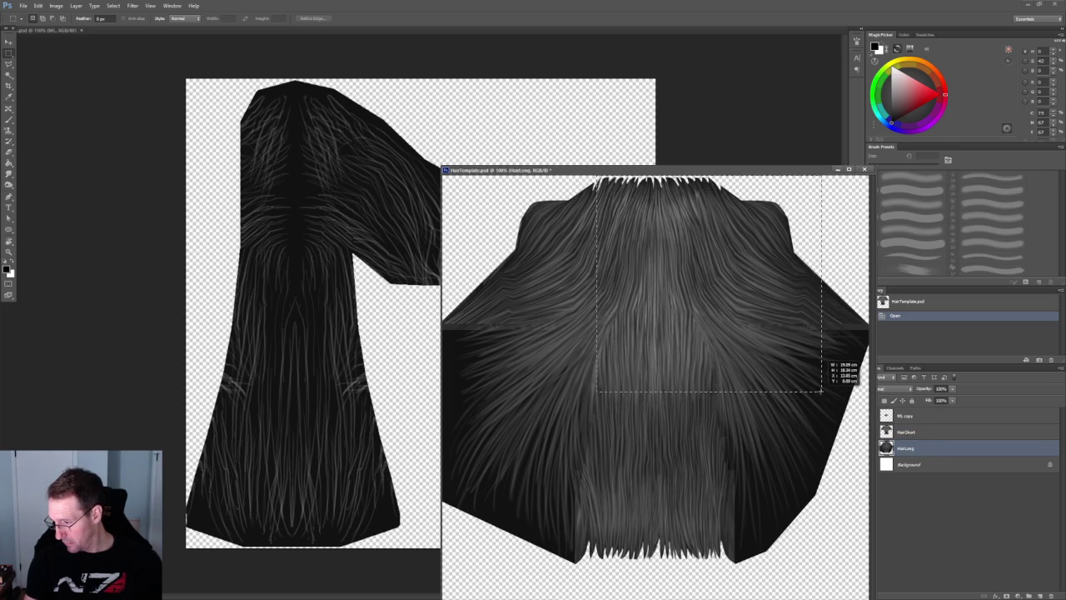
{"action": "left_click_drag", "start_coordinate": [820, 393], "coordinate": [940, 576]}
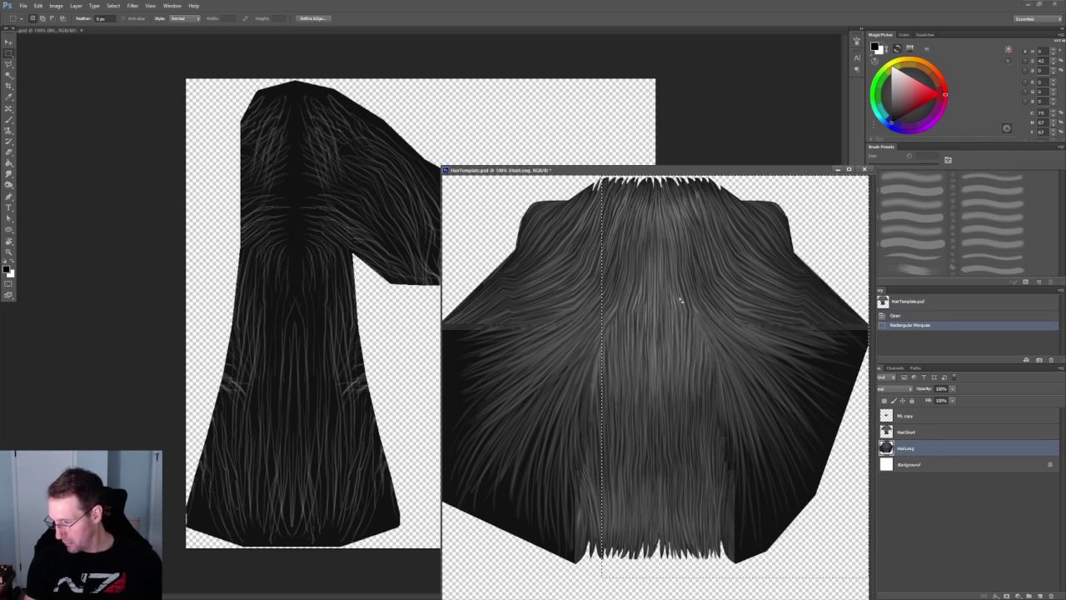
{"action": "key", "text": "v"}
{"action": "left_click_drag", "start_coordinate": [706, 321], "coordinate": [315, 211]}
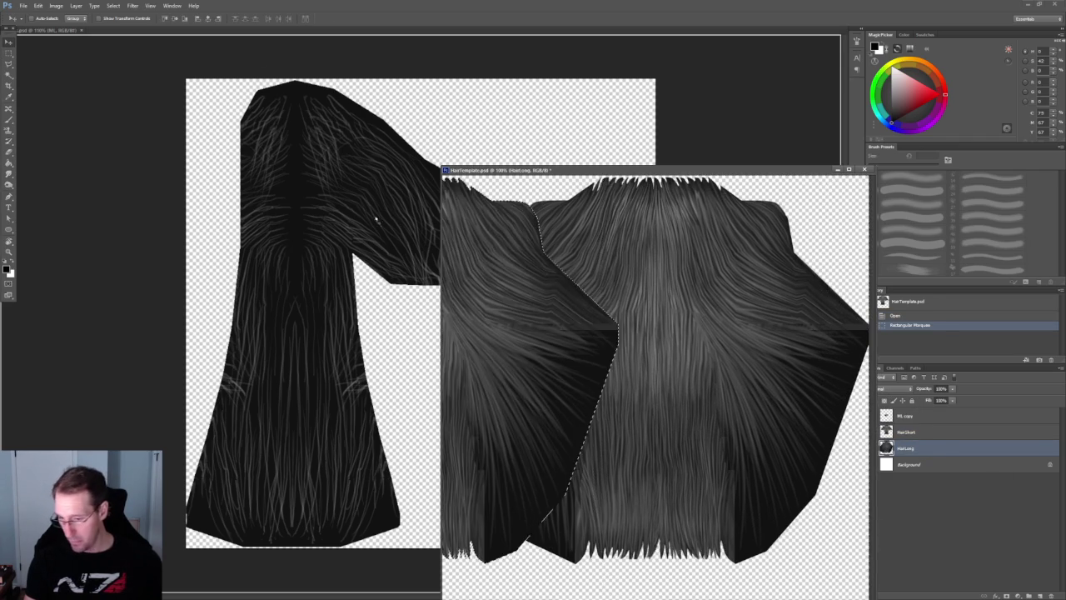
{"action": "mouse_move", "coordinate": [410, 217]}
{"action": "left_mouse_down"}
{"action": "mouse_move", "coordinate": [301, 241]}
{"action": "mouse_move", "coordinate": [290, 215]}
{"action": "left_mouse_up"}
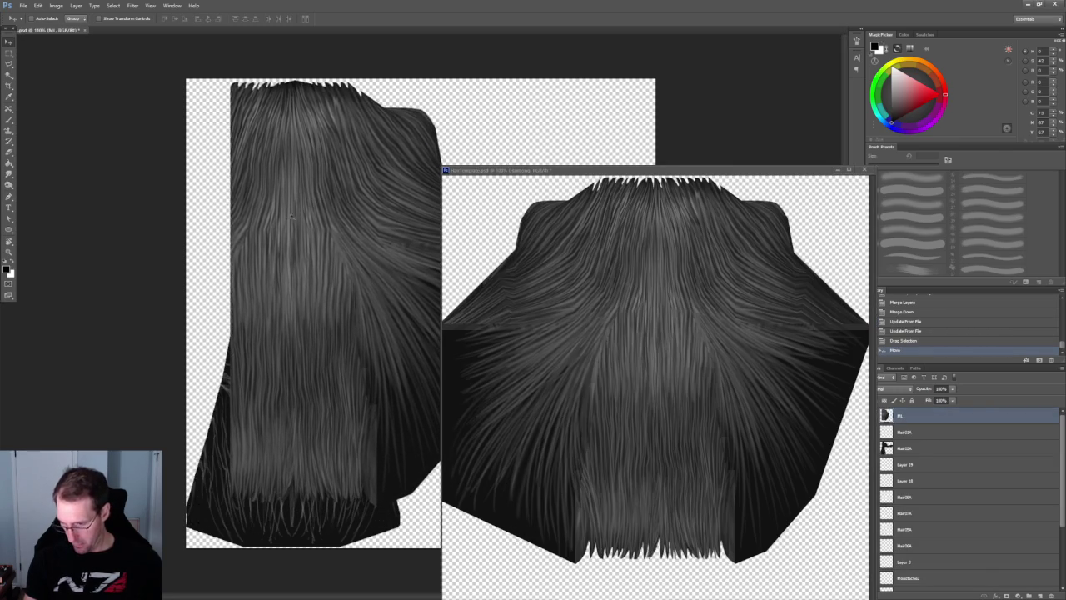
{"action": "mouse_move", "coordinate": [503, 170]}
{"action": "left_mouse_down"}
{"action": "mouse_move", "coordinate": [631, 292]}
{"action": "mouse_move", "coordinate": [612, 236]}
{"action": "left_mouse_up"}
{"action": "mouse_move", "coordinate": [831, 237]}
{"action": "left_mouse_down"}
{"action": "mouse_move", "coordinate": [357, 144]}
{"action": "mouse_move", "coordinate": [256, 138]}
{"action": "left_mouse_up"}
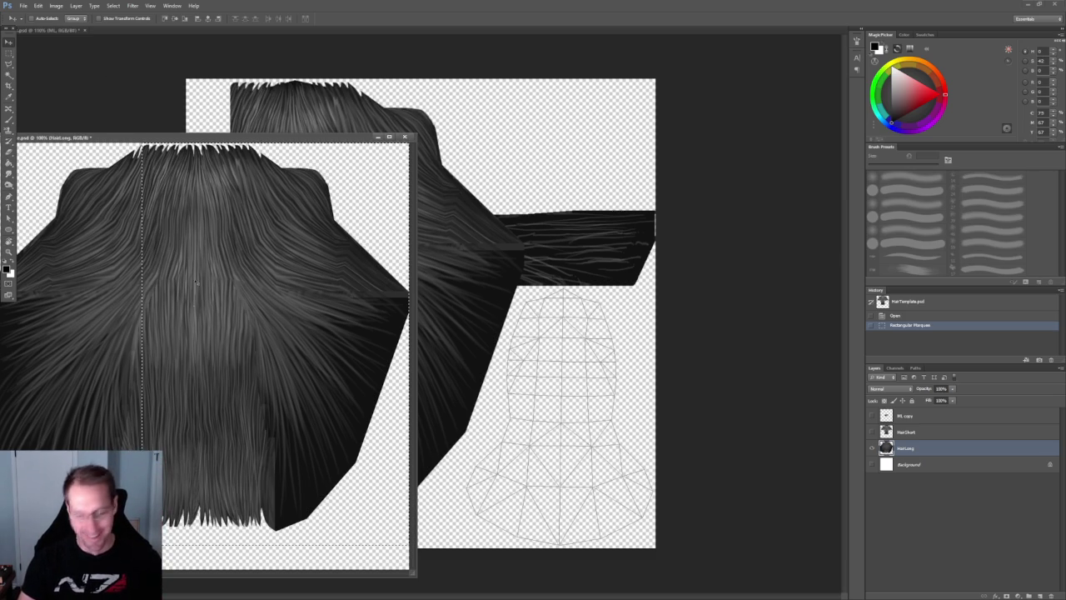
- Select a tall narrow strip of the long hair with a jagged lasso-cut top
{"action": "key", "text": "Left"}
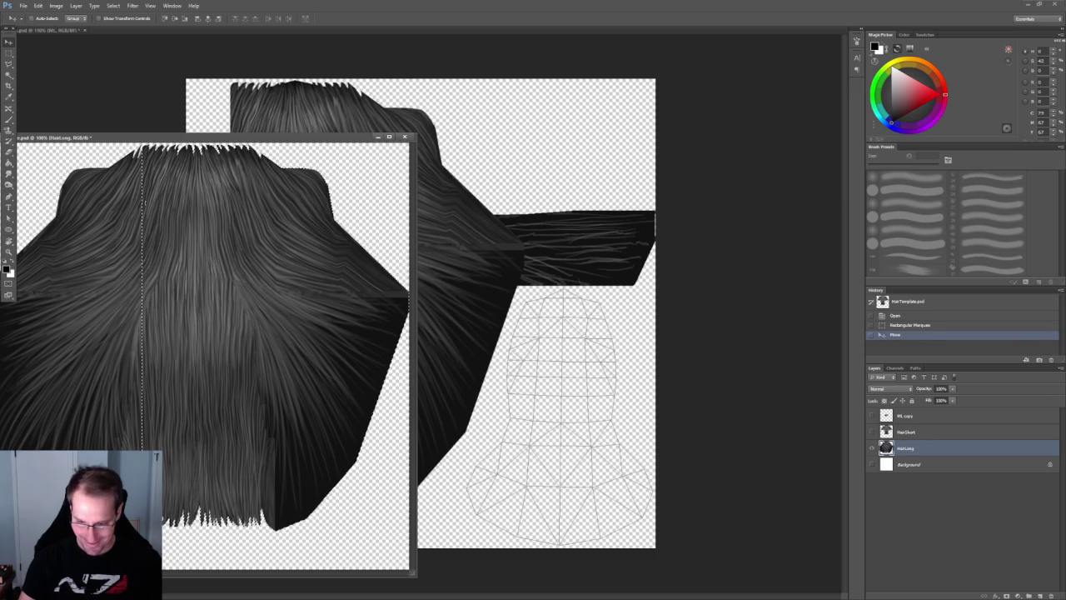
{"action": "key", "text": "ctrl+d"}
{"action": "left_click", "coordinate": [9, 52]}
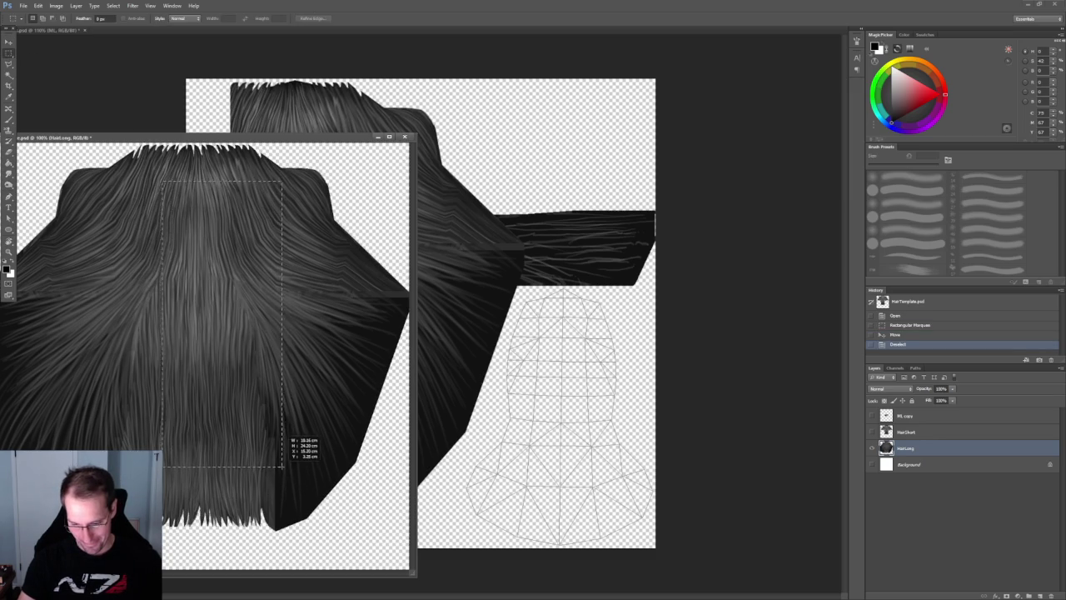
{"action": "mouse_move", "coordinate": [275, 471]}
{"action": "left_mouse_down"}
{"action": "mouse_move", "coordinate": [260, 549]}
{"action": "mouse_move", "coordinate": [255, 534]}
{"action": "left_mouse_up"}
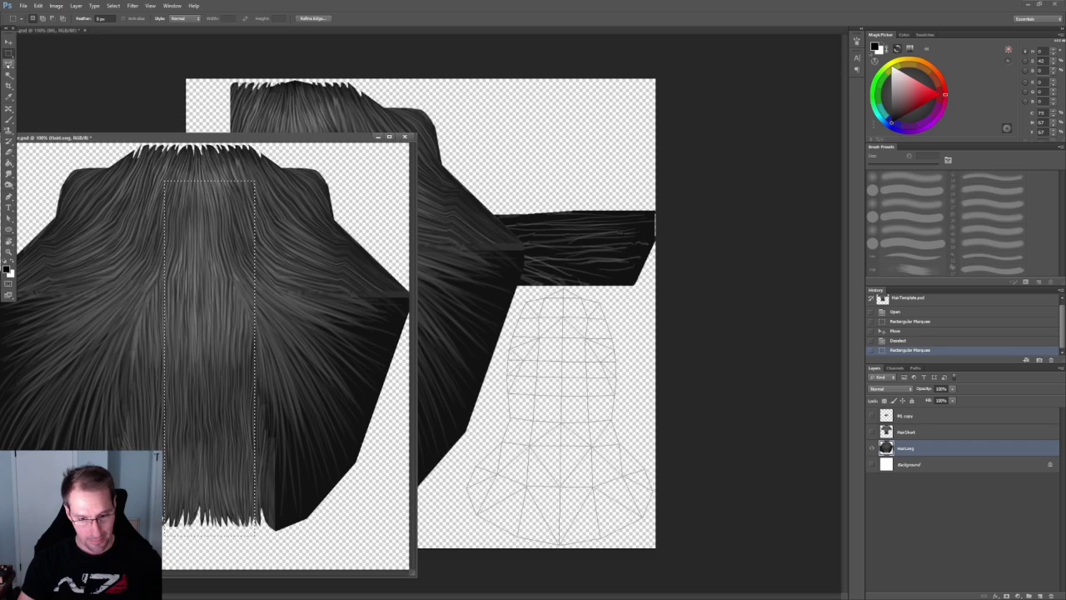
{"action": "left_click", "coordinate": [8, 64]}
{"action": "left_click", "coordinate": [42, 62]}
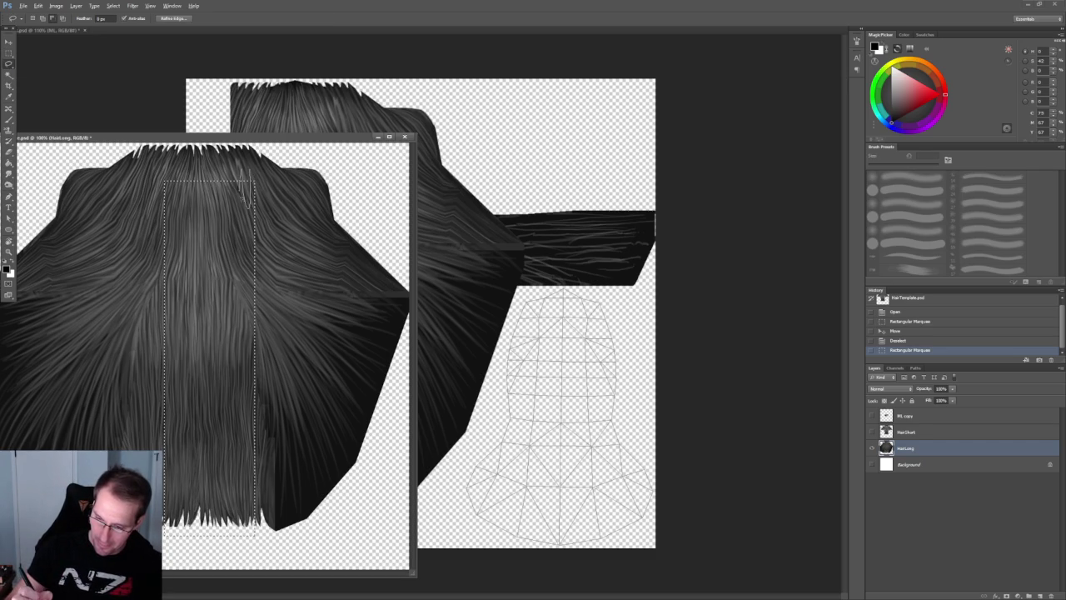
{"action": "left_click_drag", "start_coordinate": [250, 178], "coordinate": [253, 183]}
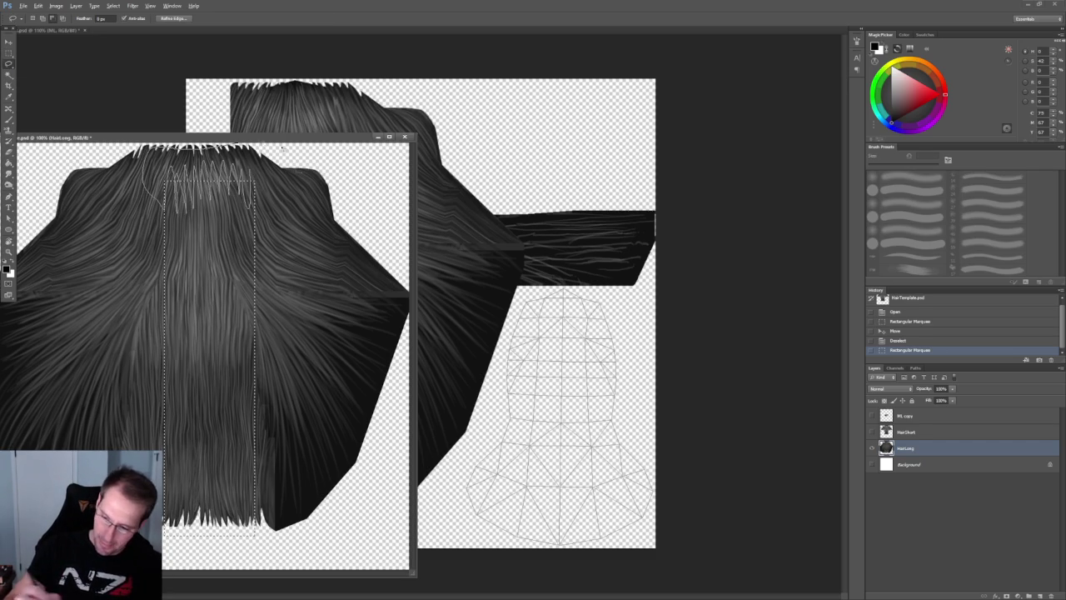
{"action": "left_click_drag", "start_coordinate": [257, 246], "coordinate": [245, 163]}
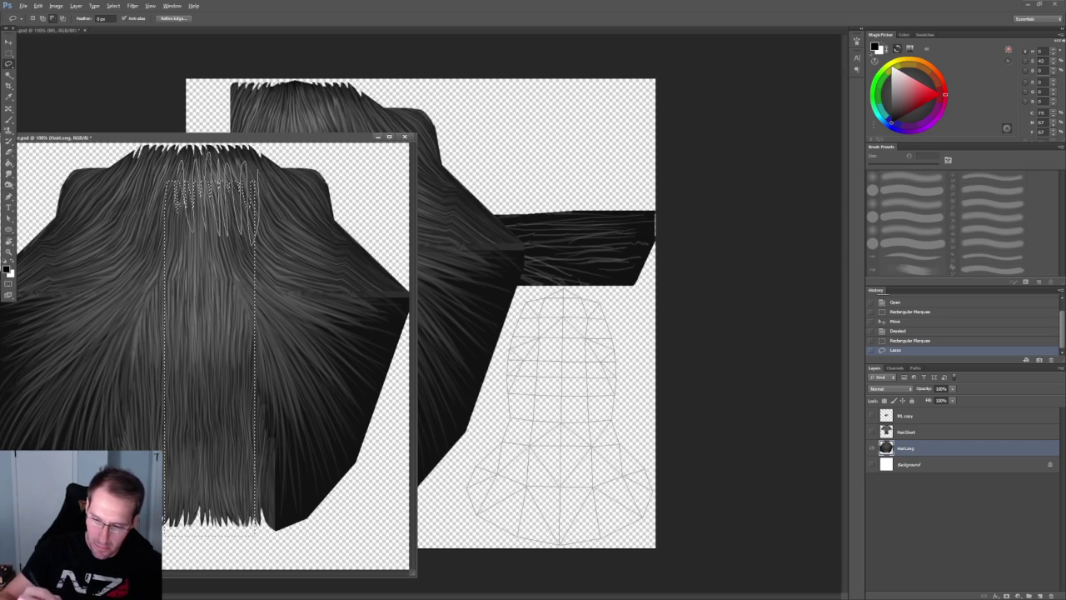
{"action": "left_click_drag", "start_coordinate": [250, 208], "coordinate": [257, 242]}
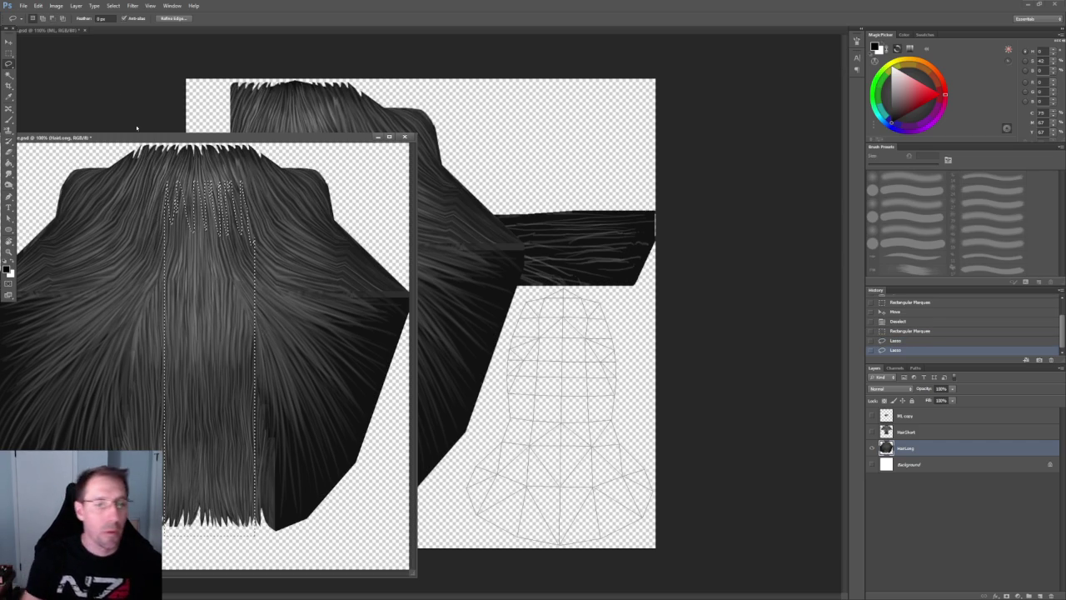
- Bring the strip into the main texture and rotate it -90° into a horizontal band over the arm
{"action": "key", "text": "v"}
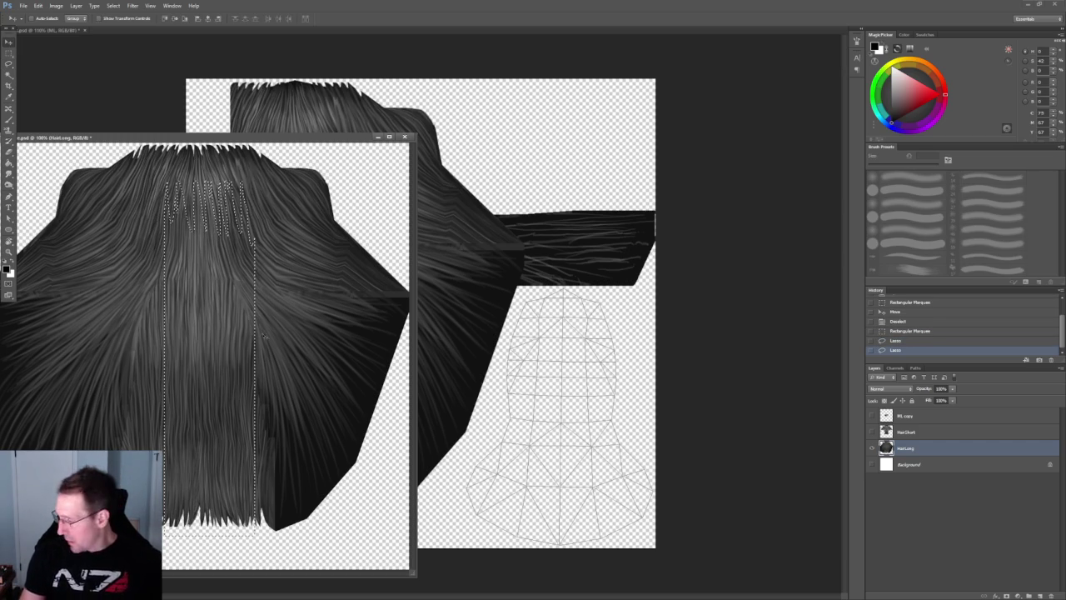
{"action": "left_click_drag", "start_coordinate": [196, 337], "coordinate": [493, 165]}
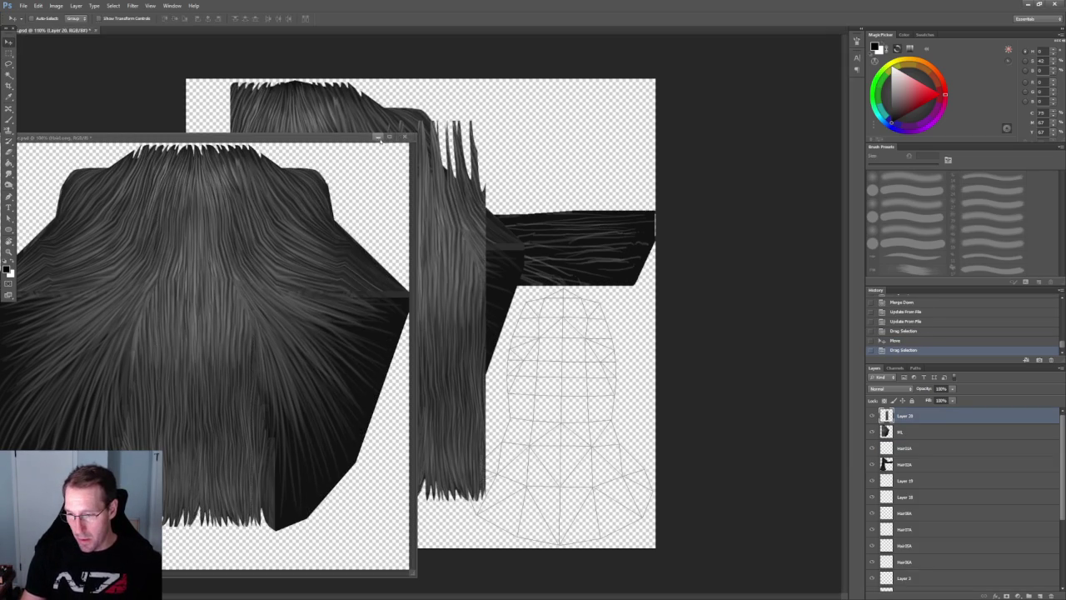
{"action": "left_click", "coordinate": [379, 137]}
{"action": "key", "text": "ctrl+t"}
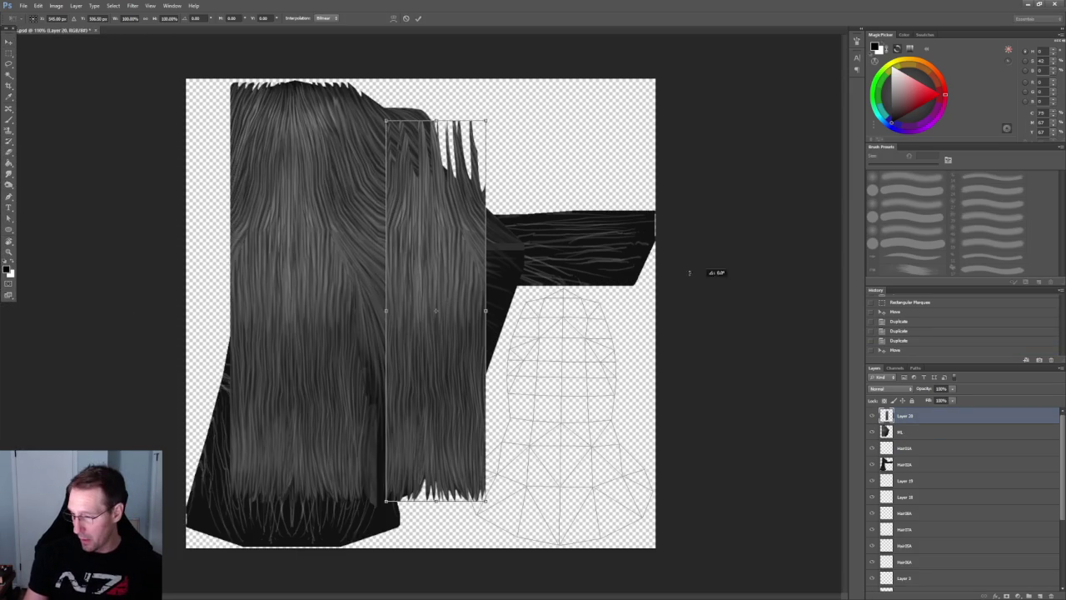
{"action": "left_click_drag", "start_coordinate": [689, 273], "coordinate": [429, 227]}
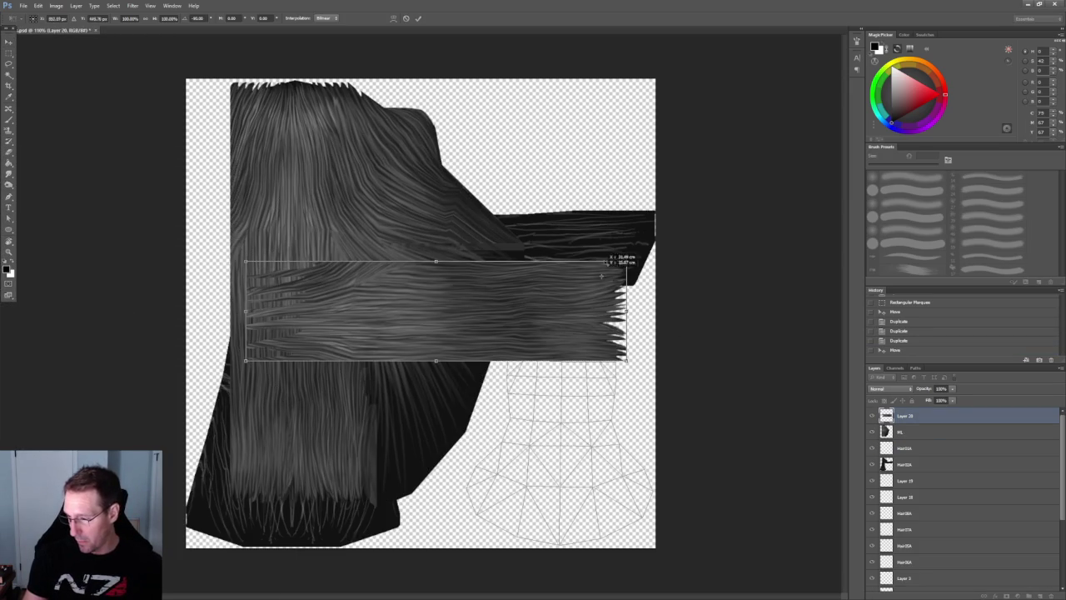
{"action": "left_click_drag", "start_coordinate": [503, 310], "coordinate": [578, 247]}
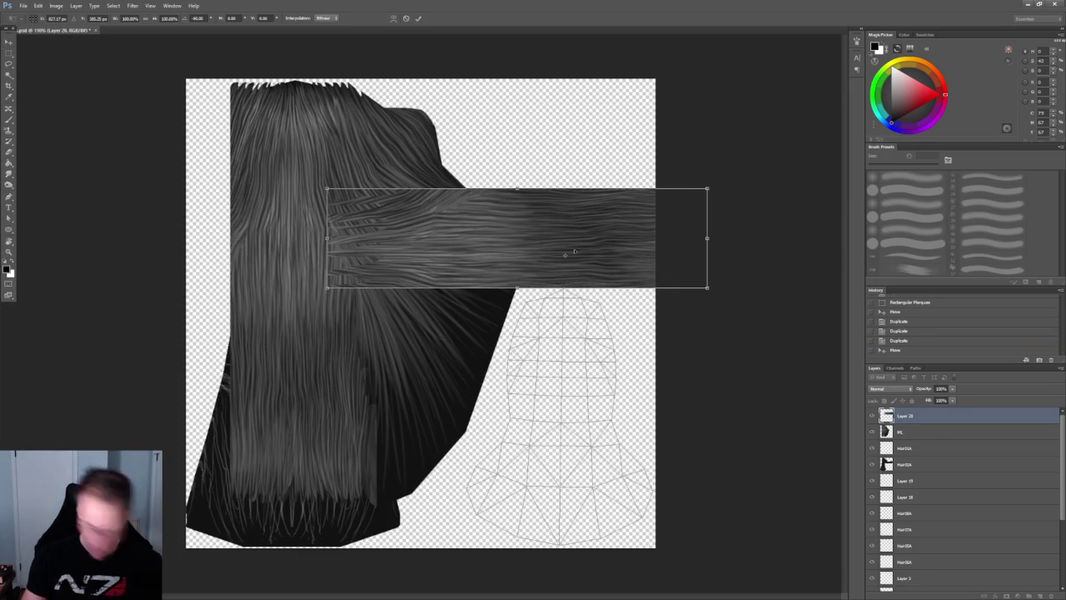
{"action": "key", "text": "Return"}
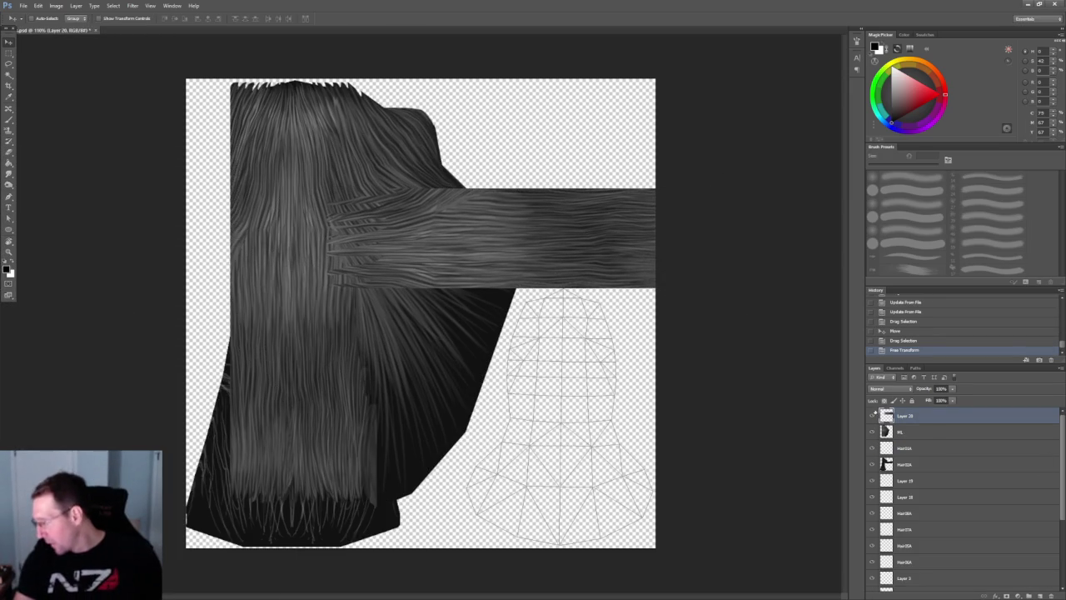
- Compare the texture with the band hidden, then settle it over the upper arm
{"action": "left_click", "coordinate": [873, 414]}
{"action": "left_click", "coordinate": [872, 429]}
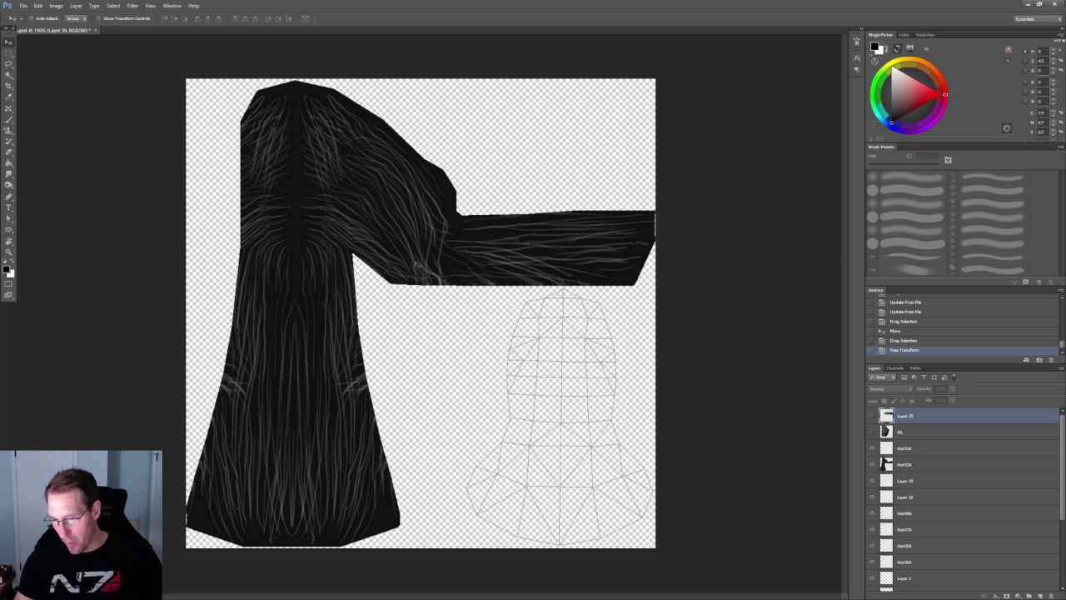
{"action": "left_click", "coordinate": [873, 414]}
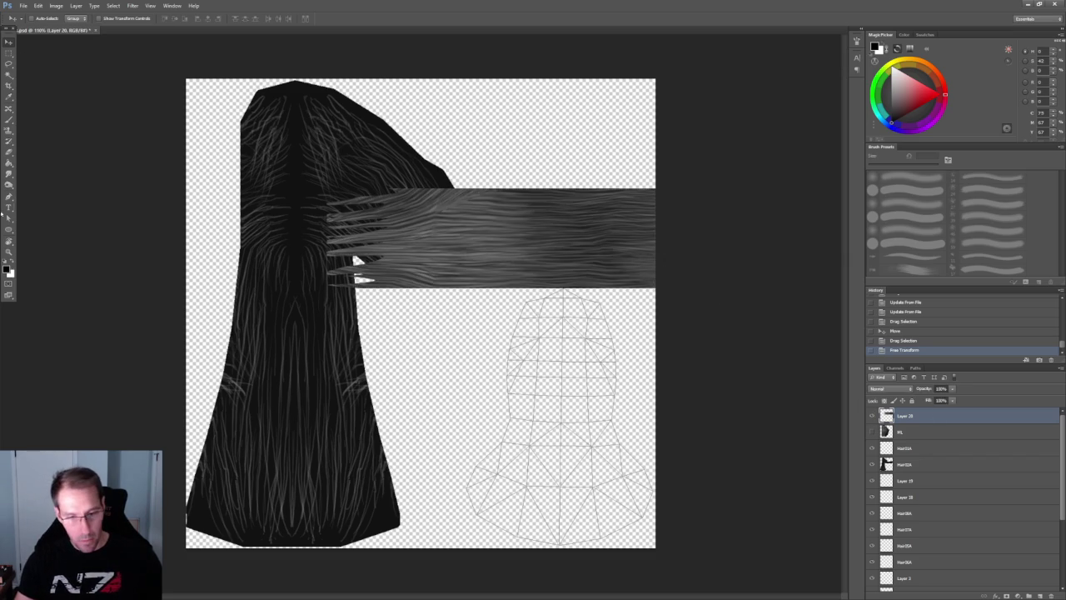
{"action": "mouse_move", "coordinate": [630, 265]}
{"action": "left_mouse_down"}
{"action": "mouse_move", "coordinate": [554, 270]}
{"action": "mouse_move", "coordinate": [841, 399]}
{"action": "left_mouse_up"}
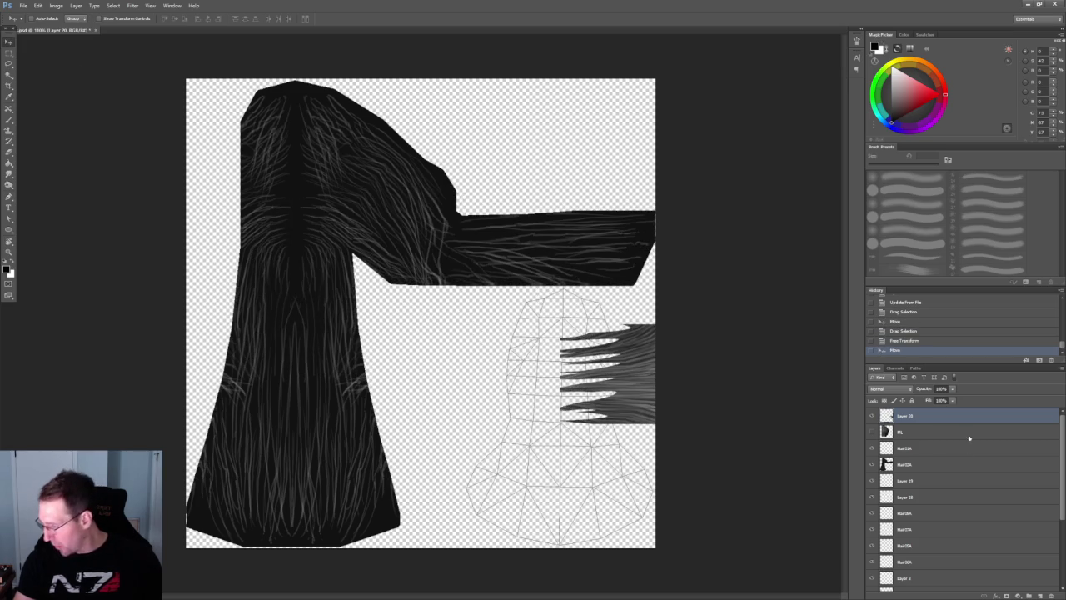
{"action": "mouse_move", "coordinate": [563, 377]}
{"action": "left_mouse_down"}
{"action": "mouse_move", "coordinate": [589, 237]}
{"action": "mouse_move", "coordinate": [542, 264]}
{"action": "mouse_move", "coordinate": [544, 278]}
{"action": "left_mouse_up"}
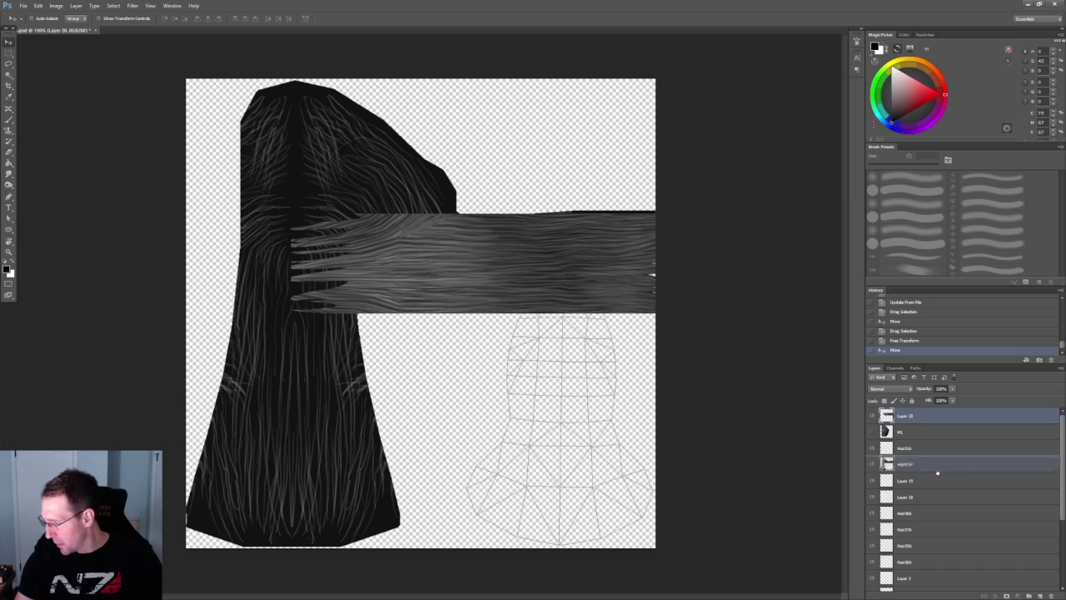
- Duplicate the hair band layer and rotate the copy diagonally across the crown
{"action": "left_click_drag", "start_coordinate": [936, 472], "coordinate": [933, 589]}
{"action": "left_click_drag", "start_coordinate": [1039, 596], "coordinate": [1039, 596]}
{"action": "mouse_move", "coordinate": [443, 277]}
{"action": "left_mouse_down"}
{"action": "mouse_move", "coordinate": [351, 192]}
{"action": "mouse_move", "coordinate": [411, 231]}
{"action": "left_mouse_up"}
{"action": "key", "text": "ctrl+t"}
{"action": "mouse_move", "coordinate": [599, 141]}
{"action": "left_mouse_down"}
{"action": "mouse_move", "coordinate": [537, 326]}
{"action": "mouse_move", "coordinate": [575, 292]}
{"action": "left_mouse_up"}
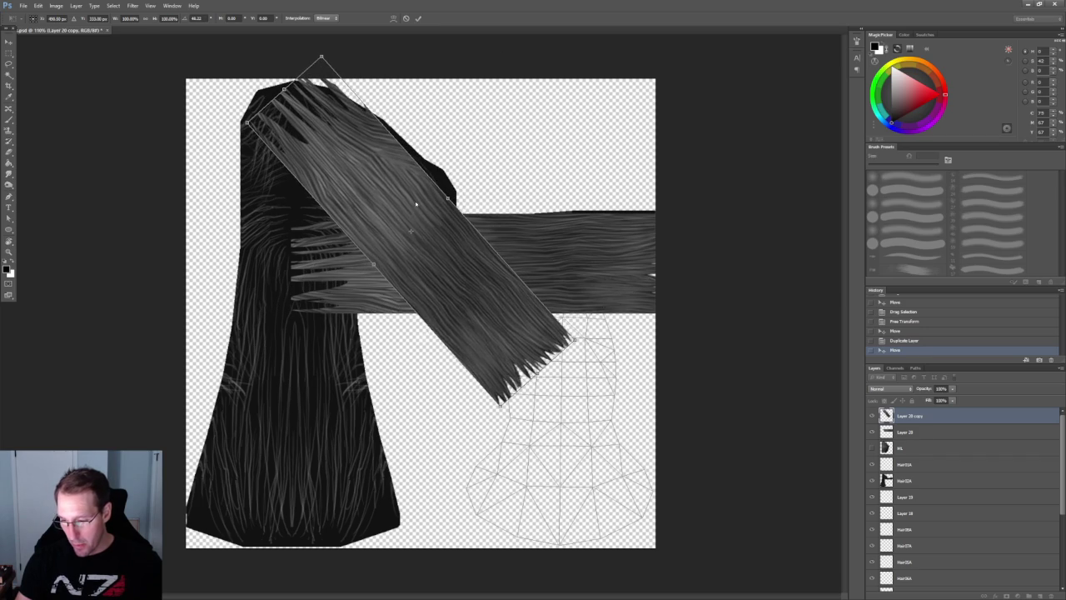
- Warp Layer 20 copy, narrowing its bottom and curving the tips and top edge into an arch
{"action": "right_click", "coordinate": [415, 203]}
{"action": "left_click", "coordinate": [437, 266]}
{"action": "mouse_move", "coordinate": [417, 216]}
{"action": "left_mouse_down"}
{"action": "mouse_move", "coordinate": [434, 173]}
{"action": "mouse_move", "coordinate": [403, 206]}
{"action": "left_mouse_up"}
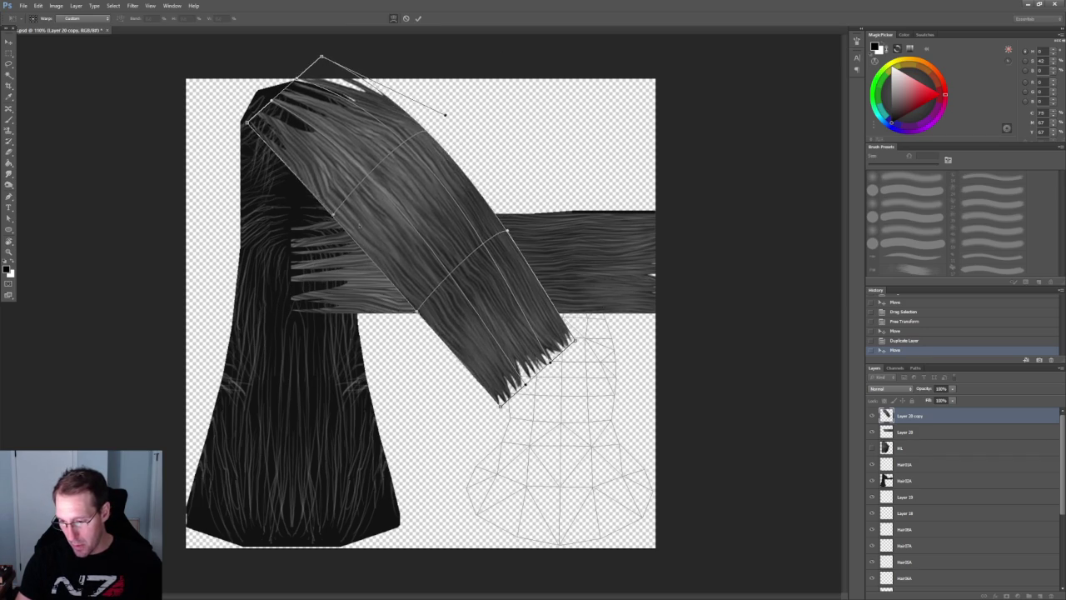
{"action": "left_click_drag", "start_coordinate": [531, 358], "coordinate": [505, 345]}
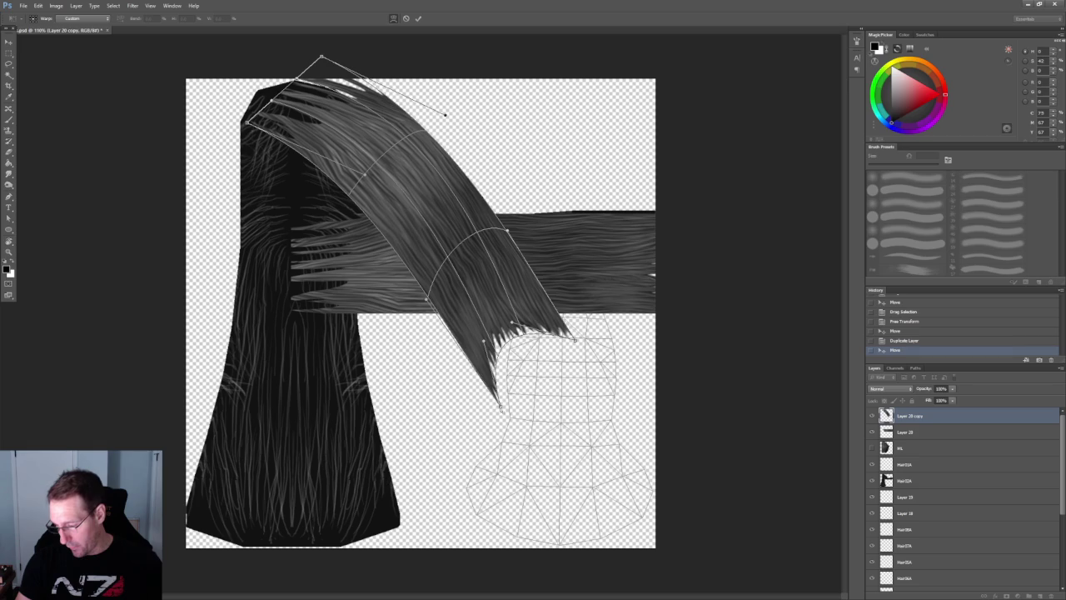
{"action": "left_click_drag", "start_coordinate": [500, 407], "coordinate": [387, 334]}
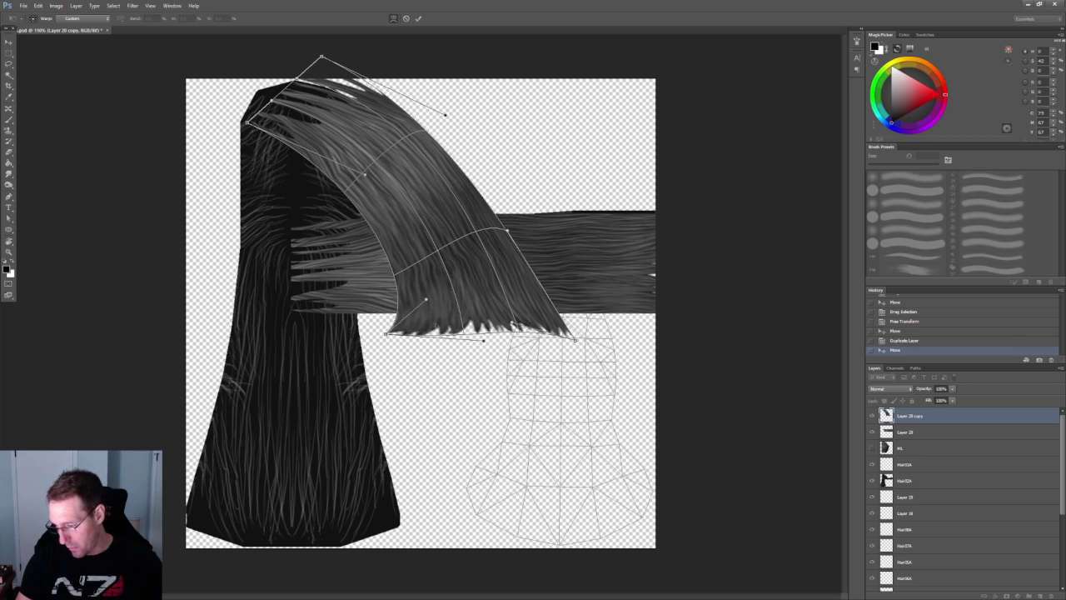
{"action": "mouse_move", "coordinate": [484, 340]}
{"action": "left_mouse_down"}
{"action": "mouse_move", "coordinate": [497, 320]}
{"action": "mouse_move", "coordinate": [580, 344]}
{"action": "mouse_move", "coordinate": [466, 333]}
{"action": "left_mouse_up"}
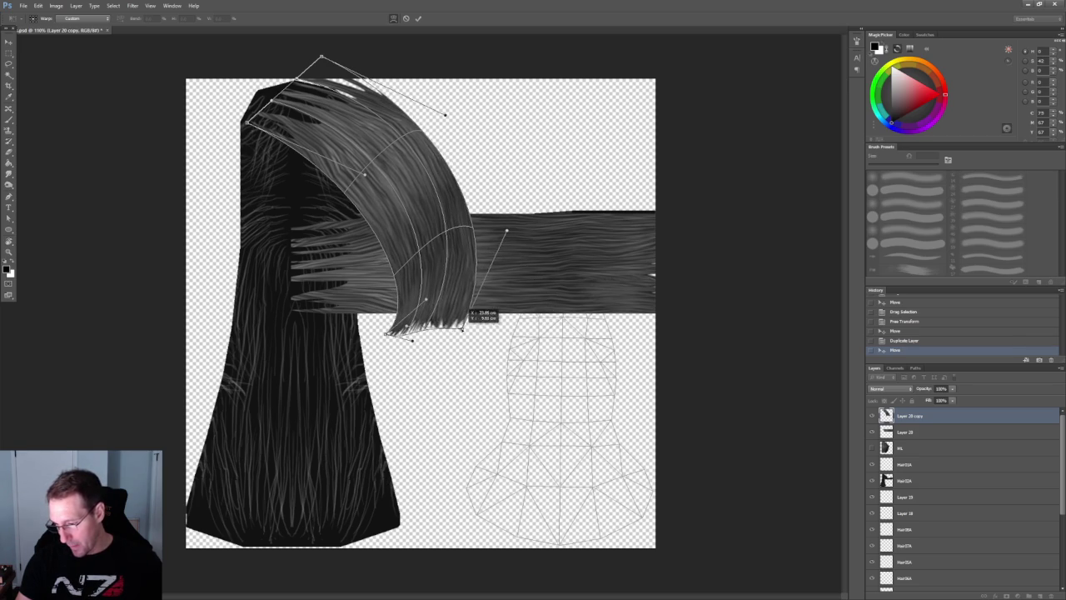
{"action": "left_click_drag", "start_coordinate": [423, 254], "coordinate": [416, 177]}
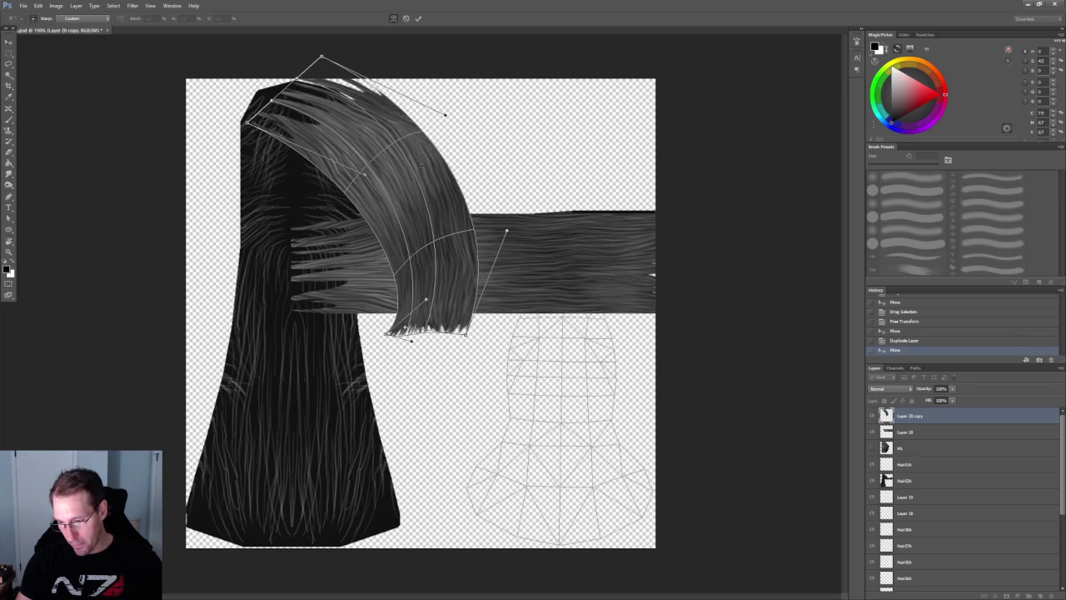
{"action": "left_click_drag", "start_coordinate": [372, 207], "coordinate": [365, 208]}
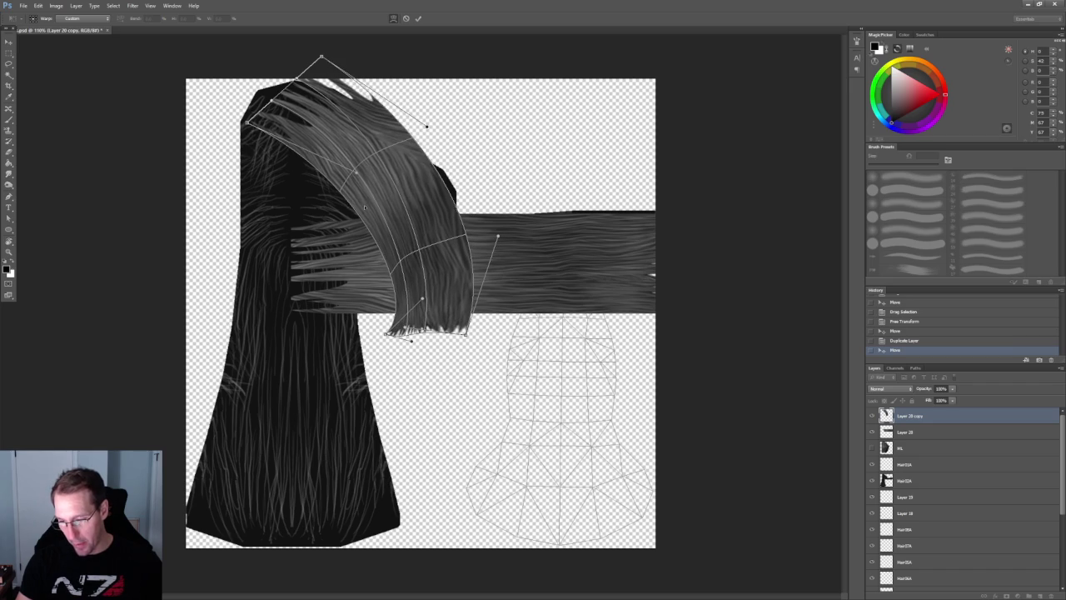
{"action": "left_click_drag", "start_coordinate": [285, 131], "coordinate": [275, 154]}
{"action": "left_click_drag", "start_coordinate": [321, 58], "coordinate": [337, 86]}
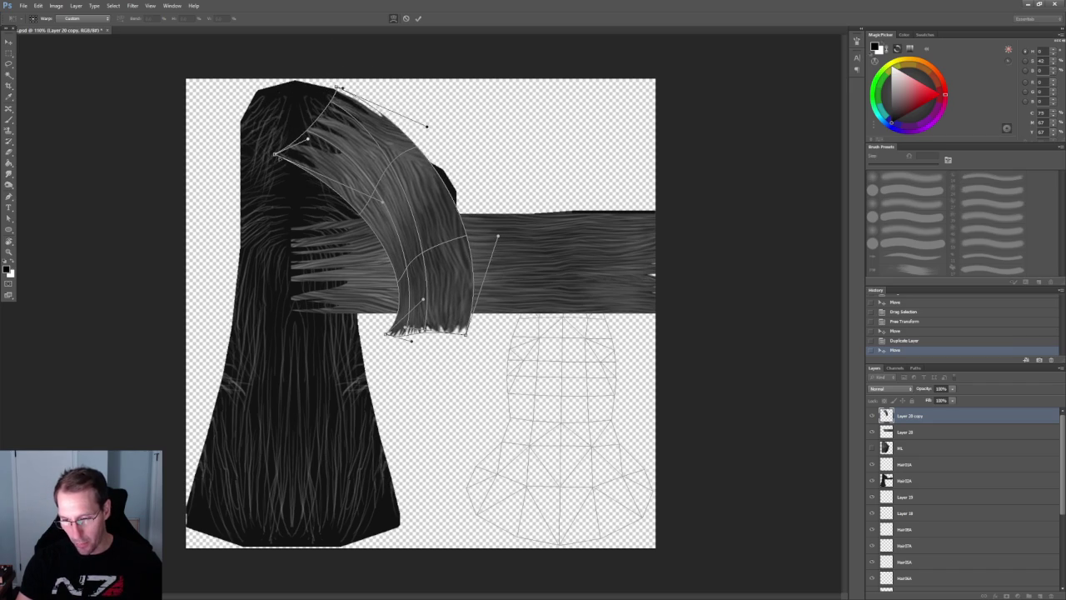
{"action": "left_click_drag", "start_coordinate": [275, 154], "coordinate": [310, 165]}
{"action": "left_click_drag", "start_coordinate": [337, 87], "coordinate": [331, 87]}
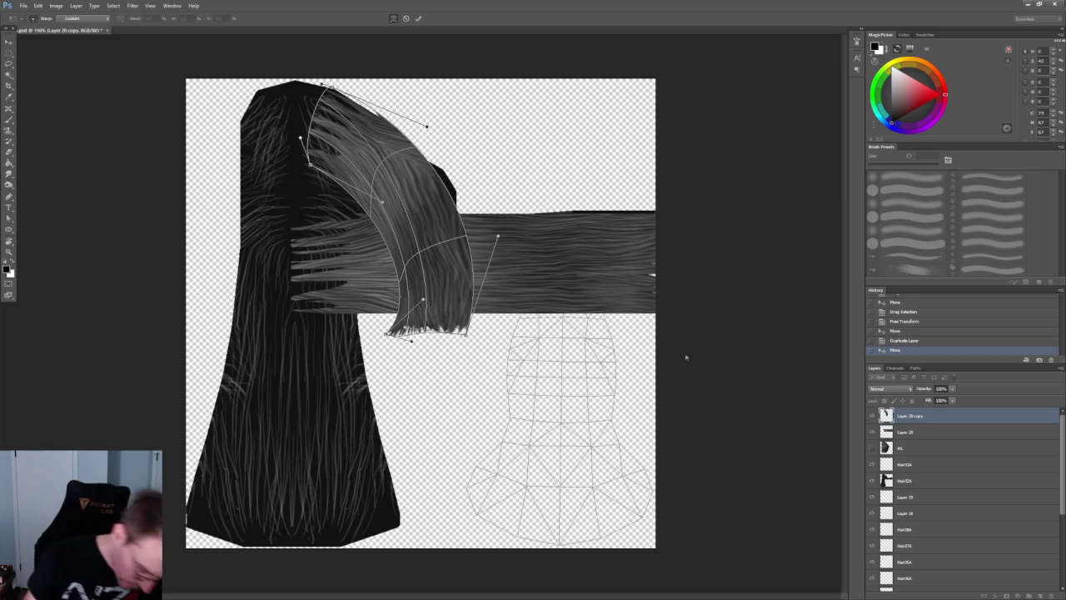
{"action": "mouse_move", "coordinate": [413, 268]}
{"action": "left_mouse_down"}
{"action": "mouse_move", "coordinate": [408, 253]}
{"action": "mouse_move", "coordinate": [447, 248]}
{"action": "left_mouse_up"}
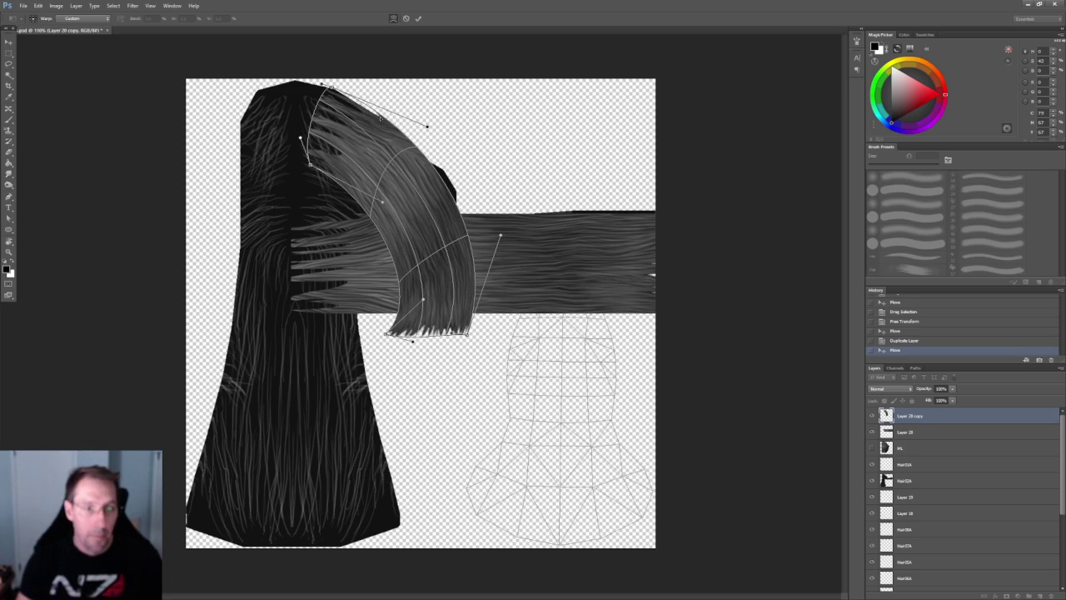
- Refine the warp's upper-left curve and lower tip so the strand arcs over the crown, then commit
{"action": "left_click_drag", "start_coordinate": [392, 191], "coordinate": [404, 209]}
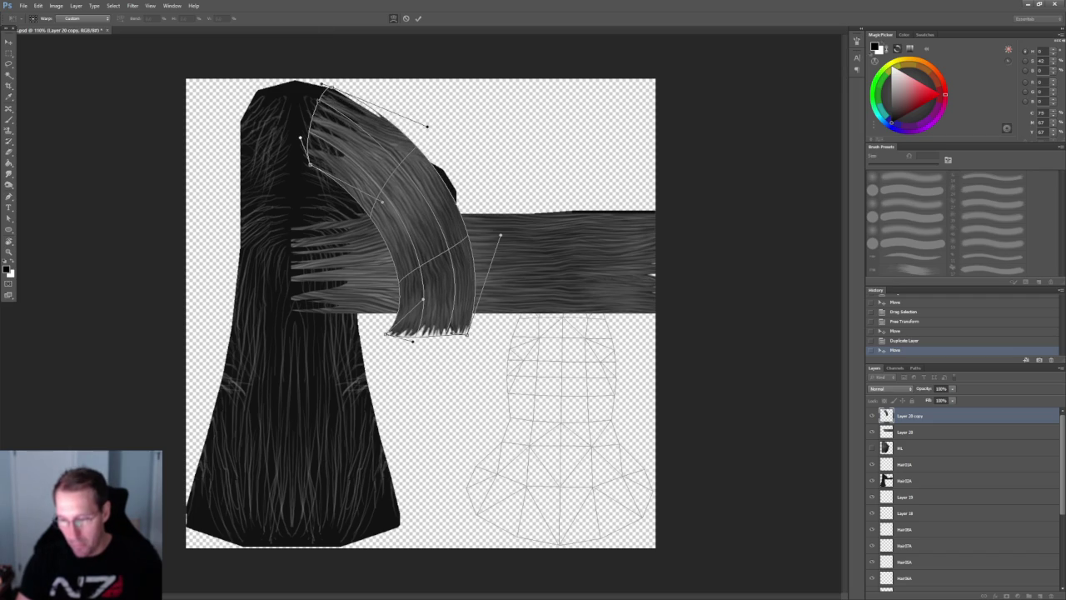
{"action": "left_click_drag", "start_coordinate": [323, 84], "coordinate": [334, 87]}
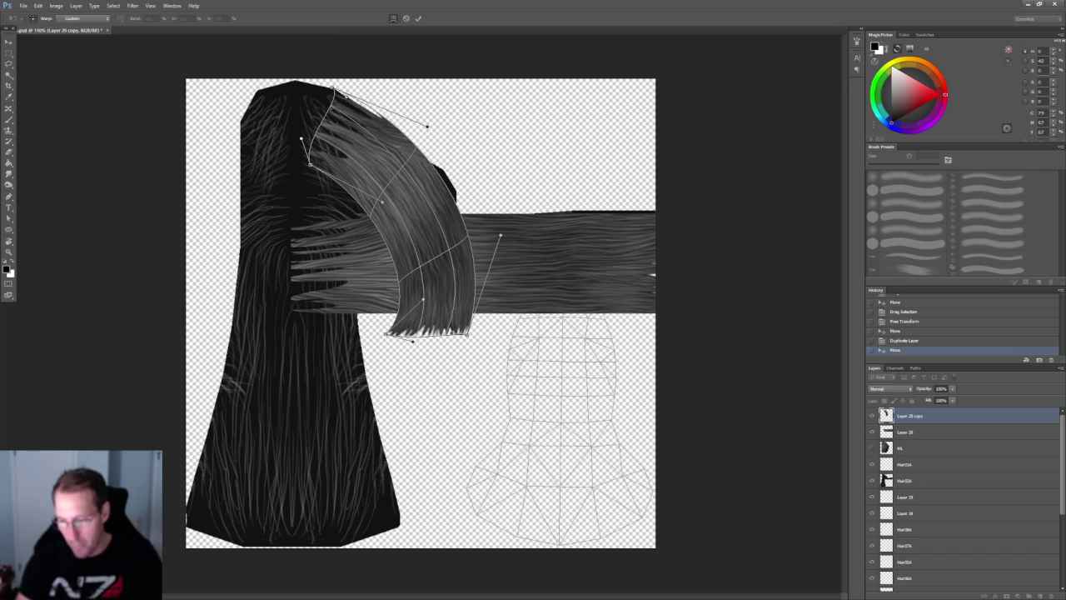
{"action": "mouse_move", "coordinate": [302, 138]}
{"action": "left_mouse_down"}
{"action": "mouse_move", "coordinate": [324, 153]}
{"action": "mouse_move", "coordinate": [326, 134]}
{"action": "left_mouse_up"}
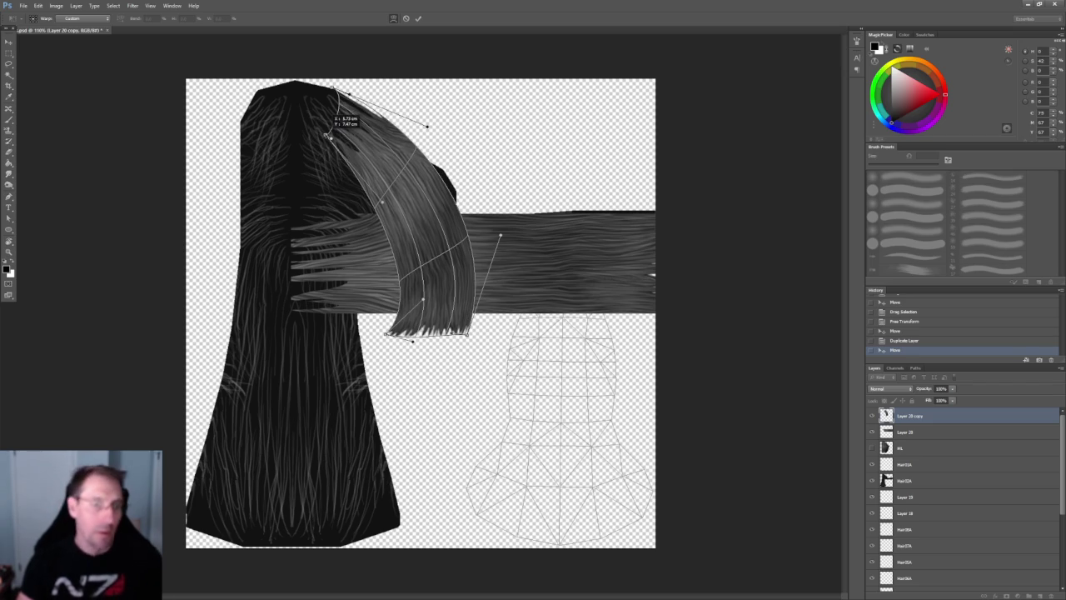
{"action": "left_click_drag", "start_coordinate": [326, 134], "coordinate": [326, 134]}
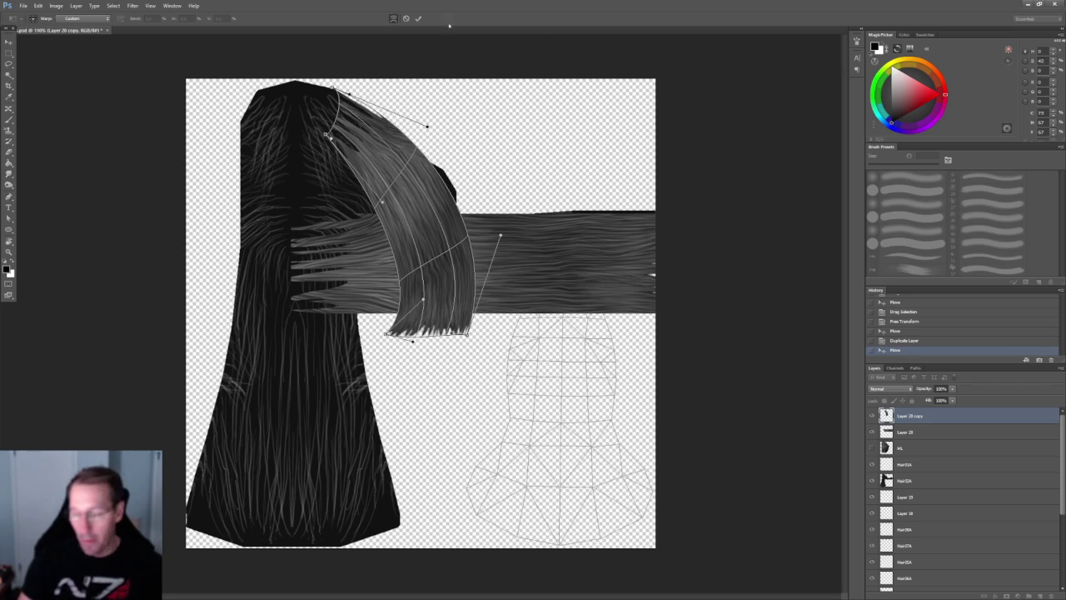
{"action": "left_click_drag", "start_coordinate": [356, 115], "coordinate": [377, 125]}
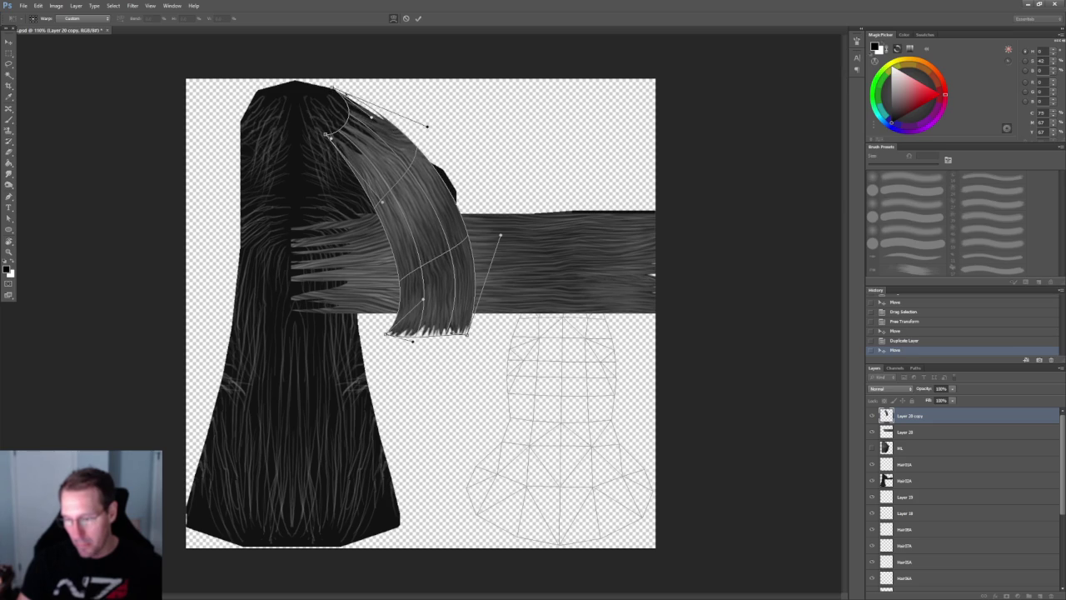
{"action": "mouse_move", "coordinate": [333, 87]}
{"action": "left_mouse_down"}
{"action": "mouse_move", "coordinate": [370, 113]}
{"action": "mouse_move", "coordinate": [331, 131]}
{"action": "mouse_move", "coordinate": [369, 146]}
{"action": "left_mouse_up"}
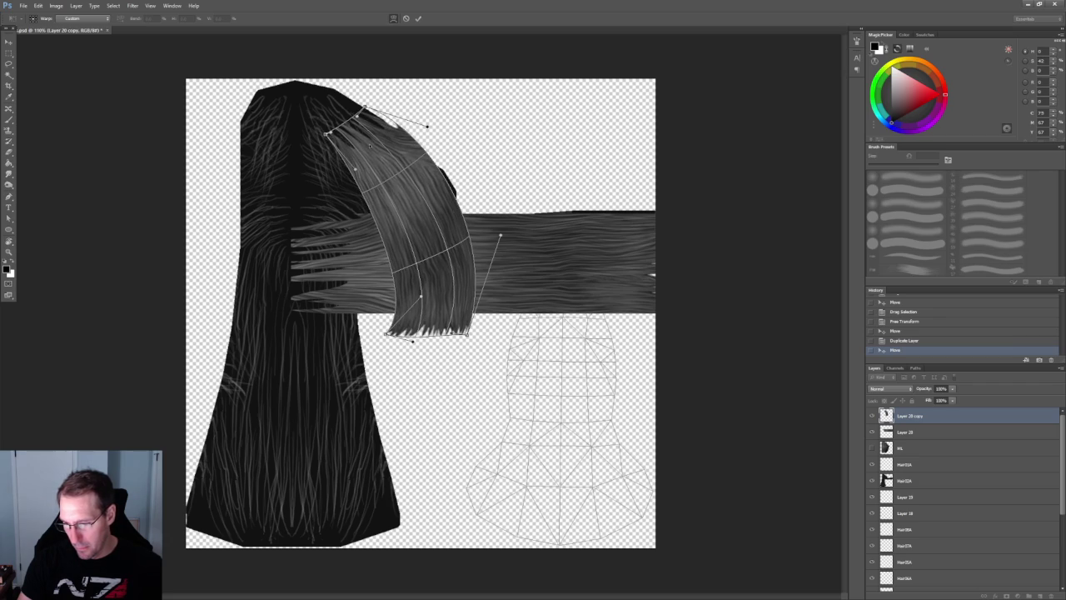
{"action": "left_click_drag", "start_coordinate": [466, 334], "coordinate": [471, 321]}
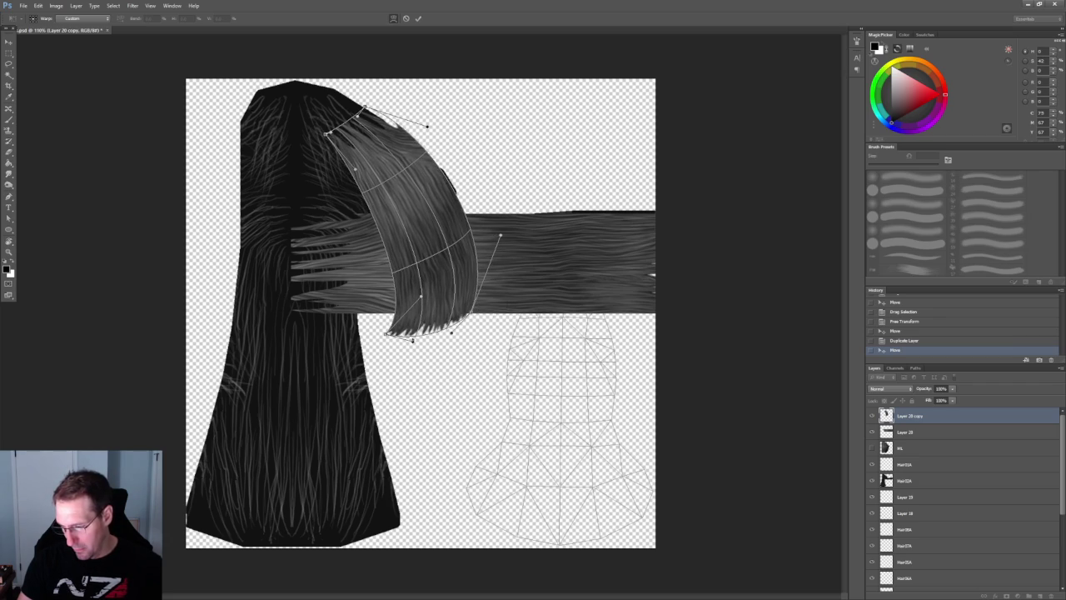
{"action": "left_click_drag", "start_coordinate": [412, 341], "coordinate": [416, 334]}
{"action": "left_click_drag", "start_coordinate": [471, 313], "coordinate": [465, 327]}
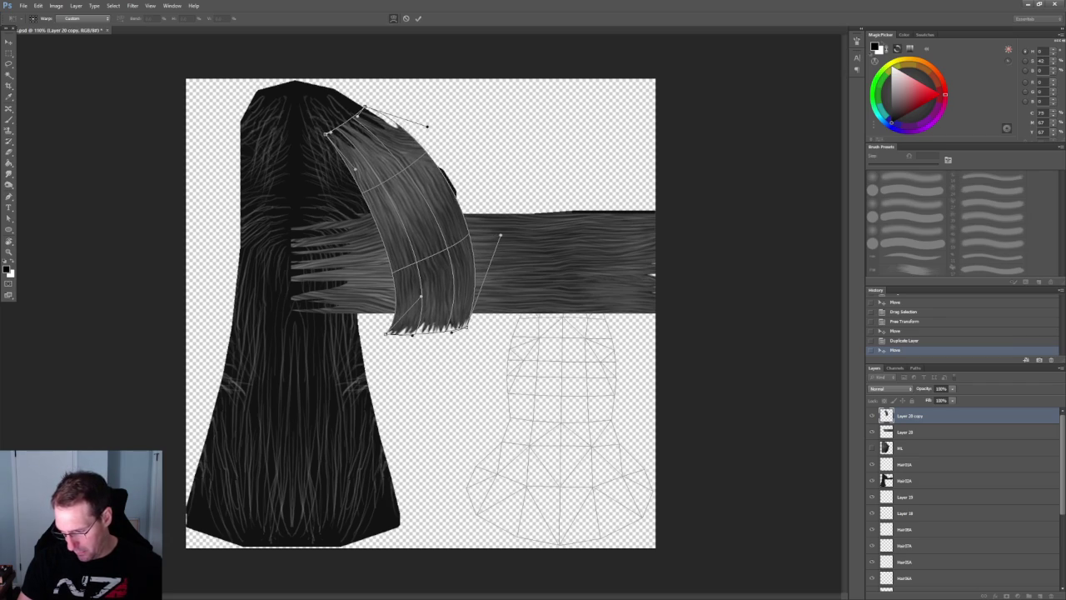
{"action": "left_click_drag", "start_coordinate": [397, 276], "coordinate": [393, 303]}
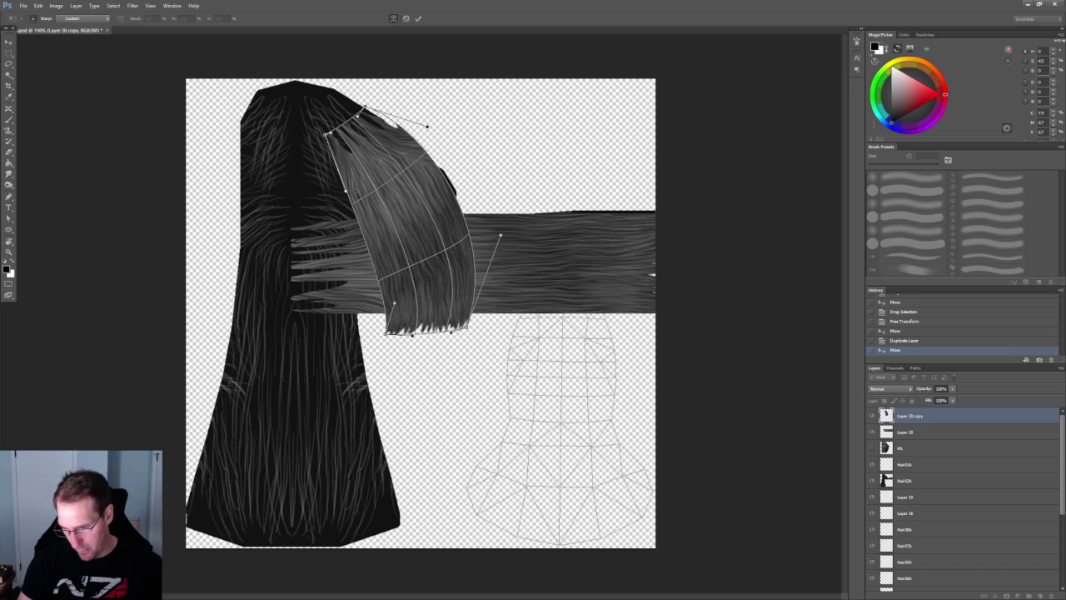
{"action": "left_click_drag", "start_coordinate": [329, 138], "coordinate": [313, 175]}
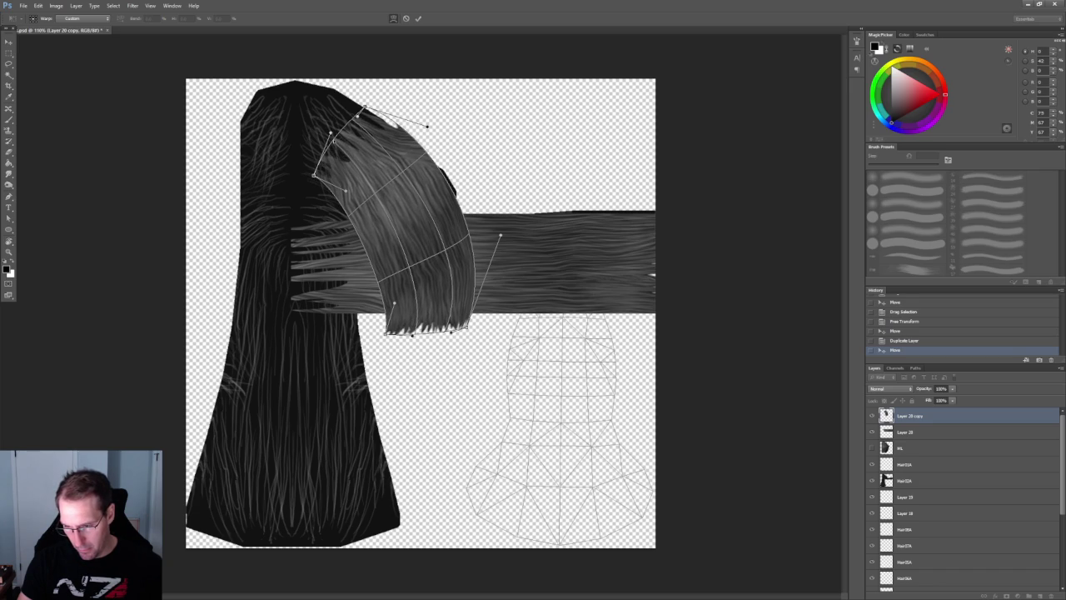
{"action": "left_click_drag", "start_coordinate": [332, 133], "coordinate": [309, 152]}
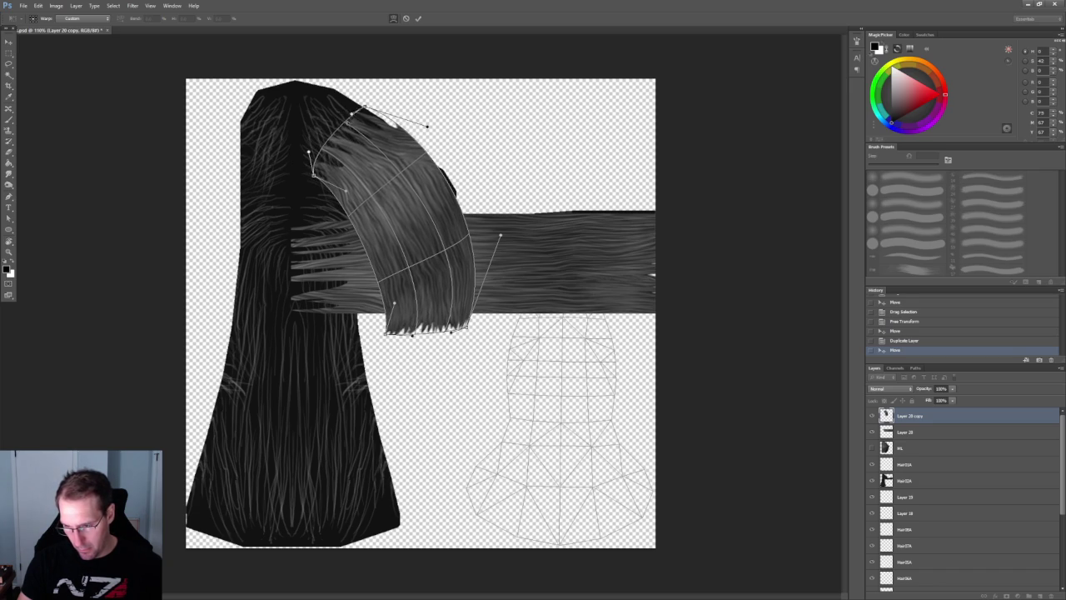
{"action": "left_click_drag", "start_coordinate": [364, 108], "coordinate": [341, 98]}
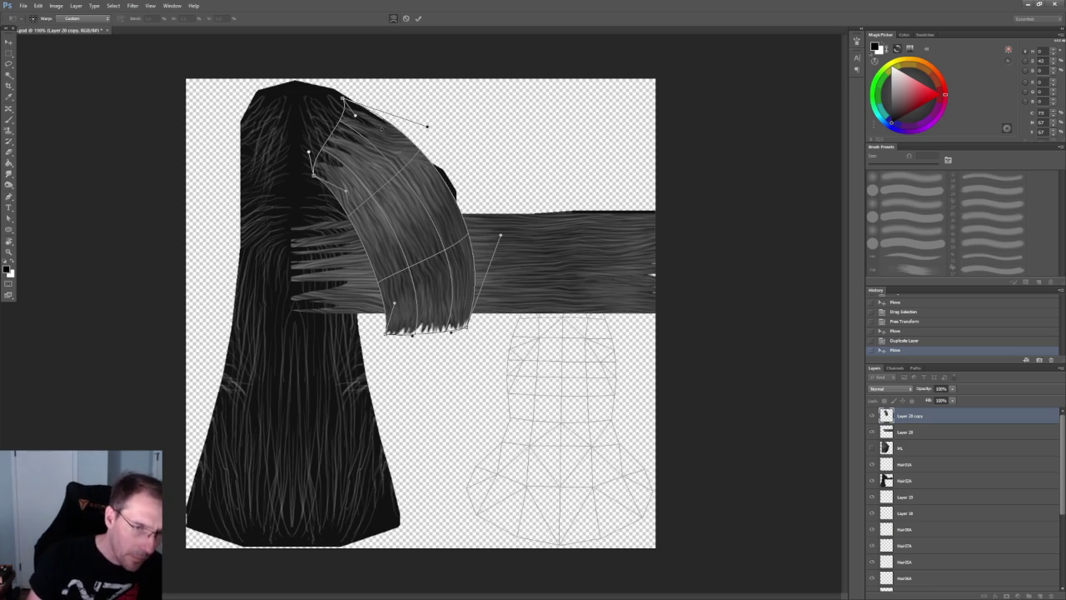
{"action": "key", "text": "Return"}
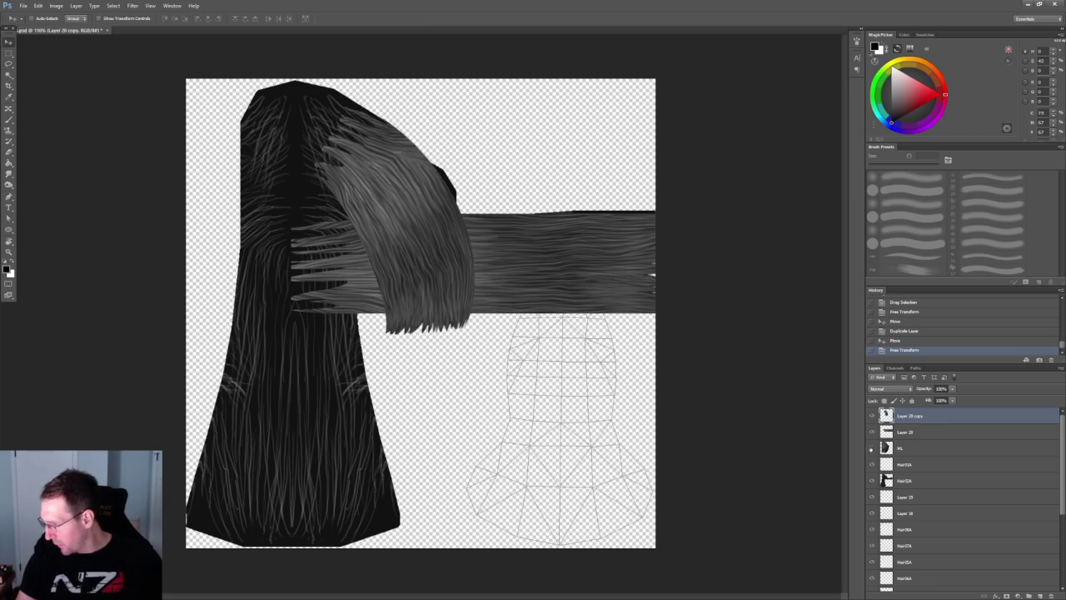
- Show Layer 20 and erase the hair where it overlaps Layer 20 copy
{"action": "left_click", "coordinate": [871, 448]}
{"action": "left_click", "coordinate": [926, 429]}
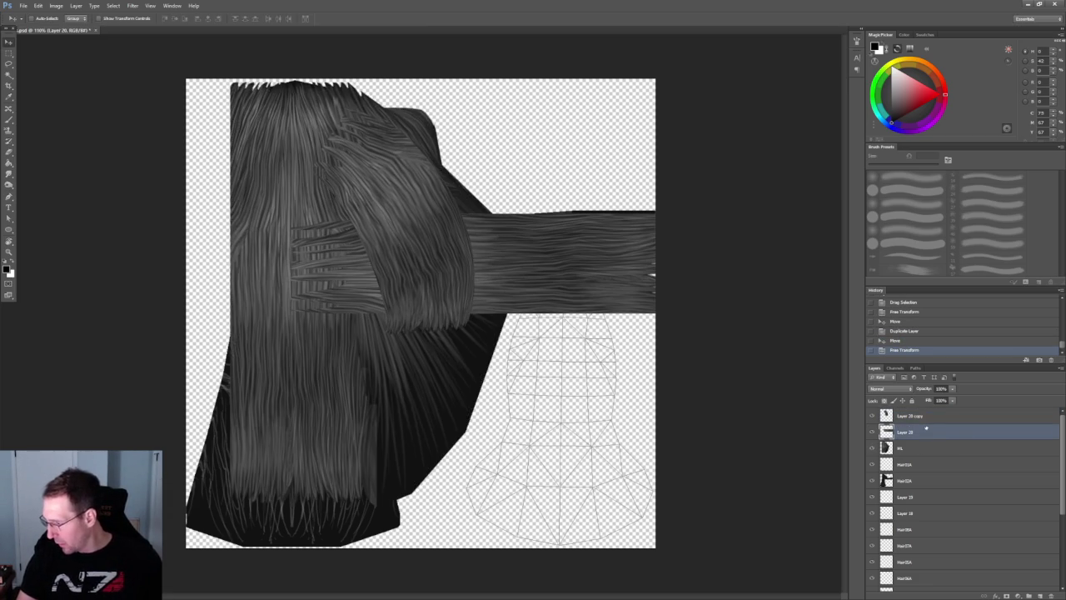
{"action": "key", "text": "b"}
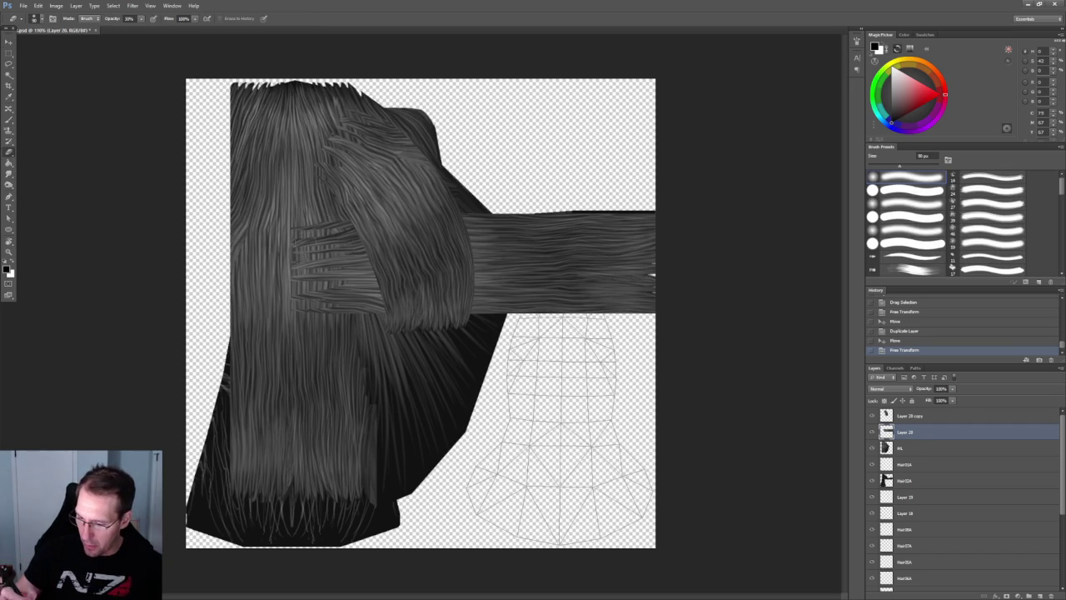
{"action": "left_click", "coordinate": [297, 331]}
{"action": "mouse_move", "coordinate": [317, 242]}
{"action": "left_mouse_down"}
{"action": "mouse_move", "coordinate": [367, 270]}
{"action": "mouse_move", "coordinate": [373, 293]}
{"action": "mouse_move", "coordinate": [350, 283]}
{"action": "left_mouse_up"}
{"action": "key", "text": "bracketright"}
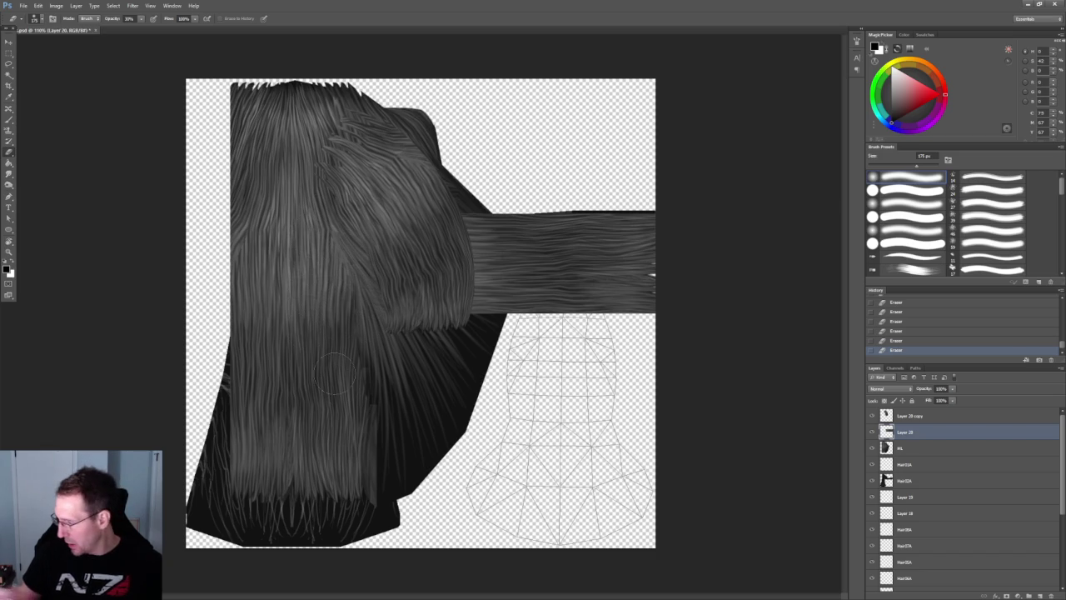
{"action": "left_click", "coordinate": [909, 416]}
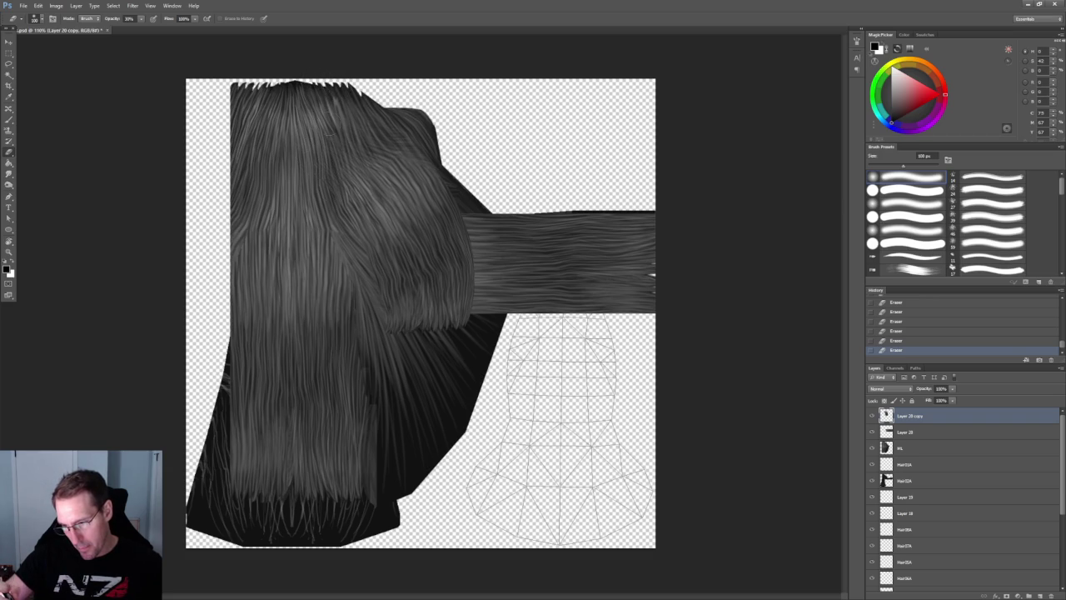
{"action": "key", "text": "ctrl+z"}
{"action": "key", "text": "ctrl+z"}
{"action": "key", "text": "ctrl+z"}
{"action": "key", "text": "ctrl+z"}
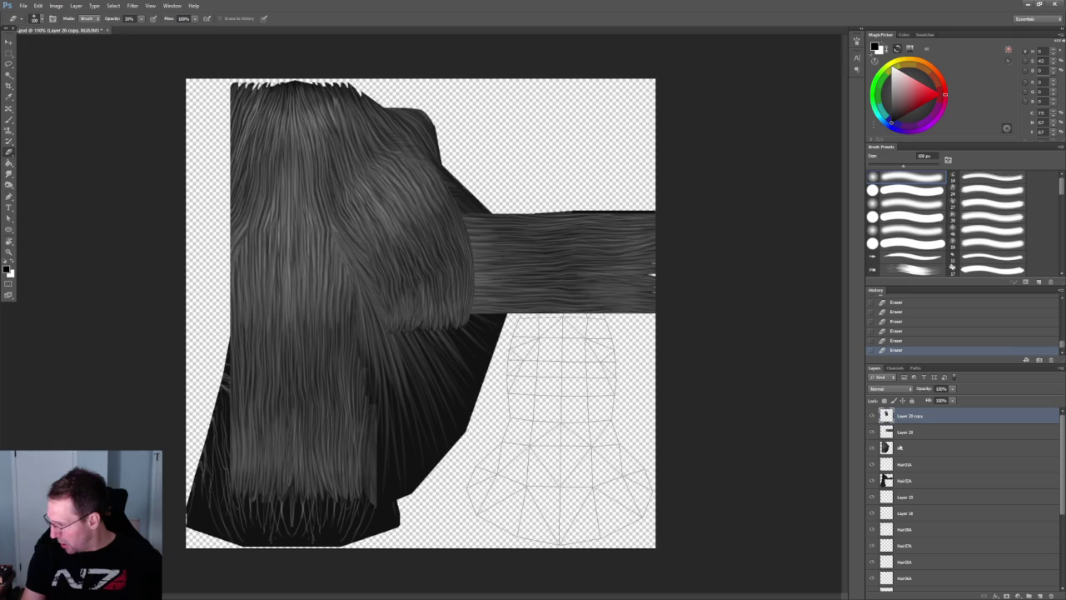
- Cut the HL layer's content into its own new layer
{"action": "key", "text": "alt+bracketleft"}
{"action": "key", "text": "alt+bracketleft"}
{"action": "key", "text": "m"}
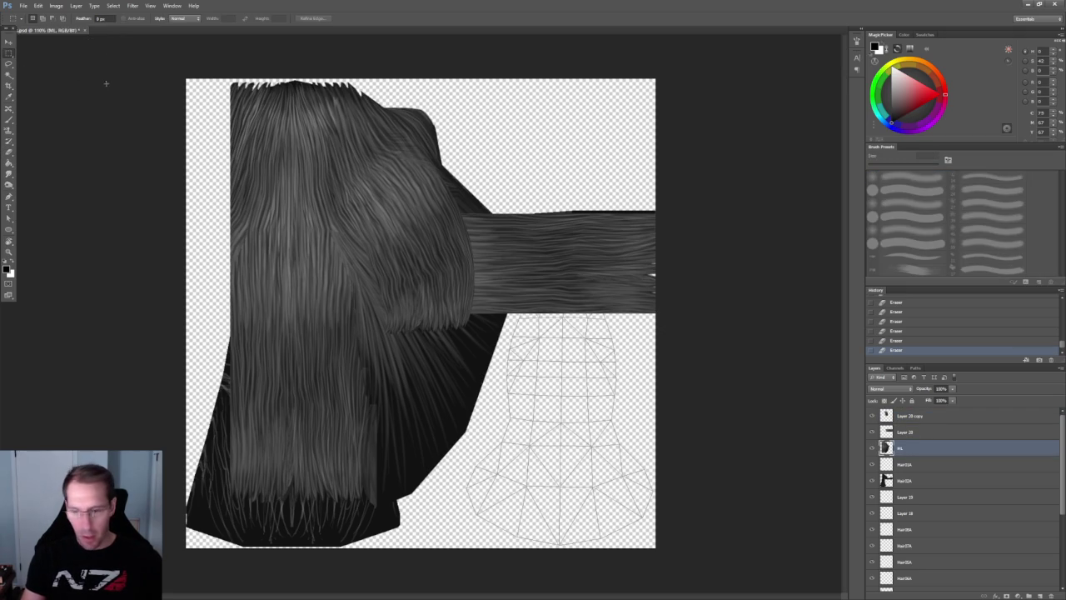
{"action": "left_click_drag", "start_coordinate": [340, 223], "coordinate": [726, 592]}
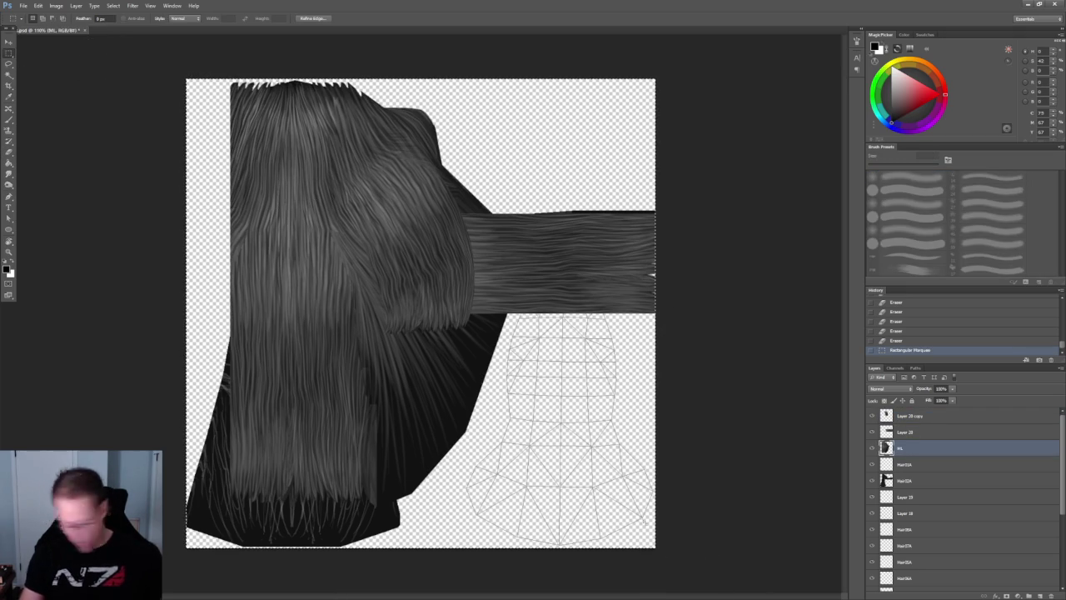
{"action": "key", "text": "ctrl+shift+j"}
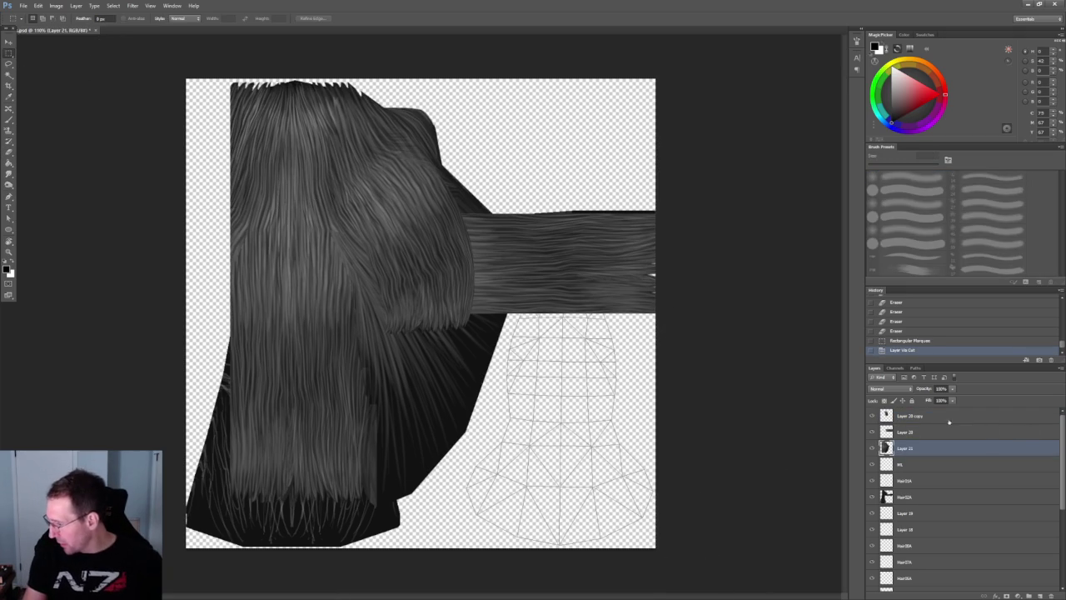
- Merge the new hair layers, move the result below Hair01A, and merge it down into Hair02A
{"action": "left_click", "coordinate": [930, 416]}
{"action": "left_click", "coordinate": [932, 432], "text": "shift"}
{"action": "right_click", "coordinate": [924, 448]}
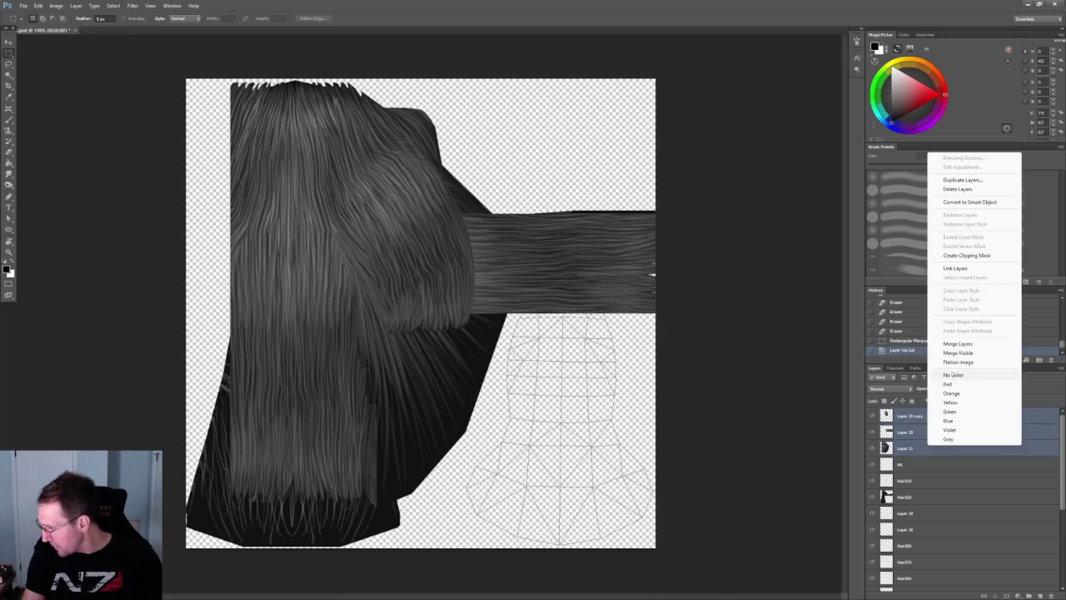
{"action": "left_click", "coordinate": [949, 349]}
{"action": "left_click_drag", "start_coordinate": [908, 425], "coordinate": [919, 457]}
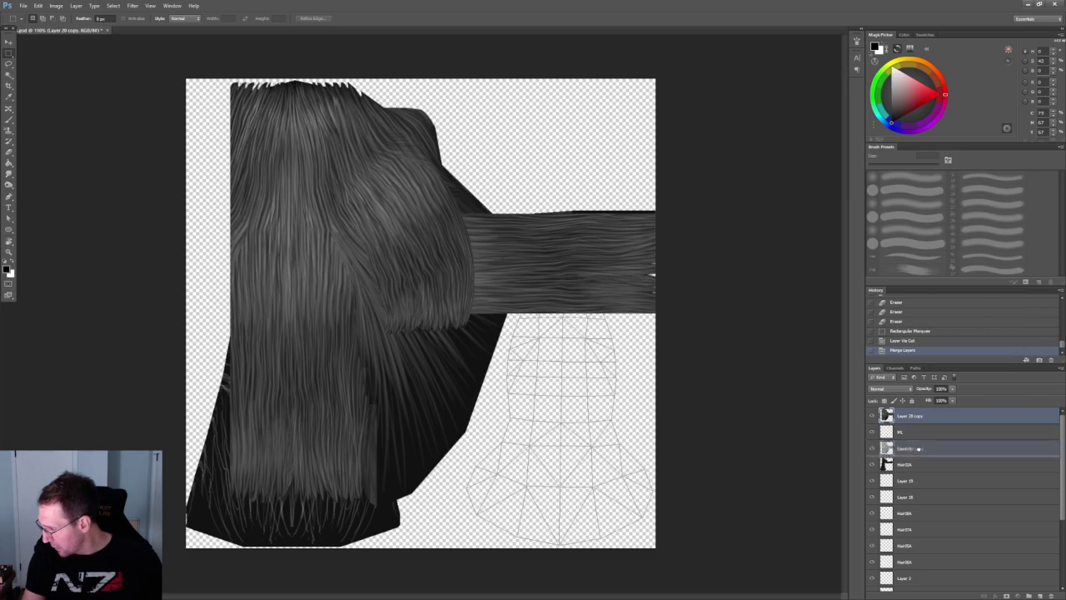
{"action": "right_click", "coordinate": [919, 449]}
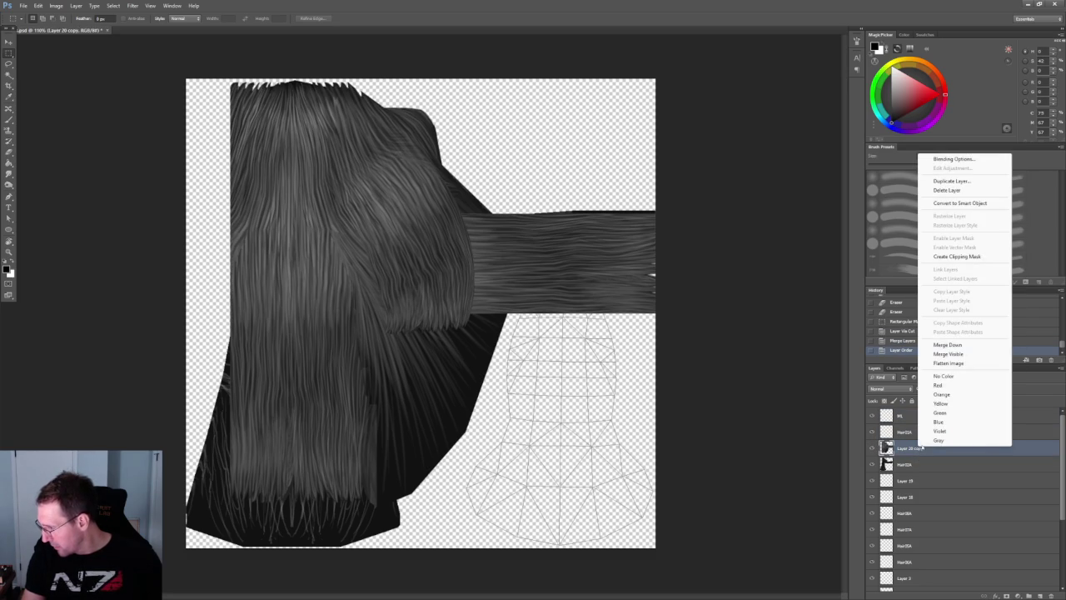
{"action": "left_click", "coordinate": [957, 347]}
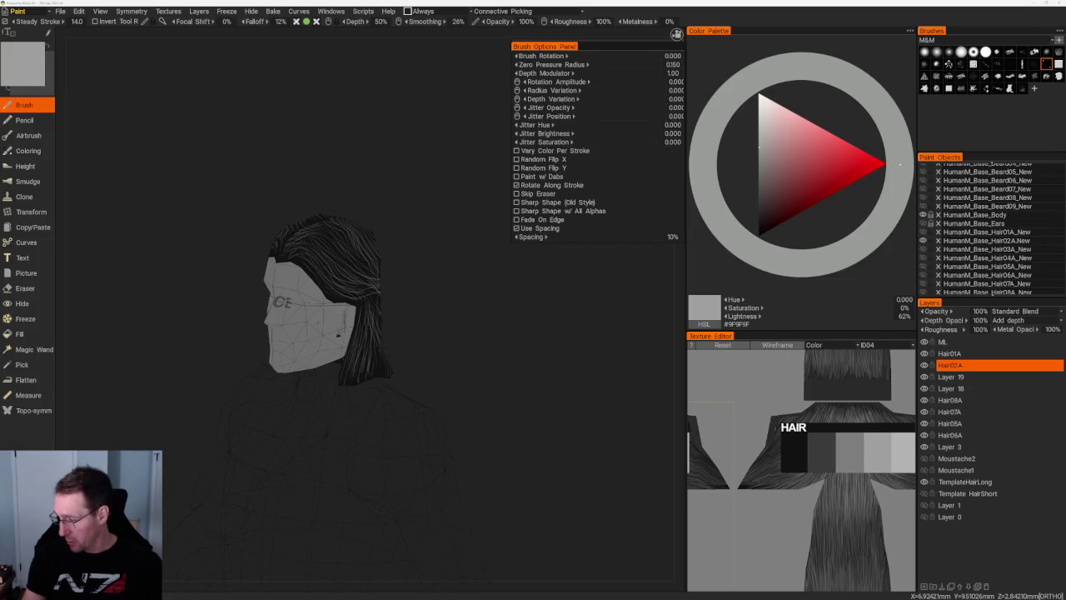
- Turn the head to a three-quarter view and set the paint colour to near-black
{"action": "mouse_move", "coordinate": [130, 230]}
{"action": "left_mouse_down"}
{"action": "mouse_move", "coordinate": [476, 230]}
{"action": "mouse_move", "coordinate": [426, 266]}
{"action": "left_mouse_up"}
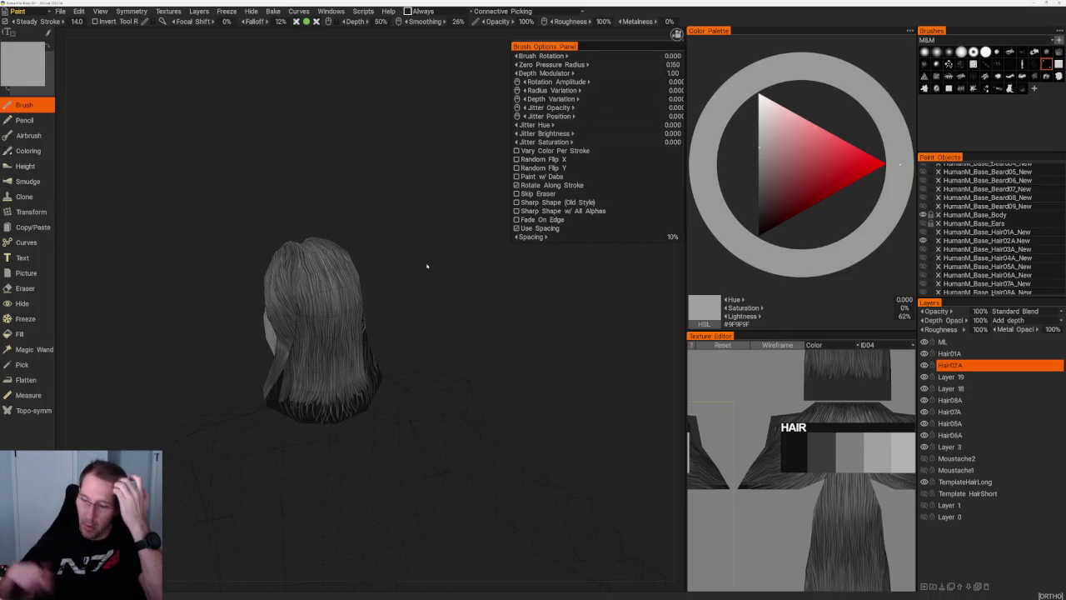
{"action": "mouse_move", "coordinate": [421, 286]}
{"action": "left_mouse_down"}
{"action": "mouse_move", "coordinate": [471, 281]}
{"action": "mouse_move", "coordinate": [440, 311]}
{"action": "mouse_move", "coordinate": [616, 367]}
{"action": "mouse_move", "coordinate": [517, 442]}
{"action": "left_mouse_up"}
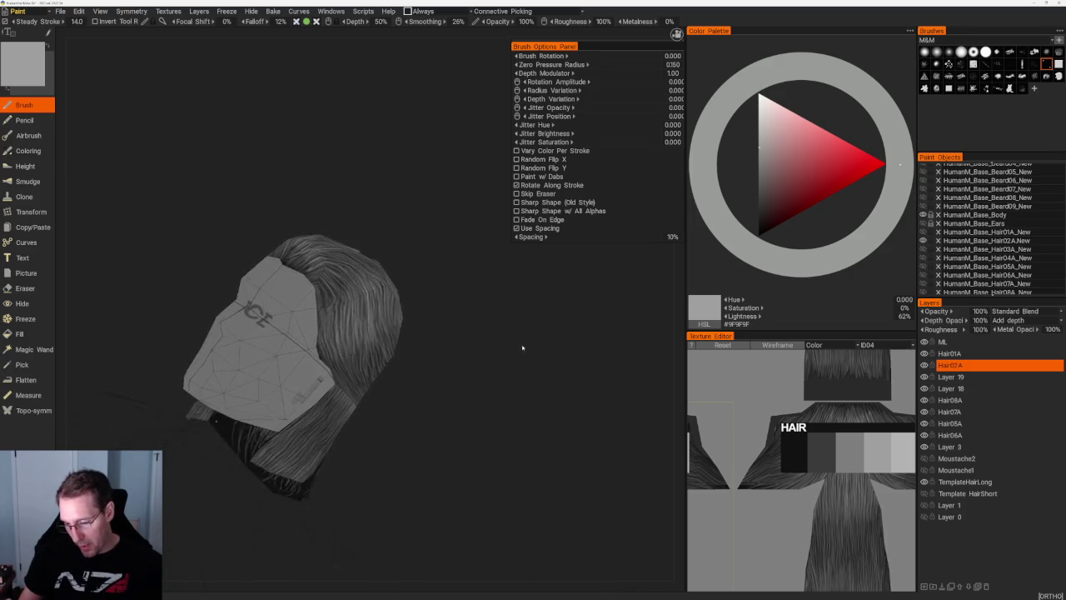
{"action": "scroll", "coordinate": [516, 441], "scroll_direction": "up", "scroll_amount": 3}
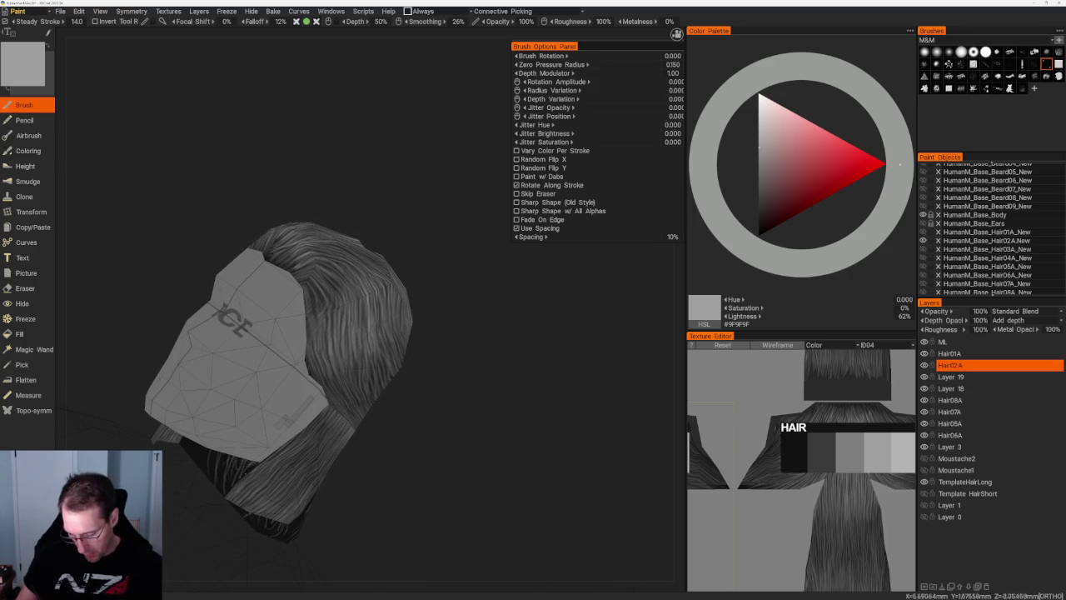
{"action": "key", "text": "v"}
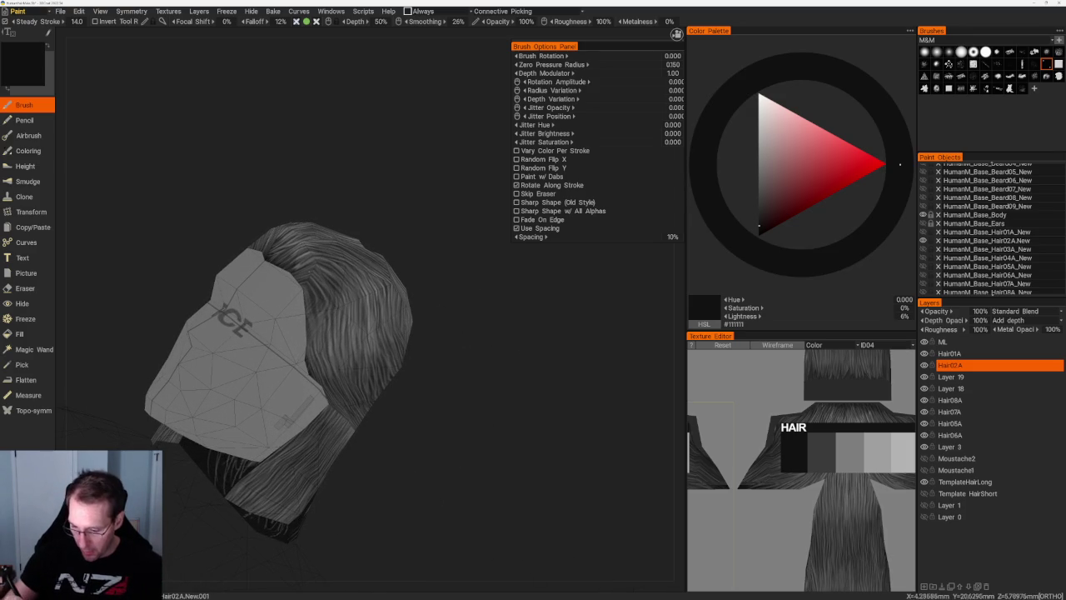
- Paint dark strands on the hair beside the face
{"action": "left_click_drag", "start_coordinate": [356, 356], "coordinate": [428, 365]}
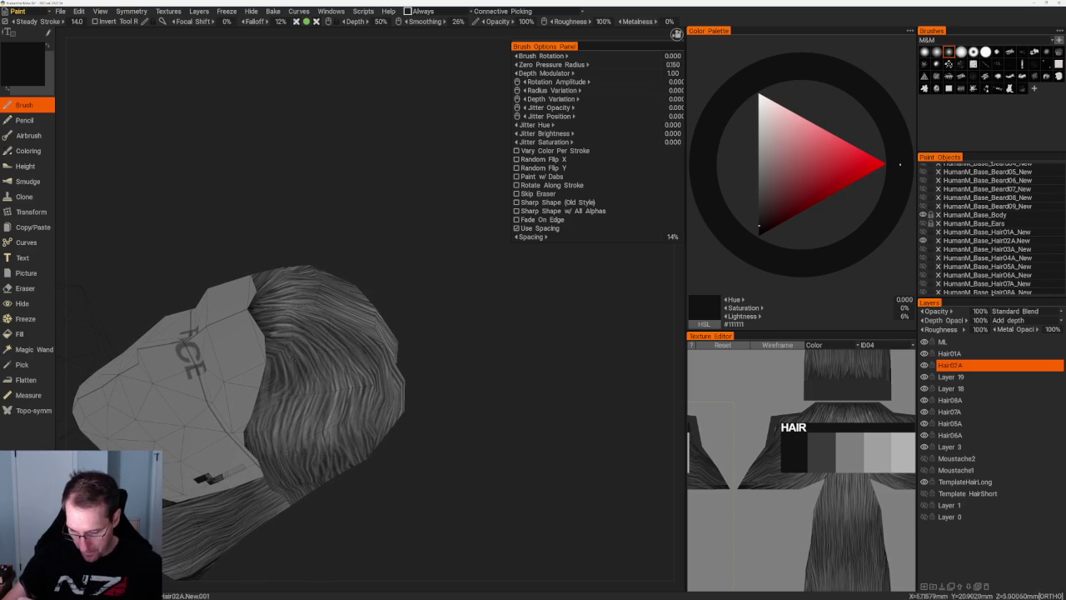
{"action": "left_click_drag", "start_coordinate": [468, 409], "coordinate": [338, 338]}
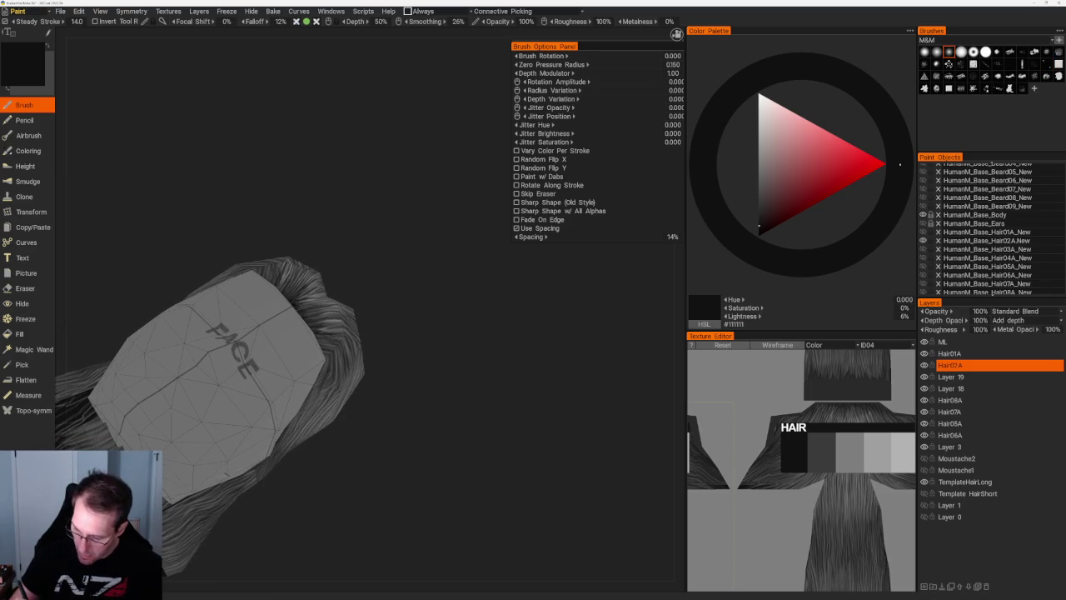
{"action": "left_click_drag", "start_coordinate": [427, 367], "coordinate": [400, 354]}
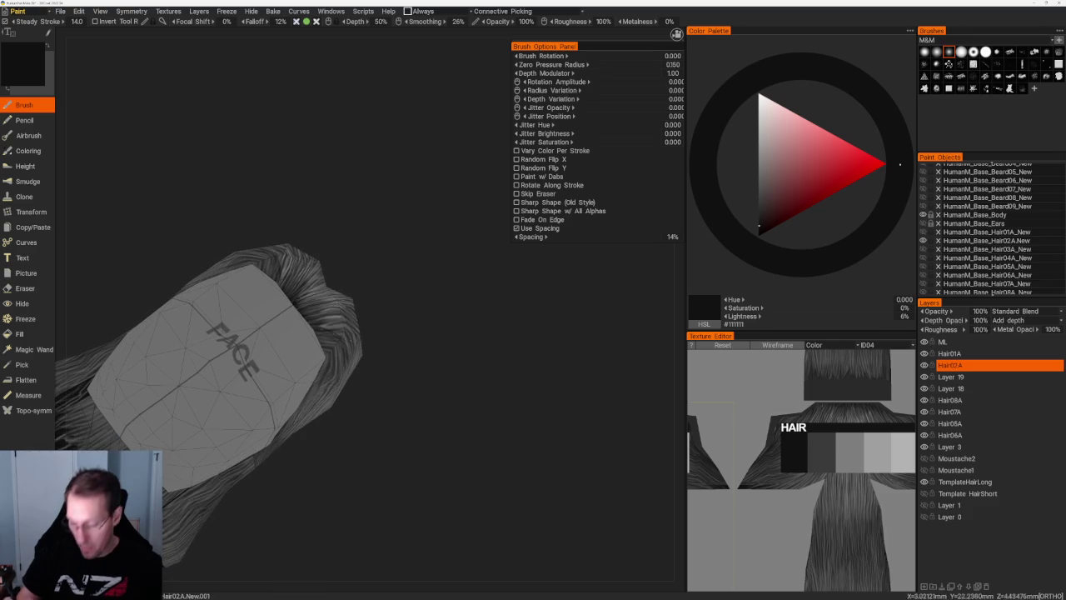
{"action": "left_click_drag", "start_coordinate": [330, 343], "coordinate": [371, 374]}
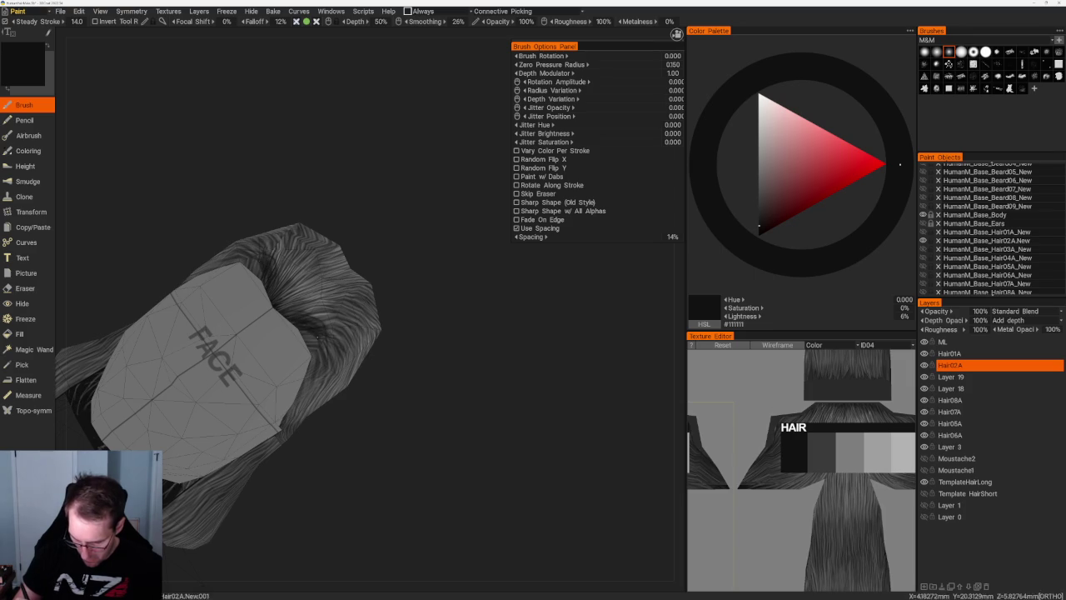
{"action": "mouse_move", "coordinate": [388, 276]}
{"action": "middle_mouse_down"}
{"action": "mouse_move", "coordinate": [366, 302]}
{"action": "mouse_move", "coordinate": [308, 312]}
{"action": "middle_mouse_up"}
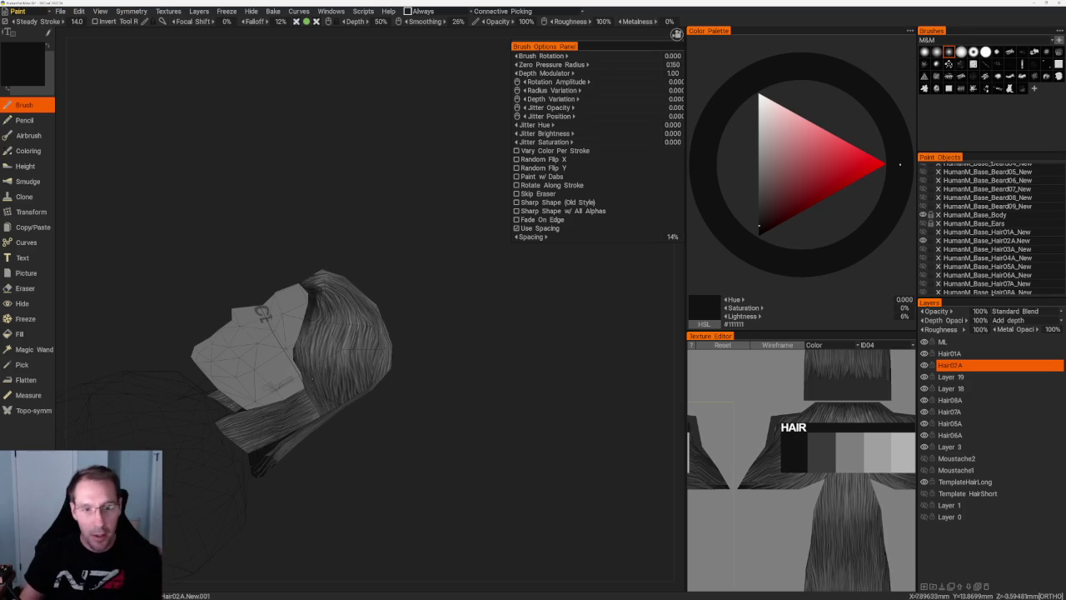
{"action": "left_click_drag", "start_coordinate": [353, 209], "coordinate": [362, 209]}
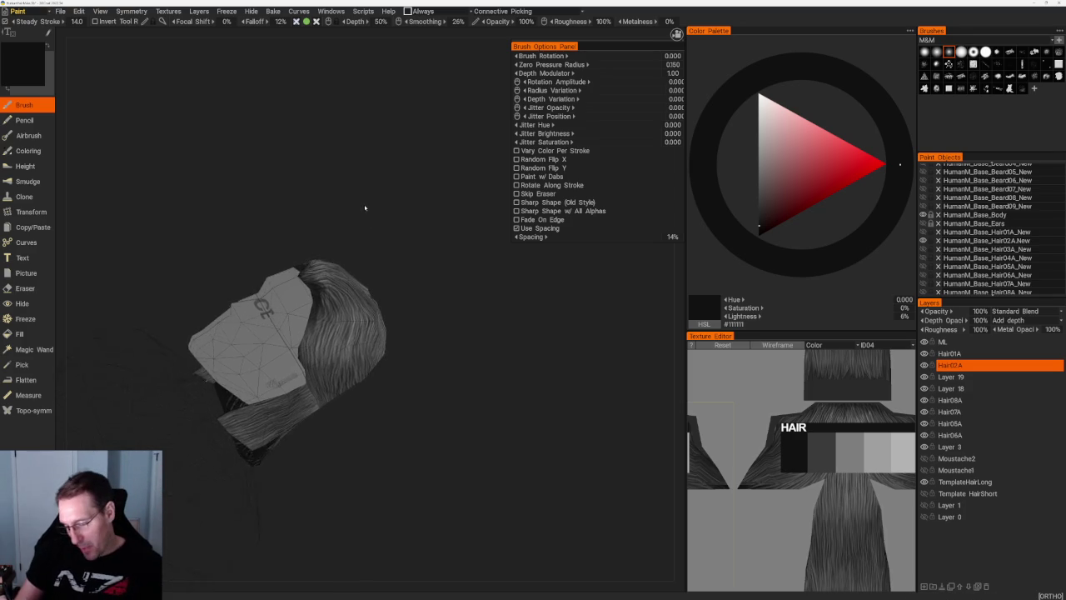
{"action": "scroll", "coordinate": [297, 281], "scroll_direction": "up", "scroll_amount": 3}
{"action": "left_click_drag", "start_coordinate": [304, 284], "coordinate": [306, 314]}
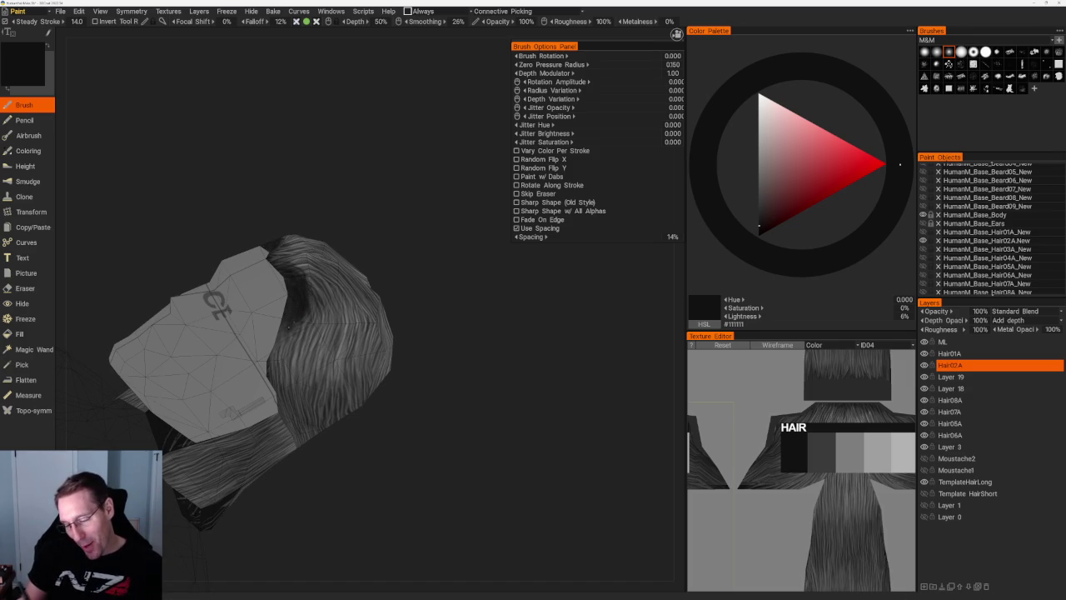
- Orbit around the side and back of the hair to check the painted strands
{"action": "left_click_drag", "start_coordinate": [438, 267], "coordinate": [318, 269]}
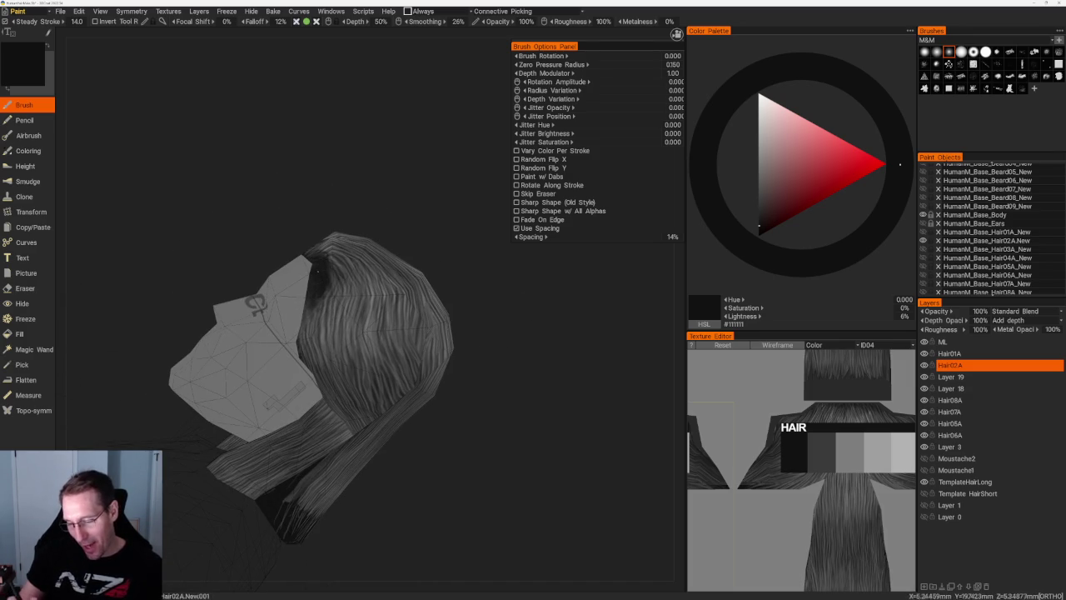
{"action": "left_click_drag", "start_coordinate": [450, 423], "coordinate": [447, 400]}
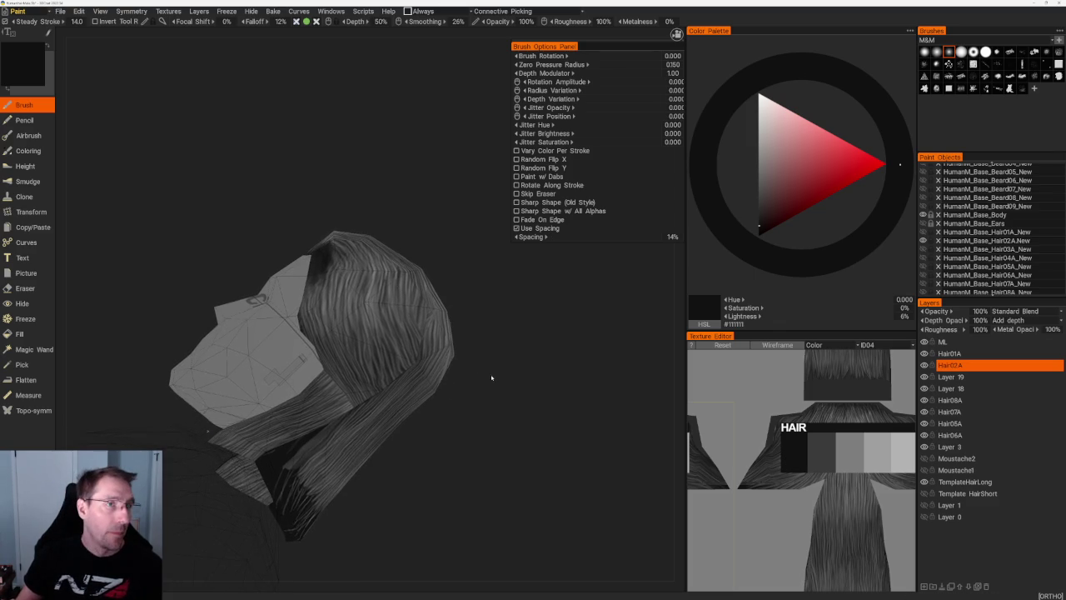
{"action": "left_click_drag", "start_coordinate": [492, 376], "coordinate": [502, 381]}
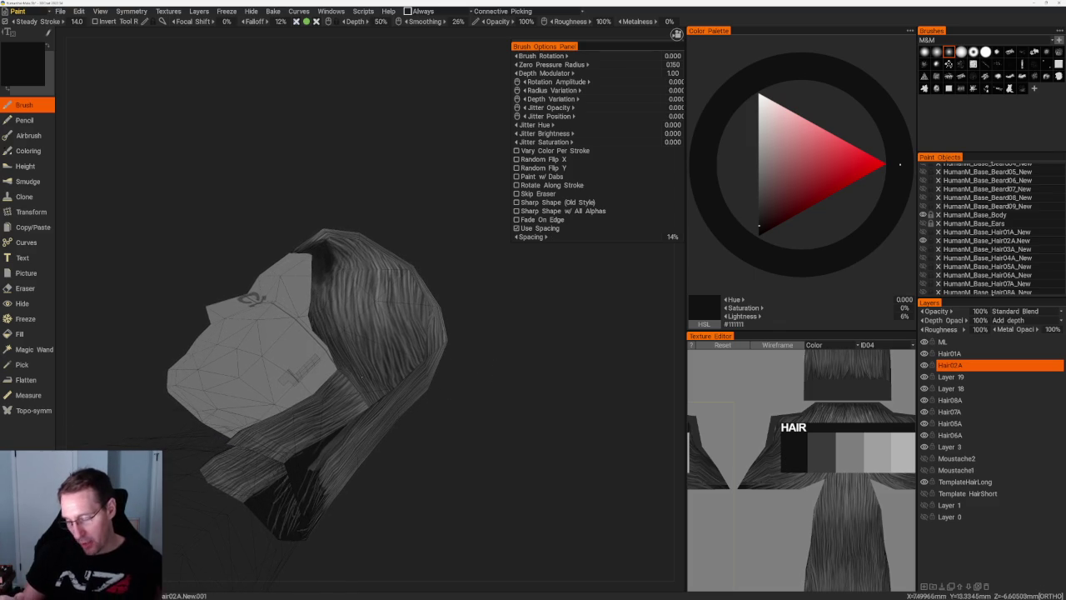
{"action": "left_click_drag", "start_coordinate": [363, 377], "coordinate": [179, 450]}
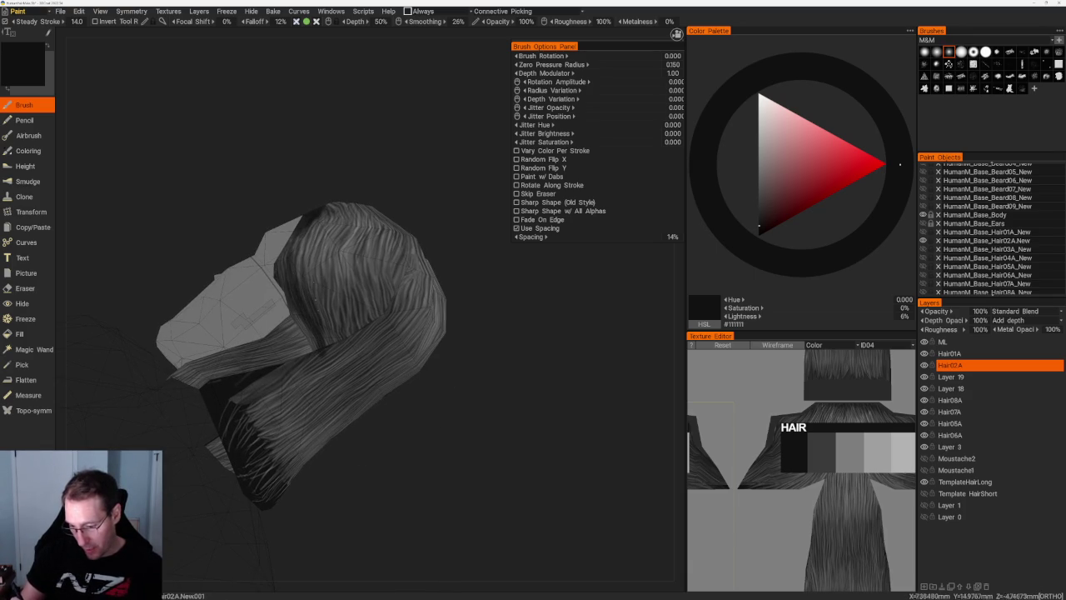
- Paint mid-grey #535353 highlight strands down the lower back of the hair
{"action": "key", "text": "v"}
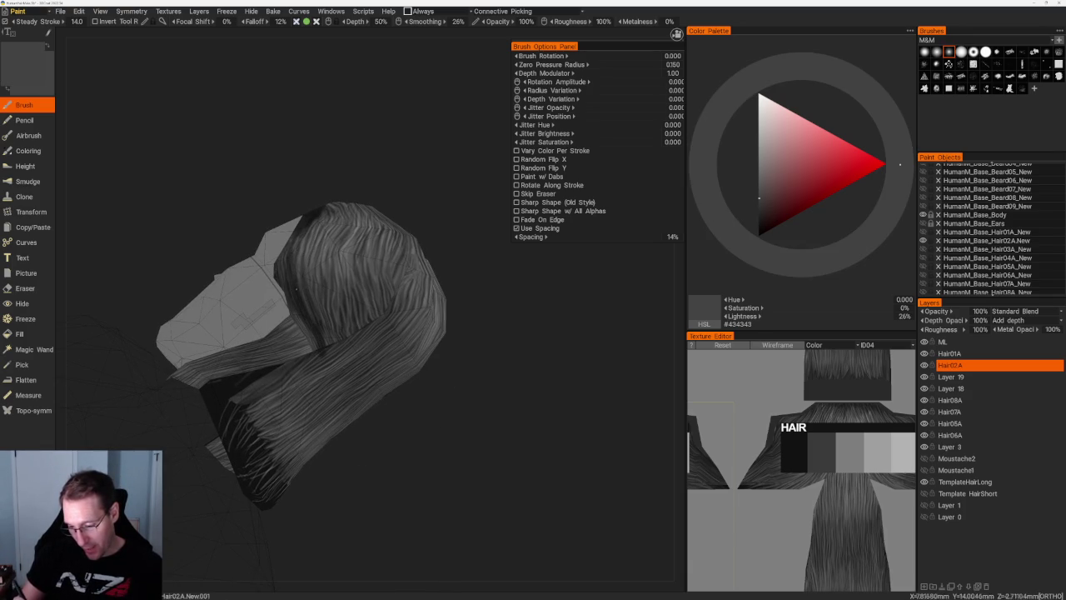
{"action": "key", "text": "v"}
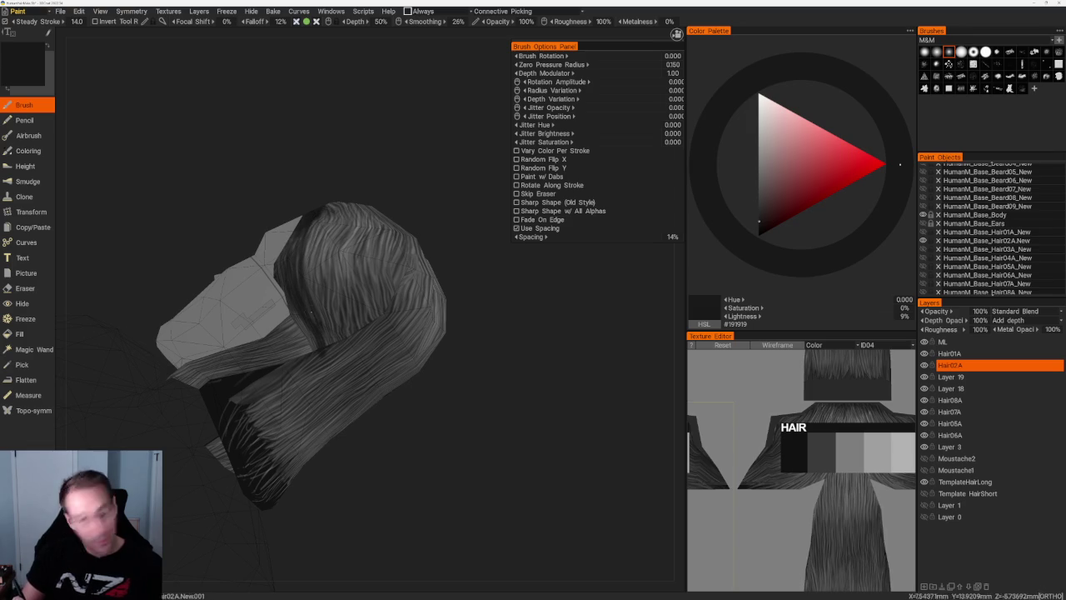
{"action": "mouse_move", "coordinate": [479, 389]}
{"action": "left_mouse_down"}
{"action": "mouse_move", "coordinate": [478, 444]}
{"action": "mouse_move", "coordinate": [492, 342]}
{"action": "left_mouse_up"}
{"action": "key", "text": "v"}
{"action": "mouse_move", "coordinate": [331, 302]}
{"action": "left_mouse_down"}
{"action": "mouse_move", "coordinate": [305, 370]}
{"action": "mouse_move", "coordinate": [313, 384]}
{"action": "left_mouse_up"}
{"action": "left_click_drag", "start_coordinate": [347, 288], "coordinate": [328, 393]}
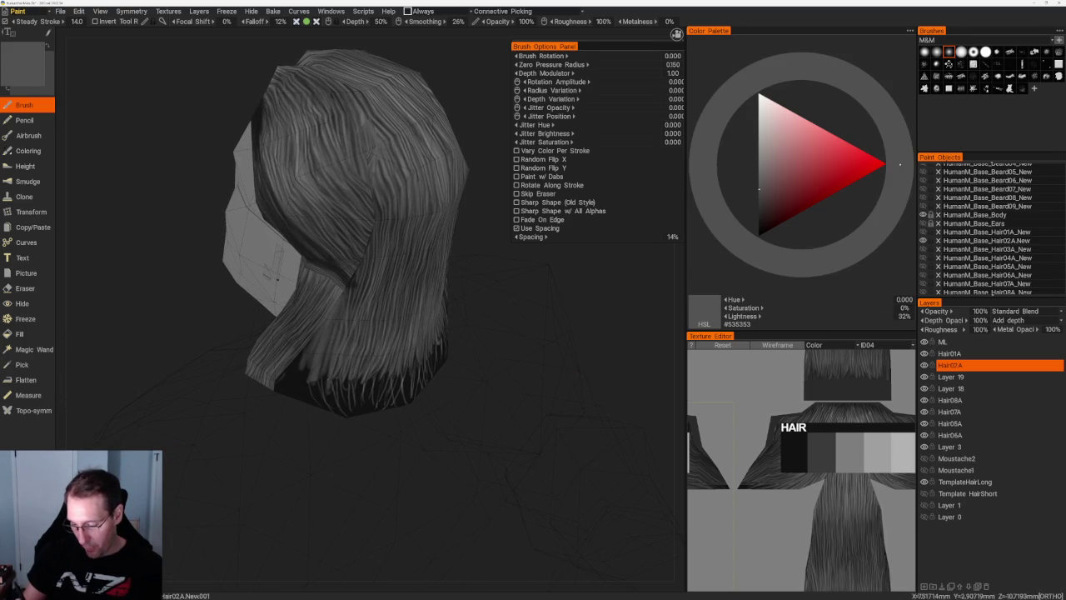
{"action": "left_click_drag", "start_coordinate": [310, 349], "coordinate": [303, 385]}
{"action": "left_click_drag", "start_coordinate": [323, 310], "coordinate": [290, 371]}
{"action": "left_click_drag", "start_coordinate": [308, 335], "coordinate": [288, 382]}
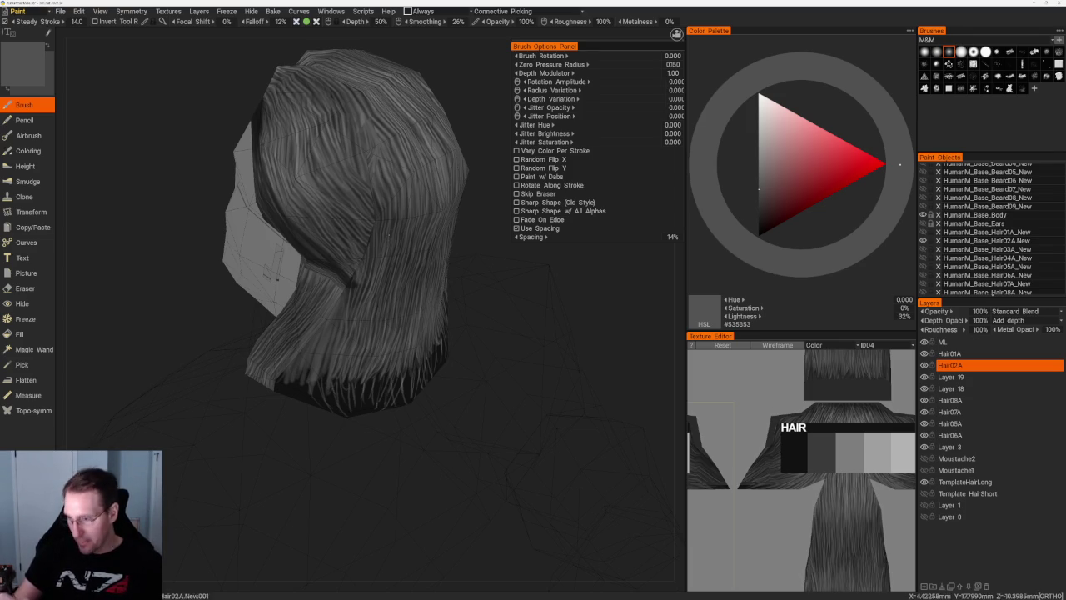
- Set brush opacity to 200% and switch to a strand brush that rotates along the stroke
{"action": "type", "text": "100"}
{"action": "key", "text": "Return"}
{"action": "left_click", "coordinate": [949, 88]}
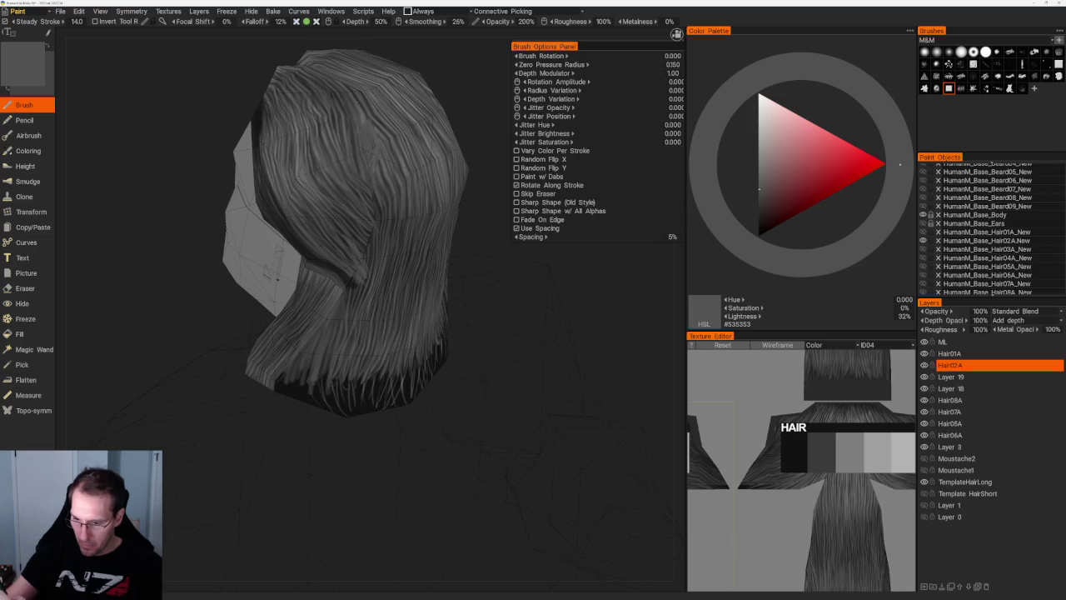
- Darken the paint colour through #474747 to #222222 at 13% lightness
{"action": "mouse_move", "coordinate": [436, 60]}
{"action": "middle_mouse_down"}
{"action": "mouse_move", "coordinate": [398, 142]}
{"action": "mouse_move", "coordinate": [372, 126]}
{"action": "mouse_move", "coordinate": [416, 142]}
{"action": "mouse_move", "coordinate": [387, 148]}
{"action": "mouse_move", "coordinate": [403, 158]}
{"action": "middle_mouse_up"}
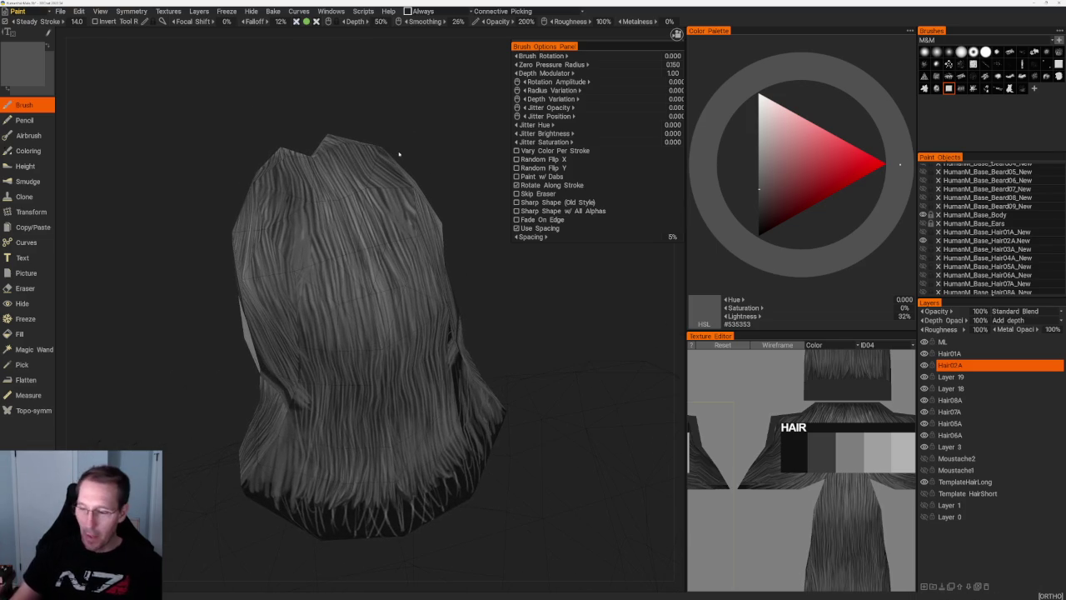
{"action": "left_click", "coordinate": [758, 181]}
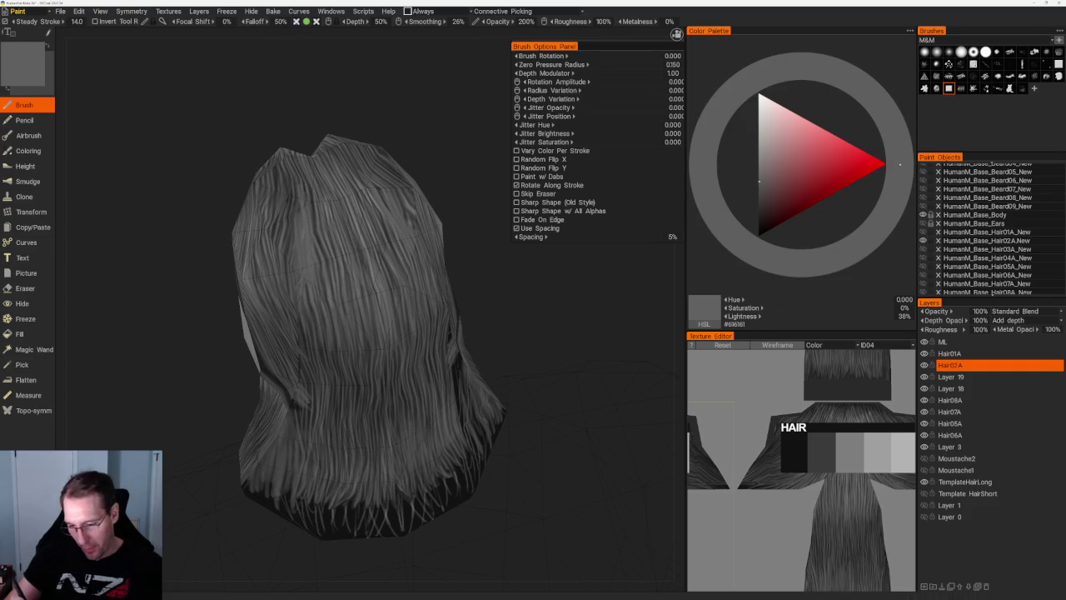
{"action": "left_click", "coordinate": [758, 196]}
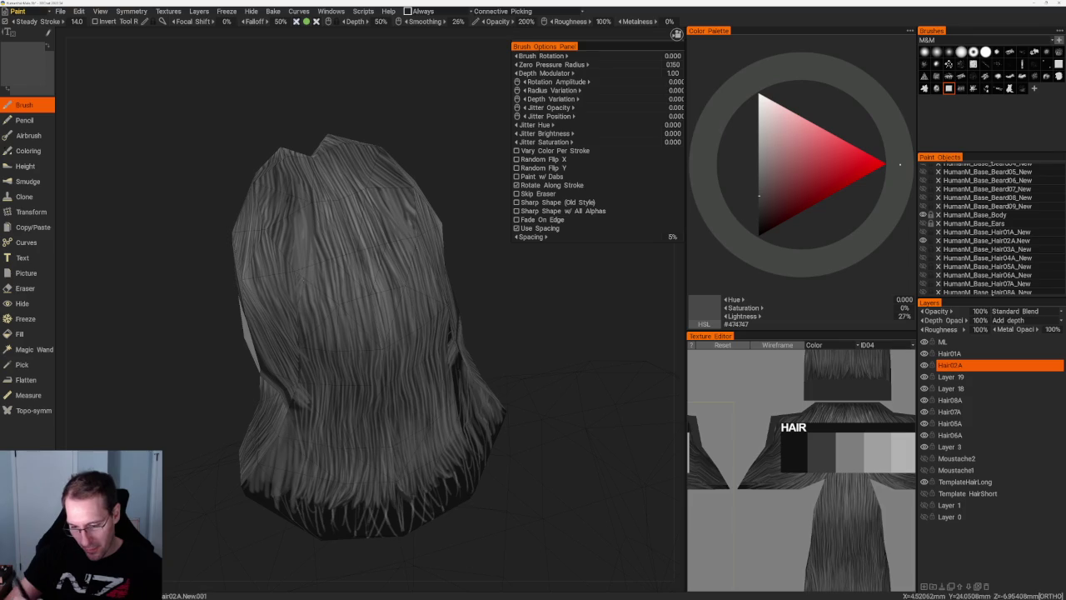
{"action": "left_click", "coordinate": [758, 215]}
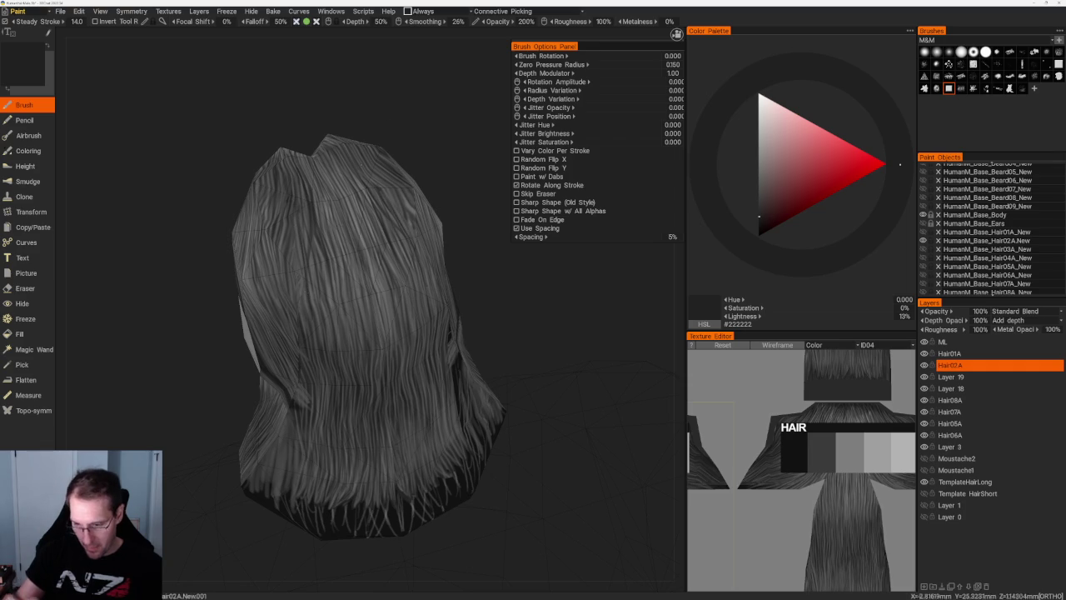
{"action": "left_click_drag", "start_coordinate": [444, 173], "coordinate": [450, 197]}
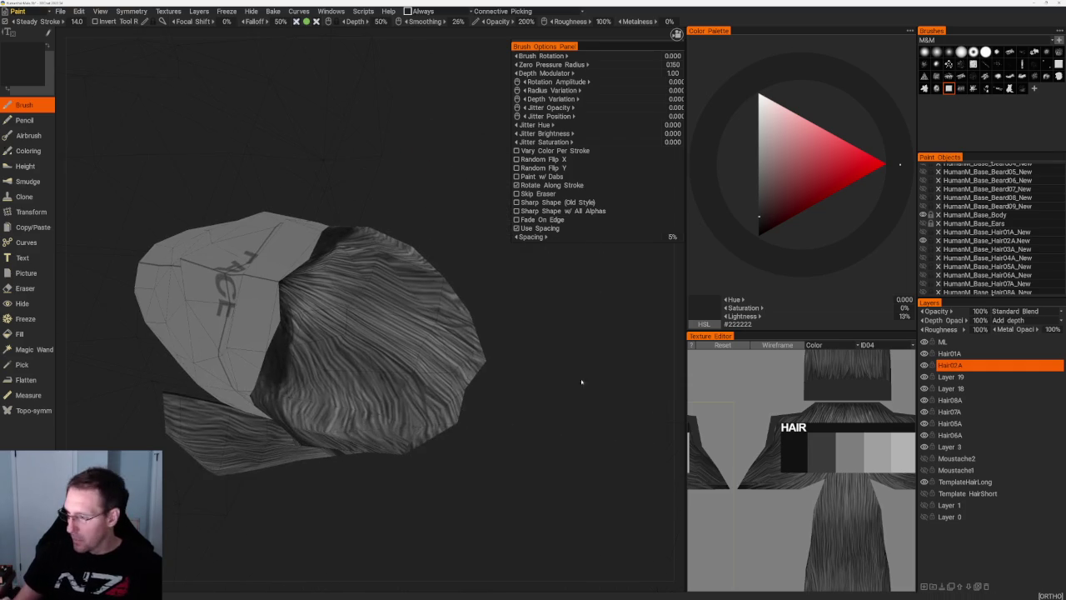
- Export the HumanM_Base_Hair02A.New.001 UV set's texture to Photoshop for external editing
{"action": "left_click_drag", "start_coordinate": [581, 382], "coordinate": [439, 219]}
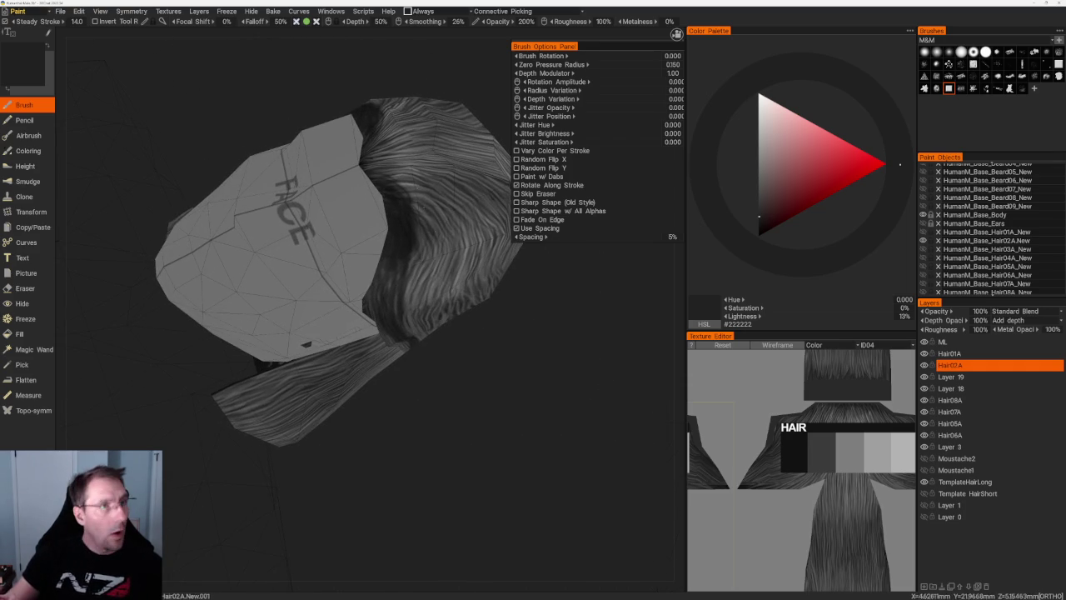
{"action": "left_click_drag", "start_coordinate": [566, 352], "coordinate": [566, 353]}
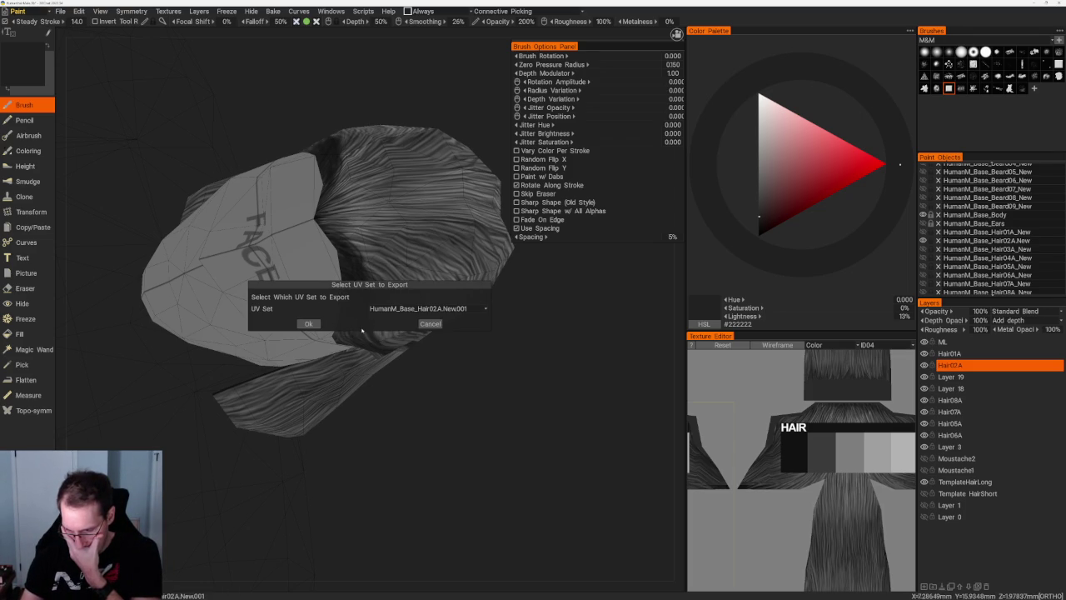
{"action": "left_click", "coordinate": [308, 323]}
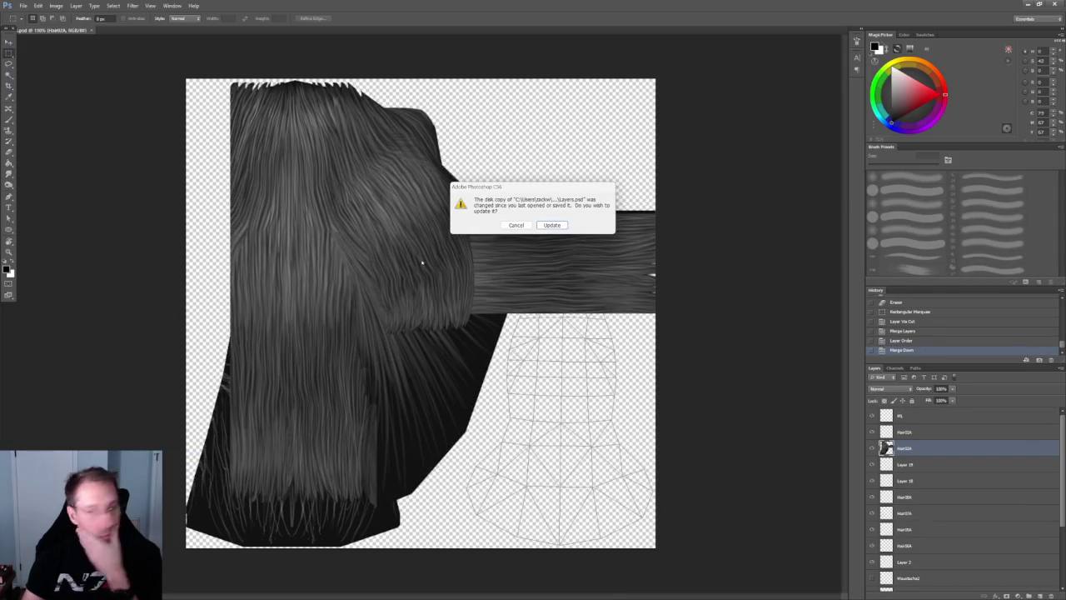
- Reload the updated Layers.psd and open HairTemplate.psd
{"action": "left_click", "coordinate": [538, 226]}
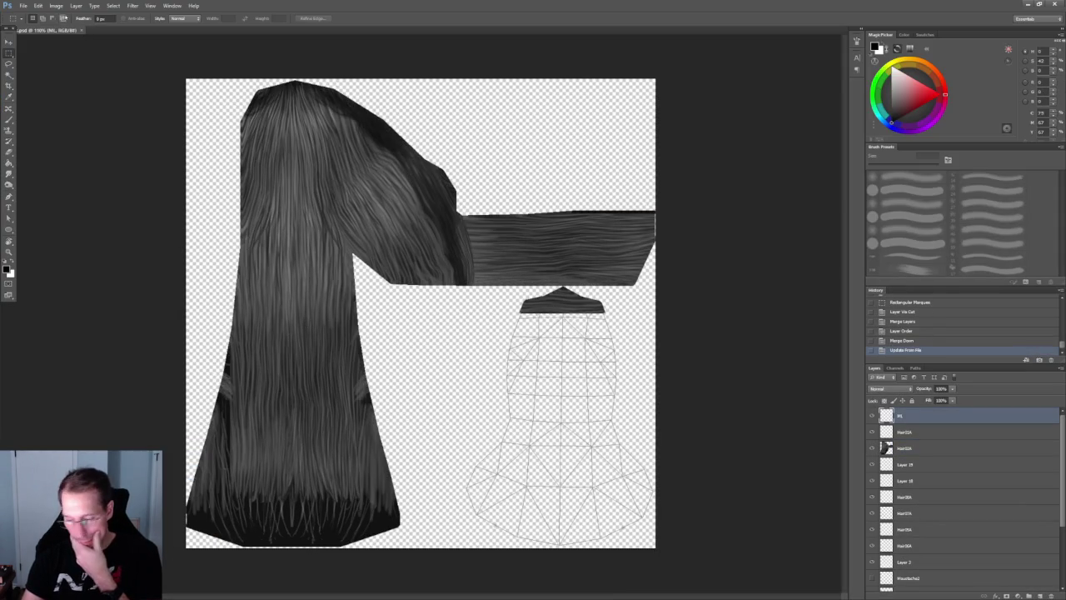
{"action": "left_click", "coordinate": [23, 6]}
{"action": "left_click", "coordinate": [38, 23]}
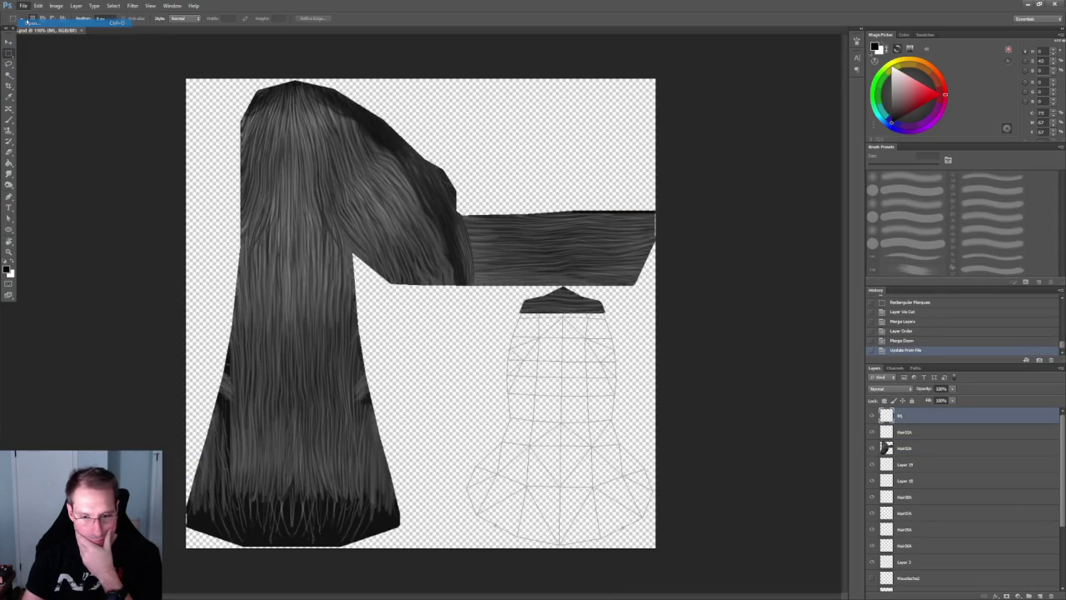
{"action": "left_click", "coordinate": [211, 165]}
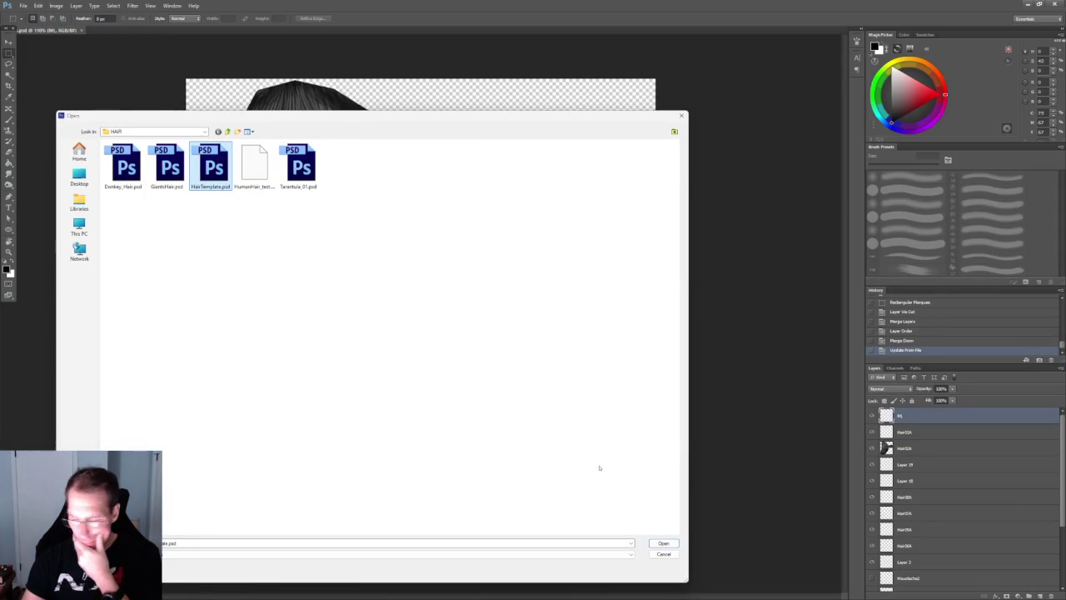
{"action": "left_click", "coordinate": [663, 543]}
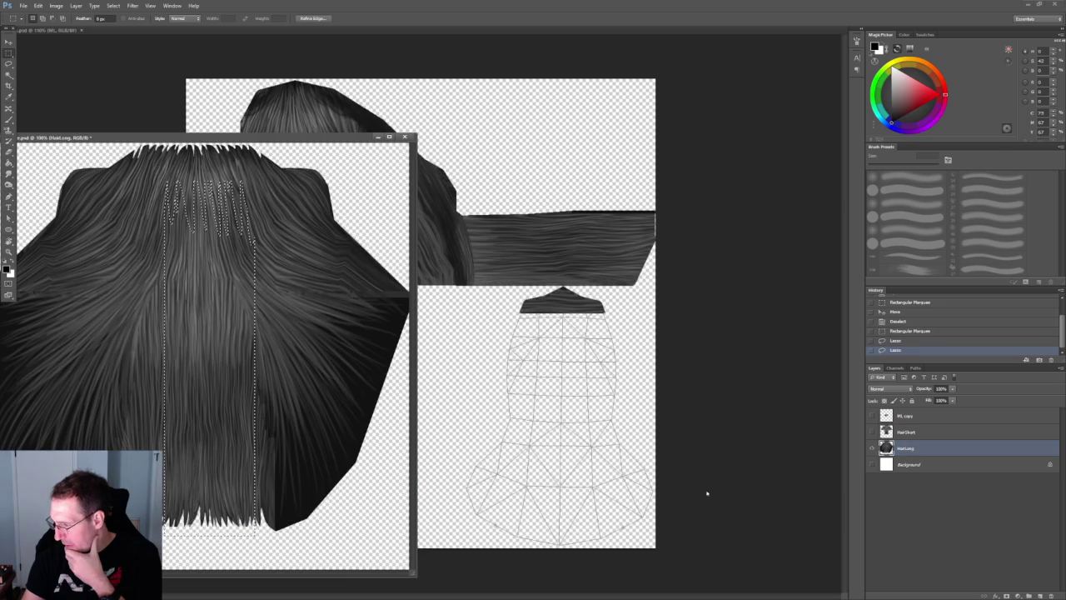
- Check the HAIR and HairShort template layers, then return to the long-hair texture document
{"action": "left_click", "coordinate": [871, 431]}
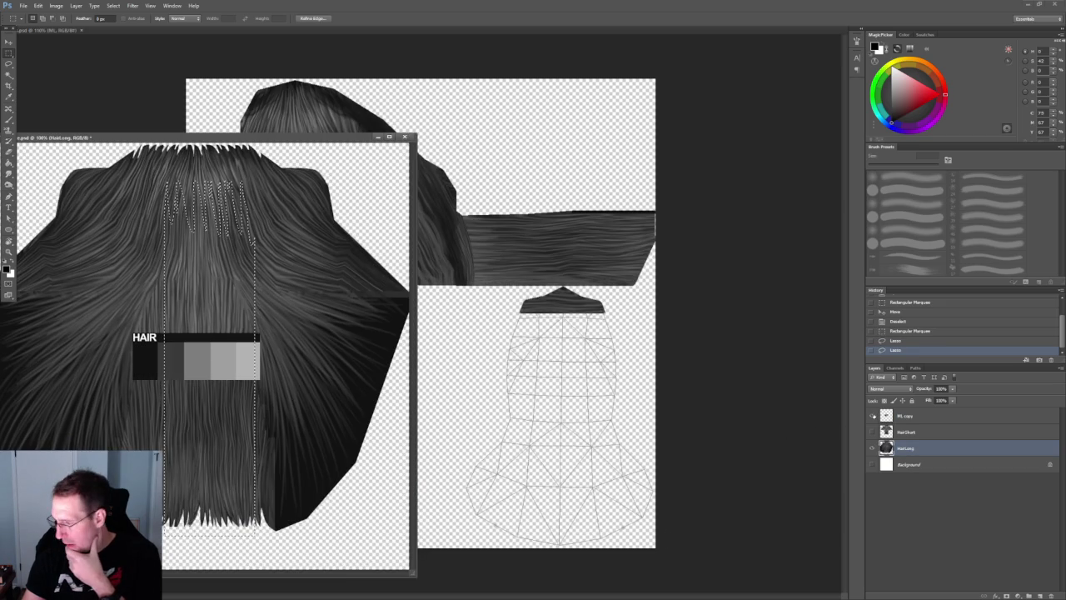
{"action": "left_click", "coordinate": [871, 432]}
{"action": "left_click", "coordinate": [871, 431]}
{"action": "left_click", "coordinate": [871, 431]}
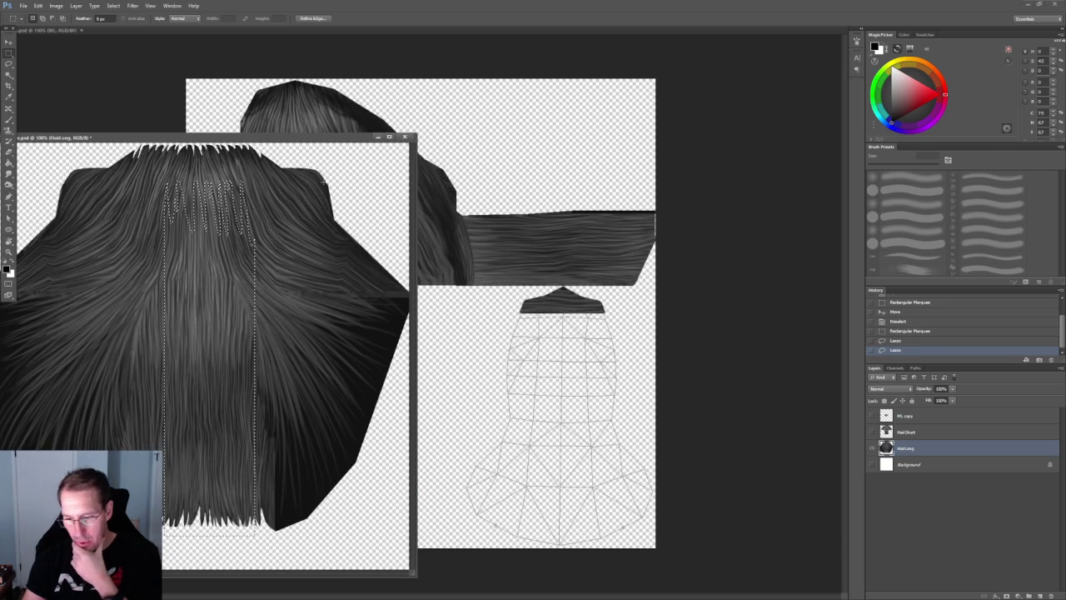
{"action": "left_click", "coordinate": [298, 218]}
{"action": "left_click", "coordinate": [303, 53]}
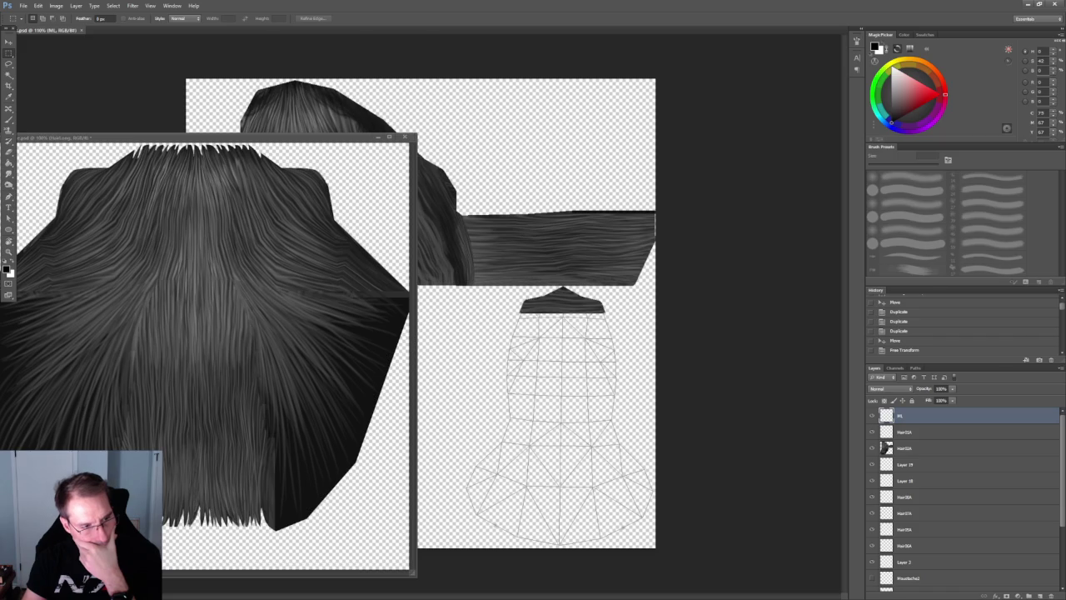
- Export the HumanM_Base_Hair05A_New.001 UV set from 3D-Coat and accept the Photoshop reload
{"action": "key", "text": "alt+Tab"}
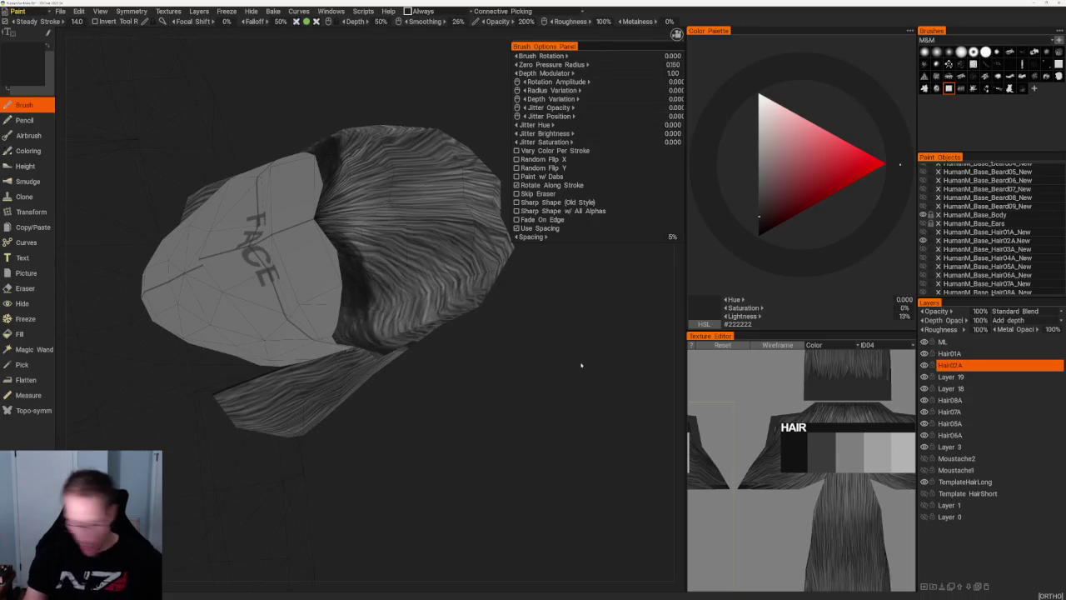
{"action": "left_click", "coordinate": [421, 308]}
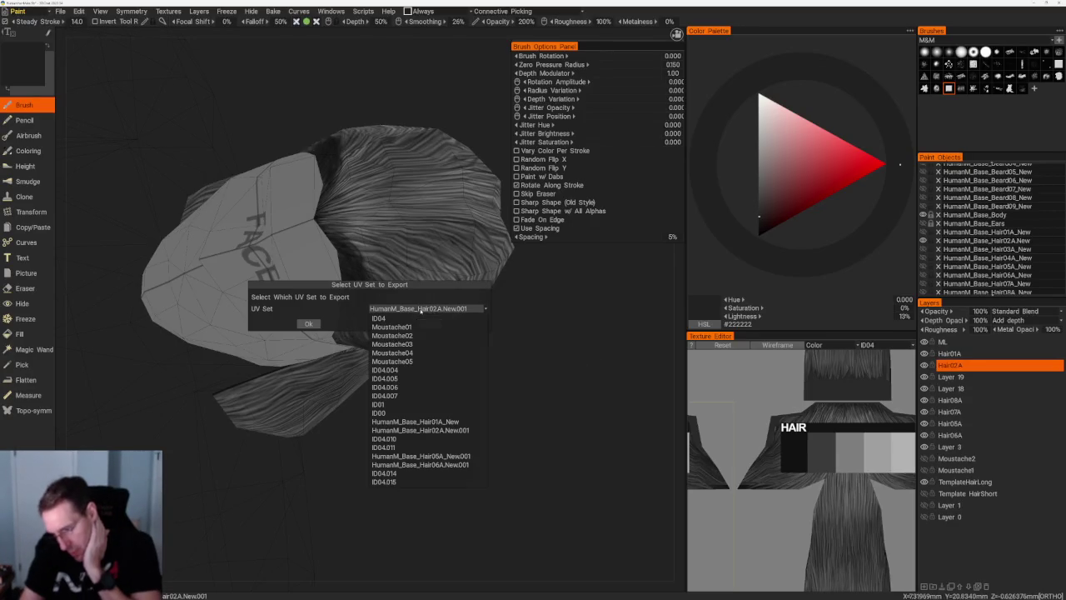
{"action": "left_click", "coordinate": [416, 456]}
{"action": "left_click", "coordinate": [310, 323]}
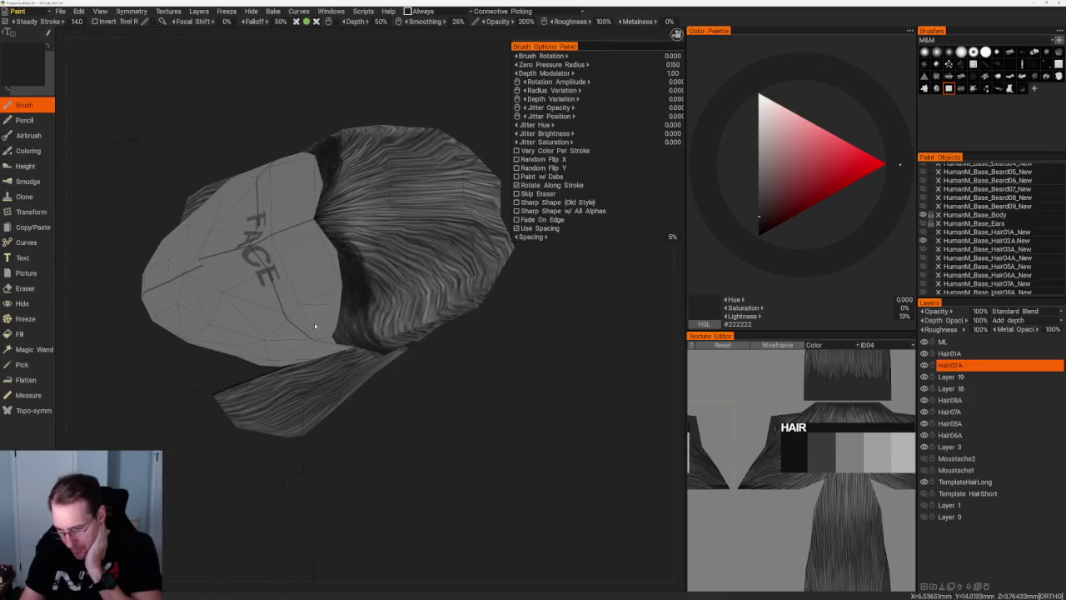
{"action": "key", "text": "Return"}
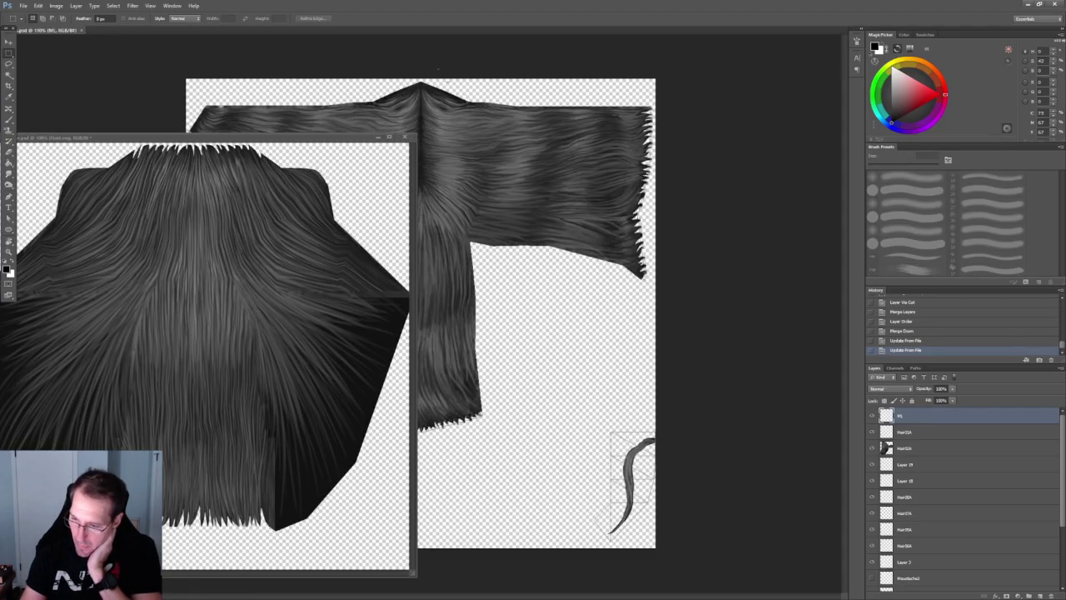
- Drag the Hair05A layer into HairTemplate.psd, reactivate the main document, and go back to 3D-Coat
{"action": "left_click", "coordinate": [913, 449]}
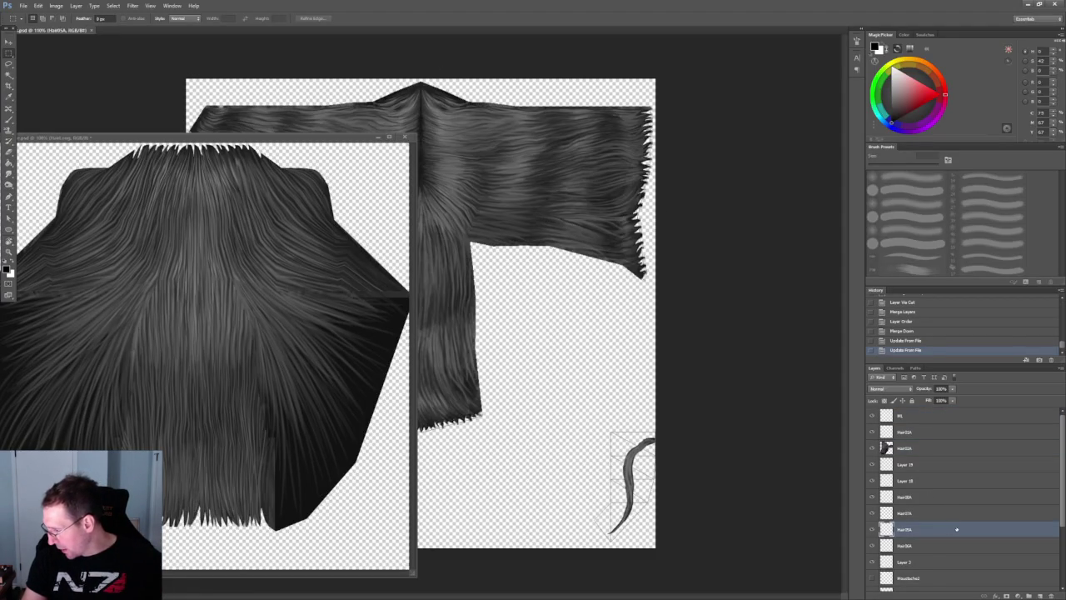
{"action": "left_click_drag", "start_coordinate": [939, 531], "coordinate": [232, 337]}
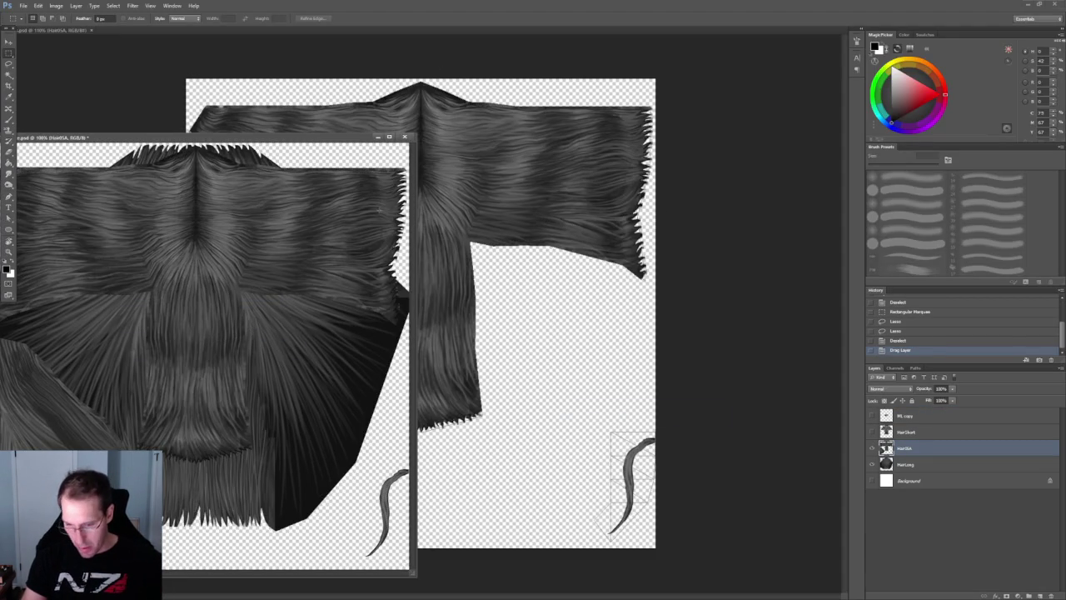
{"action": "mouse_move", "coordinate": [273, 140]}
{"action": "left_mouse_down"}
{"action": "mouse_move", "coordinate": [348, 139]}
{"action": "mouse_move", "coordinate": [234, 166]}
{"action": "left_mouse_up"}
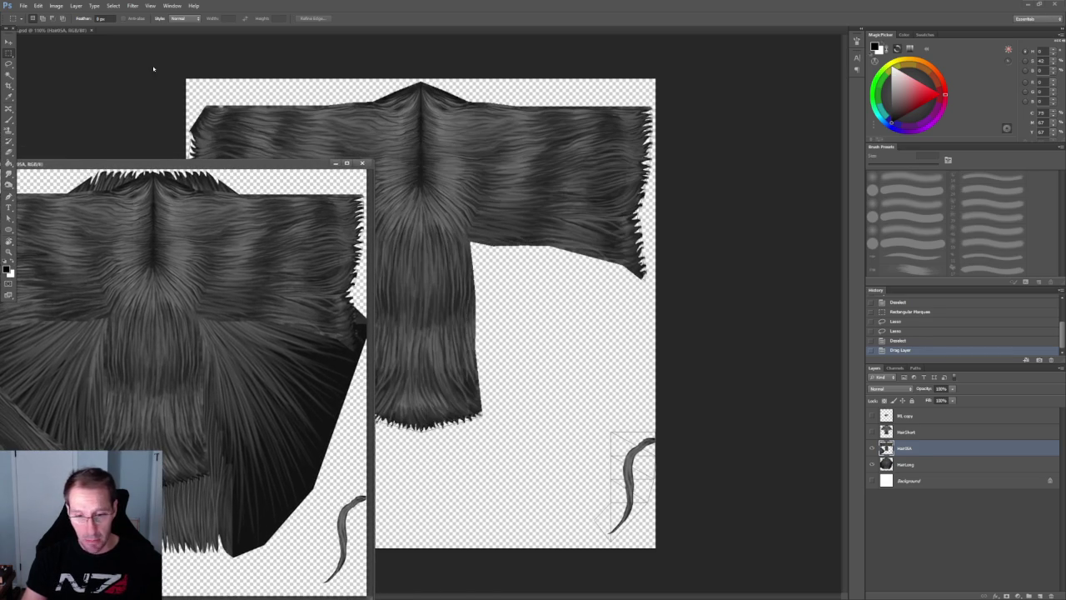
{"action": "left_click", "coordinate": [153, 68]}
{"action": "key", "text": "alt+Tab"}
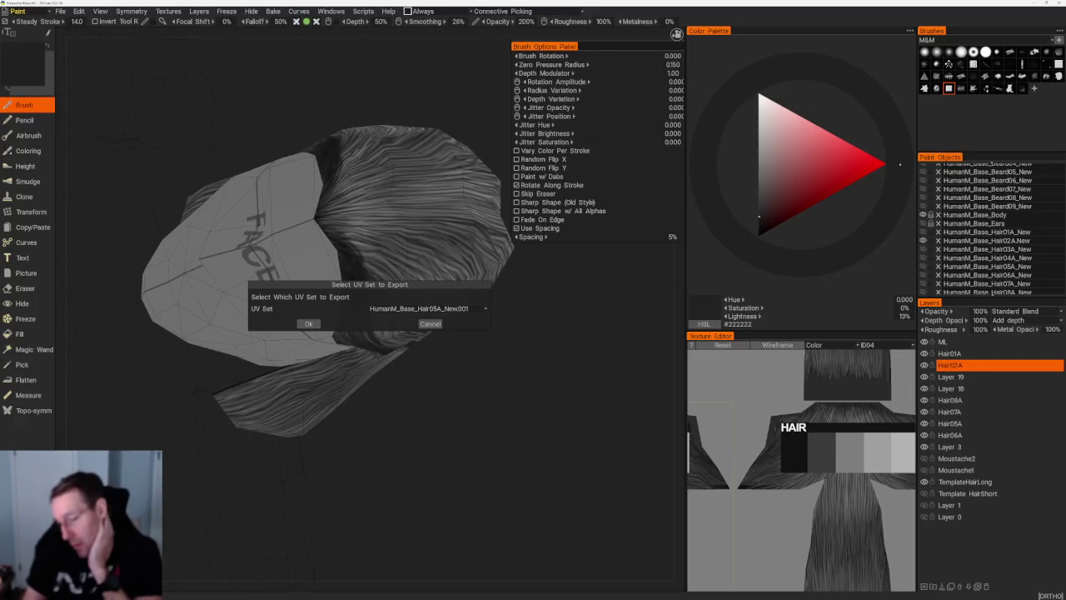
- Choose the HumanM_Base_Hair02A_New.001 UV set in the export dialog and confirm
{"action": "left_click", "coordinate": [425, 308]}
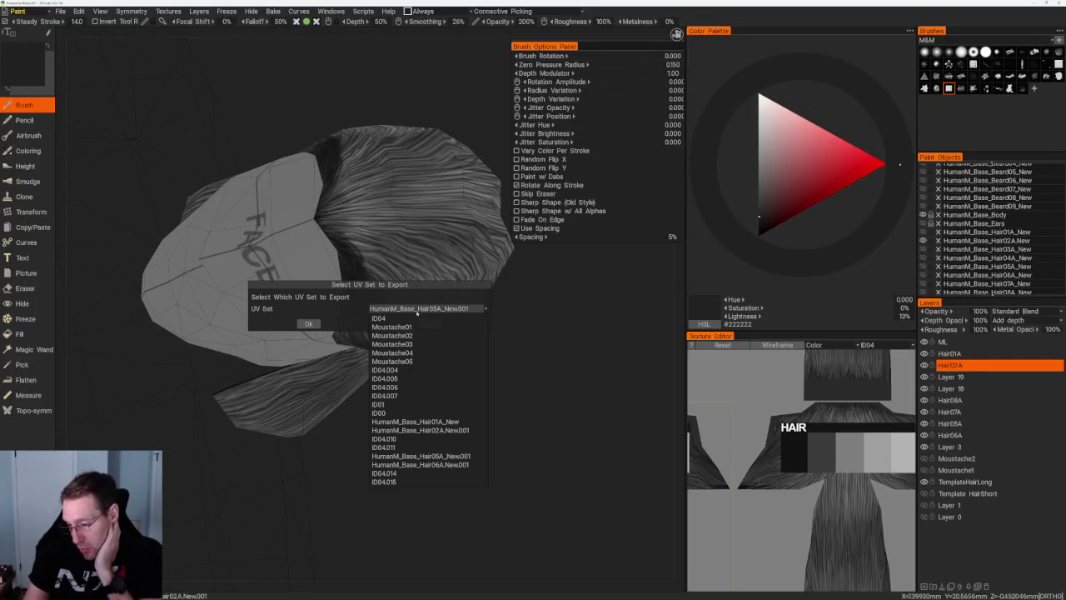
{"action": "left_click", "coordinate": [426, 430]}
{"action": "left_click", "coordinate": [308, 323]}
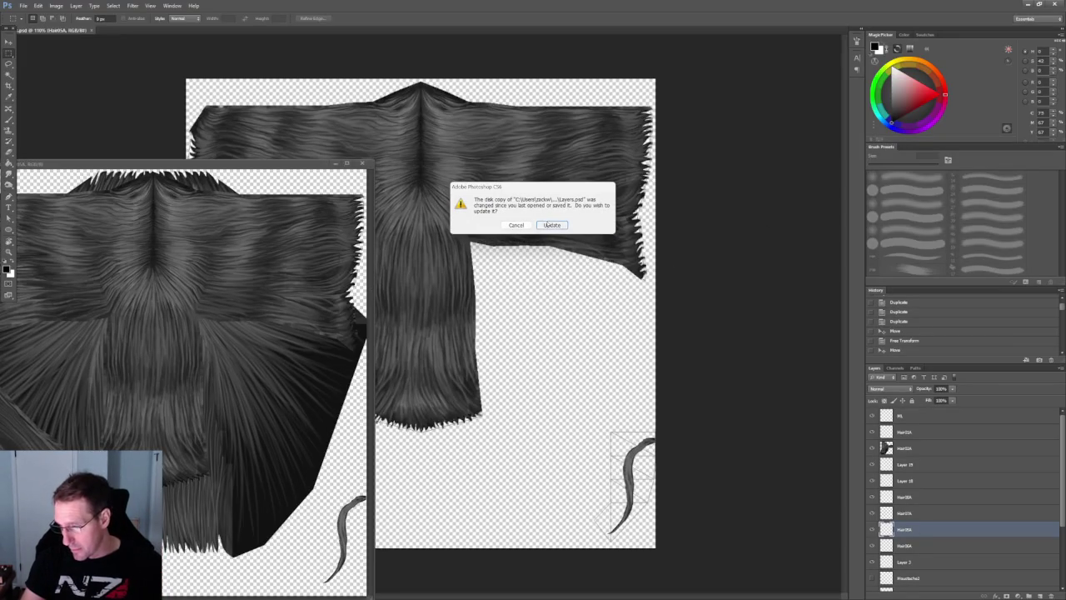
- Accept the Layers.psd update, bring HairTemplate.psd forward, and marquee-select its hair region
{"action": "left_click", "coordinate": [549, 225]}
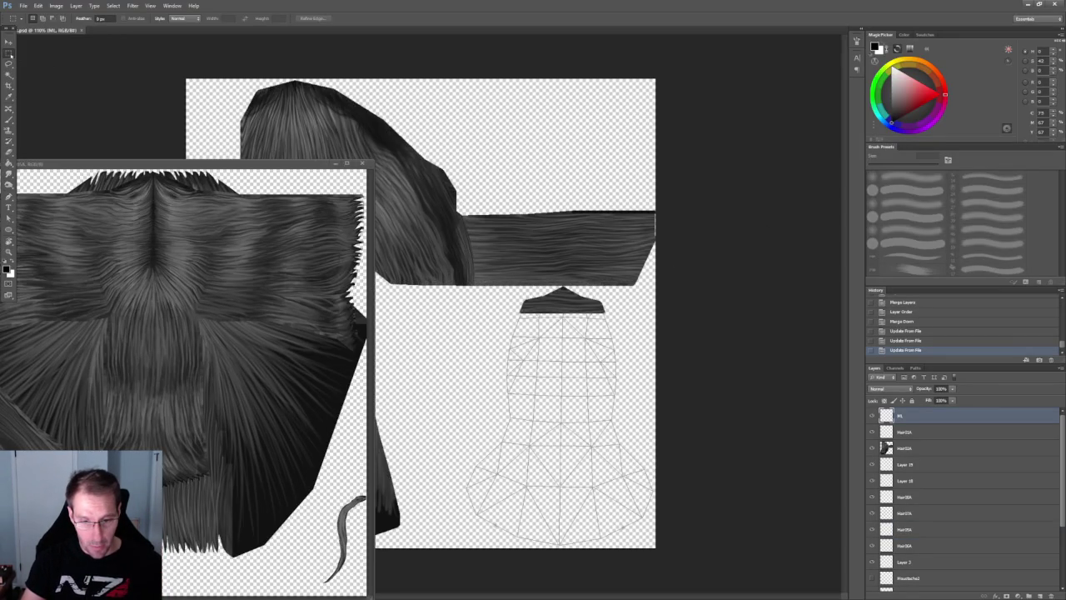
{"action": "left_click", "coordinate": [152, 221]}
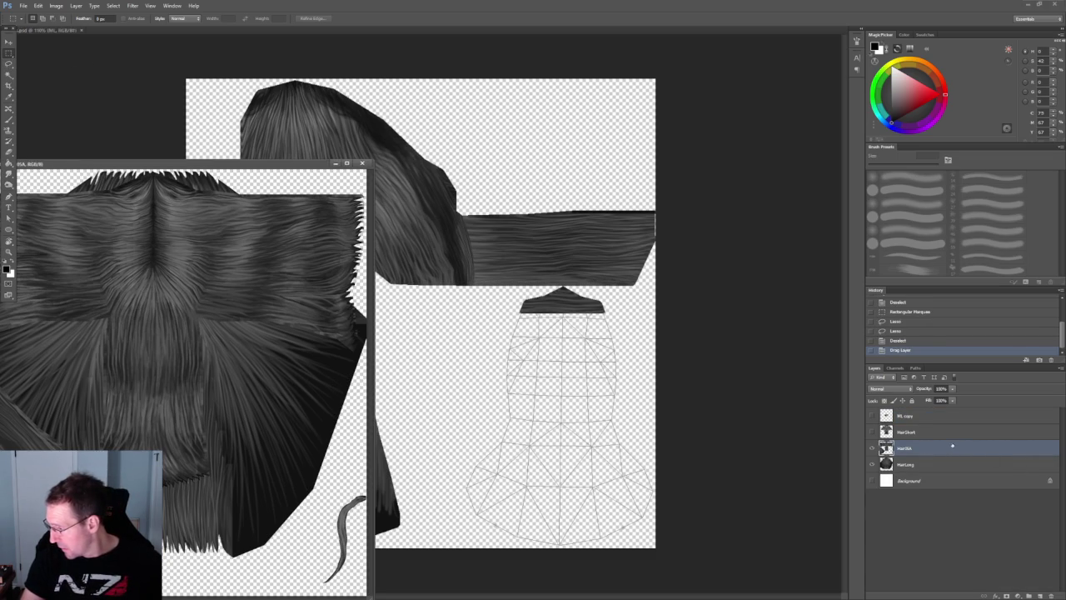
{"action": "left_click_drag", "start_coordinate": [152, 172], "coordinate": [485, 551]}
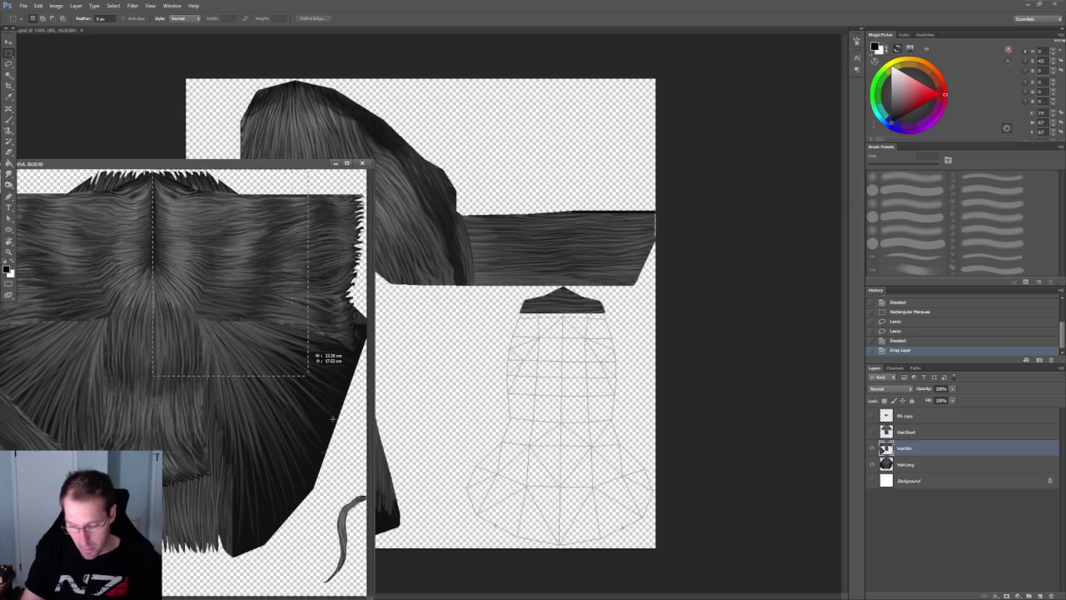
- Copy the selected long hair from the template onto the main texture as a new top layer, undoing the stray move
{"action": "key", "text": "v"}
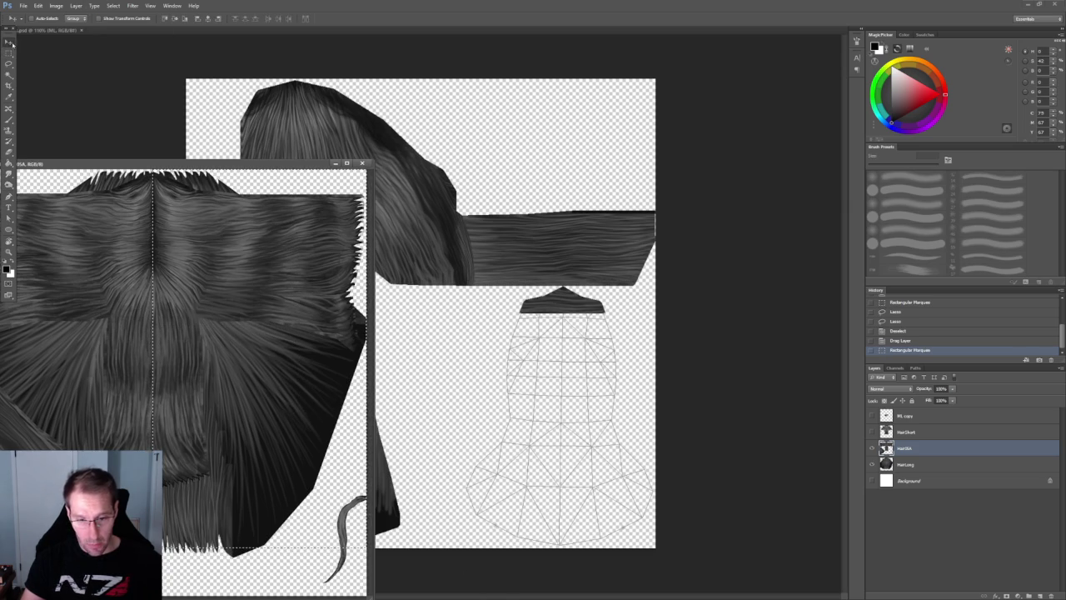
{"action": "left_click_drag", "start_coordinate": [203, 258], "coordinate": [484, 242]}
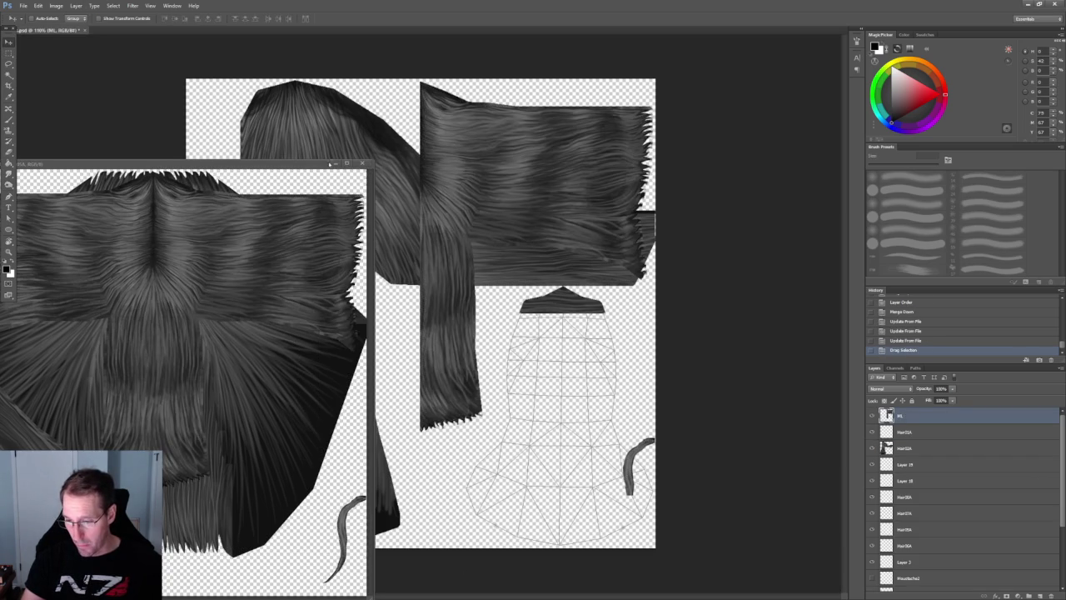
{"action": "left_click", "coordinate": [331, 163]}
{"action": "left_click_drag", "start_coordinate": [480, 169], "coordinate": [349, 160]}
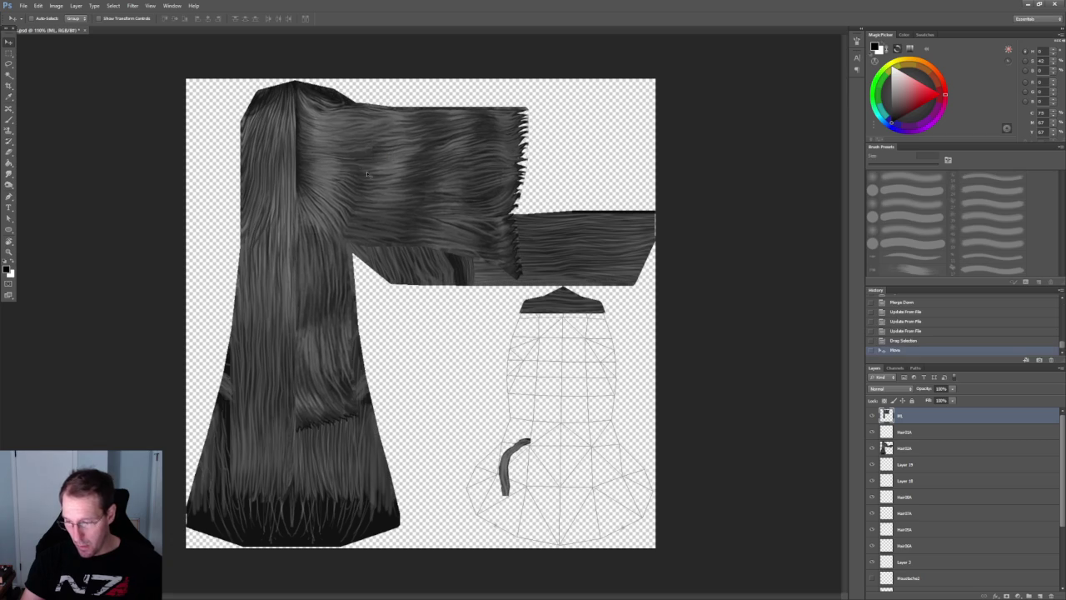
{"action": "key", "text": "ctrl+z"}
{"action": "key", "text": "ctrl+z"}
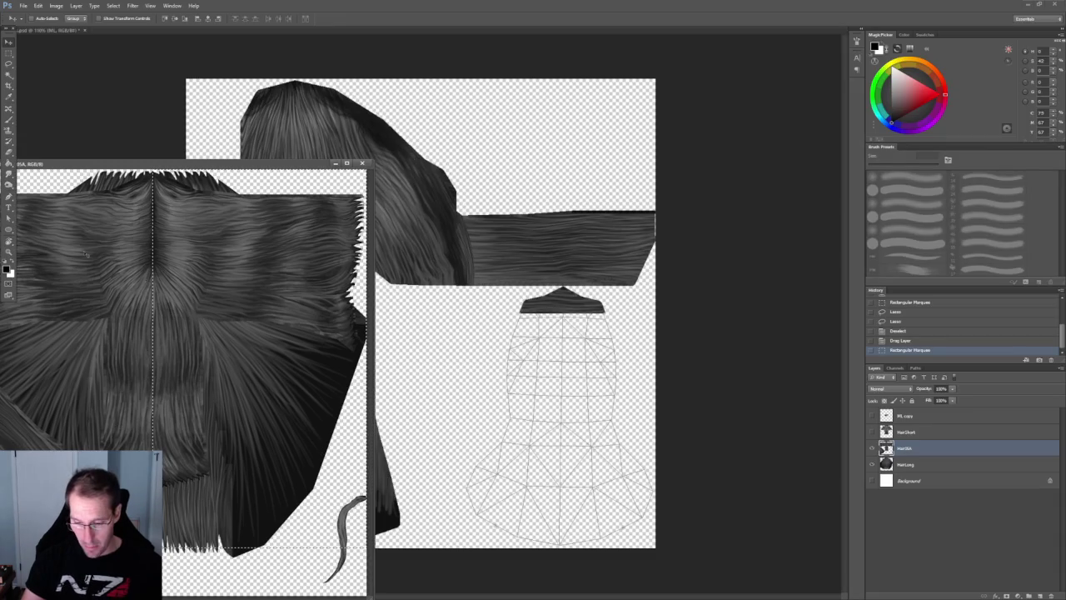
{"action": "key", "text": "ctrl+d"}
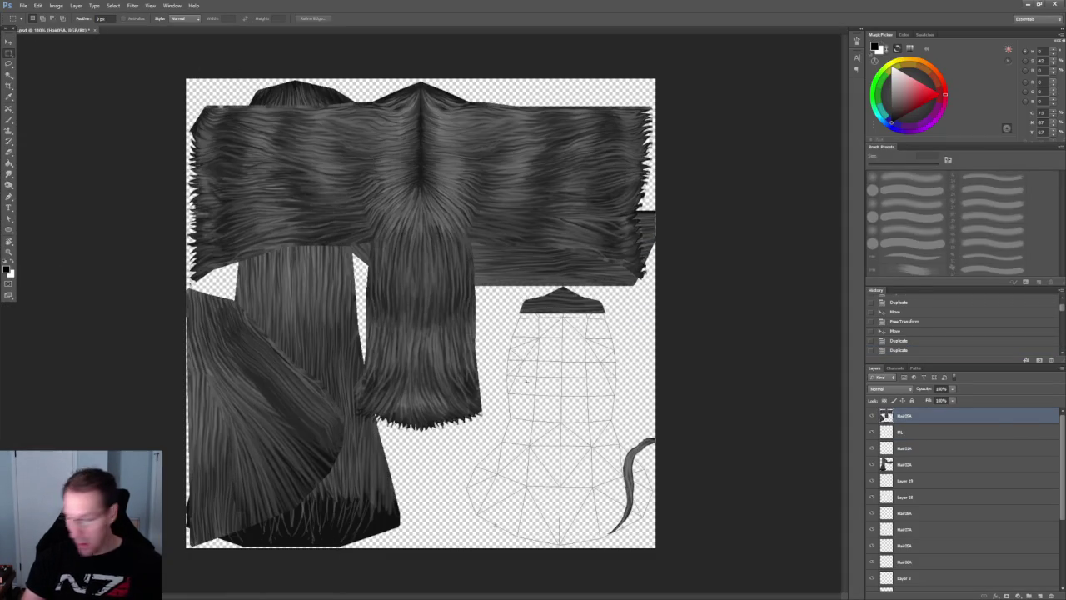
{"action": "left_click", "coordinate": [8, 52]}
- Delete the dark lower-right strand and the slanted hair pieces on the left from the new layer
{"action": "left_click_drag", "start_coordinate": [564, 406], "coordinate": [789, 581]}
{"action": "key", "text": "Delete"}
{"action": "left_click_drag", "start_coordinate": [383, 289], "coordinate": [185, 548]}
{"action": "mouse_move", "coordinate": [319, 481]}
{"action": "left_mouse_down"}
{"action": "mouse_move", "coordinate": [274, 481]}
{"action": "mouse_move", "coordinate": [287, 480]}
{"action": "left_mouse_up"}
{"action": "key", "text": "Delete"}
{"action": "left_click_drag", "start_coordinate": [256, 349], "coordinate": [253, 344]}
{"action": "key", "text": "Delete"}
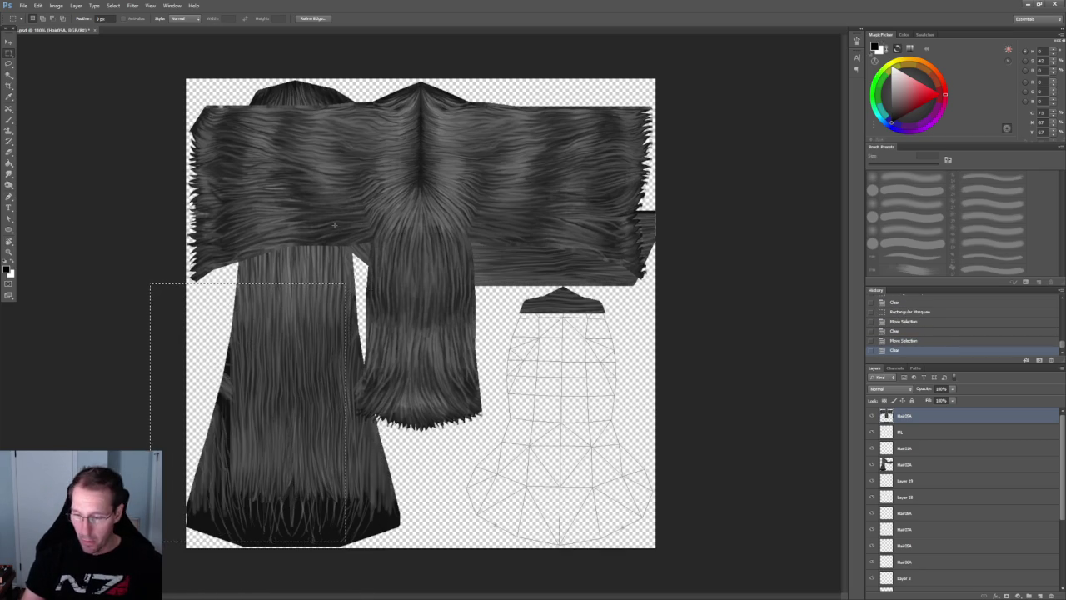
{"action": "key", "text": "ctrl+d"}
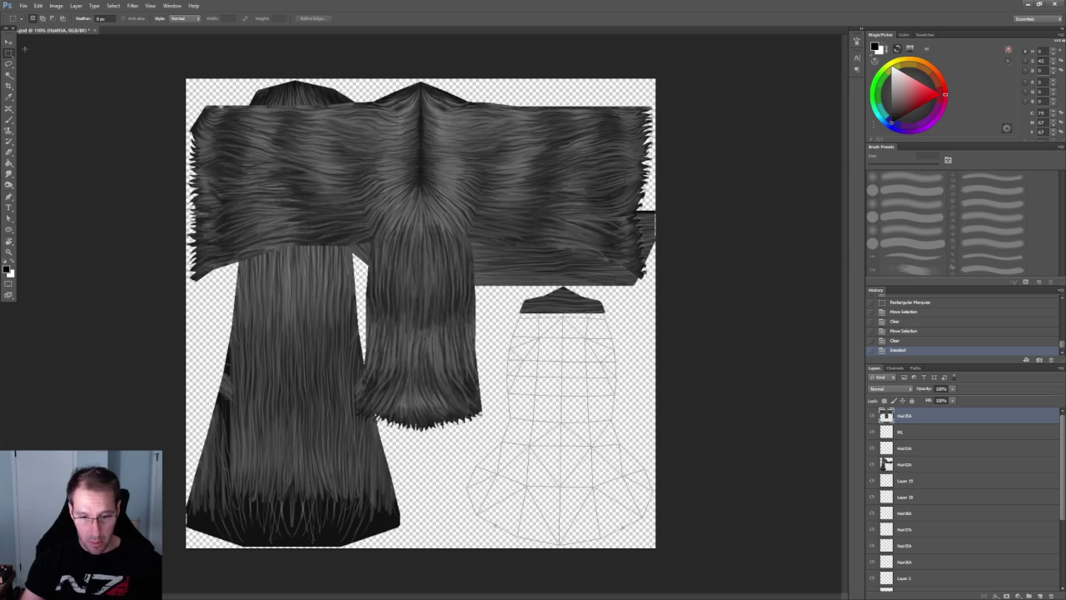
- Shift the hair layer left over the long panel and clear the overlapping hair block
{"action": "key", "text": "v"}
{"action": "mouse_move", "coordinate": [458, 153]}
{"action": "left_mouse_down"}
{"action": "mouse_move", "coordinate": [396, 268]}
{"action": "mouse_move", "coordinate": [328, 150]}
{"action": "left_mouse_up"}
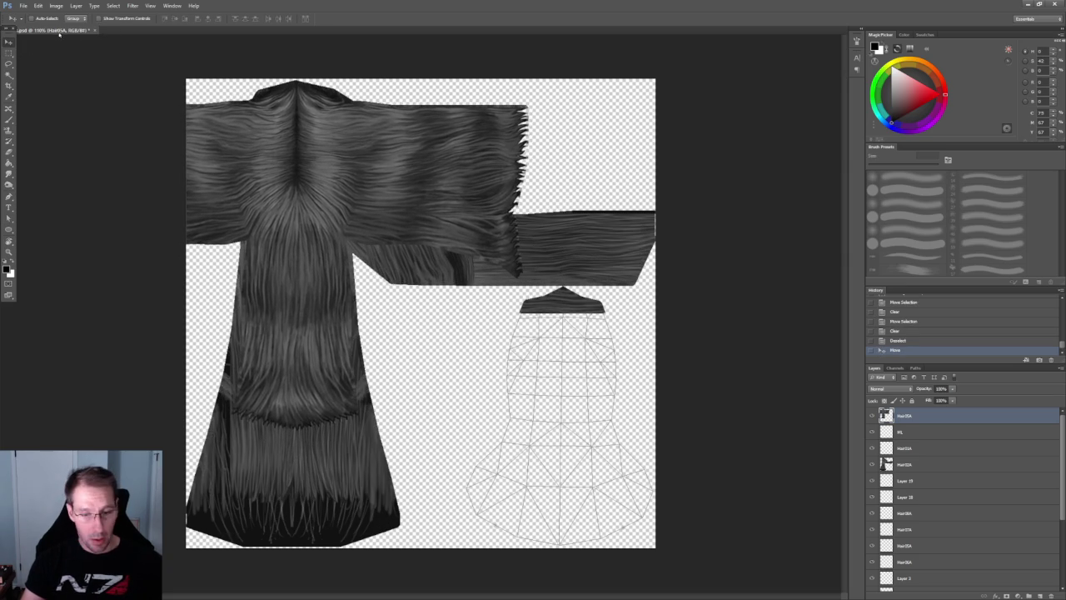
{"action": "key", "text": "m"}
{"action": "left_click_drag", "start_coordinate": [602, 339], "coordinate": [362, 215]}
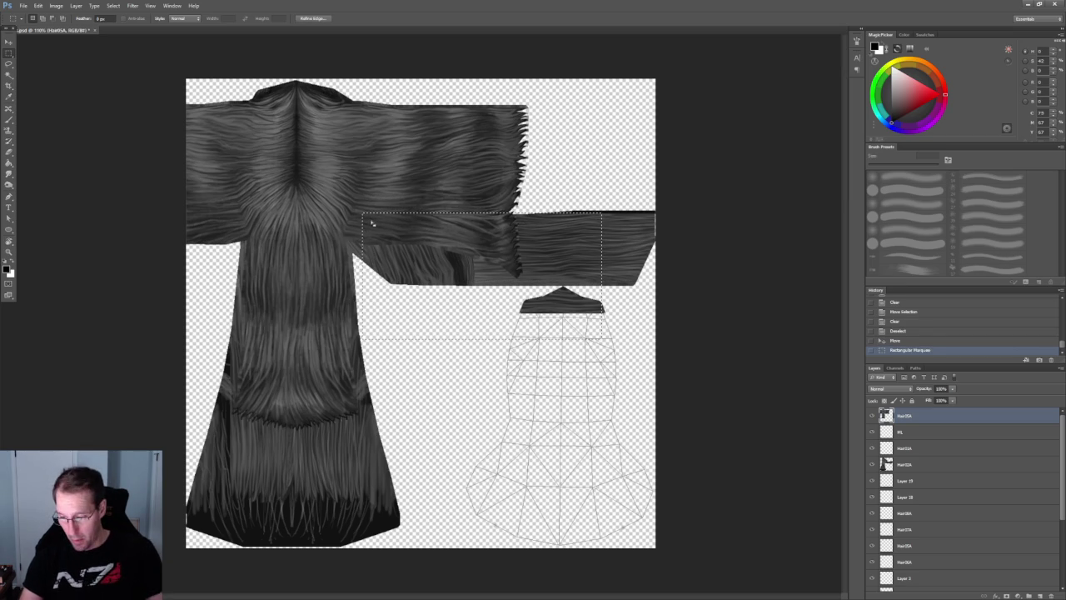
{"action": "key", "text": "Delete"}
{"action": "key", "text": "ctrl+d"}
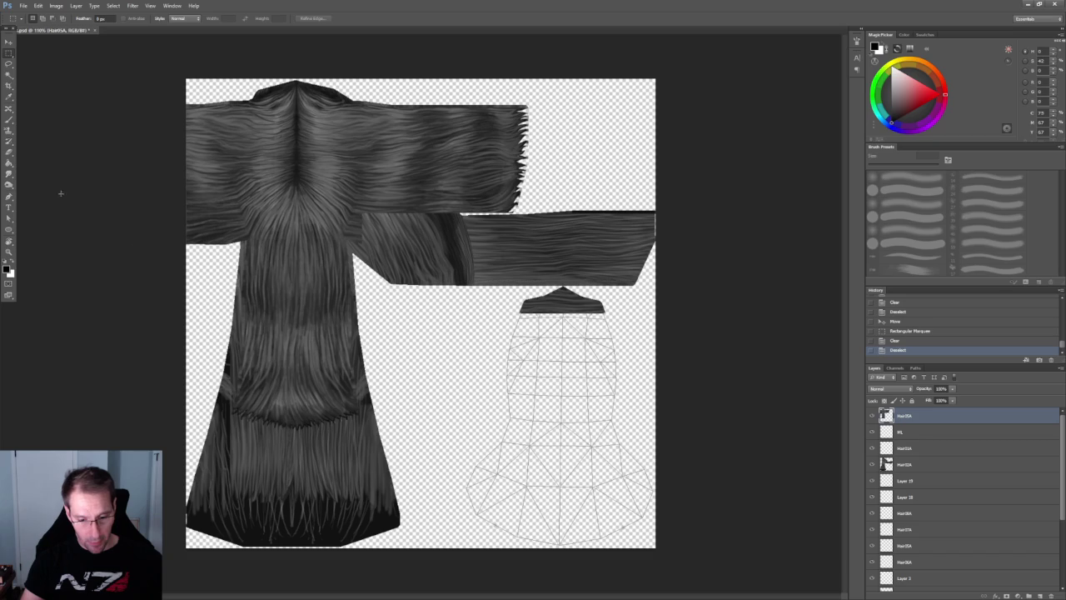
{"action": "left_click", "coordinate": [9, 152]}
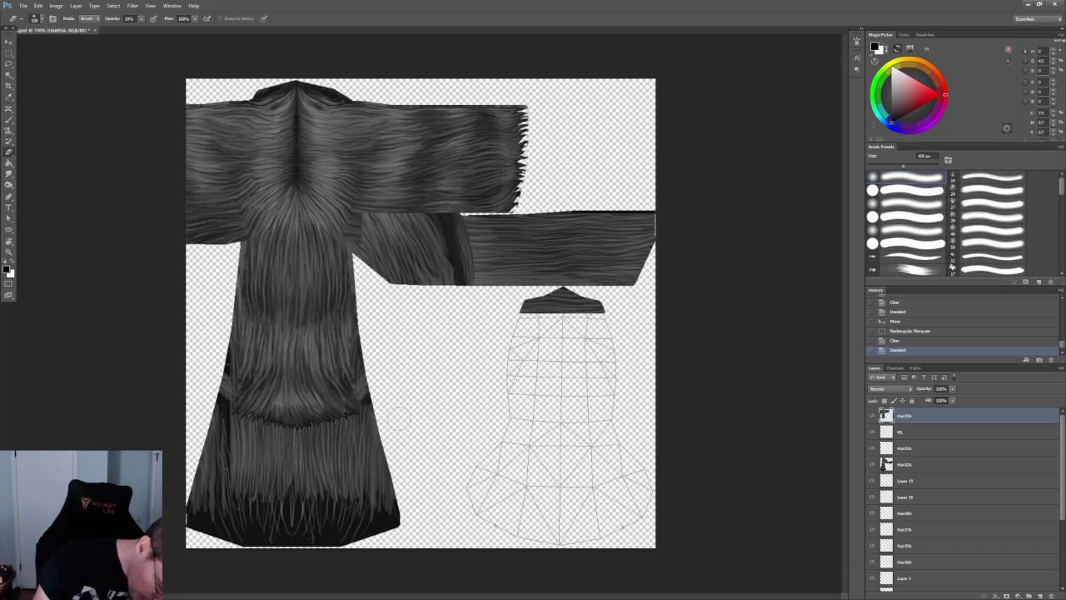
- Fade out the added hair's lower edge with a 600 px eraser, checking against the layer below
{"action": "key", "text": "bracketright"}
{"action": "key", "text": "bracketright"}
{"action": "key", "text": "bracketright"}
{"action": "key", "text": "bracketright"}
{"action": "key", "text": "bracketright"}
{"action": "key", "text": "bracketright"}
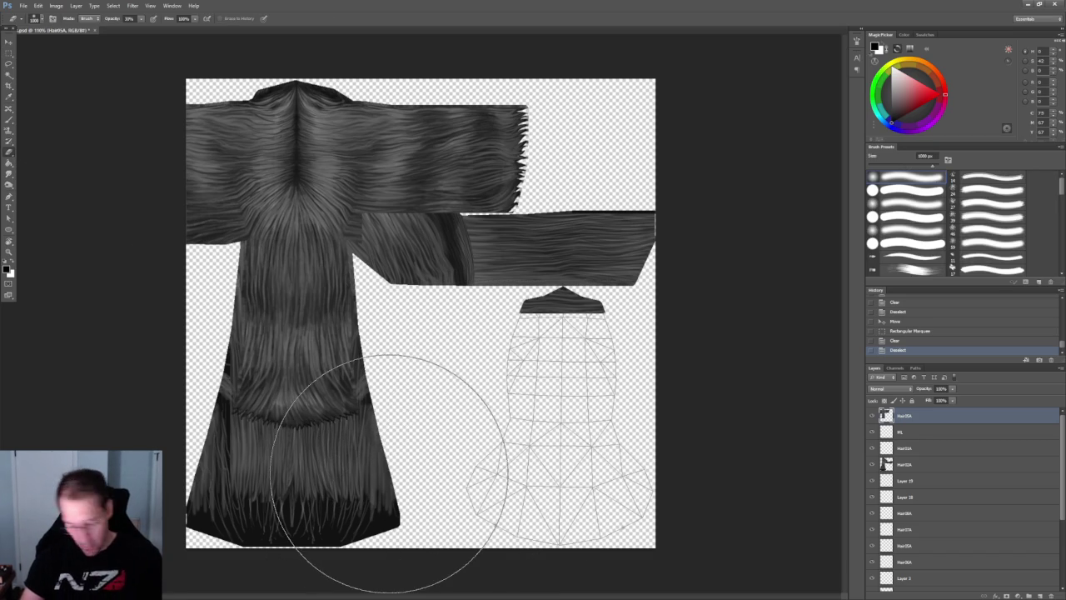
{"action": "key", "text": "bracketleft"}
{"action": "key", "text": "bracketleft"}
{"action": "key", "text": "bracketleft"}
{"action": "key", "text": "bracketleft"}
{"action": "left_click_drag", "start_coordinate": [118, 439], "coordinate": [419, 457]}
{"action": "mouse_move", "coordinate": [209, 475]}
{"action": "left_mouse_down"}
{"action": "mouse_move", "coordinate": [387, 480]}
{"action": "mouse_move", "coordinate": [274, 466]}
{"action": "mouse_move", "coordinate": [419, 495]}
{"action": "mouse_move", "coordinate": [237, 511]}
{"action": "mouse_move", "coordinate": [416, 487]}
{"action": "mouse_move", "coordinate": [290, 416]}
{"action": "mouse_move", "coordinate": [383, 478]}
{"action": "mouse_move", "coordinate": [357, 452]}
{"action": "left_mouse_up"}
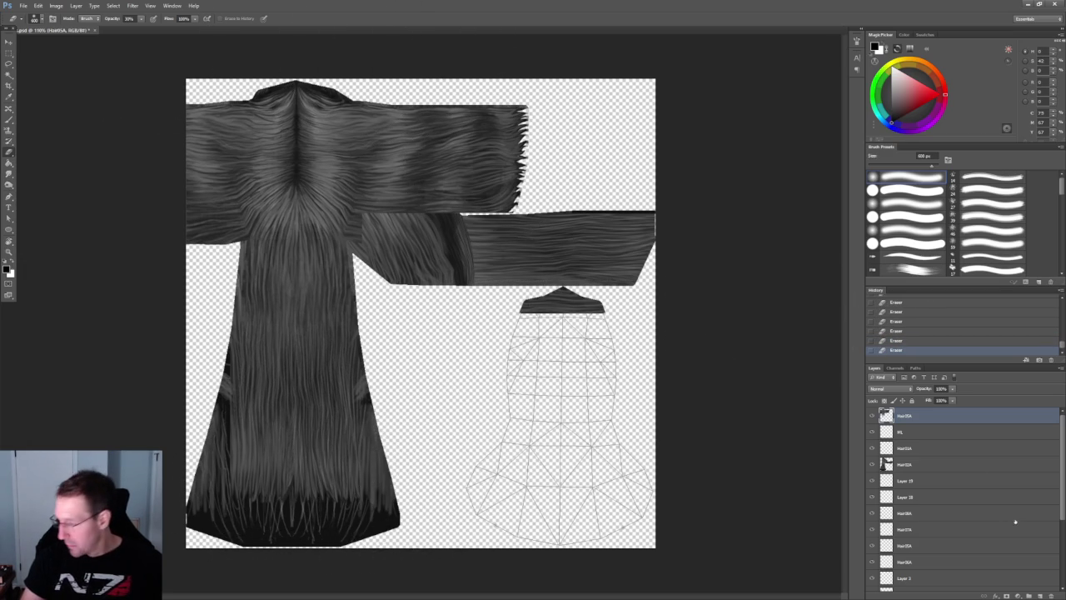
{"action": "left_click", "coordinate": [871, 414]}
{"action": "left_click", "coordinate": [871, 414]}
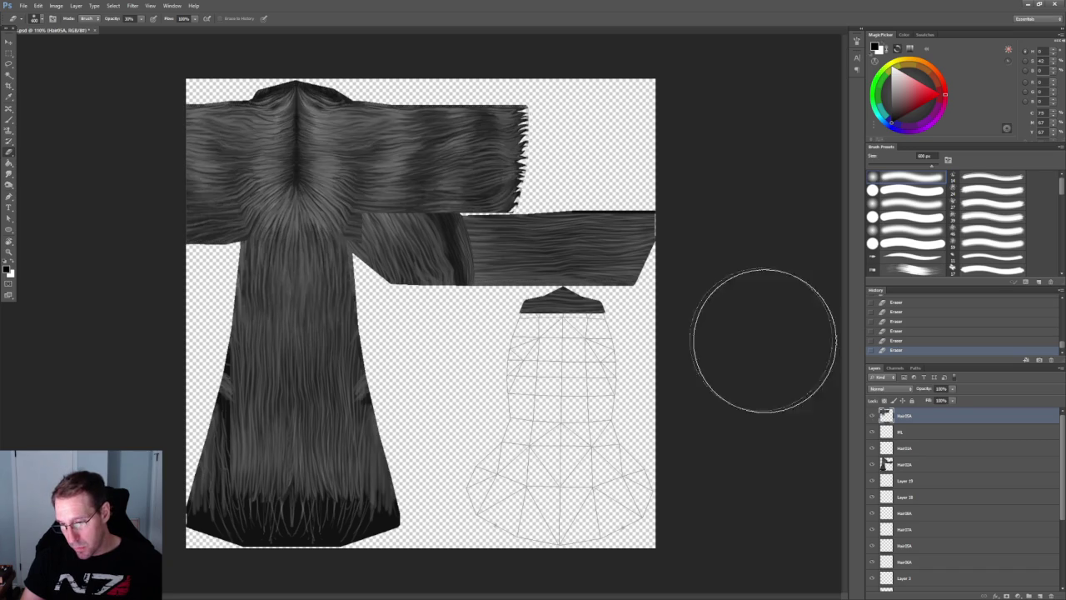
- Move the upper-right hair strip down onto the right band
{"action": "left_click", "coordinate": [9, 52]}
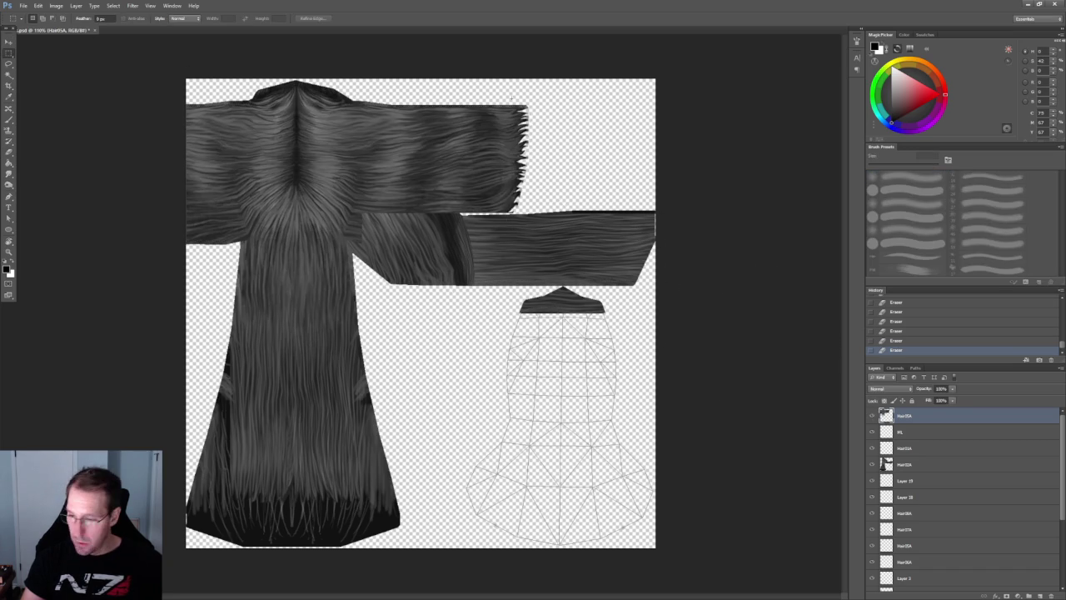
{"action": "left_click_drag", "start_coordinate": [551, 94], "coordinate": [362, 215]}
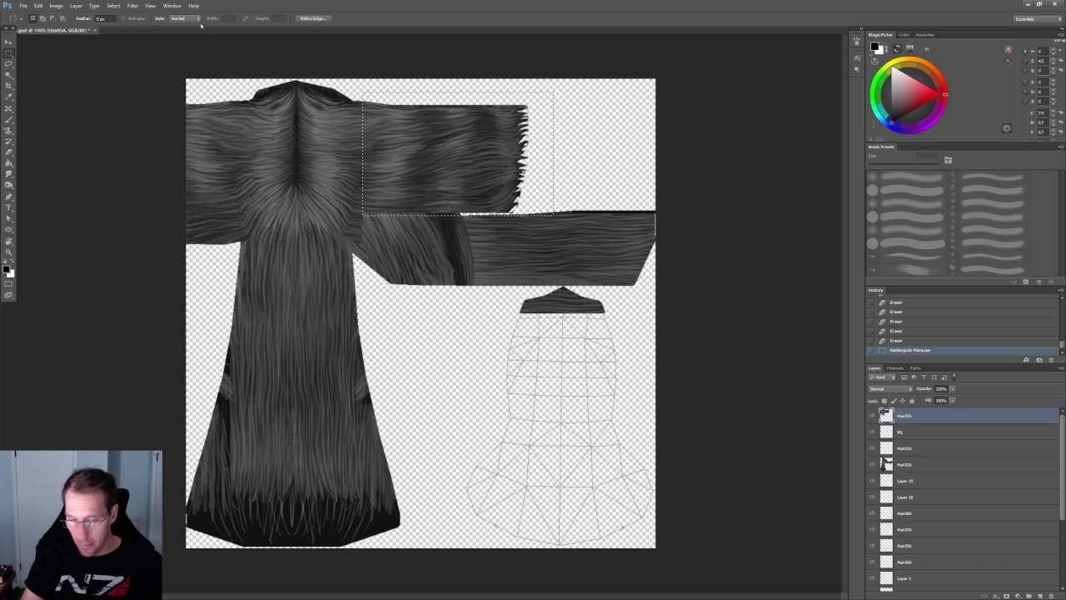
{"action": "key", "text": "v"}
{"action": "mouse_move", "coordinate": [451, 135]}
{"action": "left_mouse_down"}
{"action": "mouse_move", "coordinate": [551, 251]}
{"action": "mouse_move", "coordinate": [572, 250]}
{"action": "left_mouse_up"}
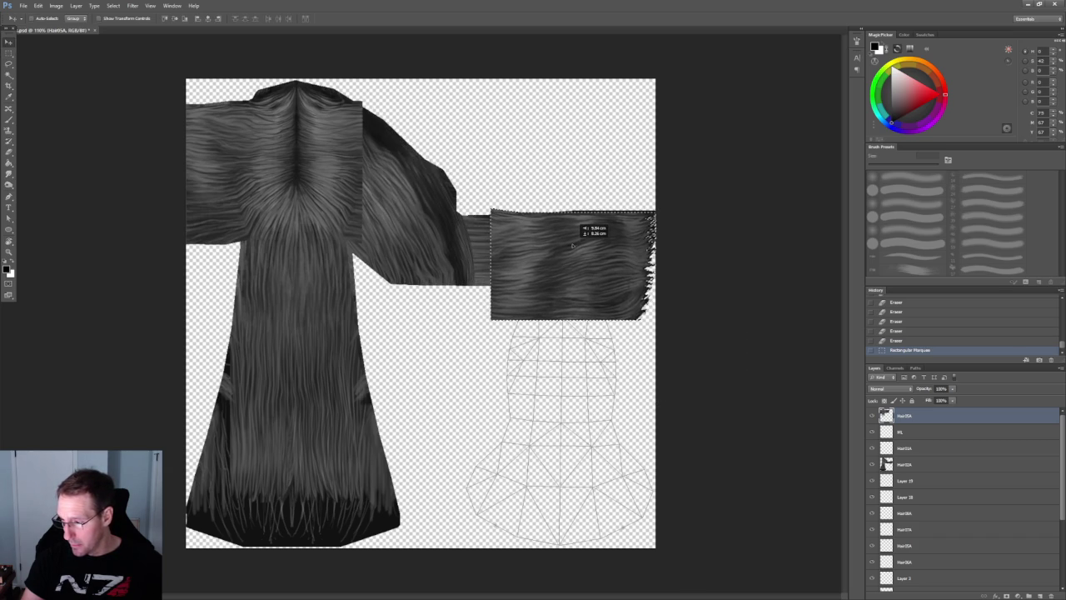
{"action": "left_click_drag", "start_coordinate": [572, 250], "coordinate": [562, 255]}
{"action": "key", "text": "ctrl+d"}
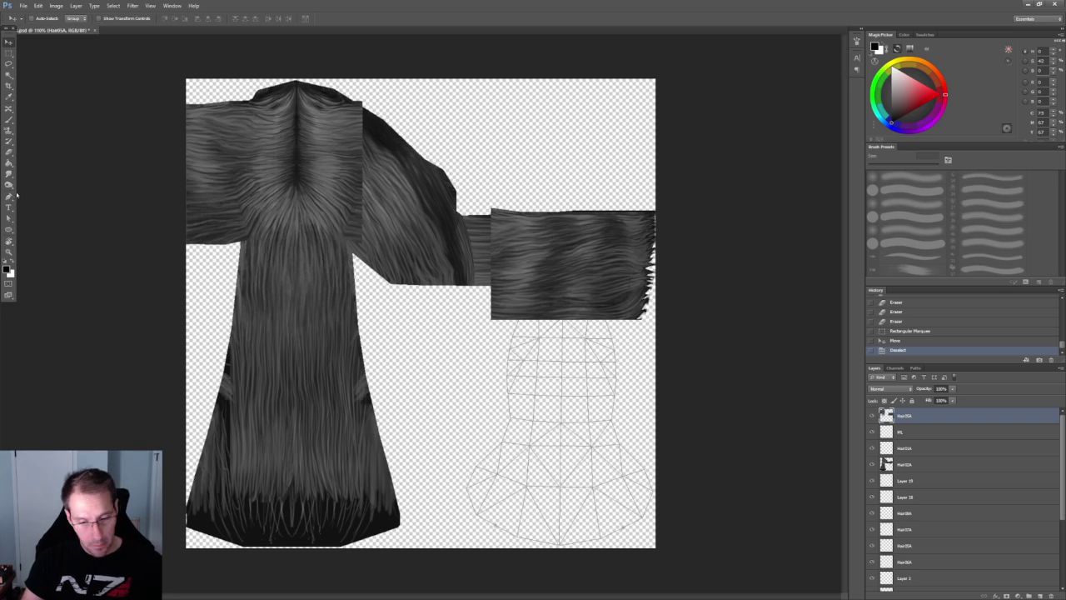
- Blend the left edge of the right hair block with a 200 px eraser
{"action": "left_click", "coordinate": [10, 153]}
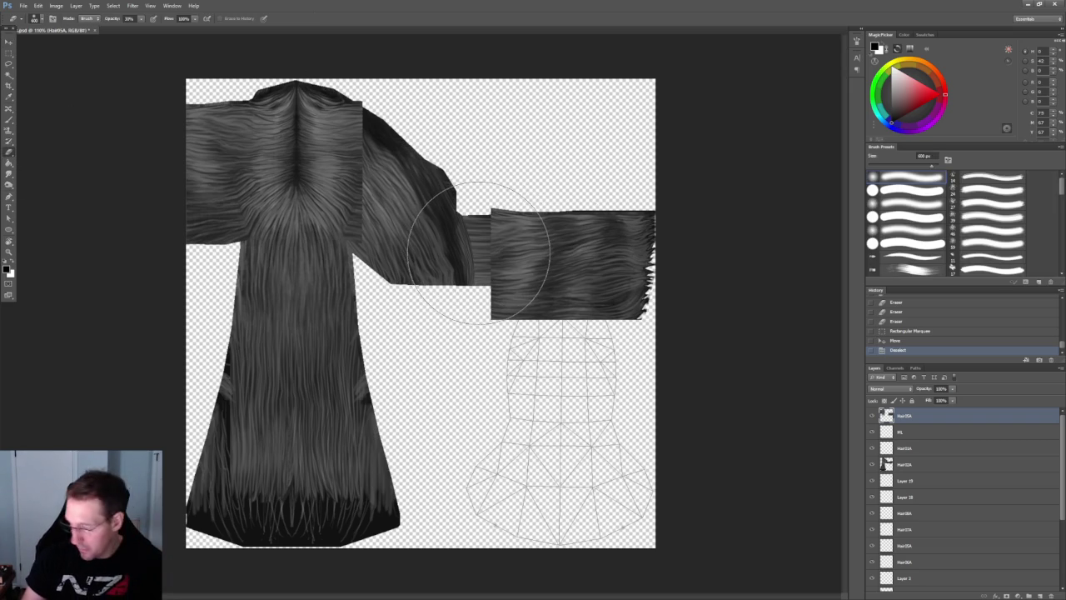
{"action": "key", "text": "bracketleft"}
{"action": "key", "text": "bracketleft"}
{"action": "key", "text": "bracketleft"}
{"action": "left_click_drag", "start_coordinate": [499, 308], "coordinate": [493, 213]}
{"action": "mouse_move", "coordinate": [492, 214]}
{"action": "left_mouse_down"}
{"action": "mouse_move", "coordinate": [501, 306]}
{"action": "mouse_move", "coordinate": [489, 212]}
{"action": "left_mouse_up"}
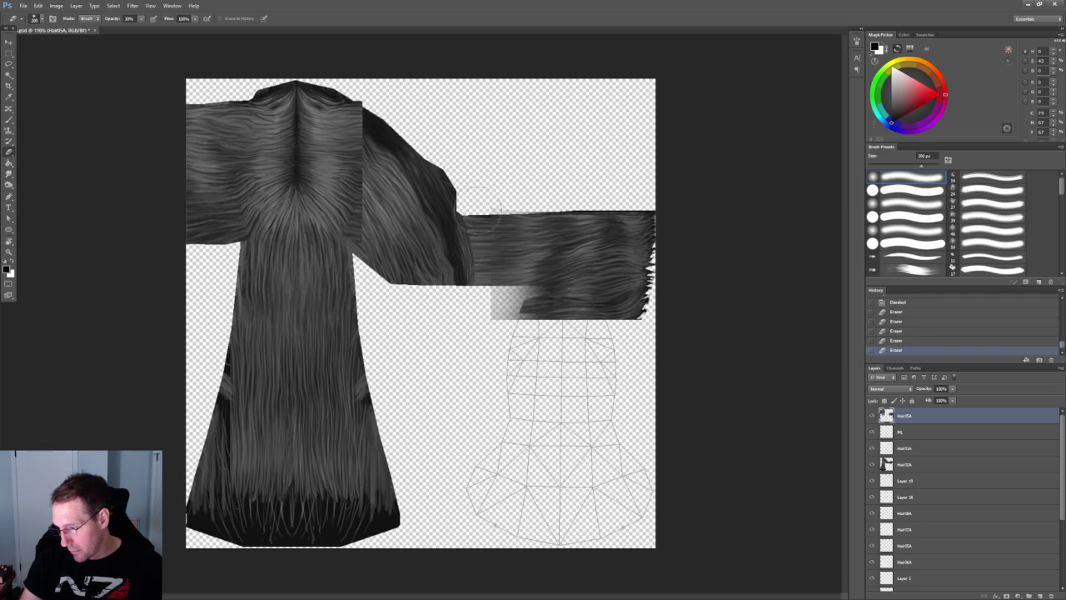
- Delete the hair hanging below the sideways strip
{"action": "left_click", "coordinate": [8, 52]}
{"action": "left_click_drag", "start_coordinate": [658, 404], "coordinate": [444, 287]}
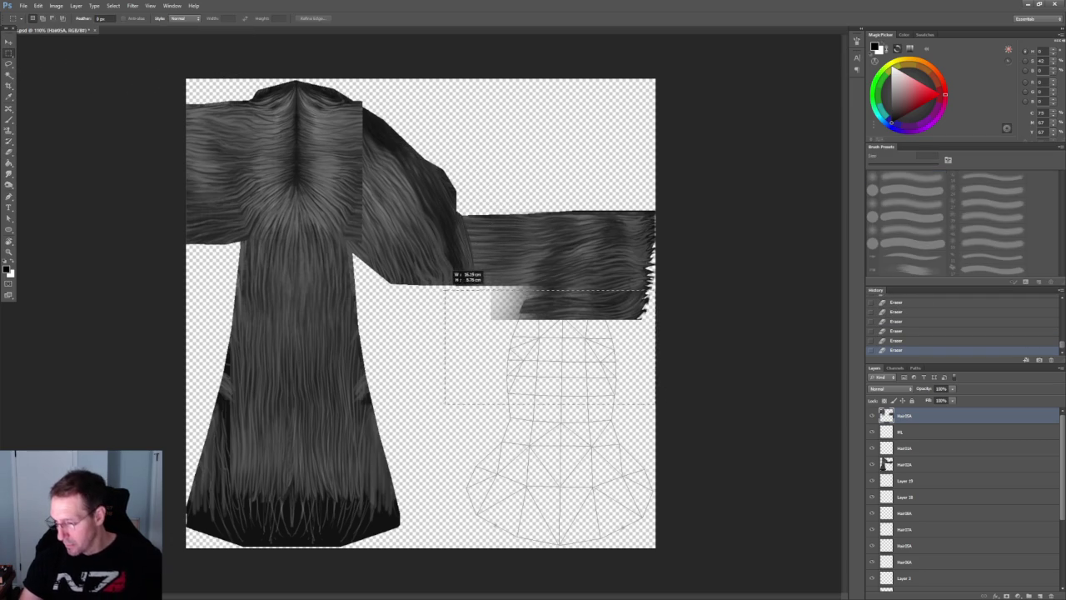
{"action": "key", "text": "Delete"}
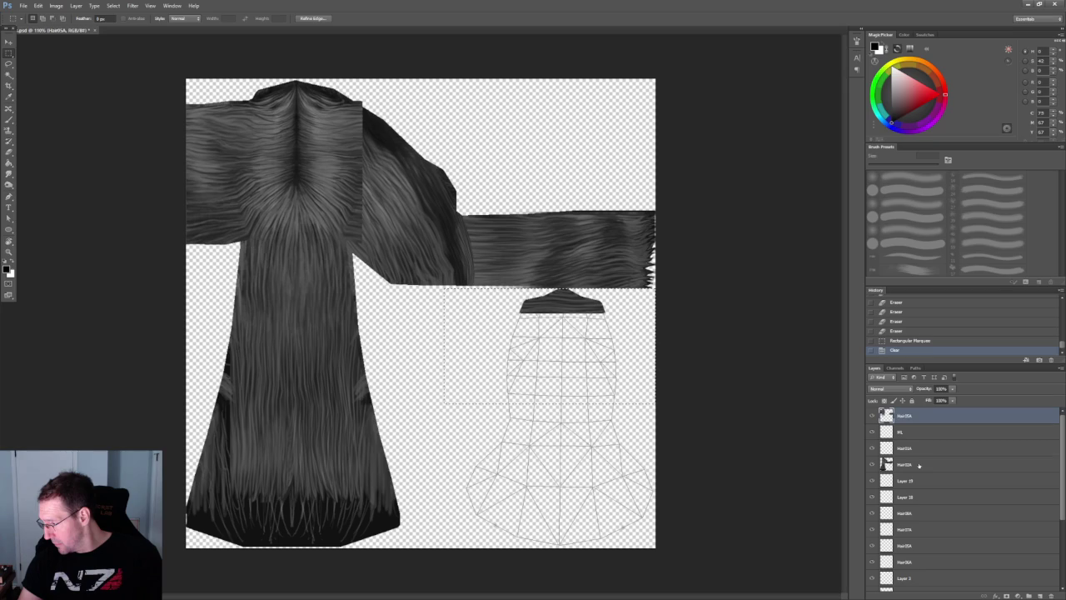
- Clear the stray dark piece above the wireframe from Hair02A
{"action": "left_click", "coordinate": [918, 465]}
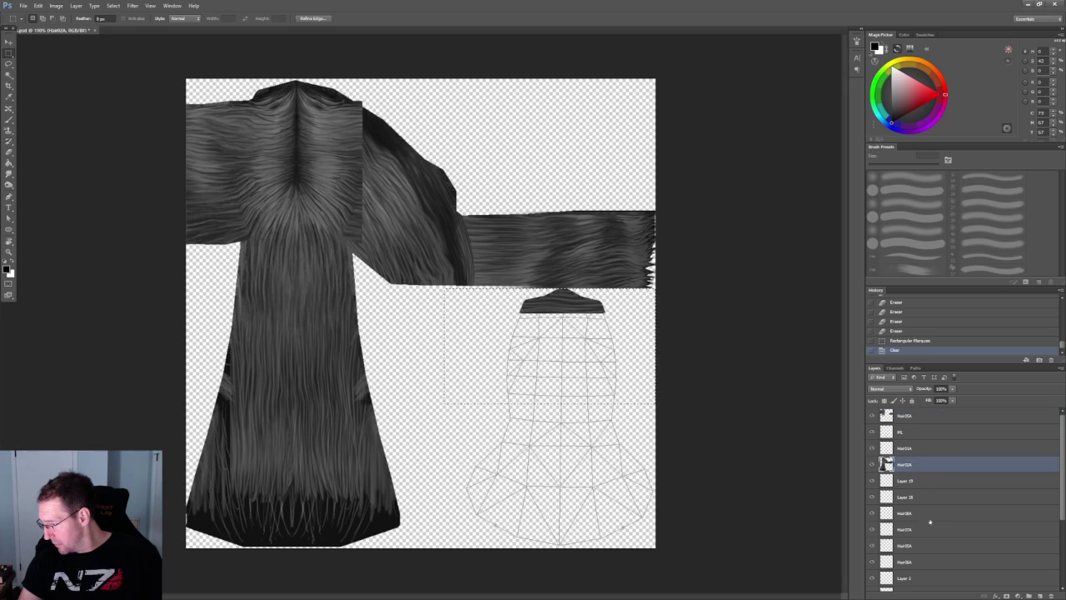
{"action": "key", "text": "Delete"}
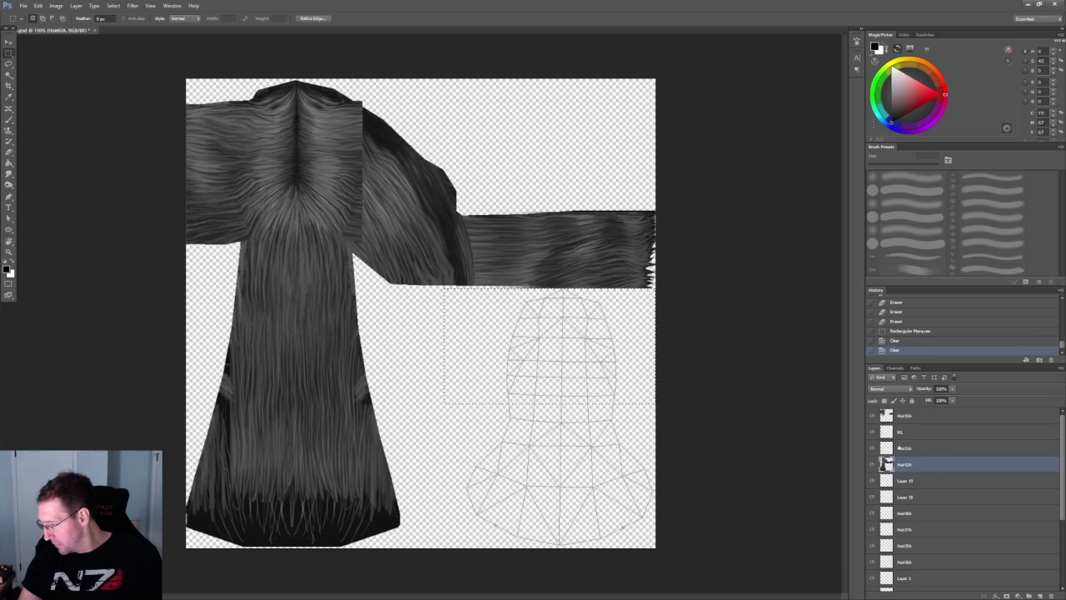
{"action": "key", "text": "ctrl+d"}
- Move the top hair layer below Hair01A, trying and undoing a merge
{"action": "left_click", "coordinate": [921, 415]}
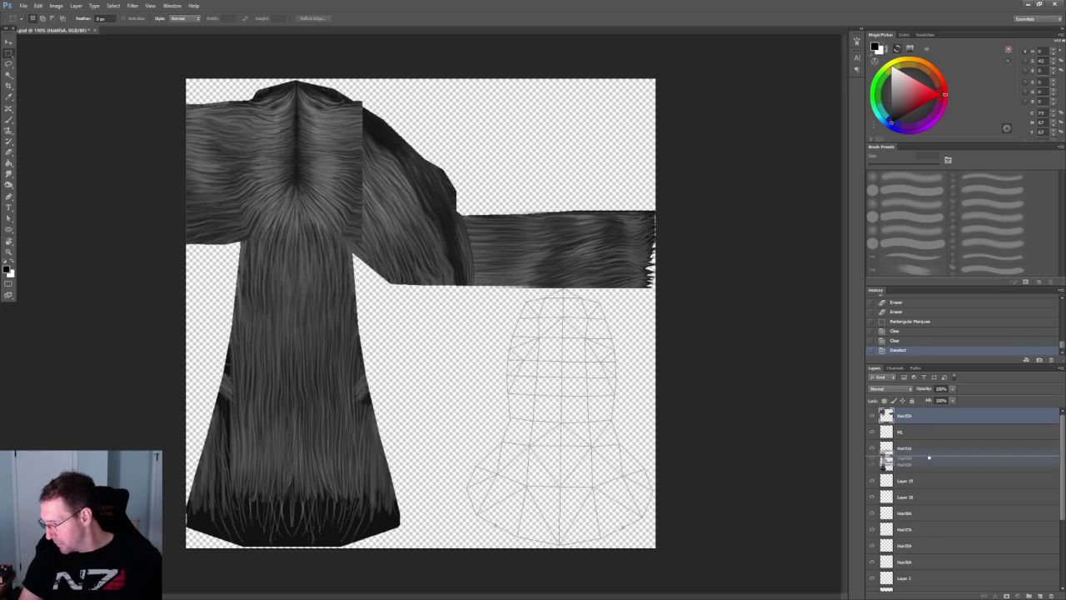
{"action": "left_click_drag", "start_coordinate": [921, 415], "coordinate": [916, 456]}
{"action": "right_click", "coordinate": [916, 449]}
{"action": "left_click", "coordinate": [944, 348]}
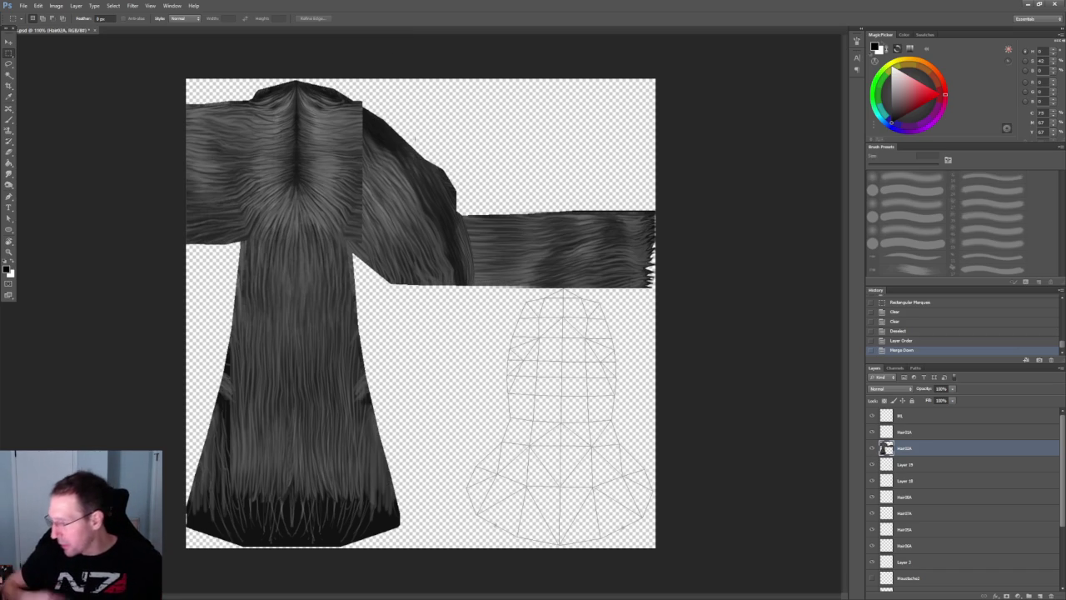
{"action": "left_click", "coordinate": [904, 341]}
- Soften the shoulder hair edge with a 125 px eraser and merge the layer down into Hair02A
{"action": "key", "text": "b"}
{"action": "key", "text": "bracketleft"}
{"action": "key", "text": "bracketleft"}
{"action": "key", "text": "bracketleft"}
{"action": "mouse_move", "coordinate": [370, 129]}
{"action": "left_mouse_down"}
{"action": "mouse_move", "coordinate": [366, 117]}
{"action": "mouse_move", "coordinate": [373, 150]}
{"action": "left_mouse_up"}
{"action": "mouse_move", "coordinate": [373, 150]}
{"action": "left_mouse_down"}
{"action": "mouse_move", "coordinate": [364, 104]}
{"action": "mouse_move", "coordinate": [375, 152]}
{"action": "mouse_move", "coordinate": [373, 140]}
{"action": "left_mouse_up"}
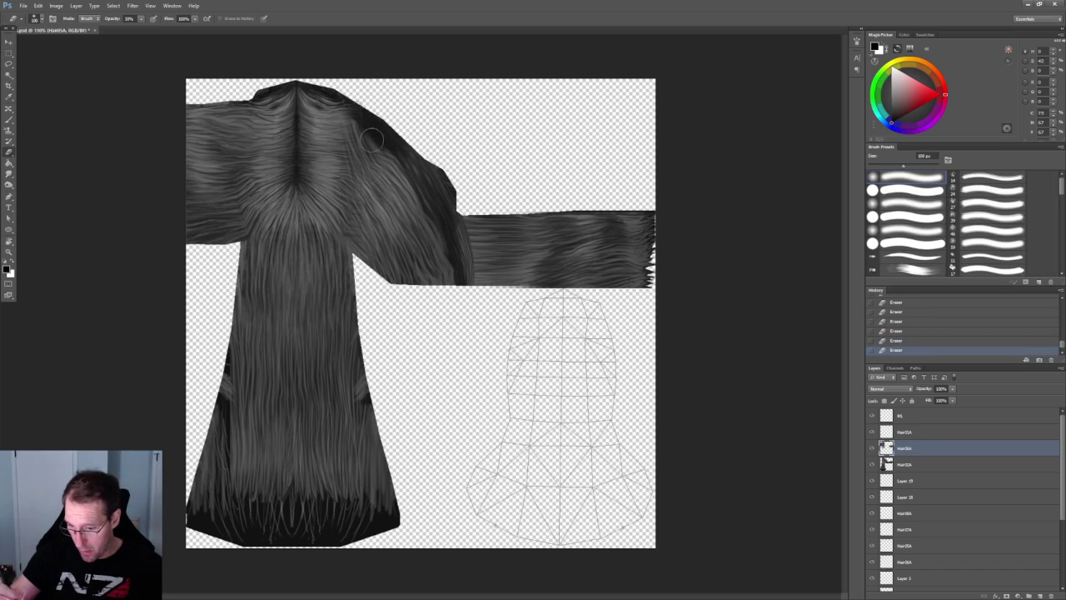
{"action": "key", "text": "bracketright"}
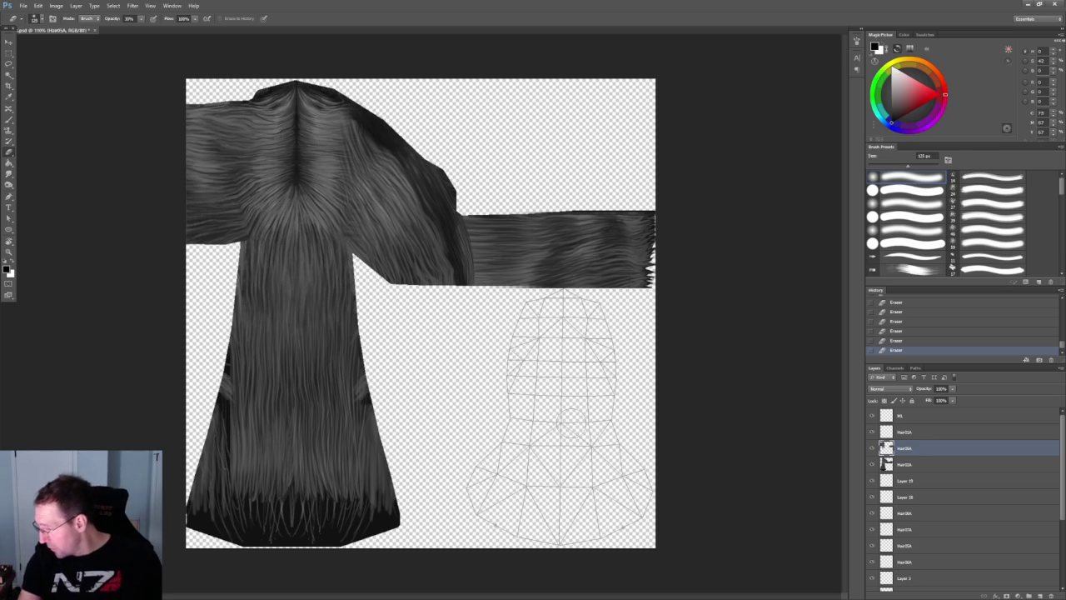
{"action": "right_click", "coordinate": [911, 448]}
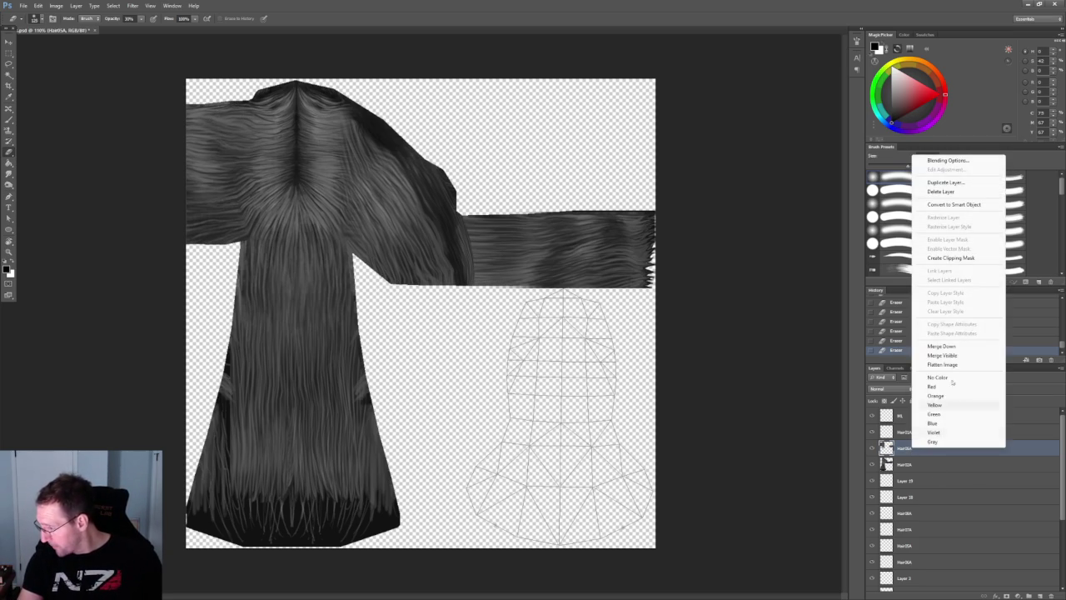
{"action": "left_click", "coordinate": [949, 346]}
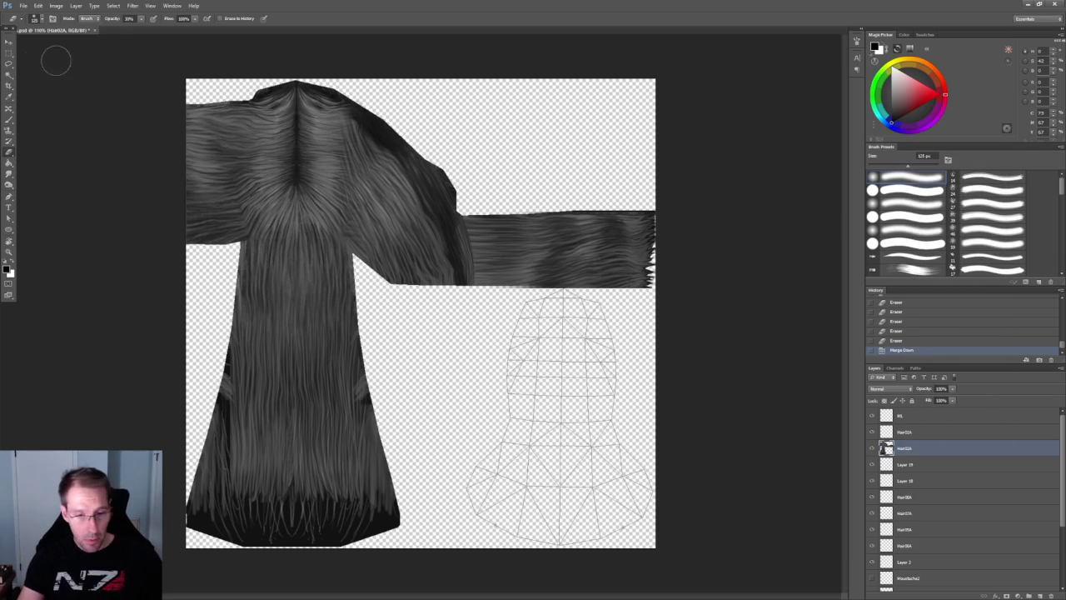
- Copy the left half of the crown hair and paste it in place on a new layer
{"action": "left_click", "coordinate": [10, 52]}
{"action": "mouse_move", "coordinate": [296, 82]}
{"action": "left_mouse_down"}
{"action": "mouse_move", "coordinate": [481, 254]}
{"action": "mouse_move", "coordinate": [471, 341]}
{"action": "mouse_move", "coordinate": [495, 346]}
{"action": "mouse_move", "coordinate": [478, 295]}
{"action": "left_mouse_up"}
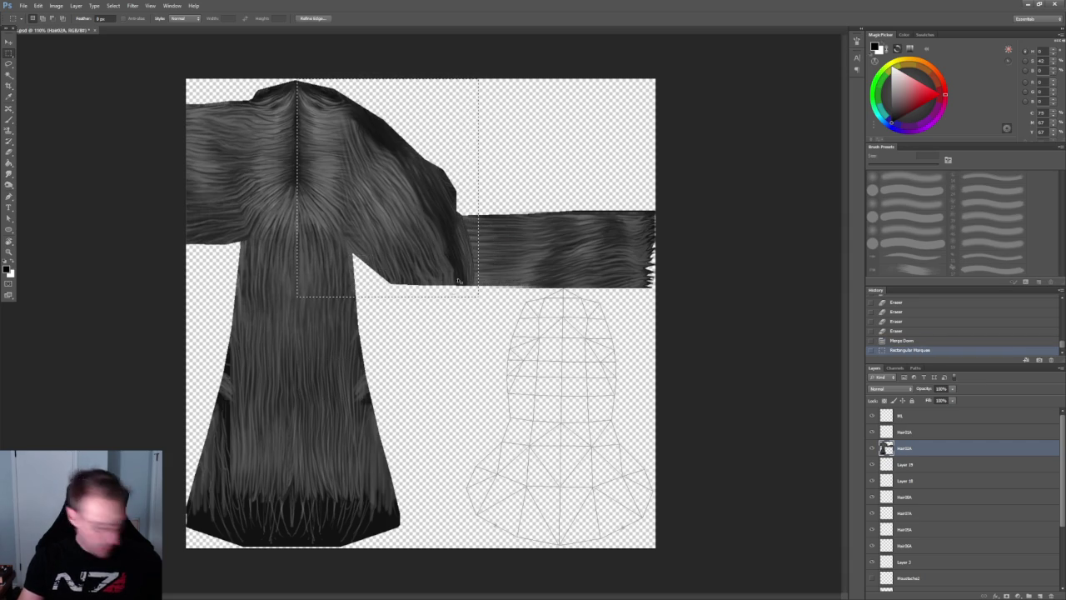
{"action": "key", "text": "ctrl+c"}
{"action": "key", "text": "ctrl+shift+v"}
- Flip the pasted hair horizontally and place it over the right side of the crown
{"action": "key", "text": "v"}
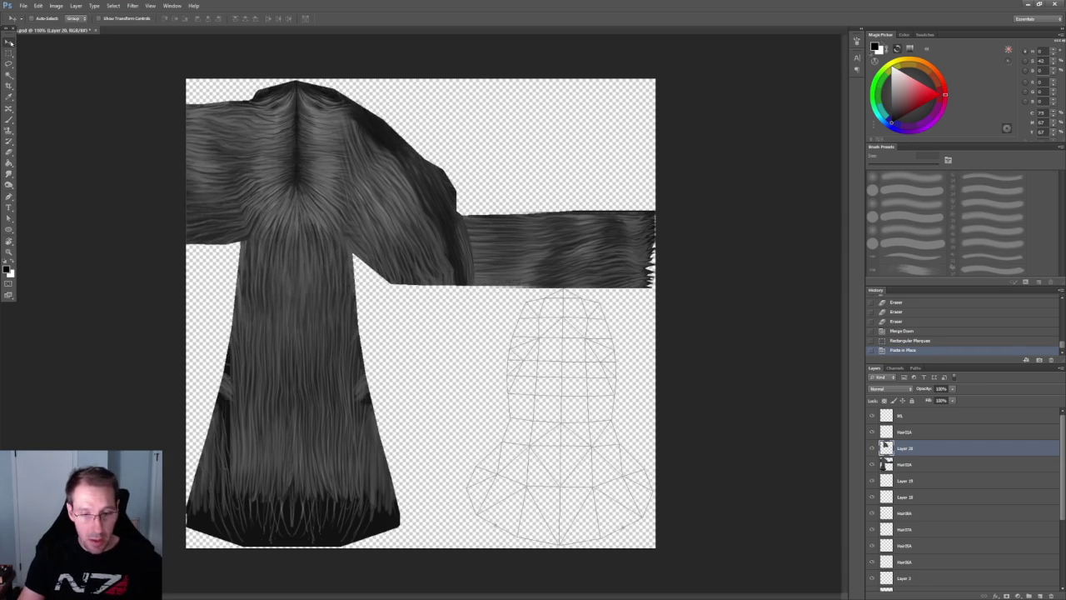
{"action": "mouse_move", "coordinate": [361, 200]}
{"action": "left_mouse_down"}
{"action": "mouse_move", "coordinate": [231, 178]}
{"action": "mouse_move", "coordinate": [425, 200]}
{"action": "left_mouse_up"}
{"action": "left_click", "coordinate": [38, 6]}
{"action": "mouse_move", "coordinate": [88, 169]}
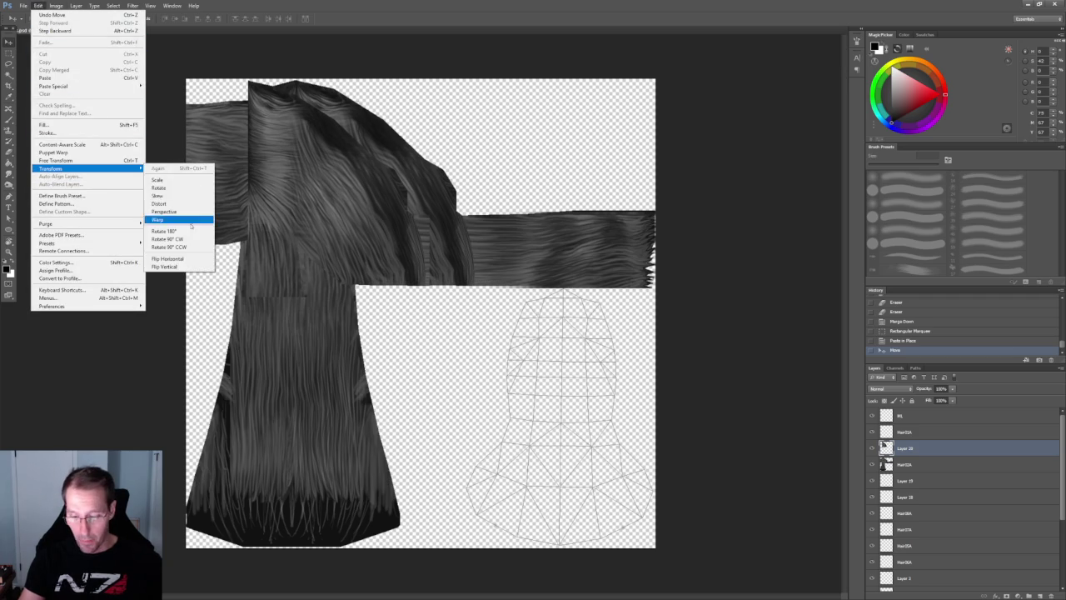
{"action": "left_click", "coordinate": [168, 258]}
{"action": "left_click_drag", "start_coordinate": [326, 163], "coordinate": [242, 163]}
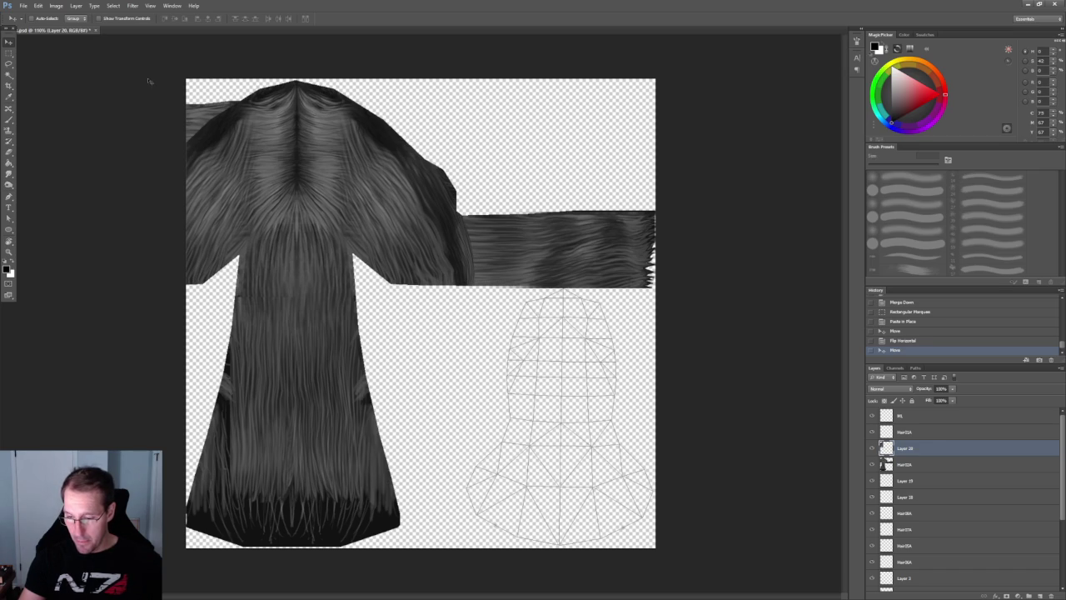
- Erase the seam on the mirrored piece and merge Layer 20 into Hair02A
{"action": "left_click", "coordinate": [8, 151]}
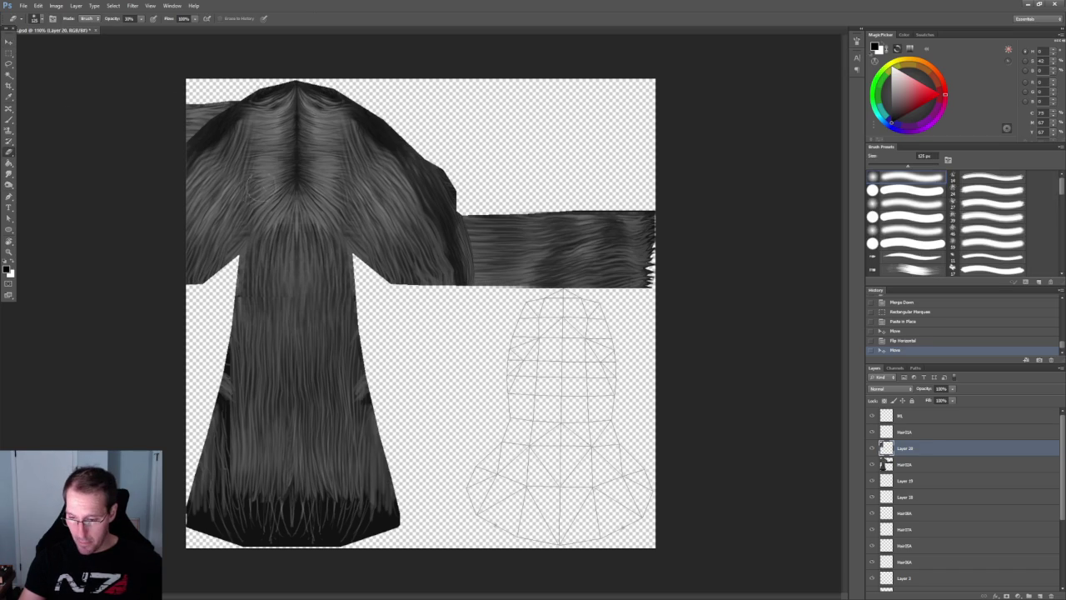
{"action": "left_click", "coordinate": [271, 295]}
{"action": "right_click", "coordinate": [922, 450]}
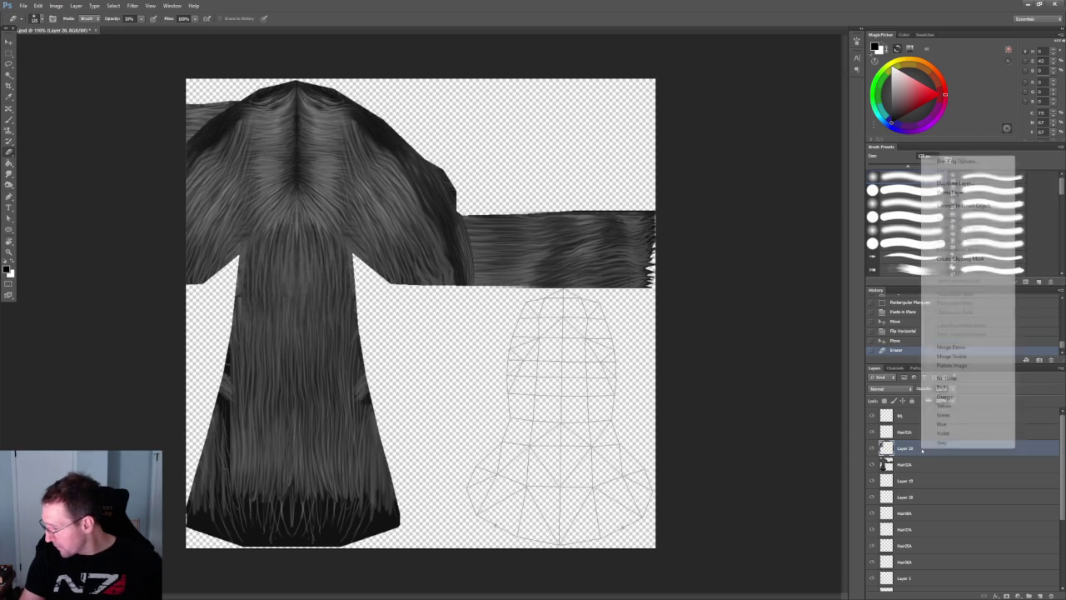
{"action": "left_click", "coordinate": [951, 347]}
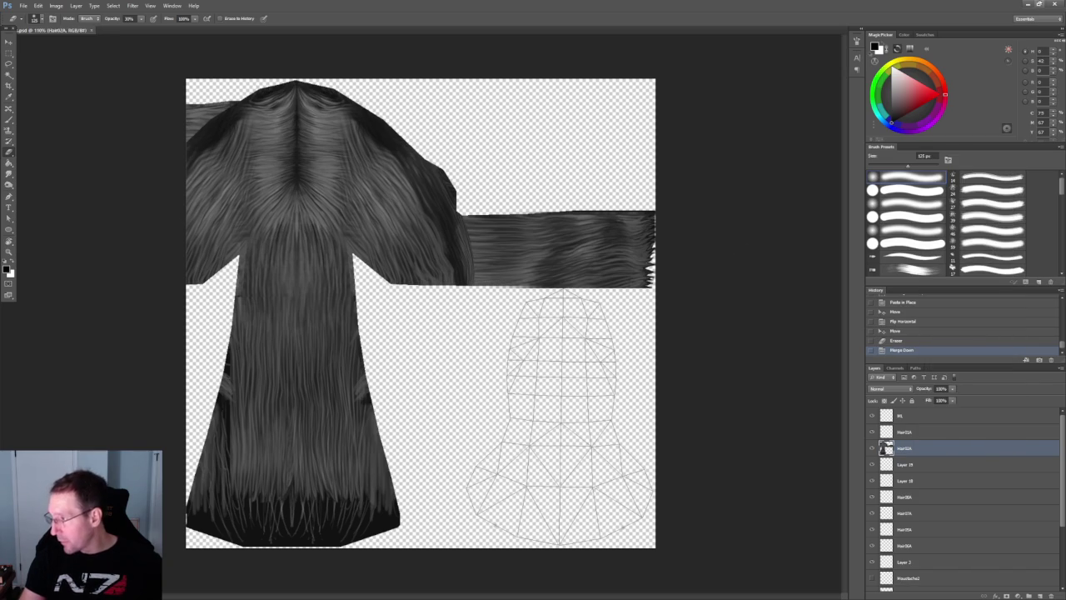
{"action": "left_click", "coordinate": [1026, 3]}
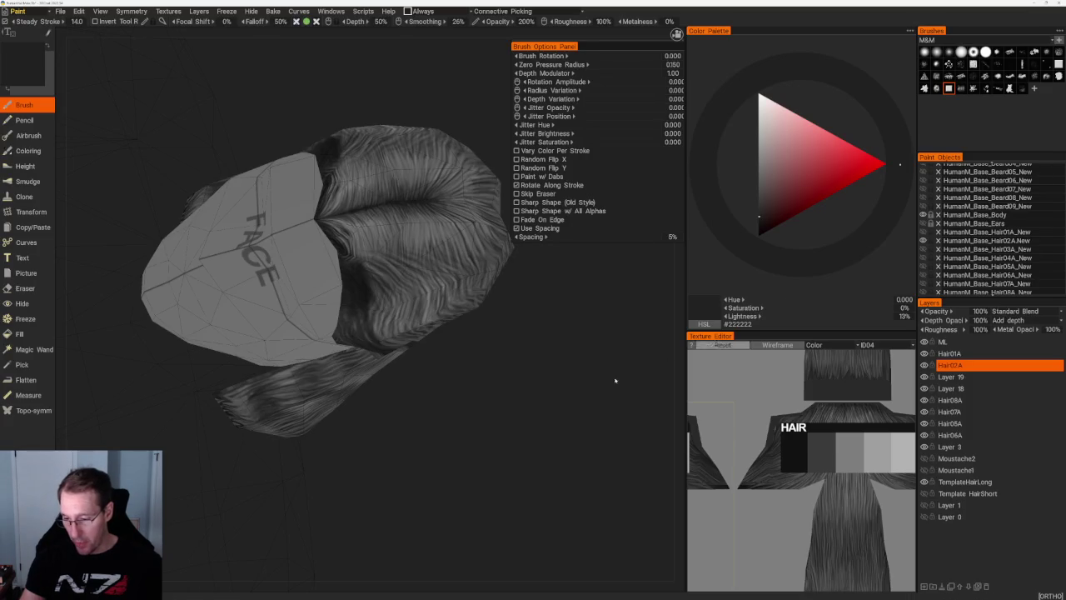
- Orbit the textured hair model, then view the HumanHair side-view reference sketch and close it
{"action": "scroll", "coordinate": [583, 342], "scroll_direction": "down", "scroll_amount": 5}
{"action": "left_click_drag", "start_coordinate": [535, 297], "coordinate": [452, 258]}
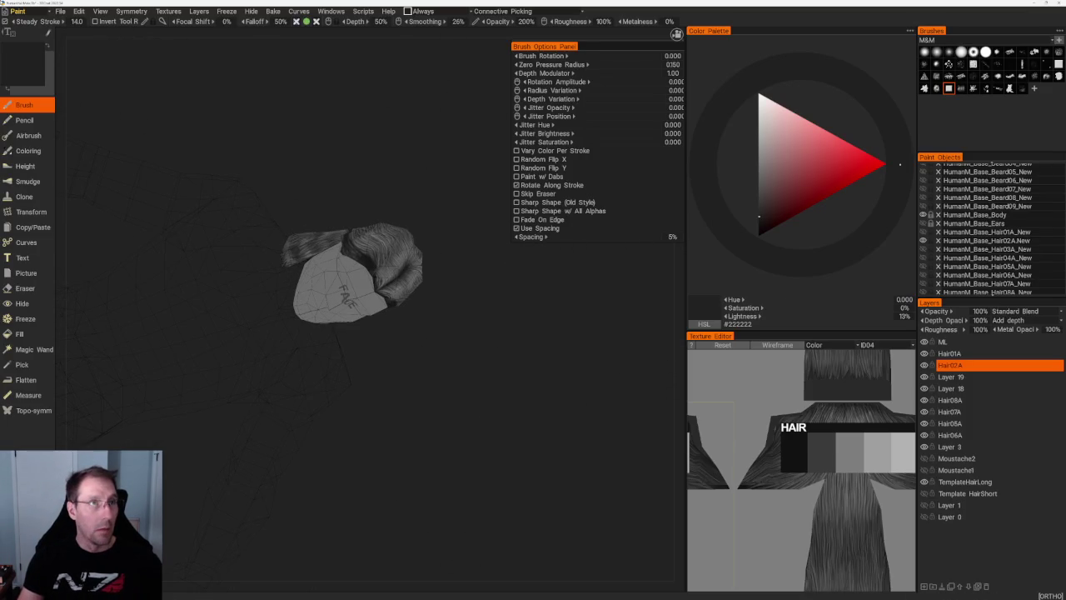
{"action": "key", "text": "alt+Tab"}
{"action": "left_click_drag", "start_coordinate": [467, 253], "coordinate": [227, 54]}
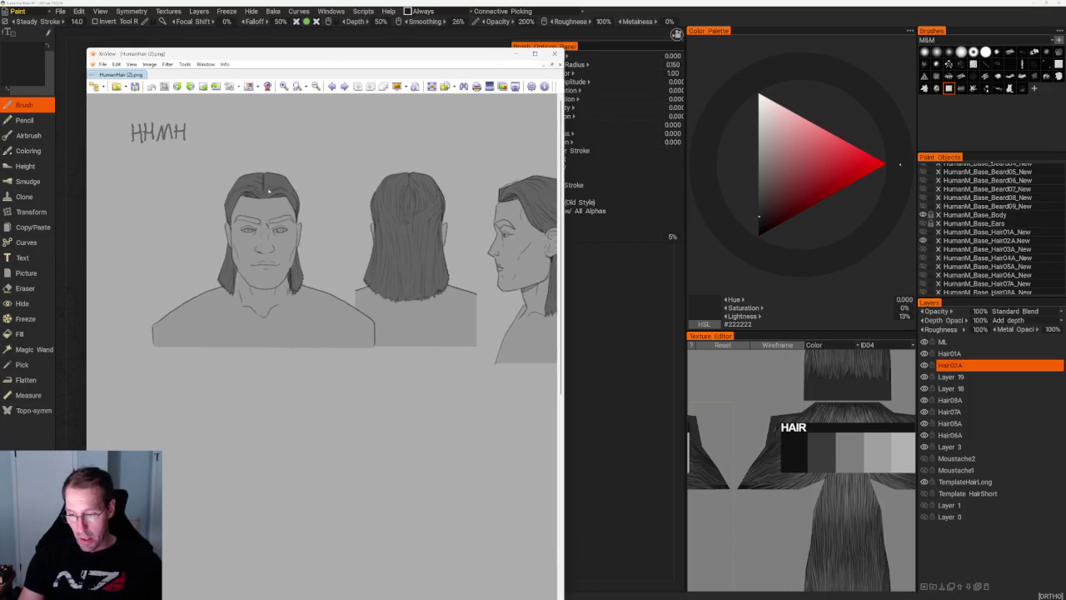
{"action": "left_click_drag", "start_coordinate": [463, 247], "coordinate": [408, 245]}
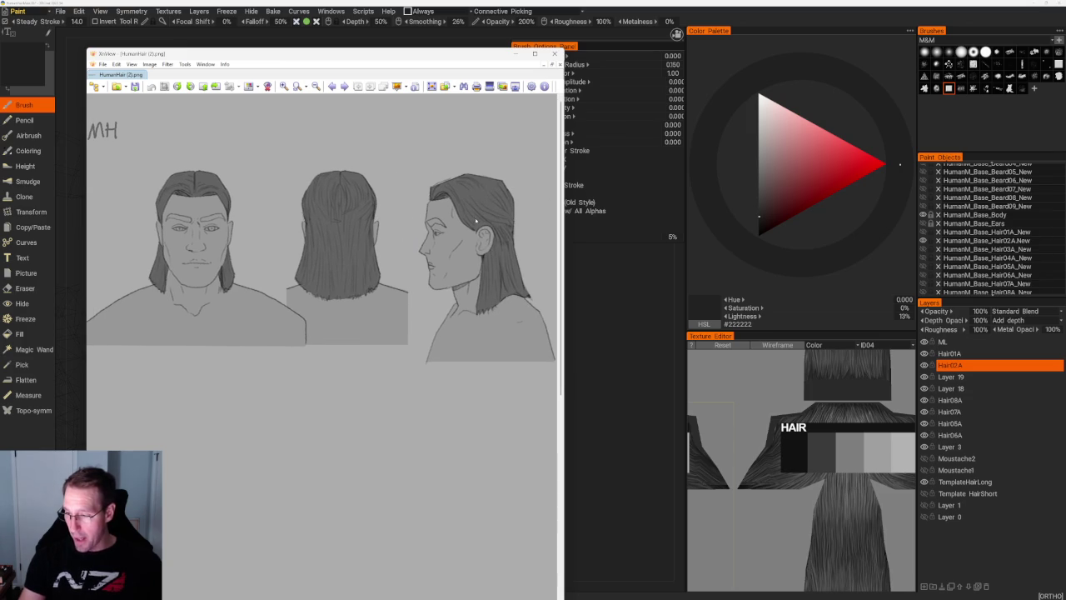
{"action": "left_click", "coordinate": [515, 54]}
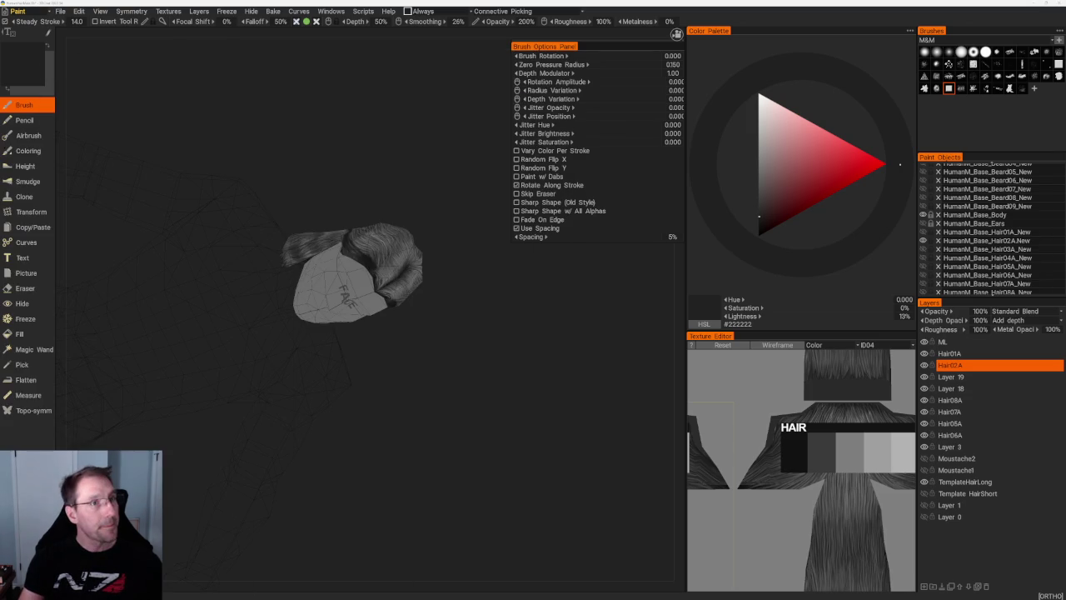
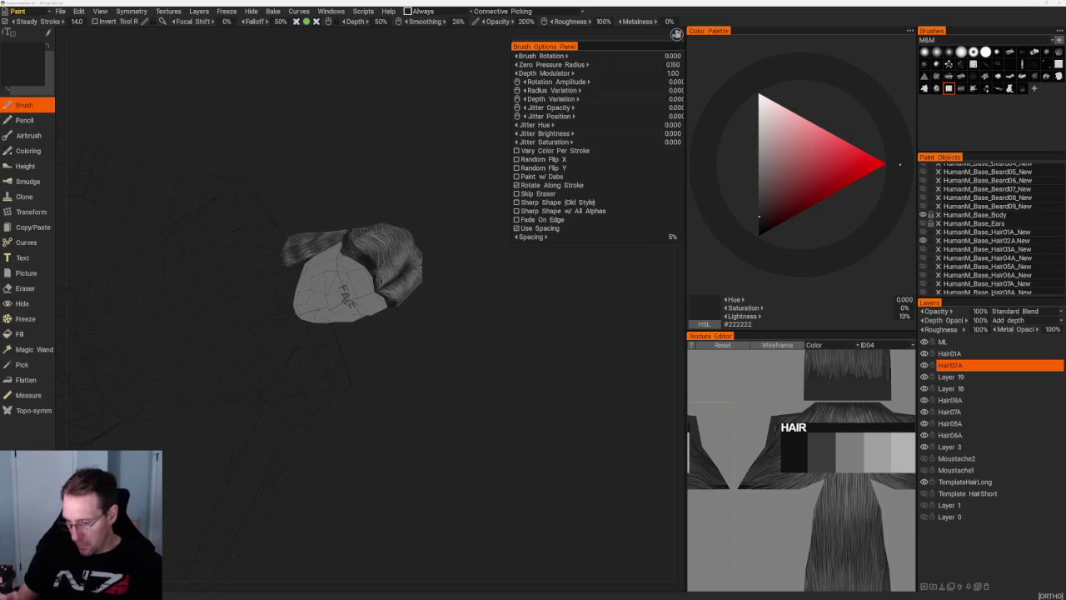
- Orbit close to the hair, then hide and reshow the Hair02A layer to compare
{"action": "left_click_drag", "start_coordinate": [499, 297], "coordinate": [452, 297]}
{"action": "right_click_drag", "start_coordinate": [452, 297], "coordinate": [452, 401]}
{"action": "left_click_drag", "start_coordinate": [452, 400], "coordinate": [469, 400]}
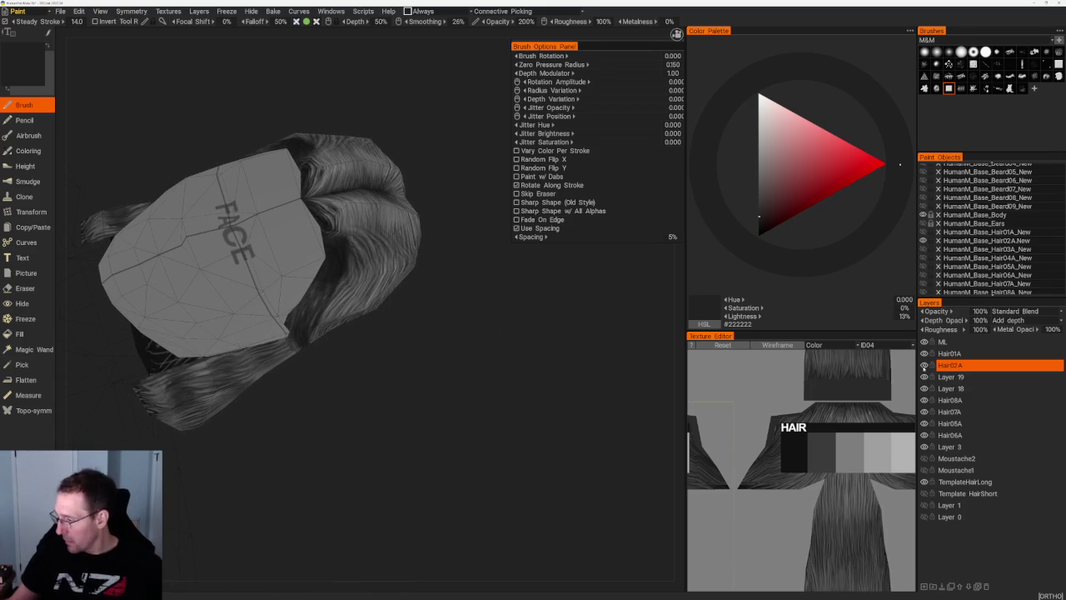
{"action": "left_click", "coordinate": [923, 365]}
{"action": "left_click", "coordinate": [923, 365]}
- Sample a mid grey from the hair, then inspect the hair edge and top
{"action": "mouse_move", "coordinate": [449, 316]}
{"action": "left_mouse_down"}
{"action": "mouse_move", "coordinate": [395, 296]}
{"action": "mouse_move", "coordinate": [433, 283]}
{"action": "left_mouse_up"}
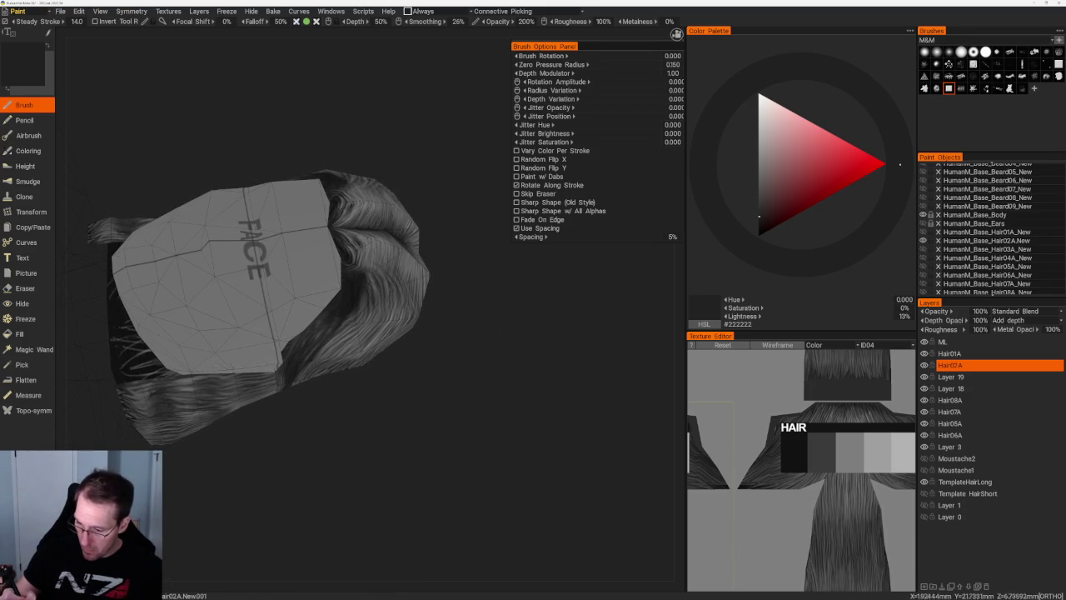
{"action": "key", "text": "v"}
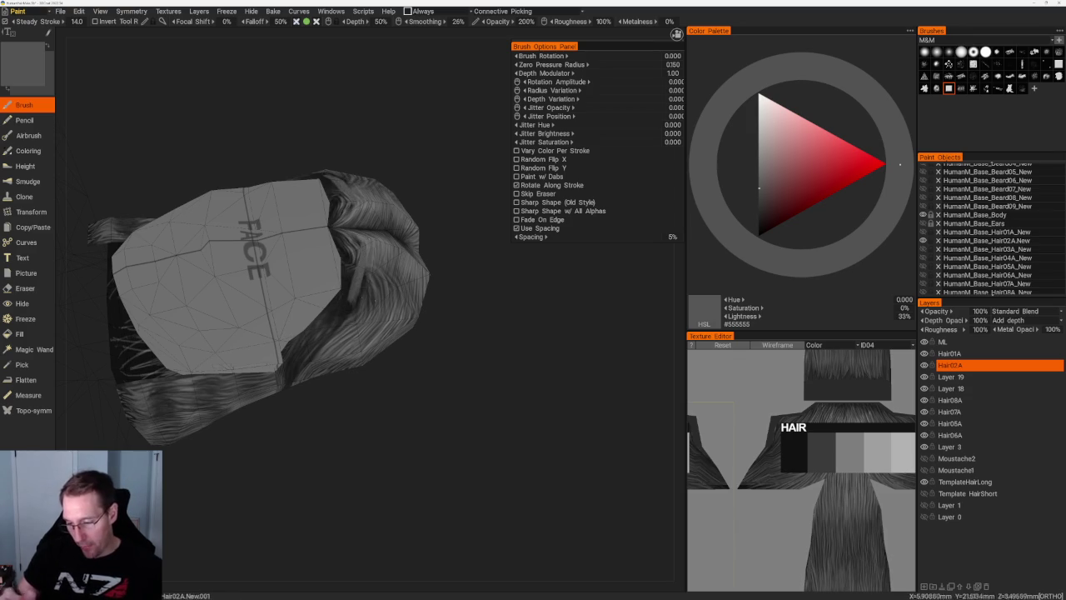
{"action": "left_click_drag", "start_coordinate": [416, 349], "coordinate": [455, 374]}
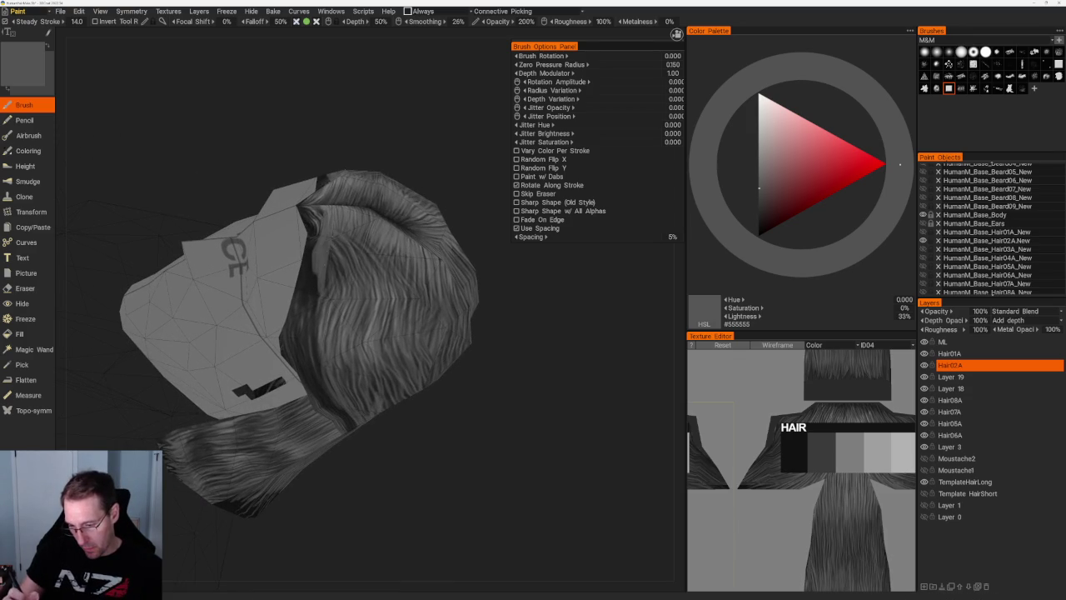
{"action": "left_click_drag", "start_coordinate": [426, 135], "coordinate": [459, 238]}
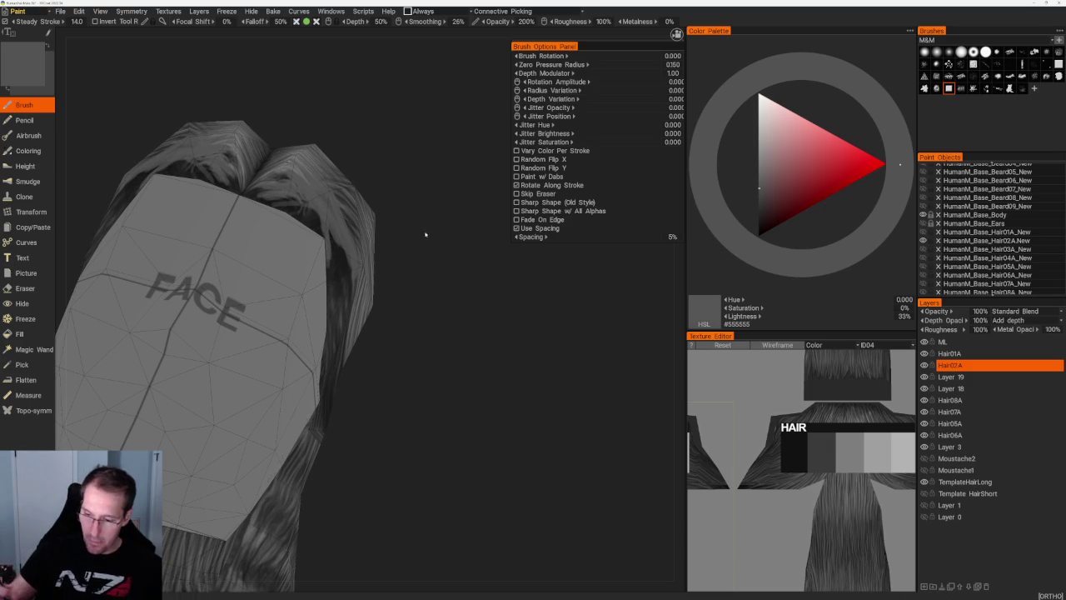
{"action": "left_click_drag", "start_coordinate": [428, 233], "coordinate": [376, 286]}
{"action": "scroll", "coordinate": [379, 300], "scroll_direction": "up", "scroll_amount": 3}
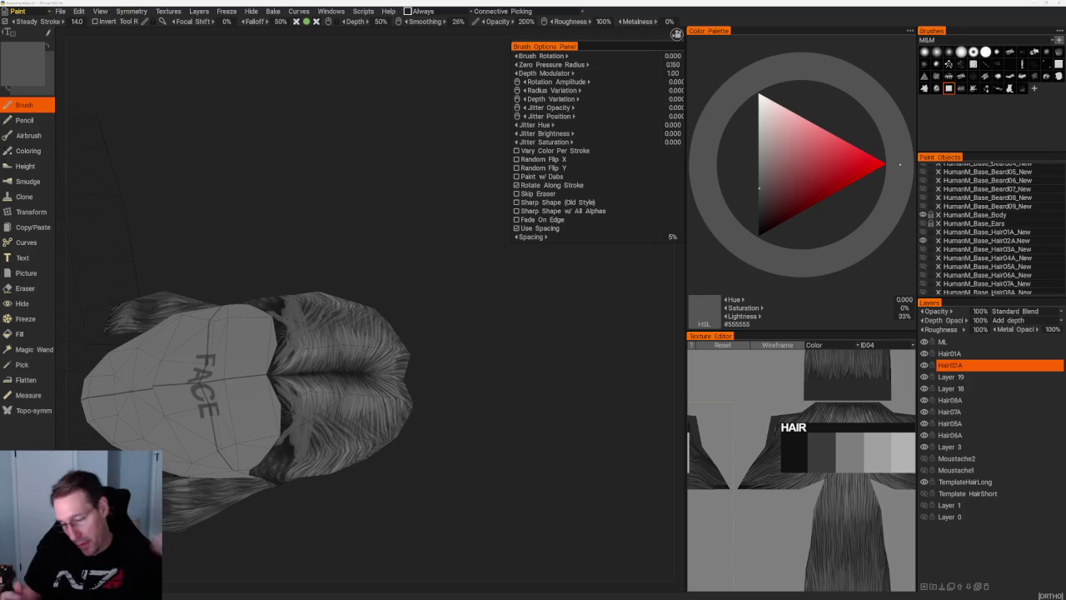
- Sample the near-black grey #171717 from the hair and view the whole model
{"action": "left_click_drag", "start_coordinate": [462, 376], "coordinate": [492, 391]}
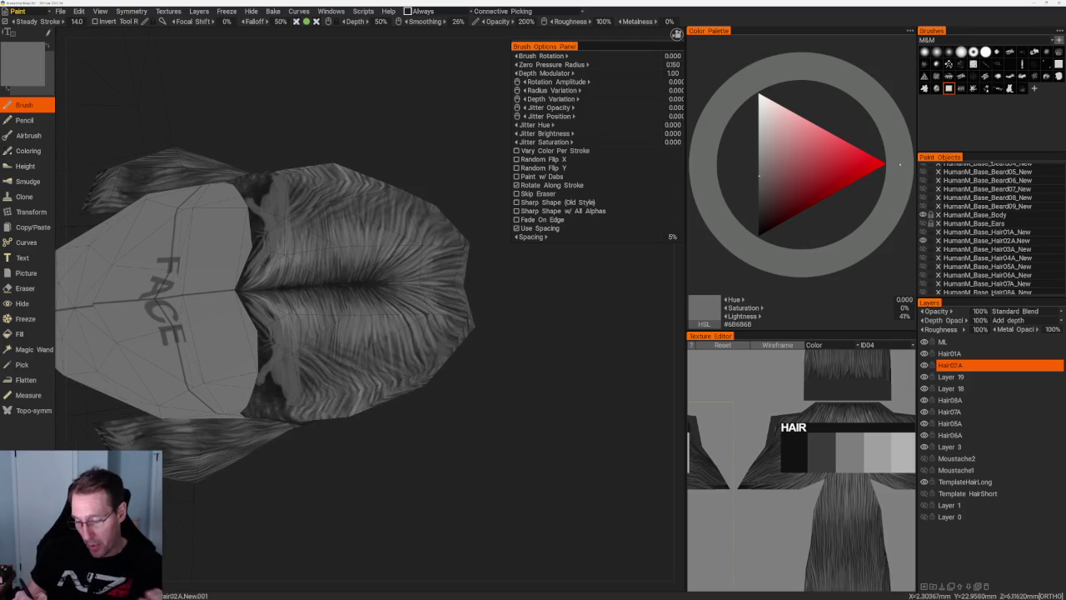
{"action": "left_click_drag", "start_coordinate": [340, 452], "coordinate": [433, 417]}
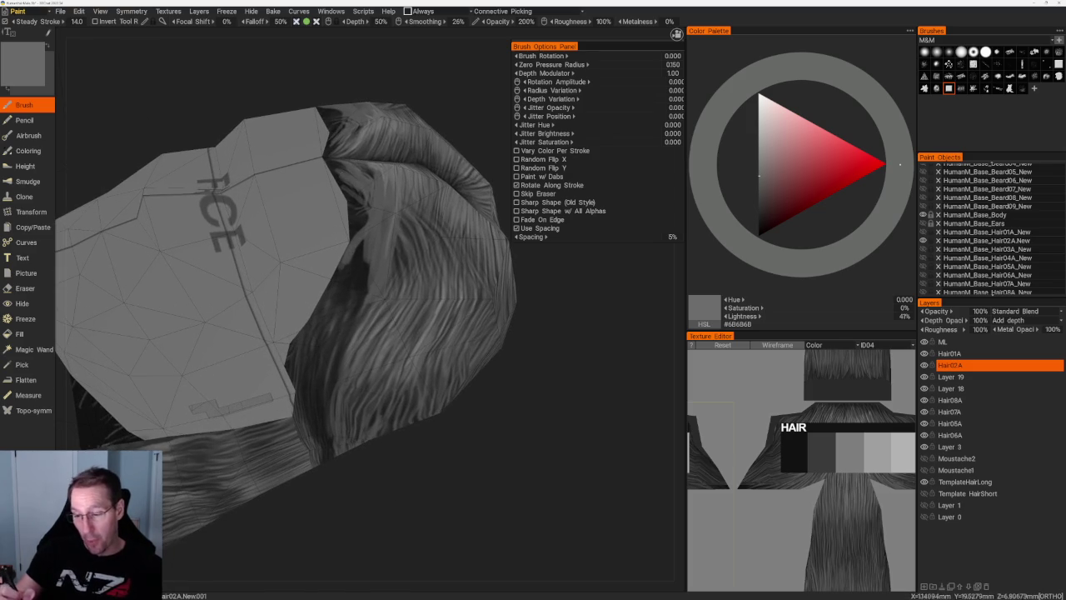
{"action": "key", "text": "v"}
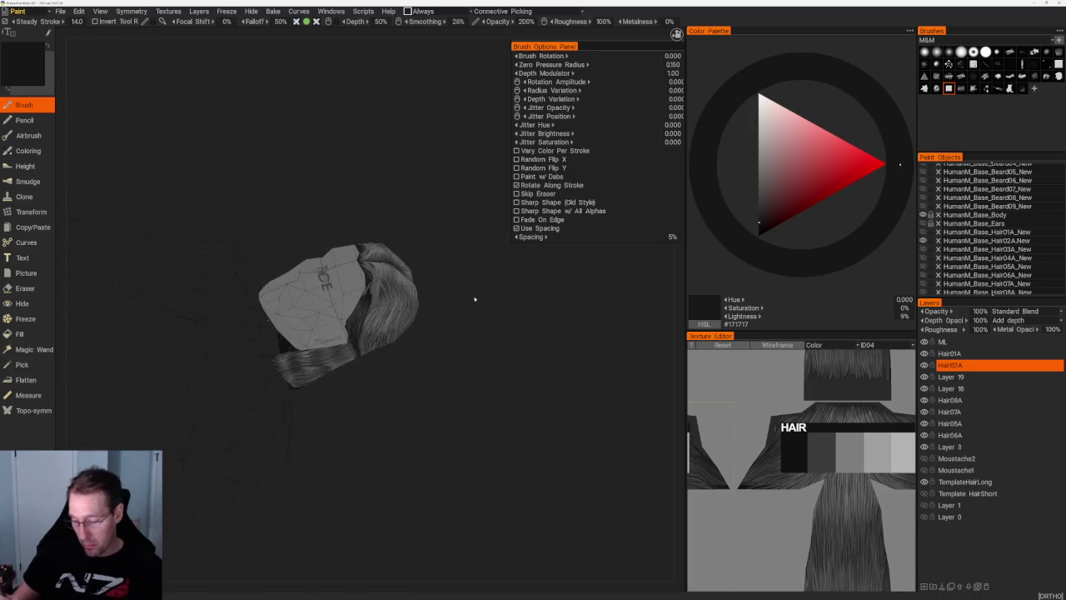
{"action": "scroll", "coordinate": [475, 298], "scroll_direction": "down", "scroll_amount": 5}
{"action": "left_click_drag", "start_coordinate": [475, 297], "coordinate": [528, 392]}
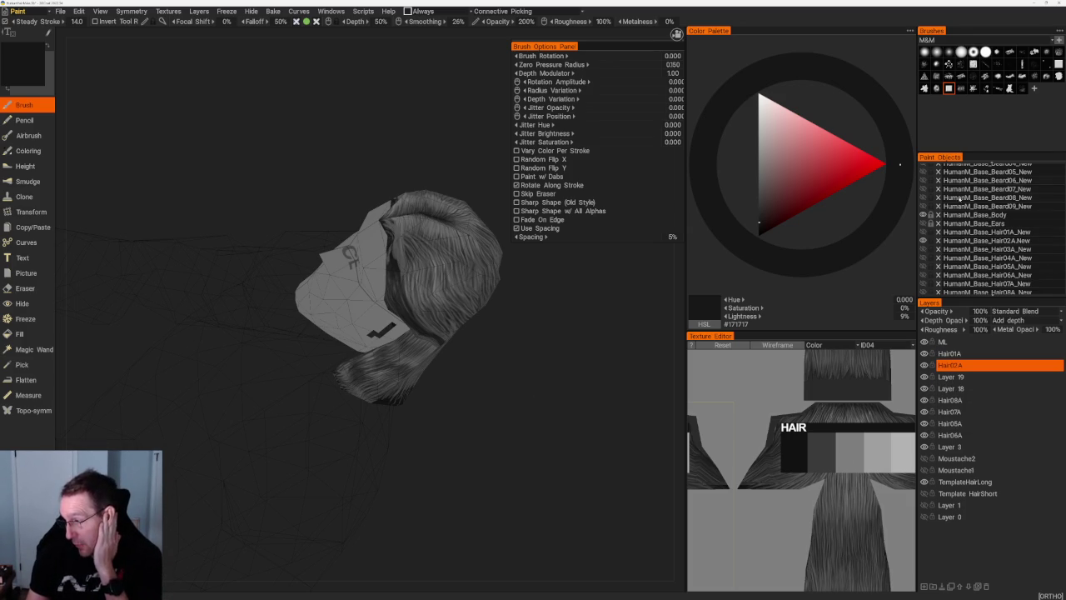
{"action": "scroll", "coordinate": [963, 209], "scroll_direction": "up", "scroll_amount": 3}
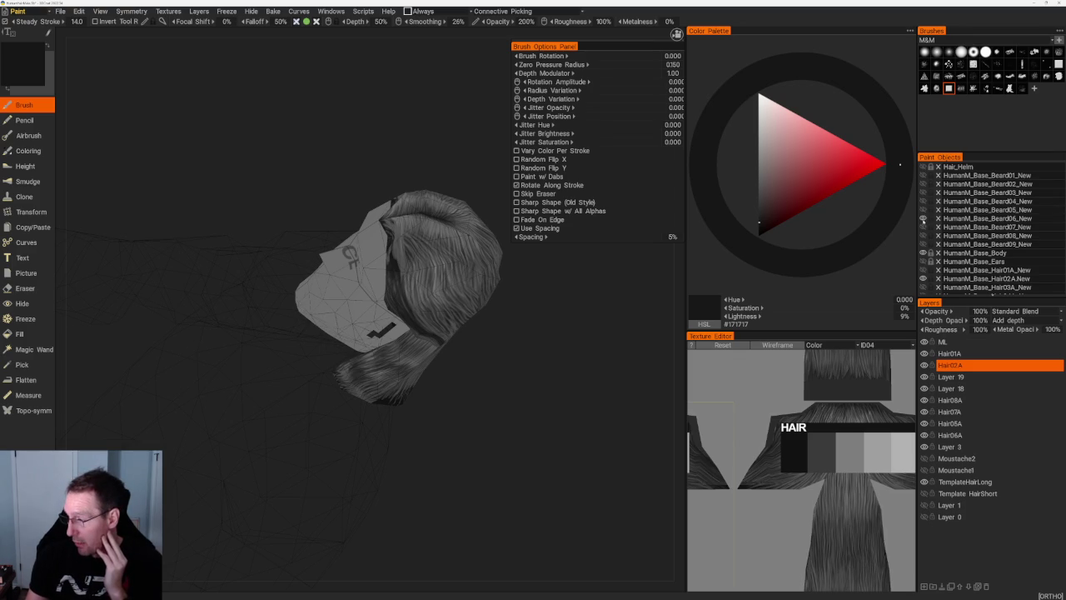
- Orbit to the side of the hair and sample mid, dark and medium greys
{"action": "left_click_drag", "start_coordinate": [578, 285], "coordinate": [588, 353]}
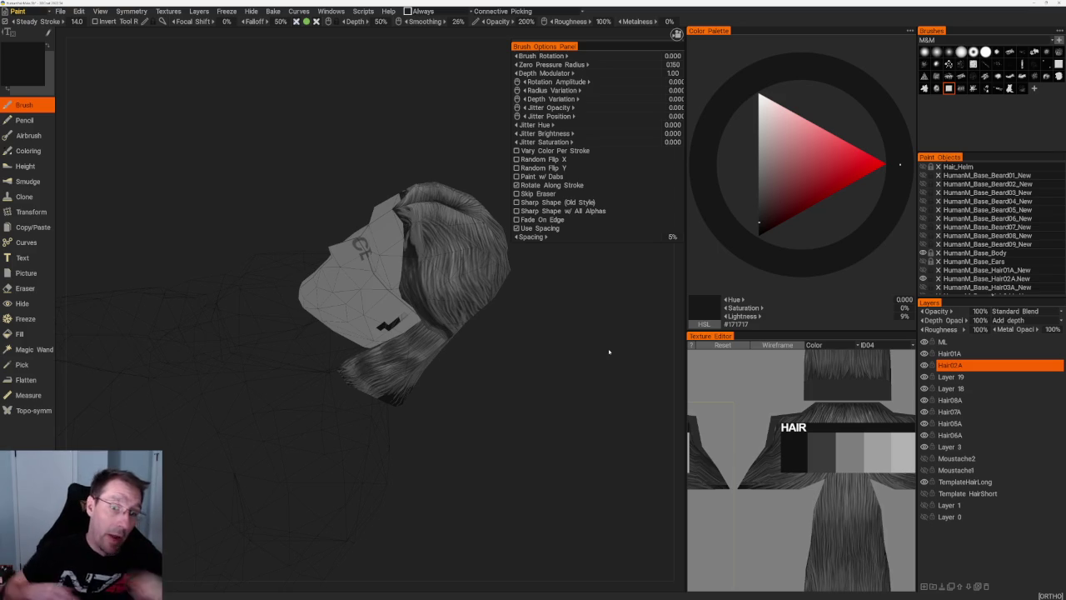
{"action": "mouse_move", "coordinate": [519, 436]}
{"action": "left_mouse_down"}
{"action": "mouse_move", "coordinate": [542, 438]}
{"action": "mouse_move", "coordinate": [500, 400]}
{"action": "left_mouse_up"}
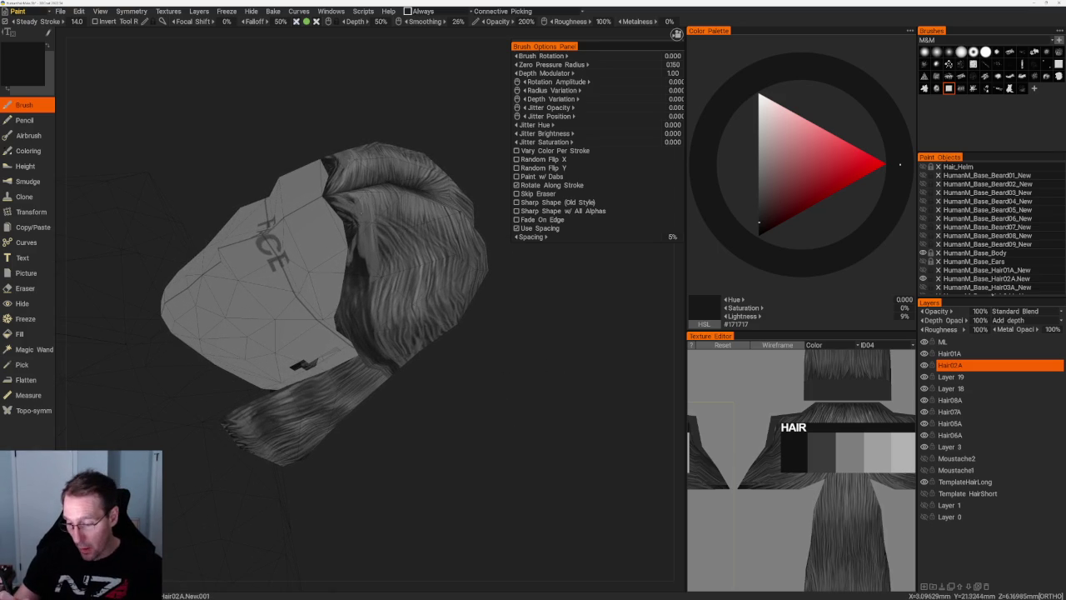
{"action": "key", "text": "v"}
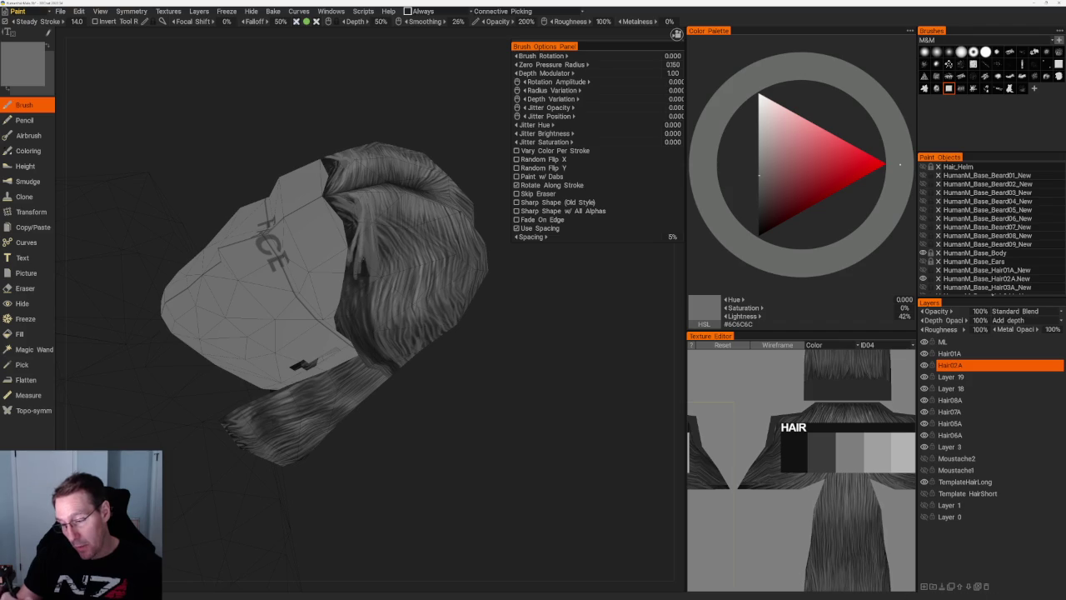
{"action": "scroll", "coordinate": [353, 369], "scroll_direction": "up", "scroll_amount": 3}
{"action": "key", "text": "v"}
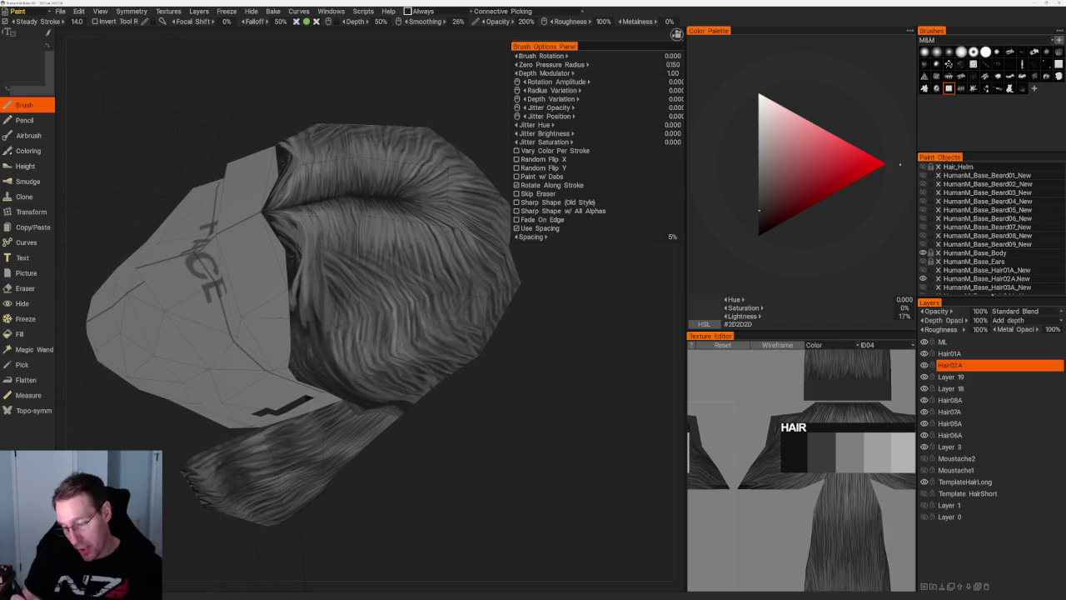
{"action": "key", "text": "v"}
- Paint strand strokes over the hair-to-face seam, then resample greys from the hair
{"action": "left_click_drag", "start_coordinate": [306, 358], "coordinate": [297, 285]}
{"action": "key", "text": "v"}
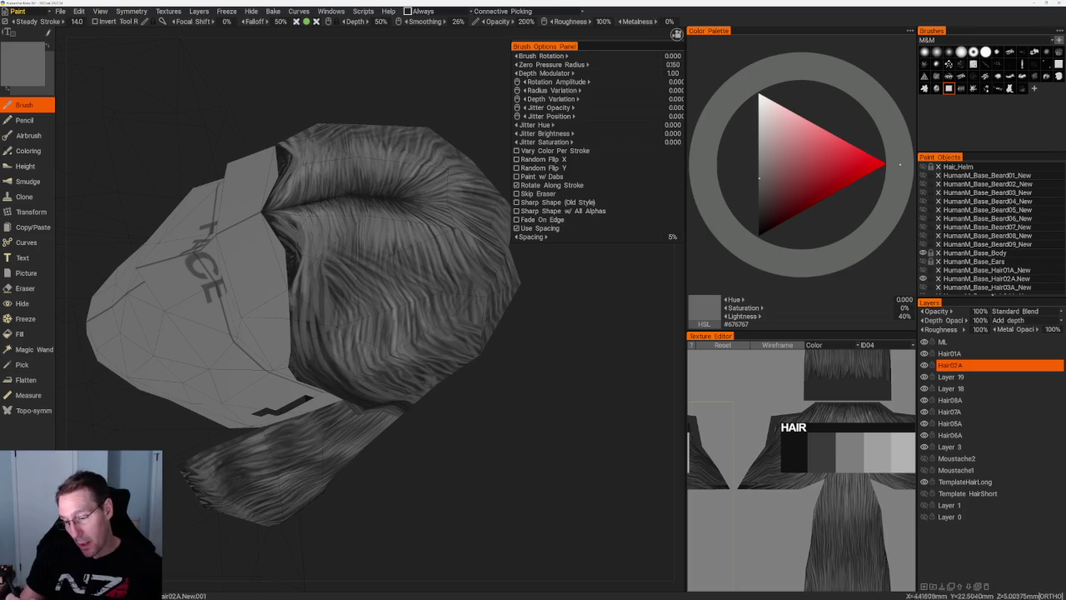
{"action": "left_click_drag", "start_coordinate": [355, 234], "coordinate": [416, 171], "text": "alt"}
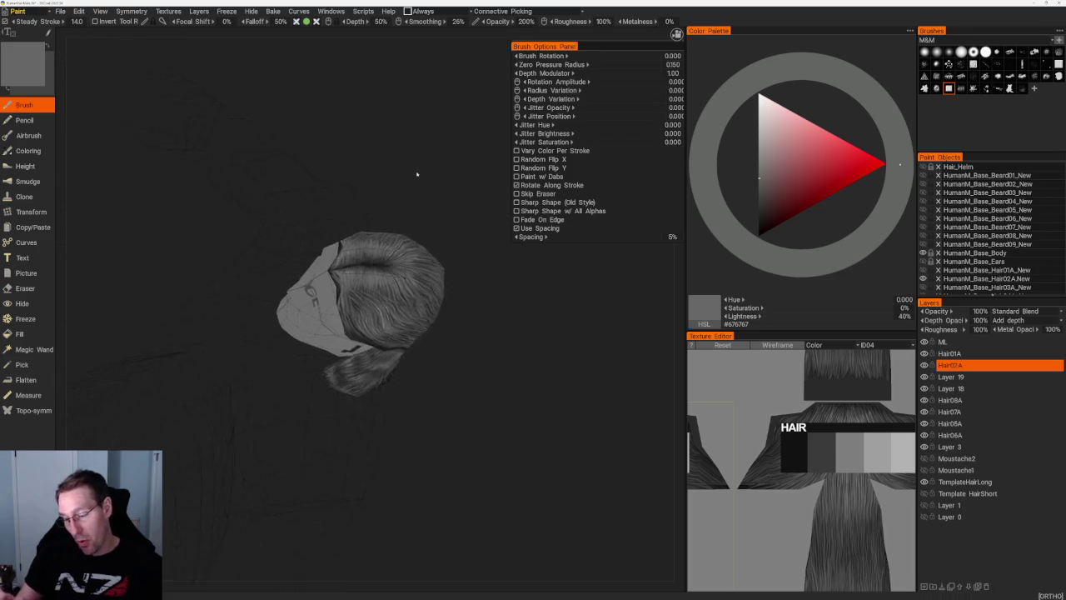
{"action": "key", "text": "v"}
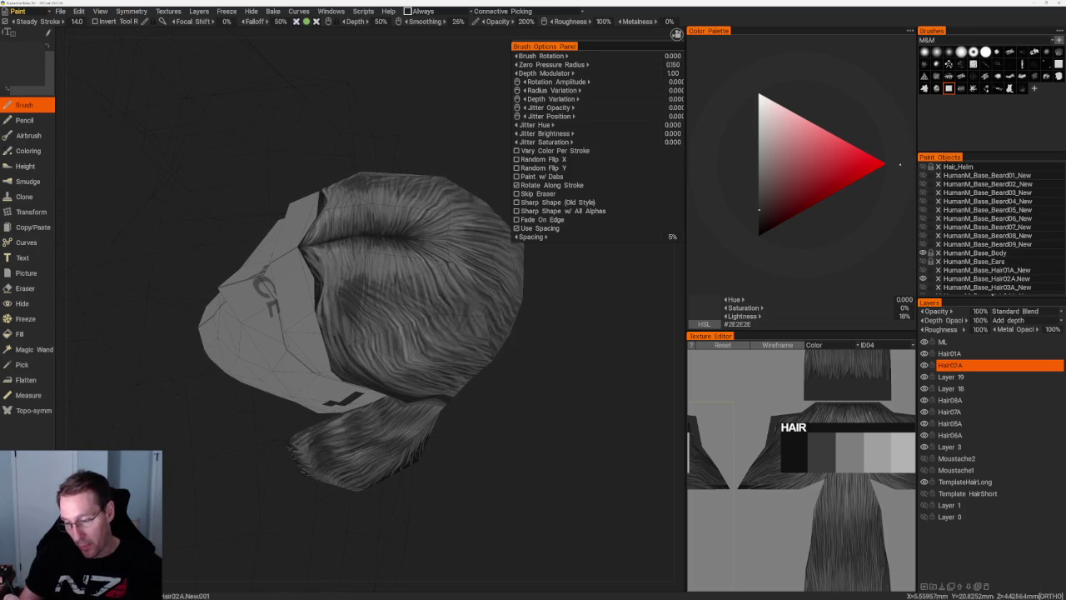
{"action": "left_click_drag", "start_coordinate": [574, 436], "coordinate": [445, 343], "text": "alt"}
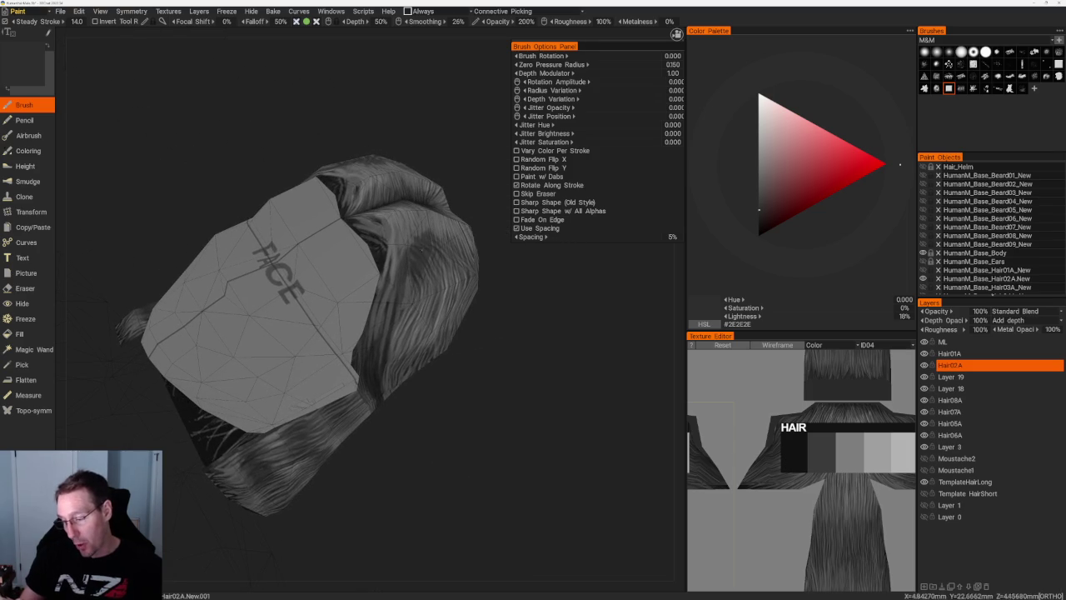
{"action": "key", "text": "v"}
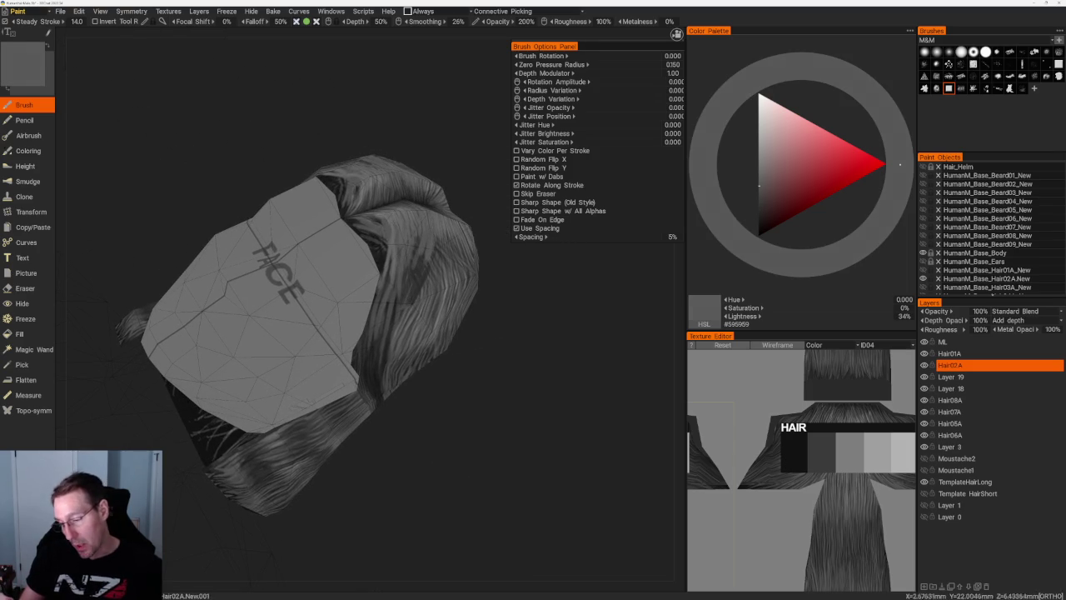
{"action": "key", "text": "v"}
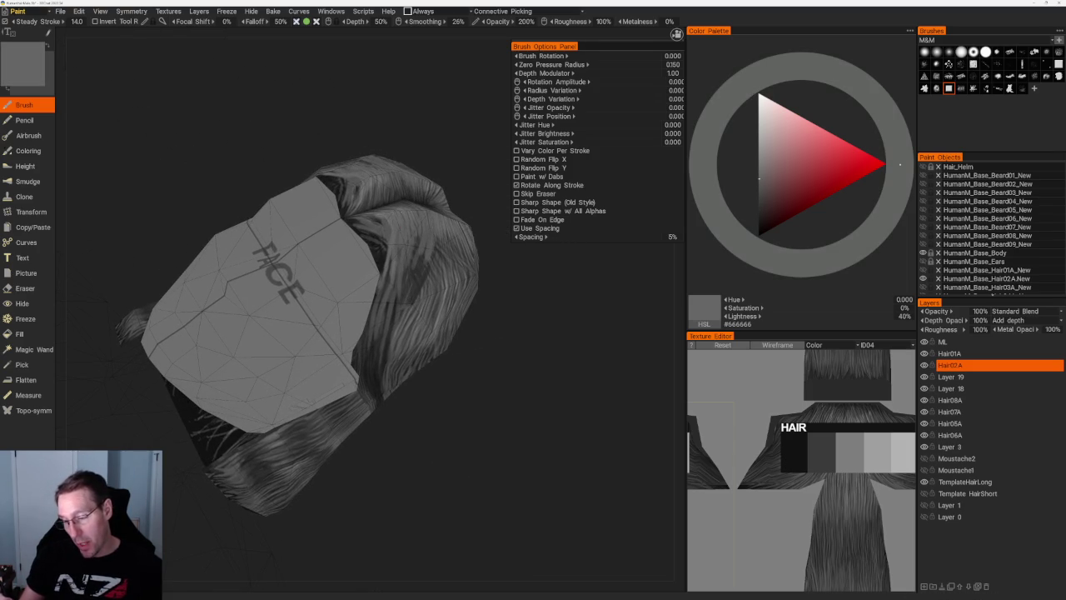
- View the hair from above and sample greys from lighter down to near-black
{"action": "middle_click_drag", "start_coordinate": [441, 312], "coordinate": [479, 300]}
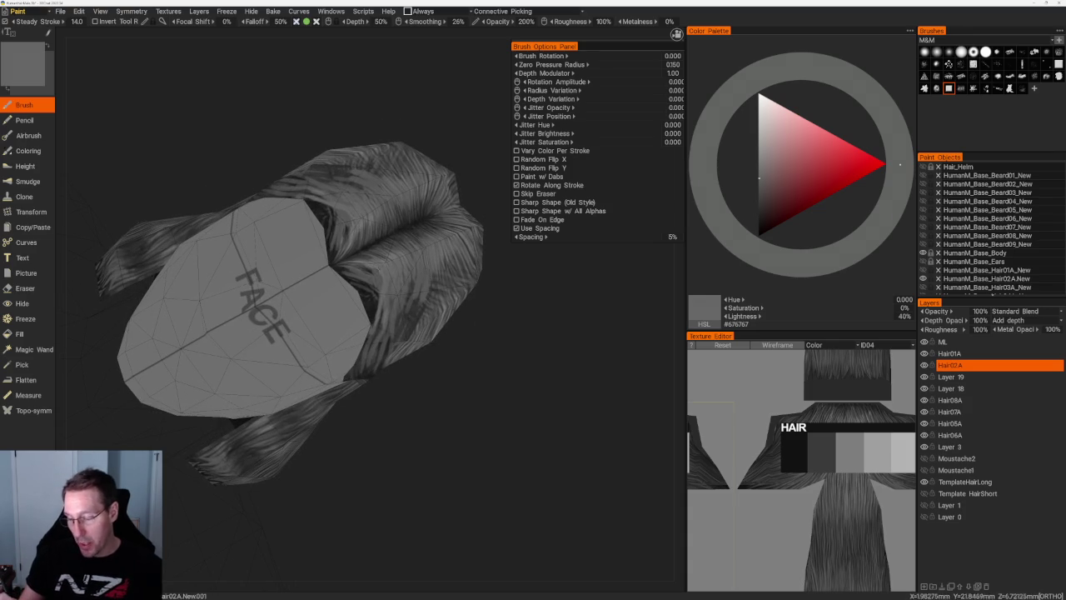
{"action": "key", "text": "v"}
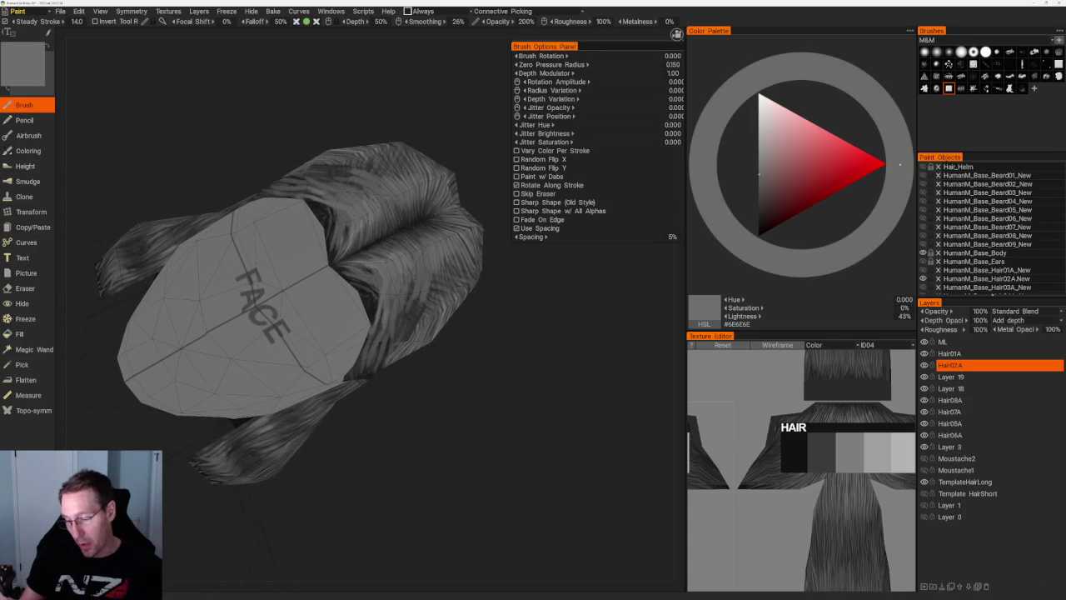
{"action": "key", "text": "KP_5"}
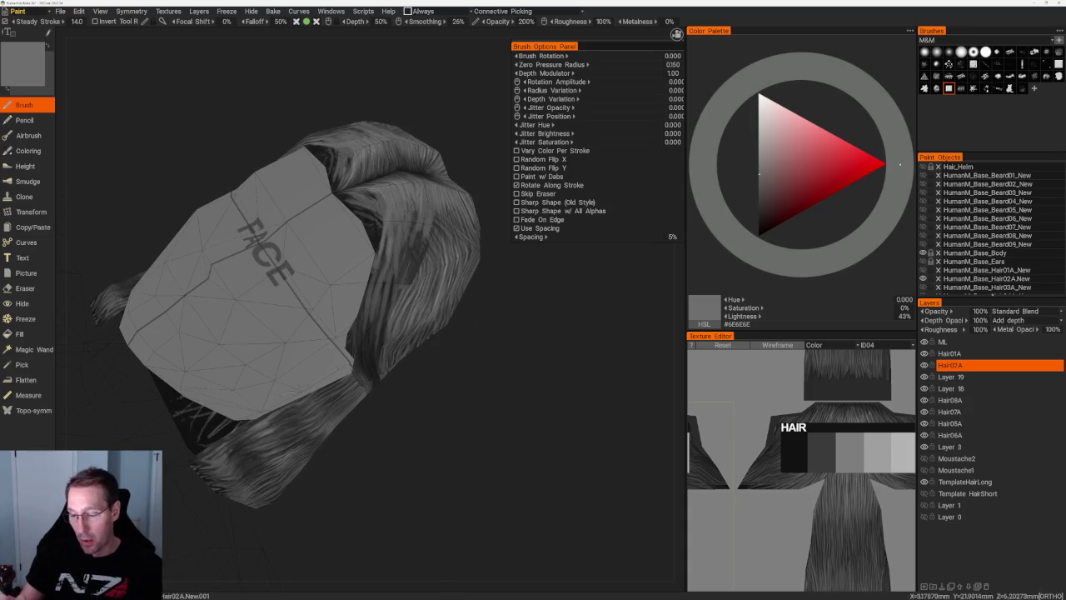
{"action": "key", "text": "v"}
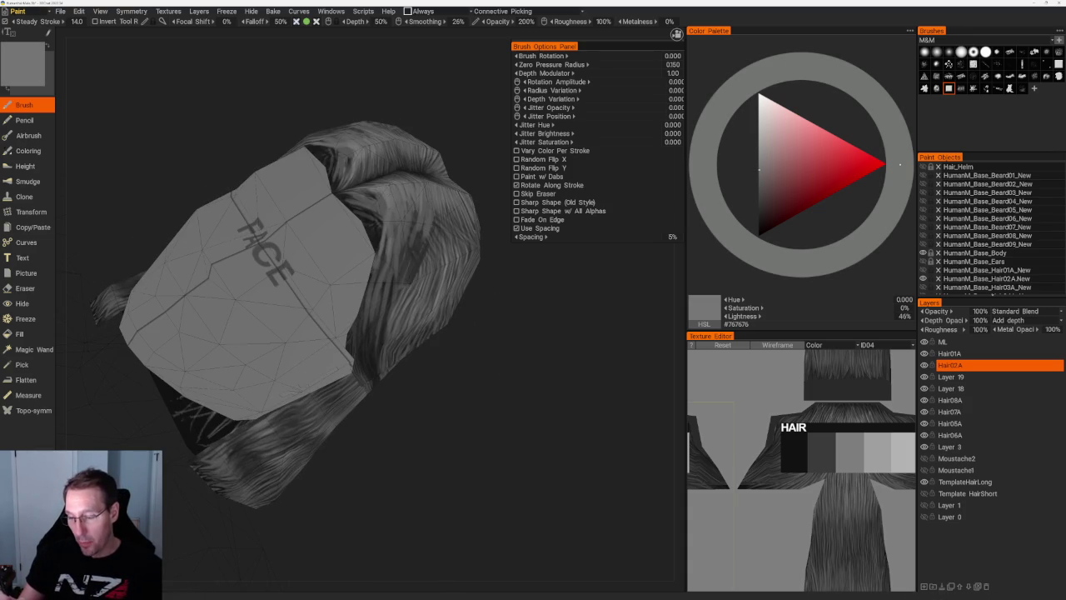
{"action": "key", "text": "v"}
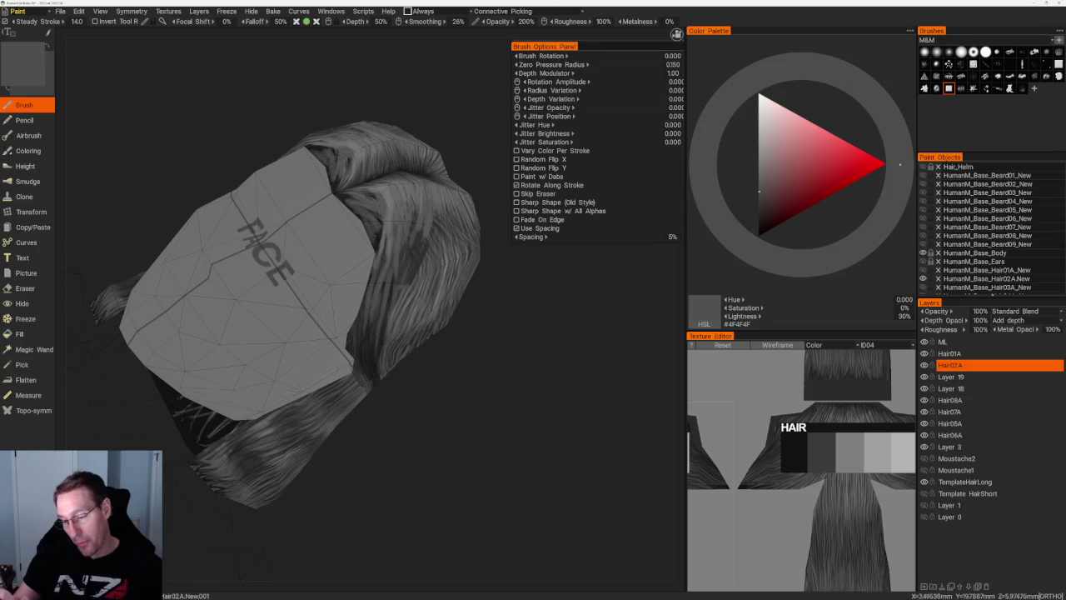
{"action": "key", "text": "v"}
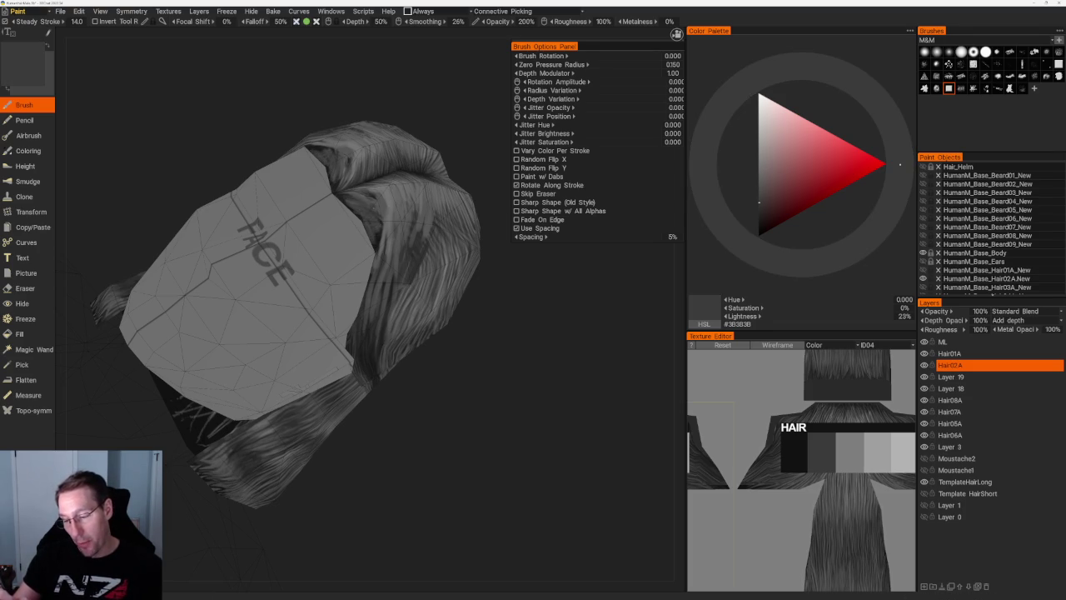
{"action": "key", "text": "v"}
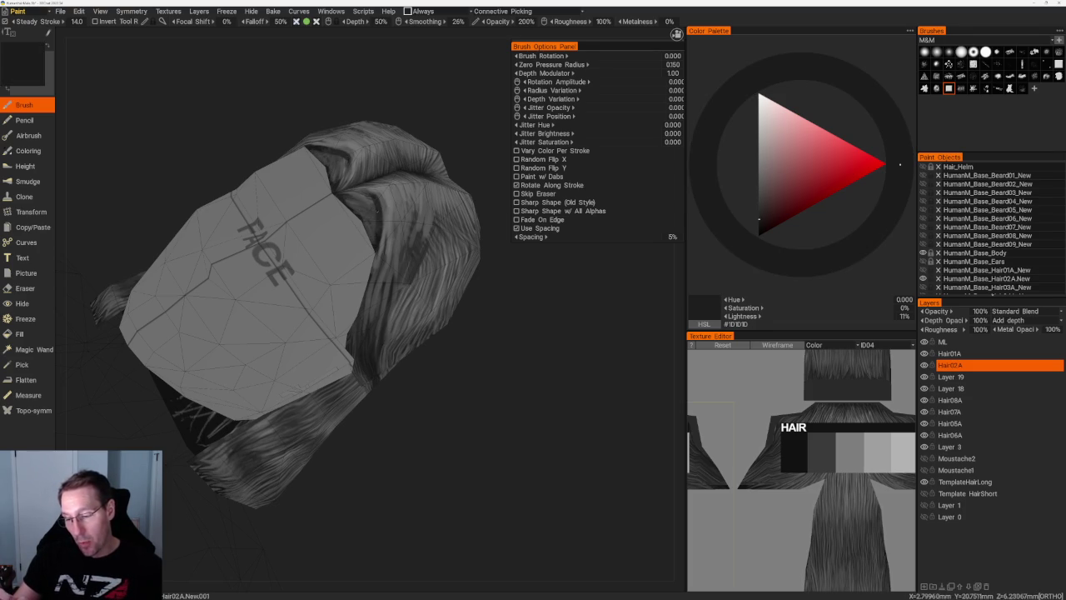
{"action": "key", "text": "v"}
{"action": "key", "text": "v"}
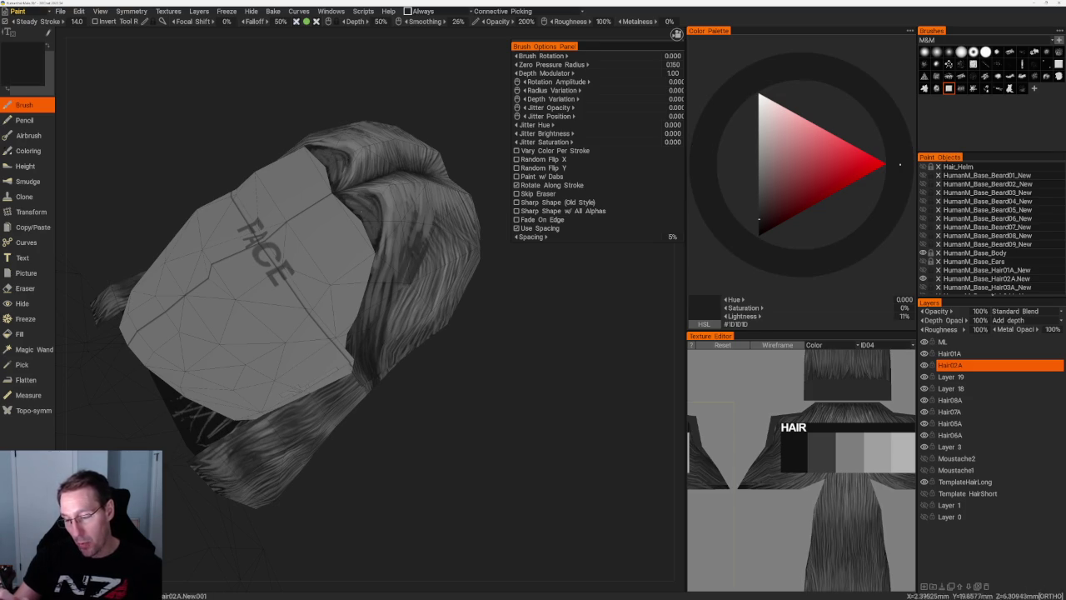
{"action": "key", "text": "v"}
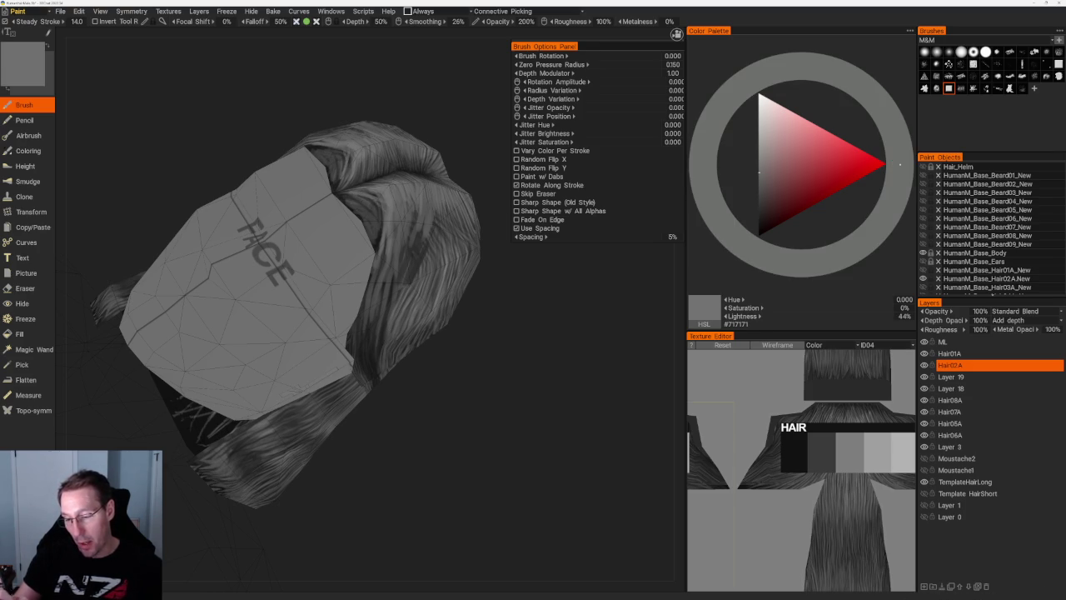
- Zoom in, turn the model, and settle on the dark grey #1F1F1F from the hair
{"action": "scroll", "coordinate": [367, 175], "scroll_direction": "down", "scroll_amount": 5}
{"action": "scroll", "coordinate": [366, 174], "scroll_direction": "up", "scroll_amount": 2}
{"action": "scroll", "coordinate": [366, 175], "scroll_direction": "up", "scroll_amount": 2}
{"action": "scroll", "coordinate": [350, 150], "scroll_direction": "up", "scroll_amount": 2}
{"action": "scroll", "coordinate": [279, 87], "scroll_direction": "down", "scroll_amount": 3}
{"action": "scroll", "coordinate": [357, 245], "scroll_direction": "up", "scroll_amount": 2}
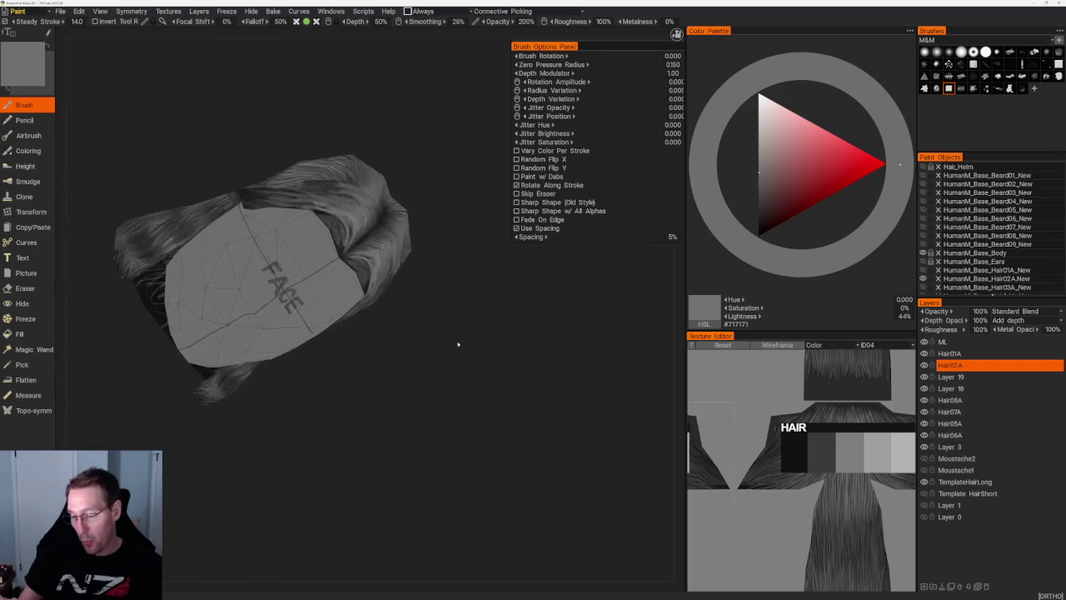
{"action": "scroll", "coordinate": [459, 352], "scroll_direction": "up", "scroll_amount": 1}
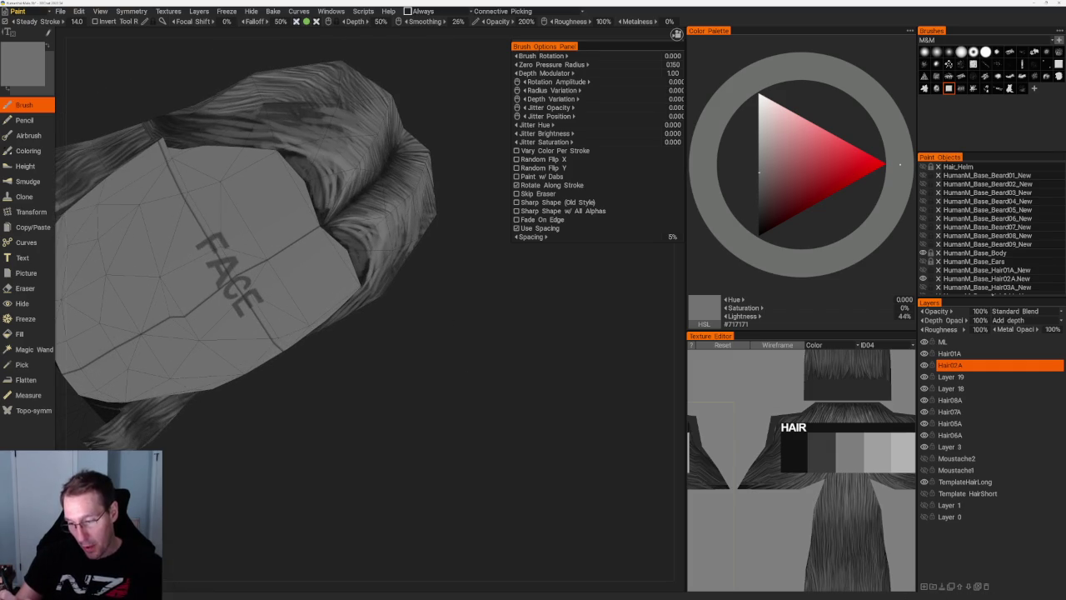
{"action": "middle_click_drag", "start_coordinate": [299, 154], "coordinate": [337, 204]}
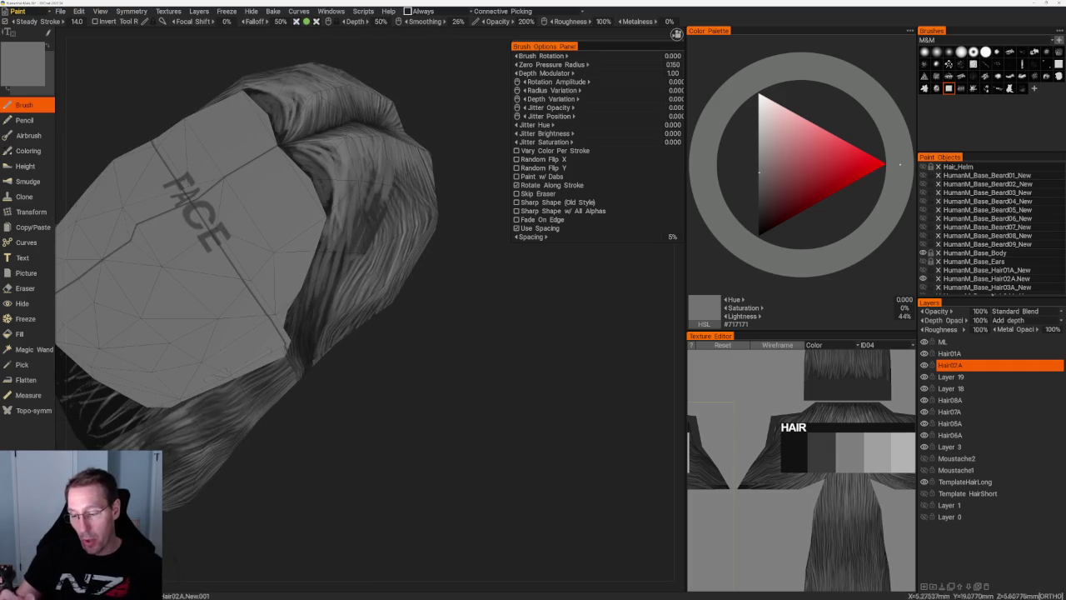
{"action": "key", "text": "v"}
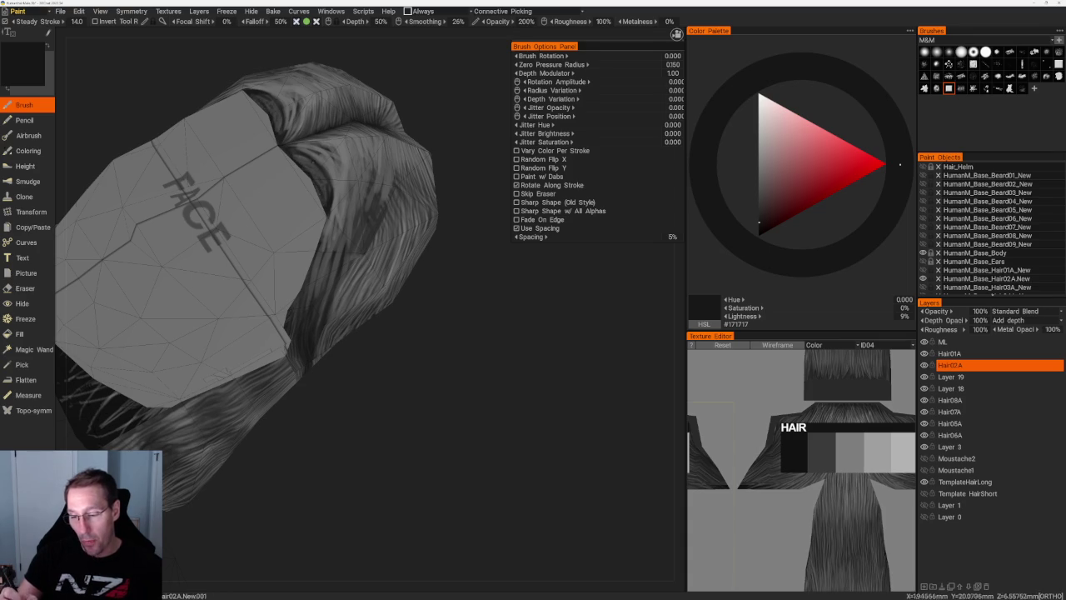
{"action": "key", "text": "v"}
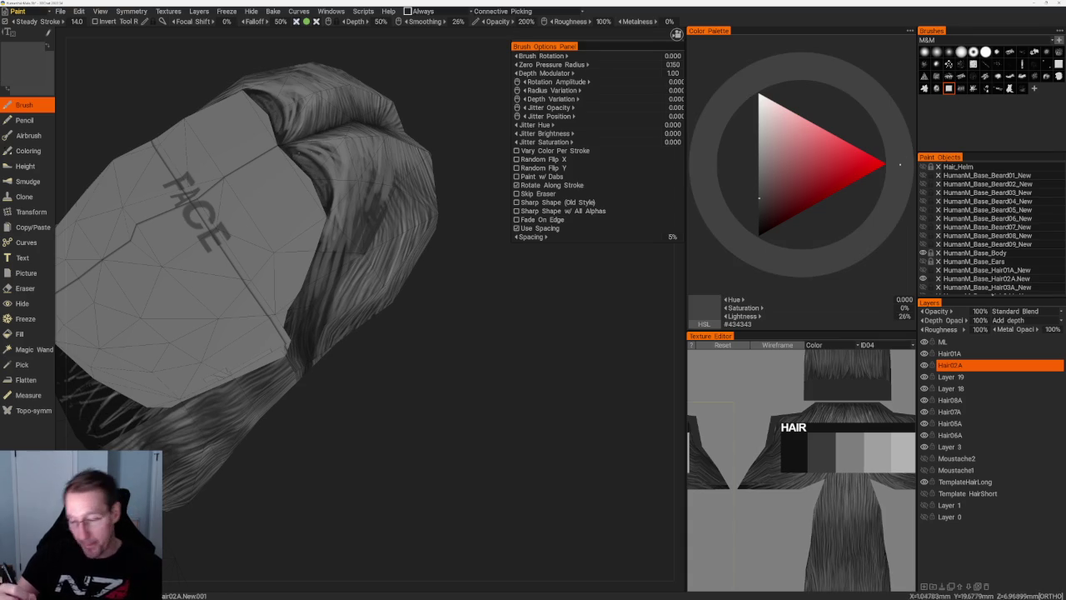
{"action": "key", "text": "v"}
{"action": "key", "text": "v"}
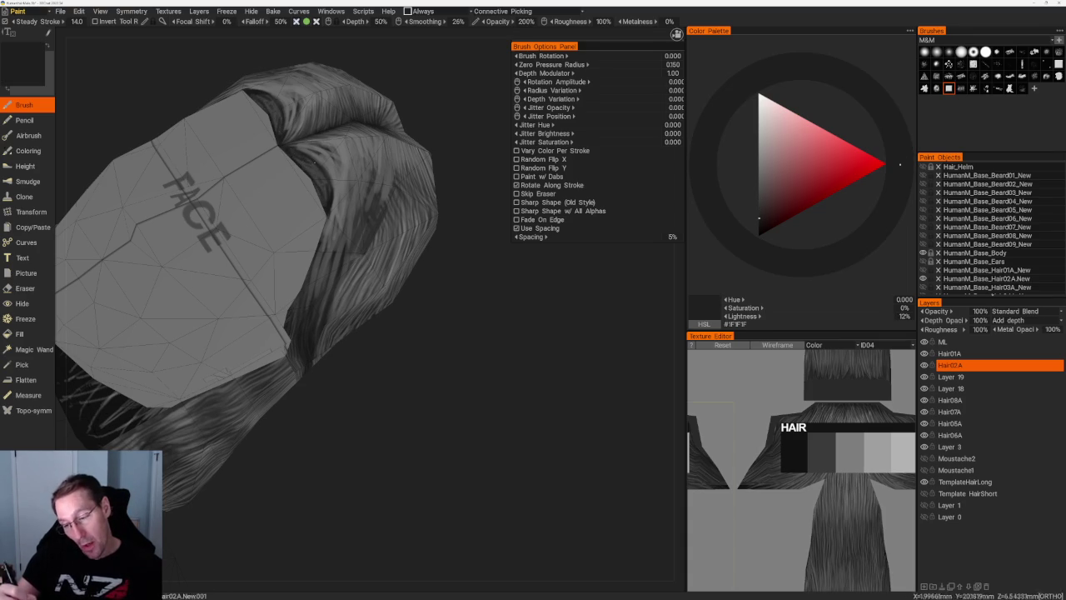
{"action": "scroll", "coordinate": [339, 134], "scroll_direction": "down", "scroll_amount": 5}
- Frame the head, sample a lighter grey, and view the hair's left side
{"action": "key", "text": "f"}
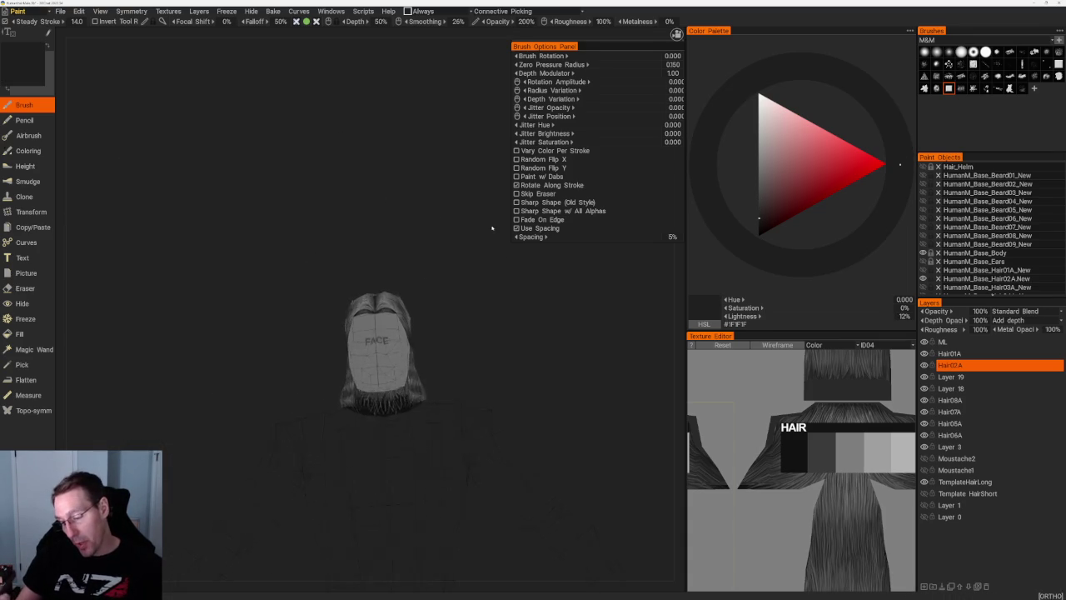
{"action": "scroll", "coordinate": [361, 309], "scroll_direction": "up", "scroll_amount": 5}
{"action": "scroll", "coordinate": [414, 261], "scroll_direction": "up", "scroll_amount": 3}
{"action": "key", "text": "v"}
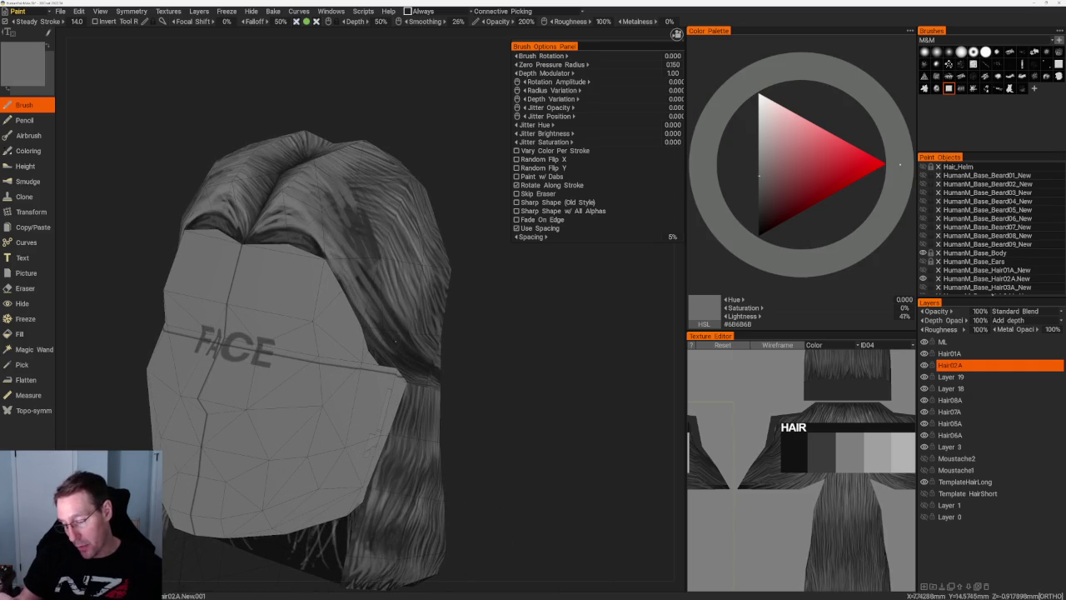
{"action": "middle_click_drag", "start_coordinate": [374, 330], "coordinate": [353, 408]}
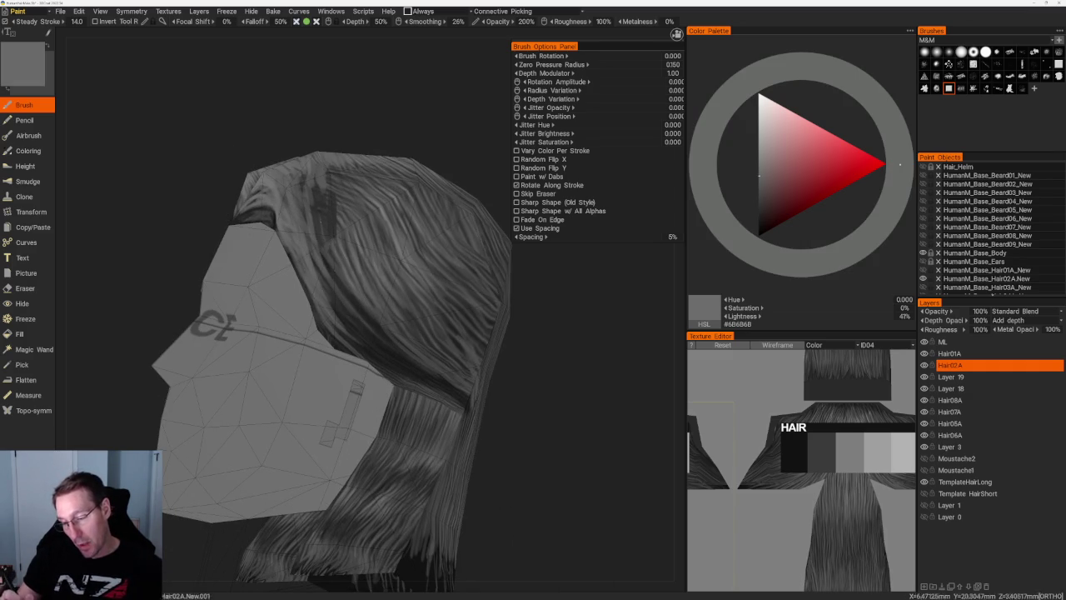
{"action": "middle_click_drag", "start_coordinate": [325, 258], "coordinate": [441, 149]}
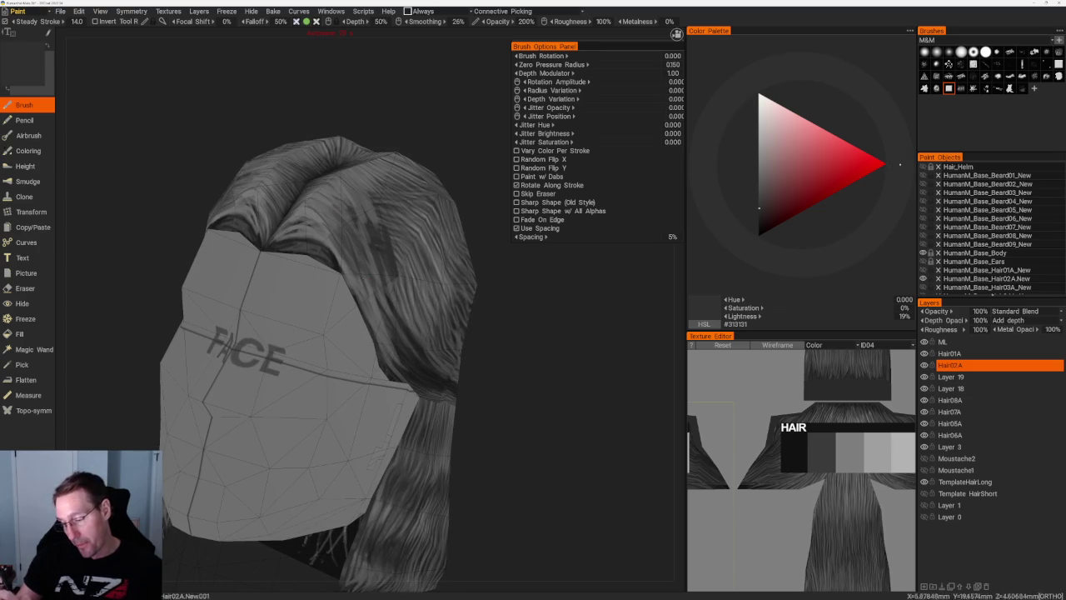
- Sample several lighter and dark greys while viewing the face and top of the hair
{"action": "key", "text": "v"}
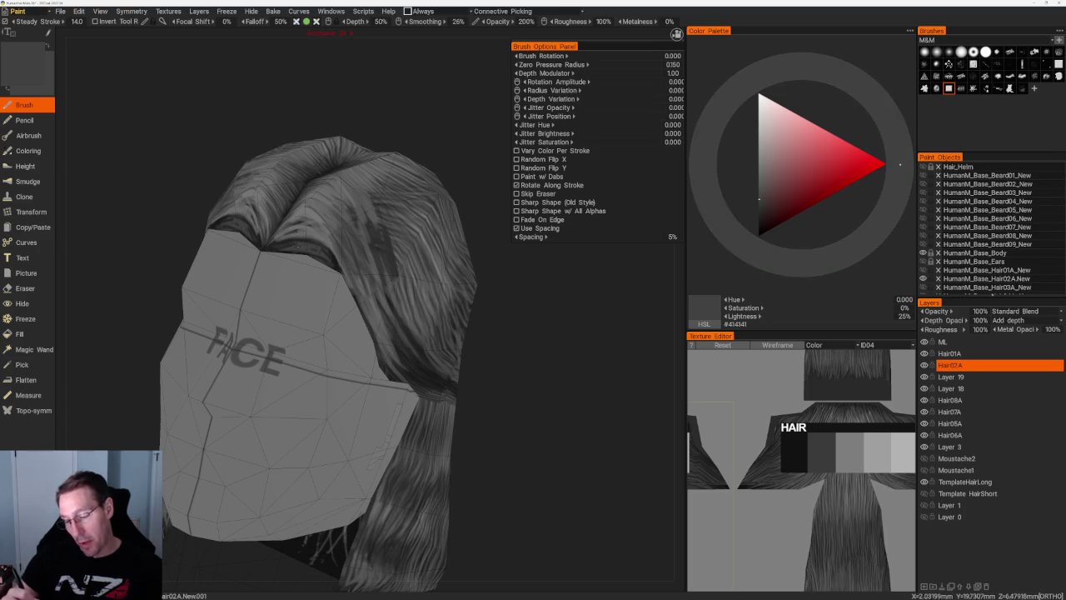
{"action": "key", "text": "v"}
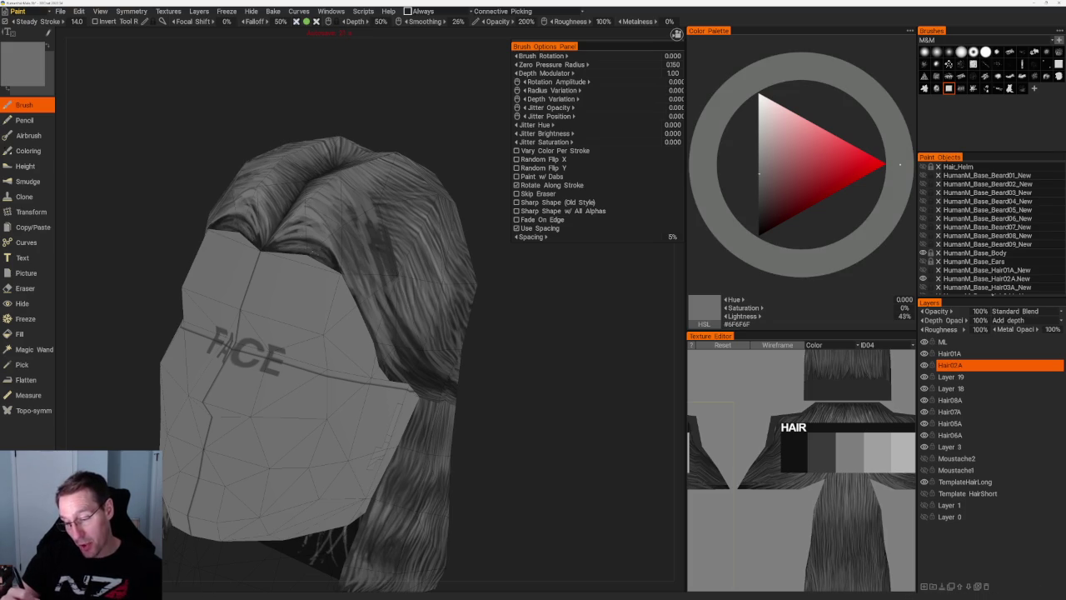
{"action": "key", "text": "v"}
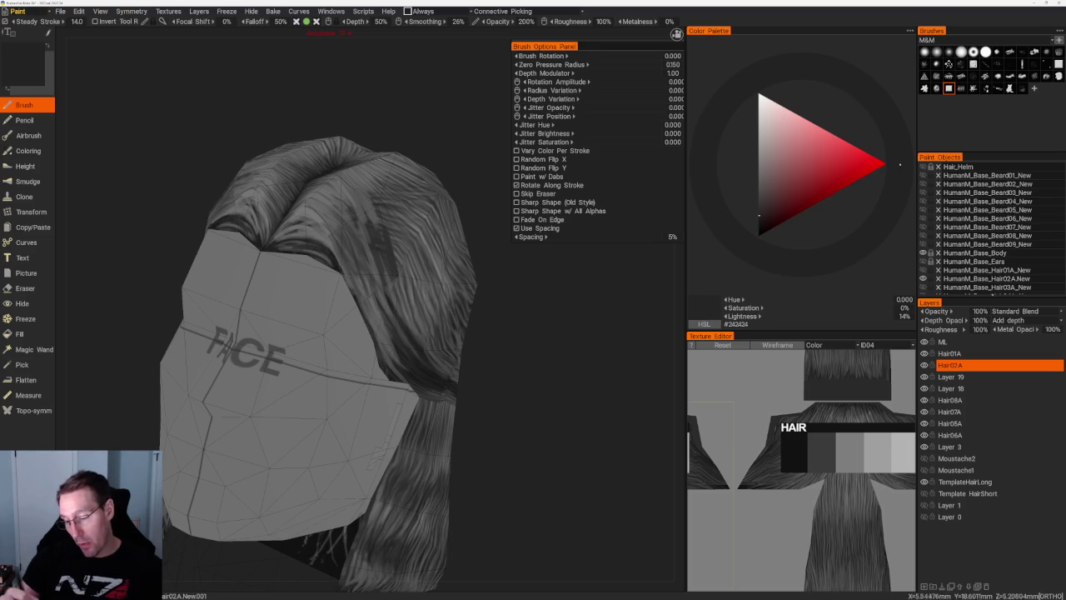
{"action": "left_click_drag", "start_coordinate": [405, 233], "coordinate": [439, 304]}
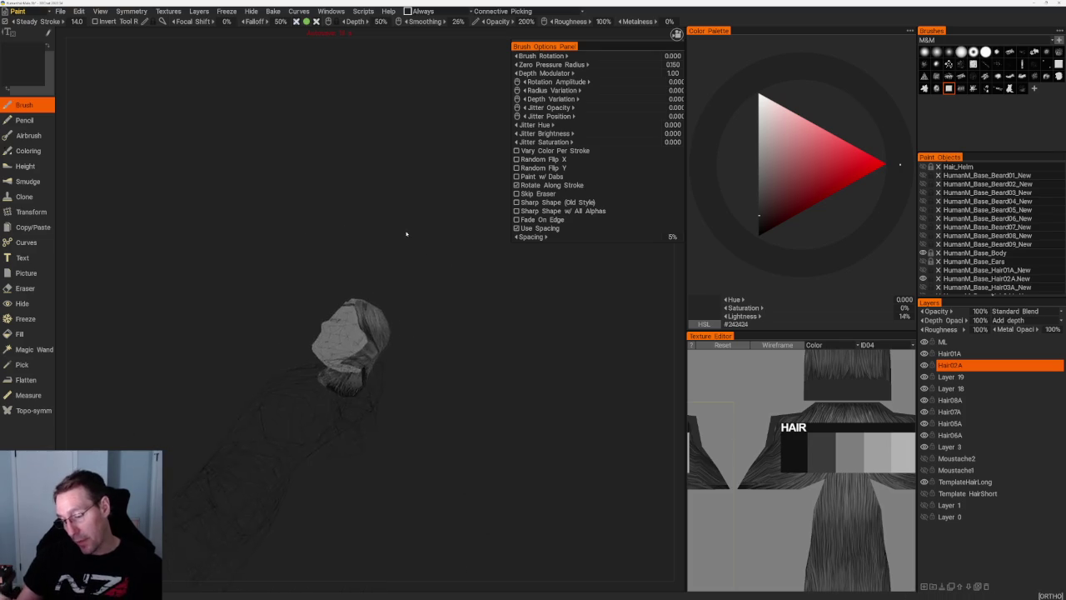
{"action": "key", "text": "v"}
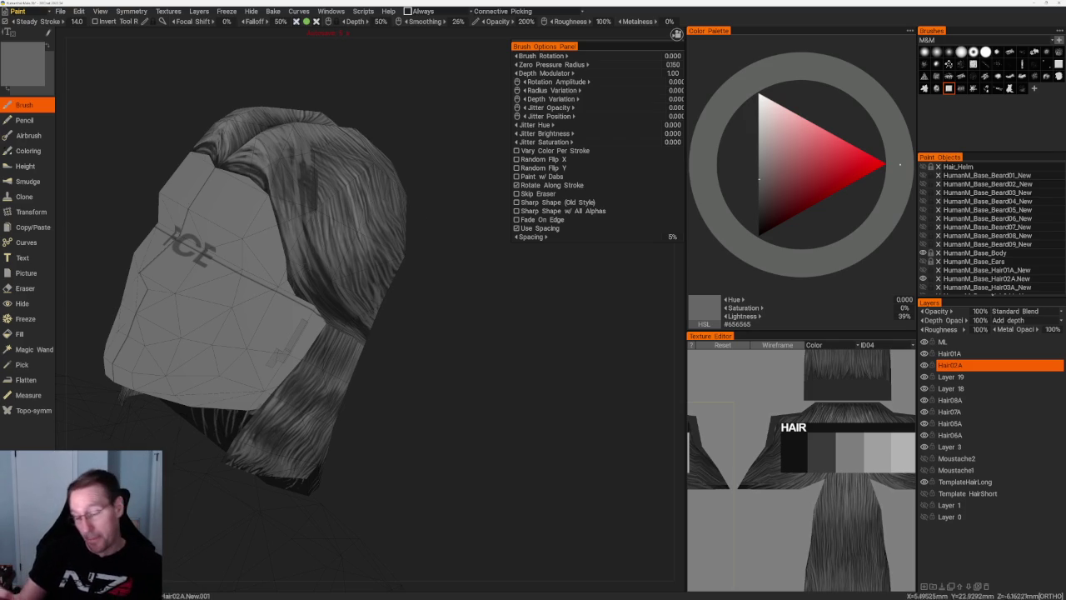
{"action": "left_click_drag", "start_coordinate": [416, 283], "coordinate": [441, 243]}
{"action": "key", "text": "v"}
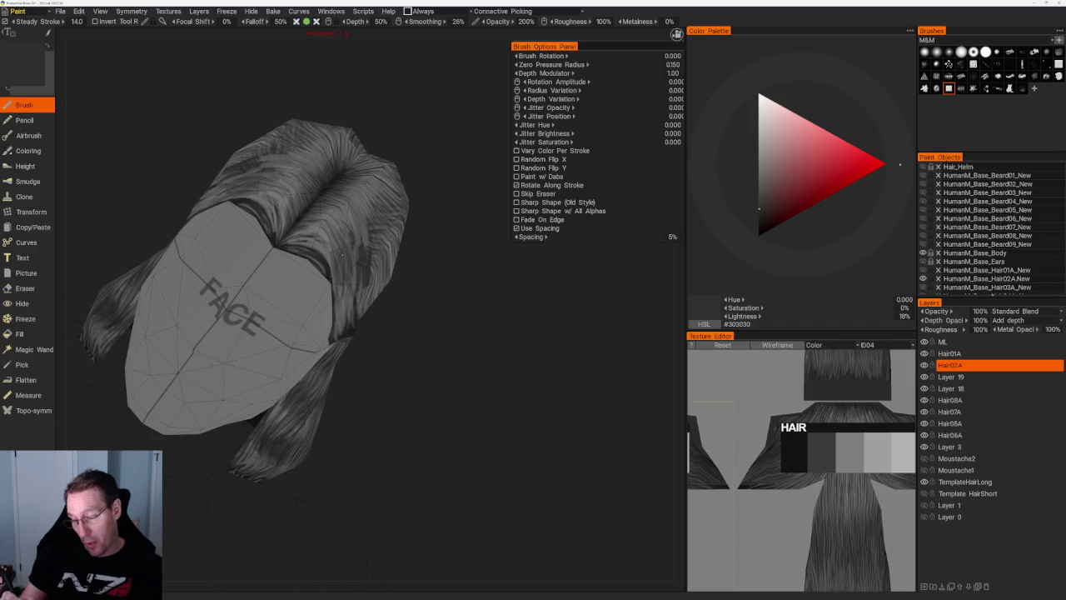
- Turn the head to a side profile and sample mid and dark greys
{"action": "right_click_drag", "start_coordinate": [342, 256], "coordinate": [408, 269]}
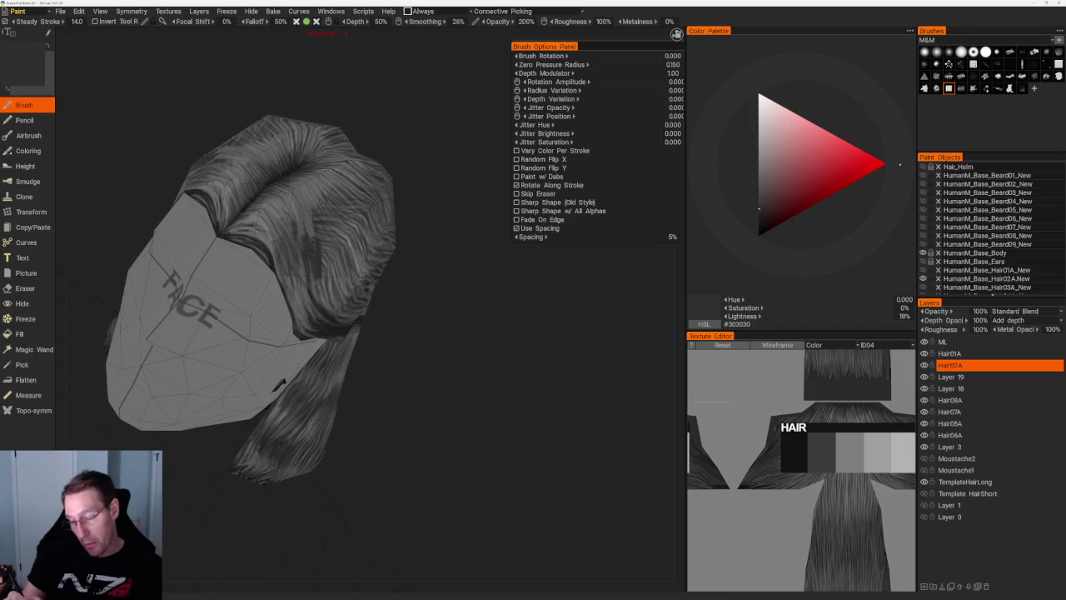
{"action": "mouse_move", "coordinate": [325, 296]}
{"action": "right_mouse_down"}
{"action": "mouse_move", "coordinate": [416, 285]}
{"action": "mouse_move", "coordinate": [388, 302]}
{"action": "right_mouse_up"}
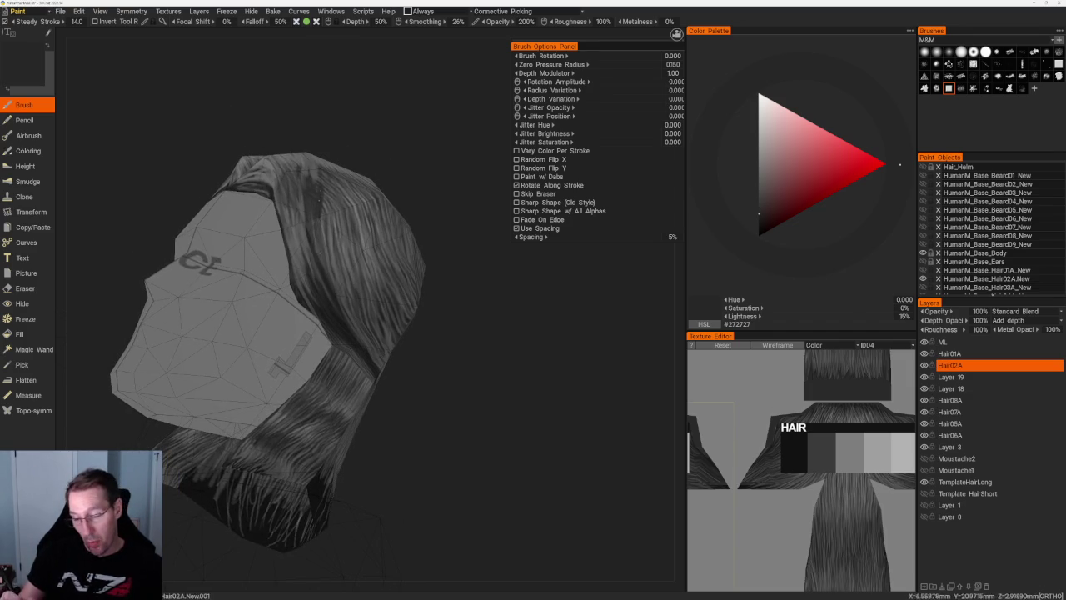
{"action": "key", "text": "v"}
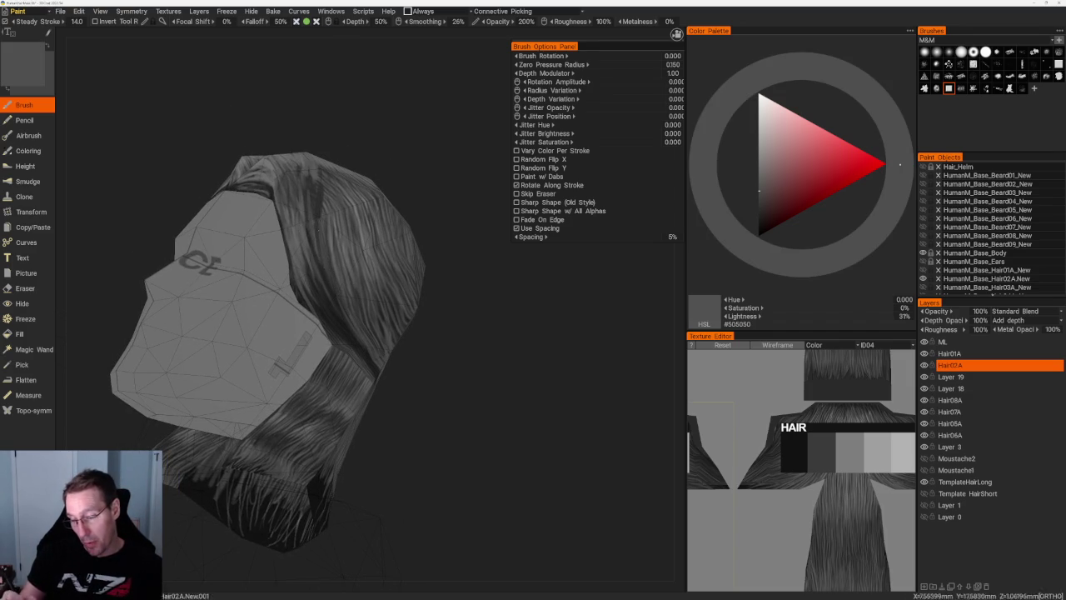
{"action": "mouse_move", "coordinate": [318, 192]}
{"action": "right_mouse_down"}
{"action": "mouse_move", "coordinate": [417, 161]}
{"action": "mouse_move", "coordinate": [395, 304]}
{"action": "right_mouse_up"}
{"action": "key", "text": "v"}
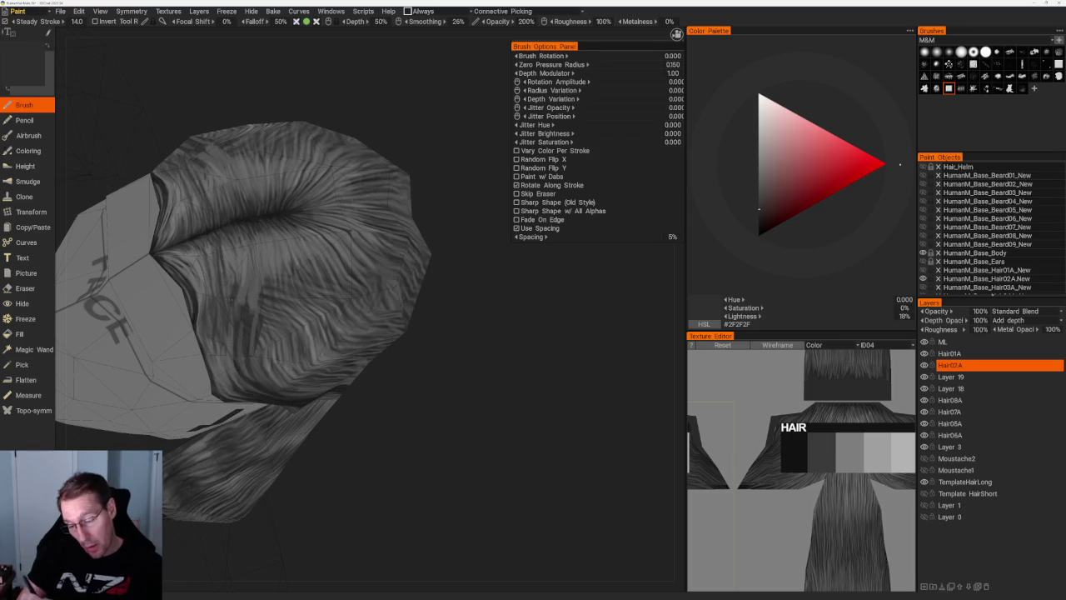
- Zoom in on the side hair and sample up to the mid grey #757575
{"action": "middle_click_drag", "start_coordinate": [230, 258], "coordinate": [430, 325]}
{"action": "scroll", "coordinate": [346, 263], "scroll_direction": "up", "scroll_amount": 3}
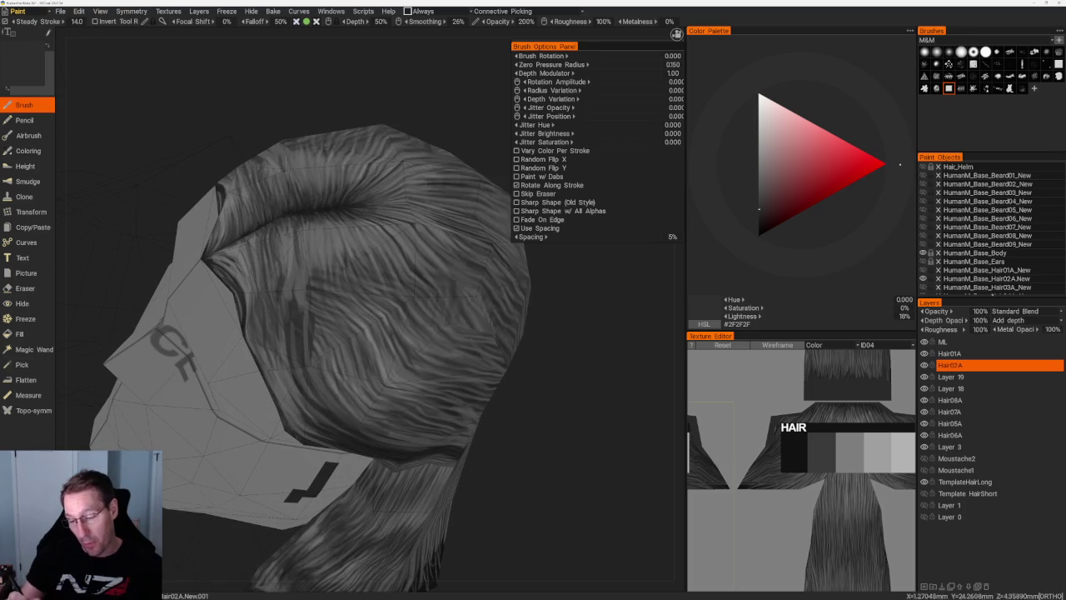
{"action": "key", "text": "v"}
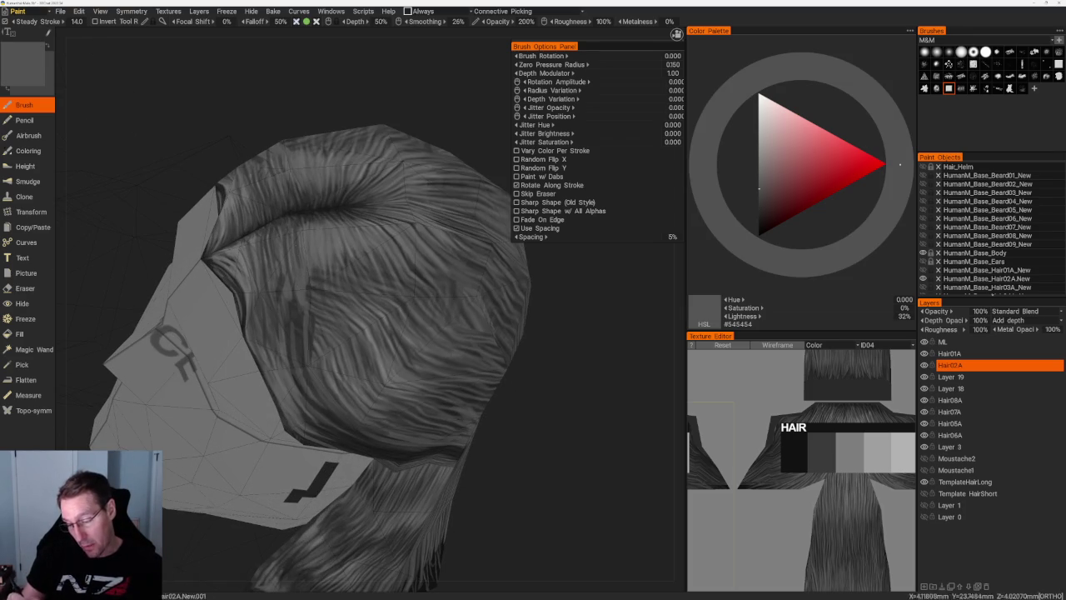
{"action": "key", "text": "v"}
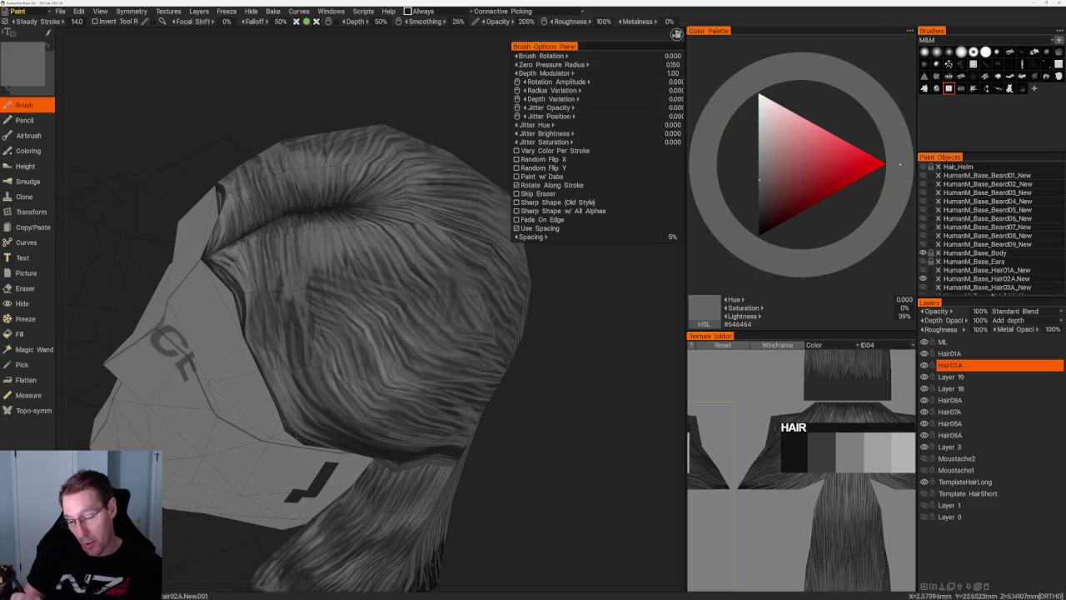
{"action": "key", "text": "v"}
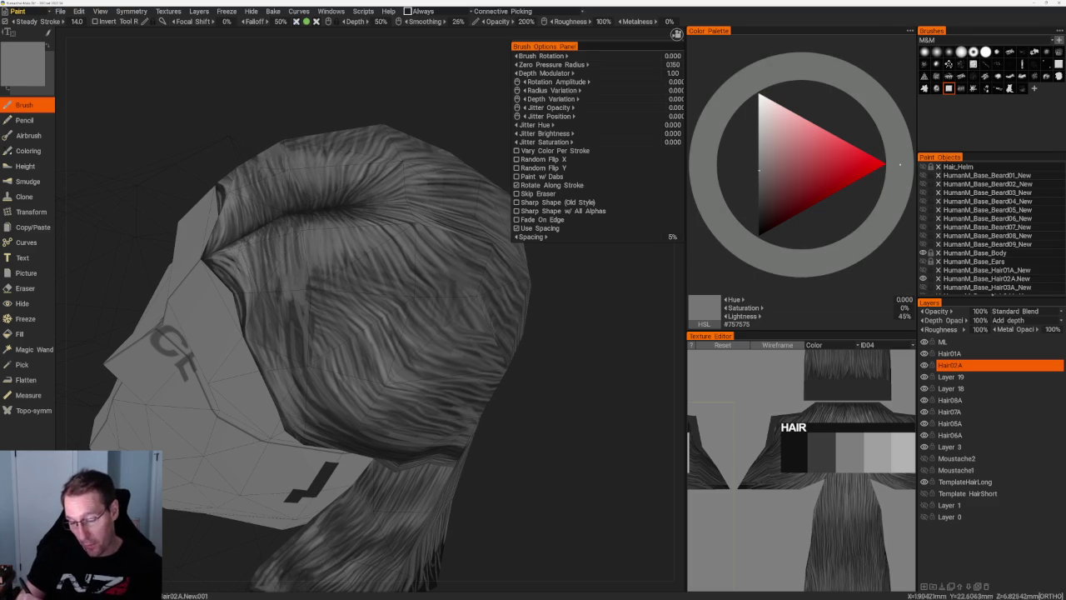
{"action": "scroll", "coordinate": [352, 278], "scroll_direction": "down", "scroll_amount": 3}
{"action": "left_click_drag", "start_coordinate": [392, 297], "coordinate": [450, 297]}
{"action": "scroll", "coordinate": [449, 297], "scroll_direction": "up", "scroll_amount": 3}
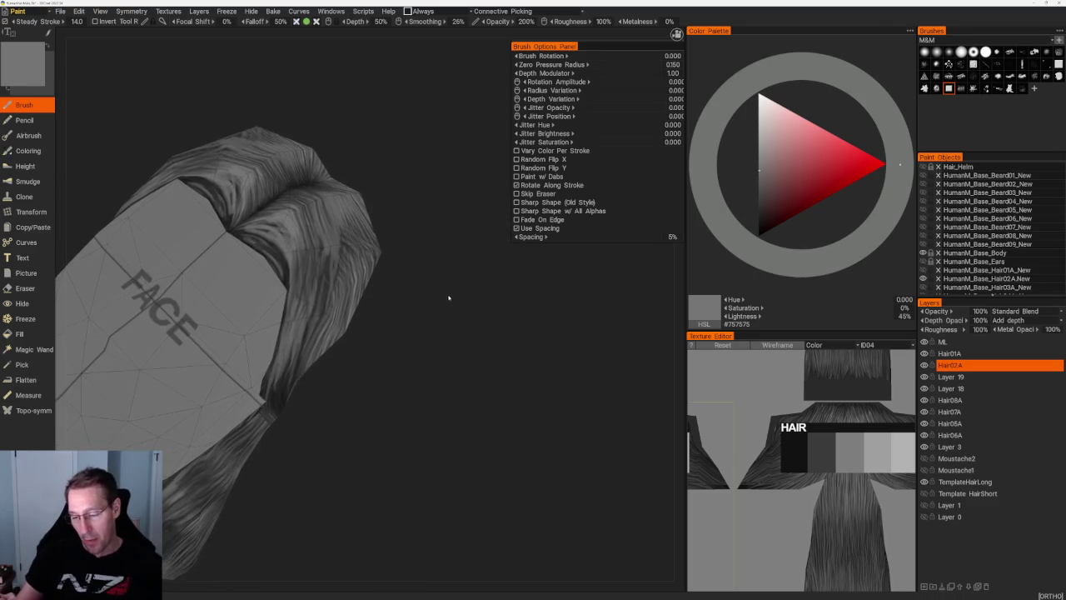
- Sample a range of greys, then bring the hair's side closer and pick a dark grey
{"action": "scroll", "coordinate": [447, 297], "scroll_direction": "up", "scroll_amount": 2}
{"action": "key", "text": "v"}
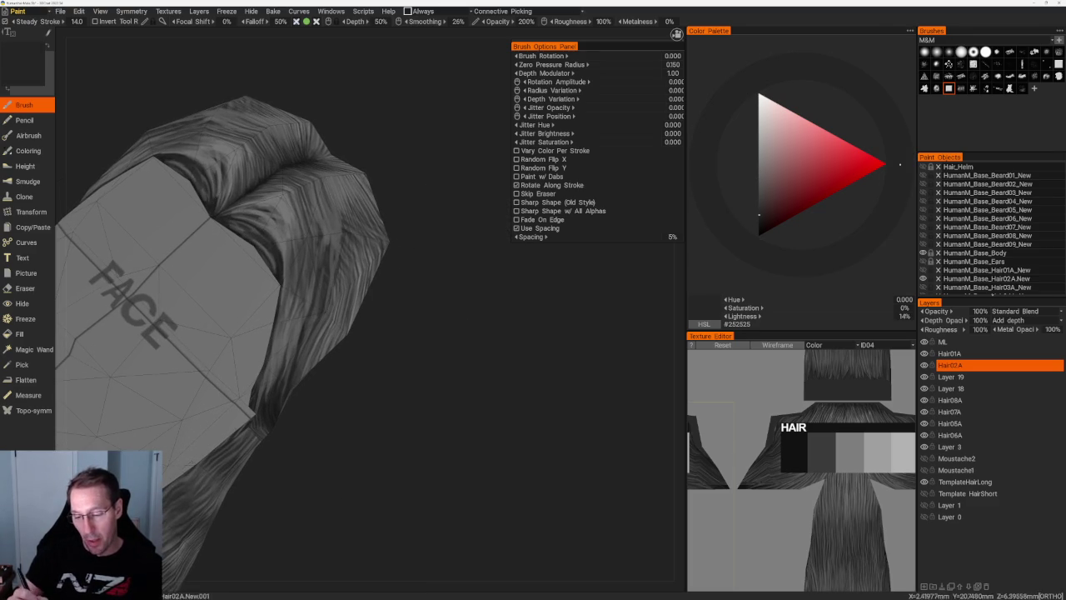
{"action": "key", "text": "v"}
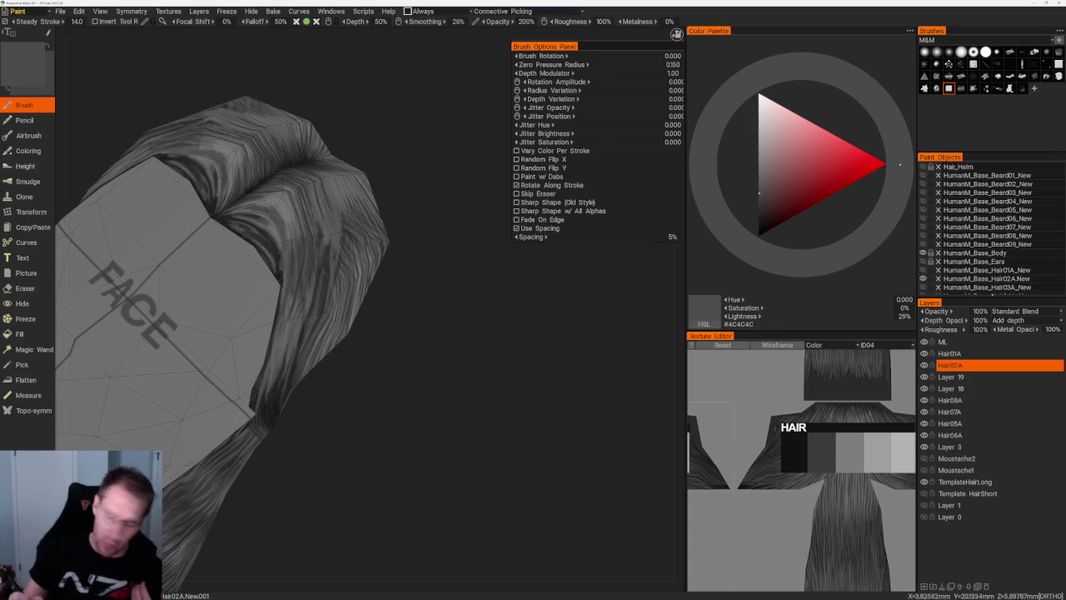
{"action": "key", "text": "v"}
{"action": "key", "text": "v"}
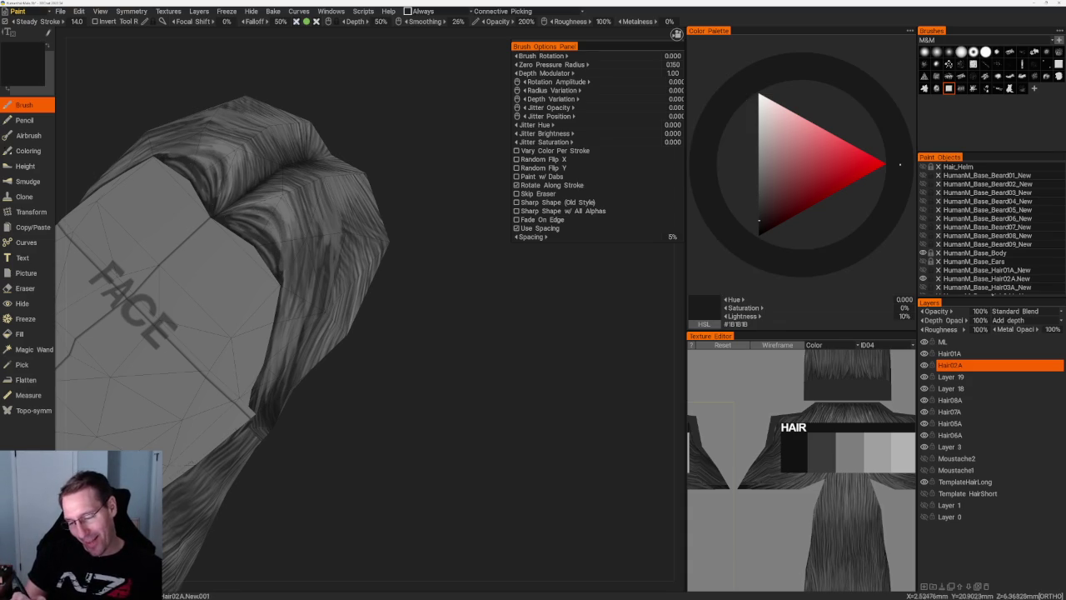
{"action": "key", "text": "v"}
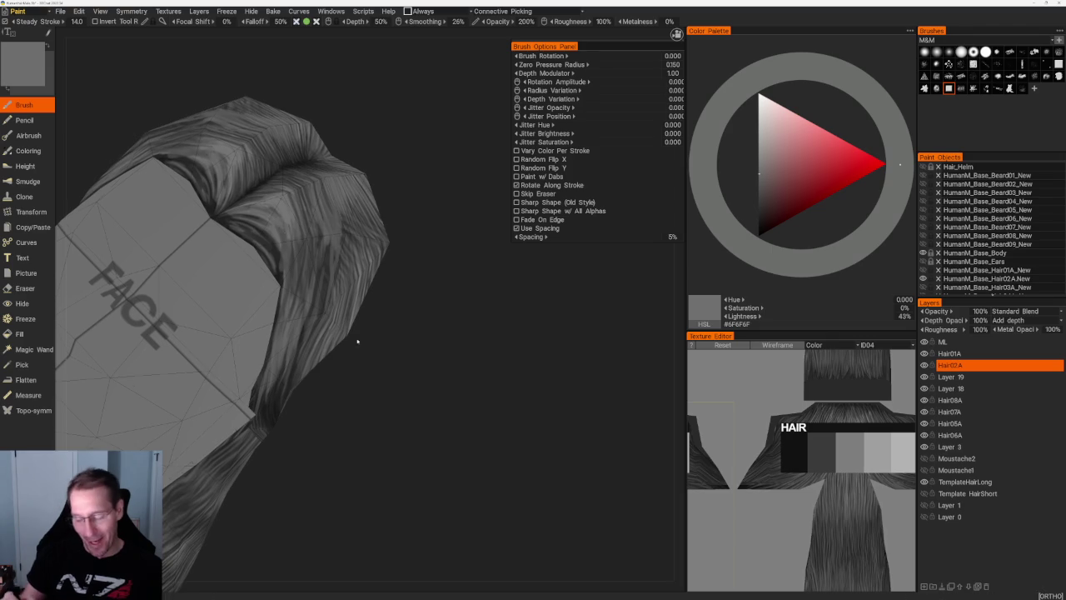
{"action": "left_click_drag", "start_coordinate": [357, 340], "coordinate": [344, 313]}
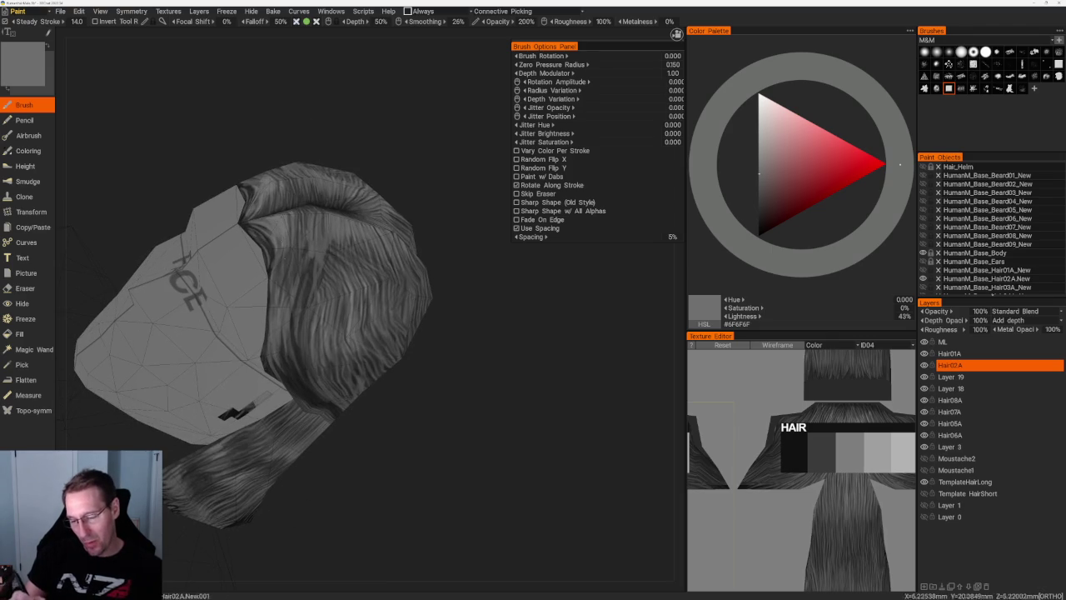
{"action": "left_click_drag", "start_coordinate": [359, 164], "coordinate": [415, 333]}
{"action": "key", "text": "v"}
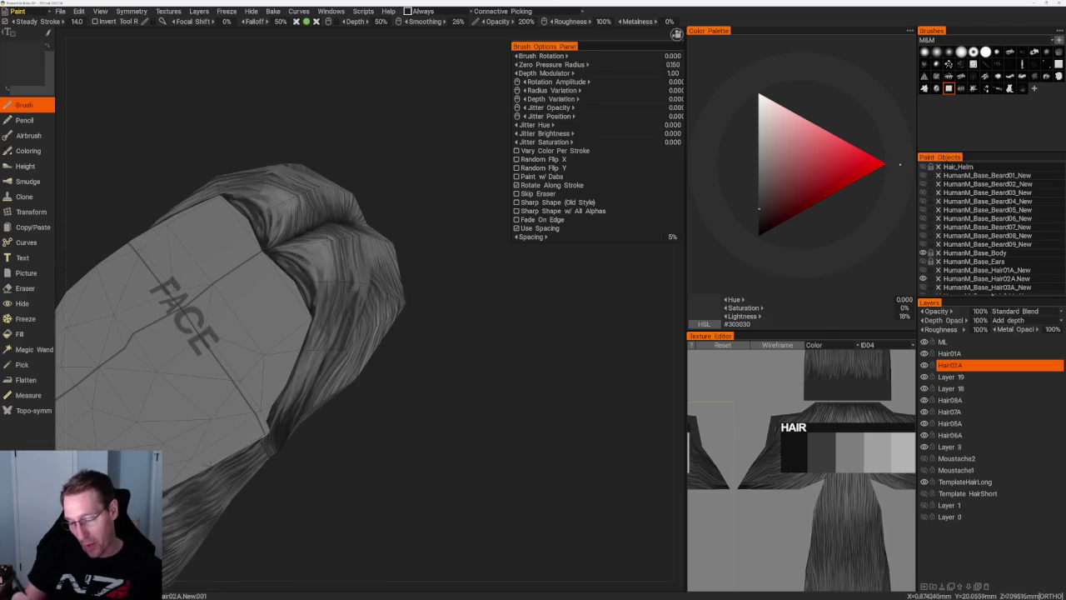
- Paint dark strands along the hair's edge and one lighter strand across it
{"action": "left_click_drag", "start_coordinate": [302, 262], "coordinate": [320, 288]}
{"action": "left_click_drag", "start_coordinate": [313, 250], "coordinate": [326, 283]}
{"action": "left_click_drag", "start_coordinate": [283, 194], "coordinate": [237, 190]}
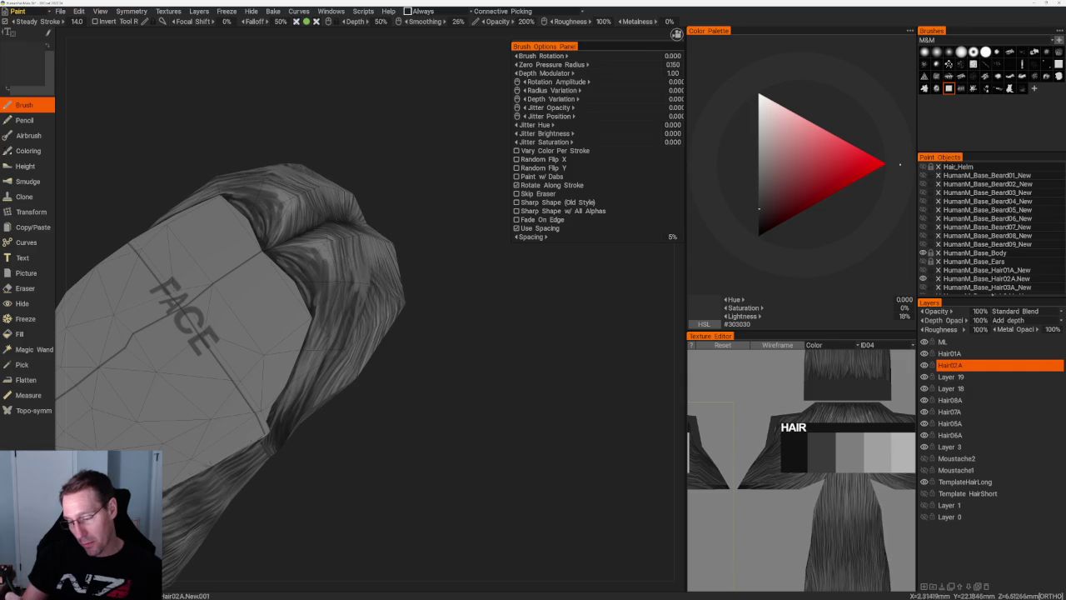
{"action": "key", "text": "v"}
{"action": "left_click_drag", "start_coordinate": [329, 262], "coordinate": [327, 305]}
- Turn the model and resample greys, ending on mid grey #6A6A6A
{"action": "left_click_drag", "start_coordinate": [393, 452], "coordinate": [369, 328]}
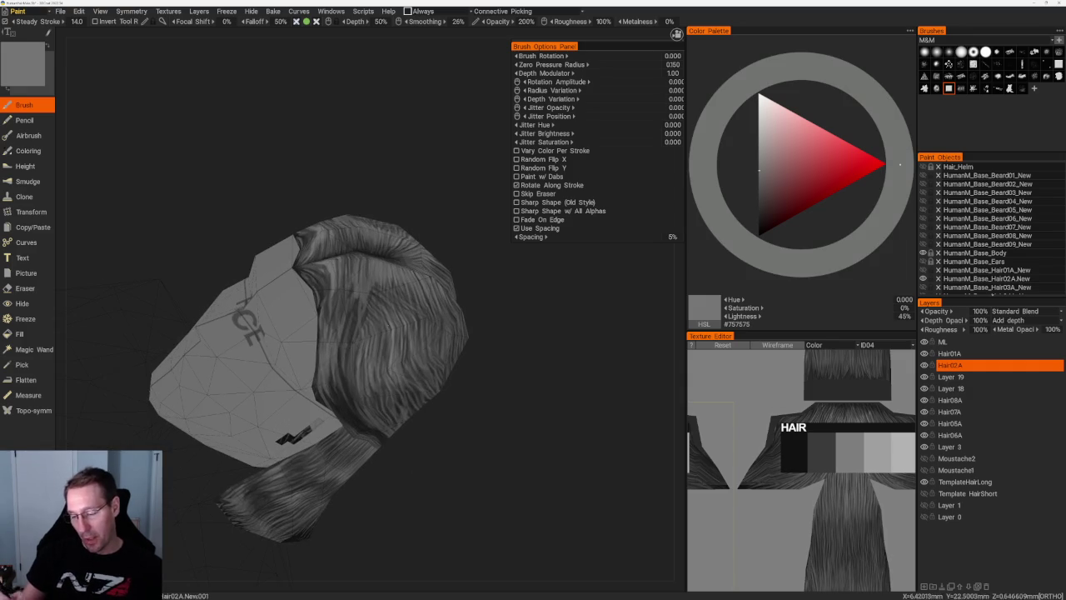
{"action": "key", "text": "v"}
{"action": "key", "text": "v"}
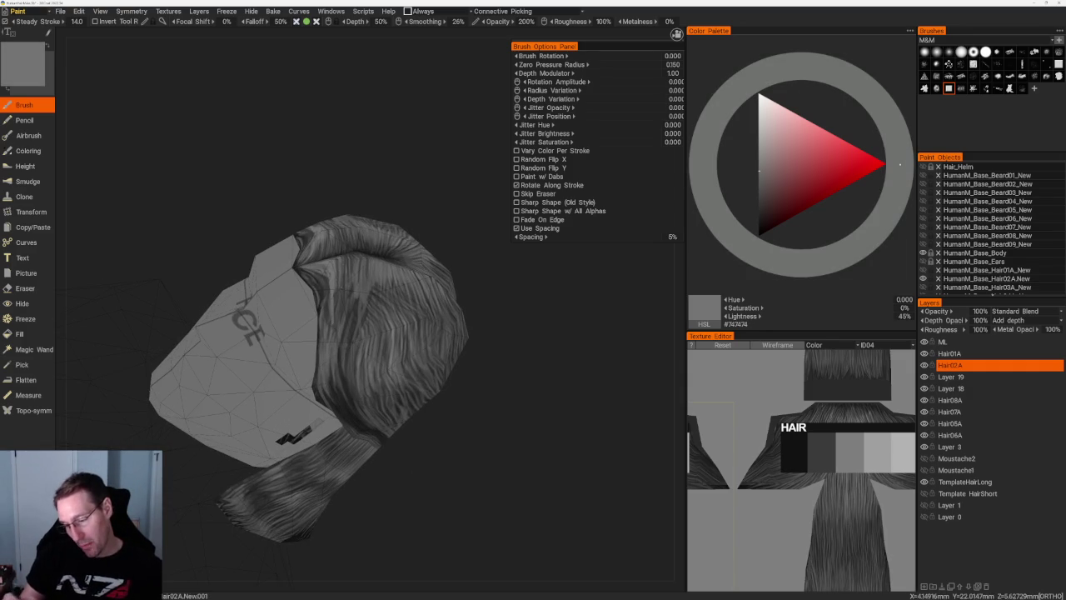
{"action": "middle_click_drag", "start_coordinate": [332, 309], "coordinate": [438, 224]}
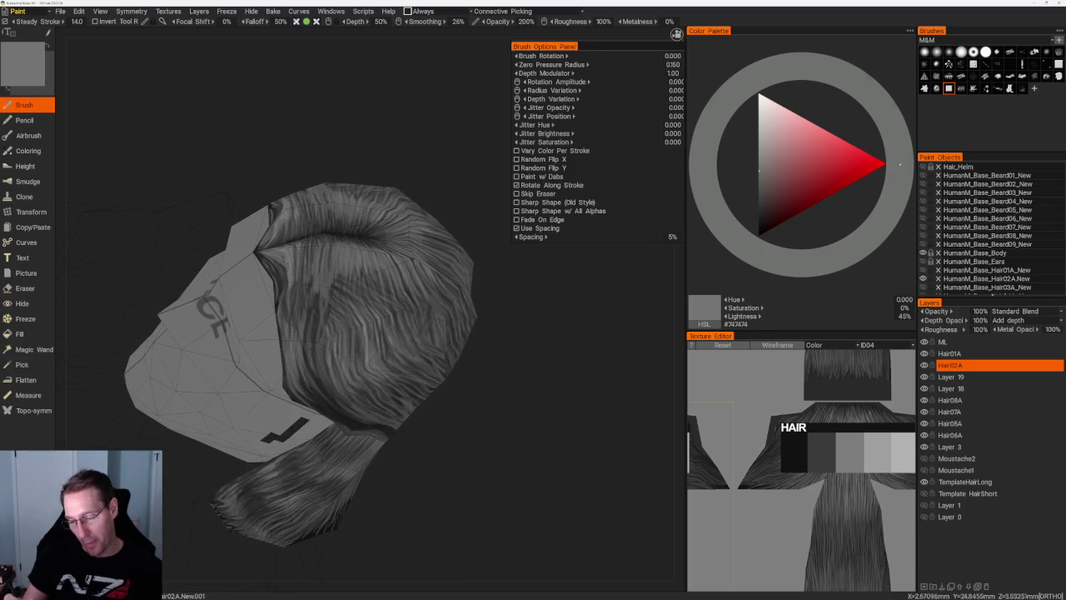
{"action": "key", "text": "c"}
{"action": "key", "text": "v"}
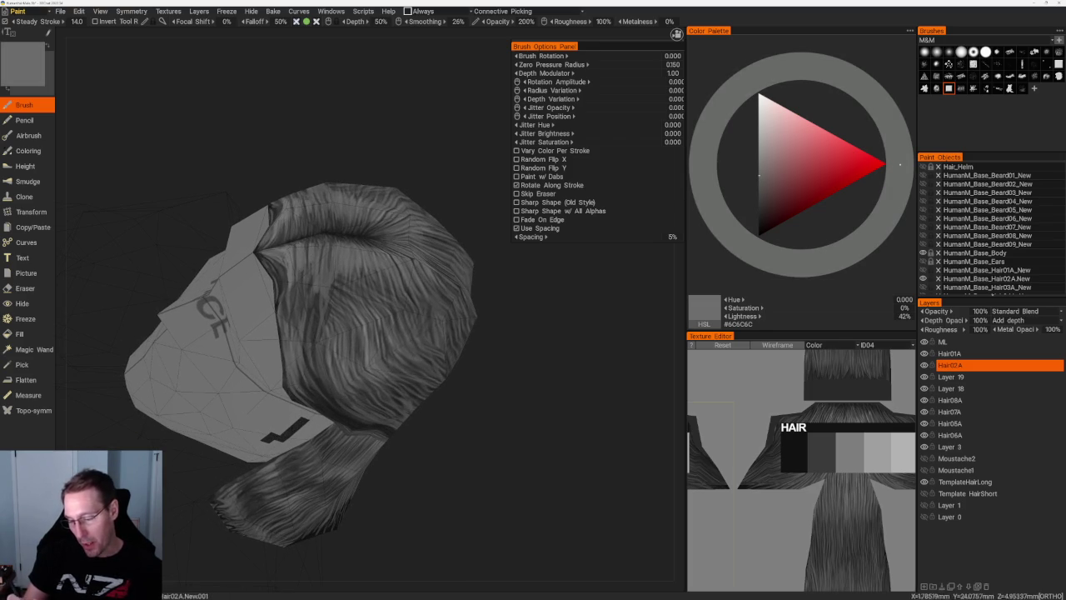
{"action": "middle_click_drag", "start_coordinate": [467, 399], "coordinate": [499, 435]}
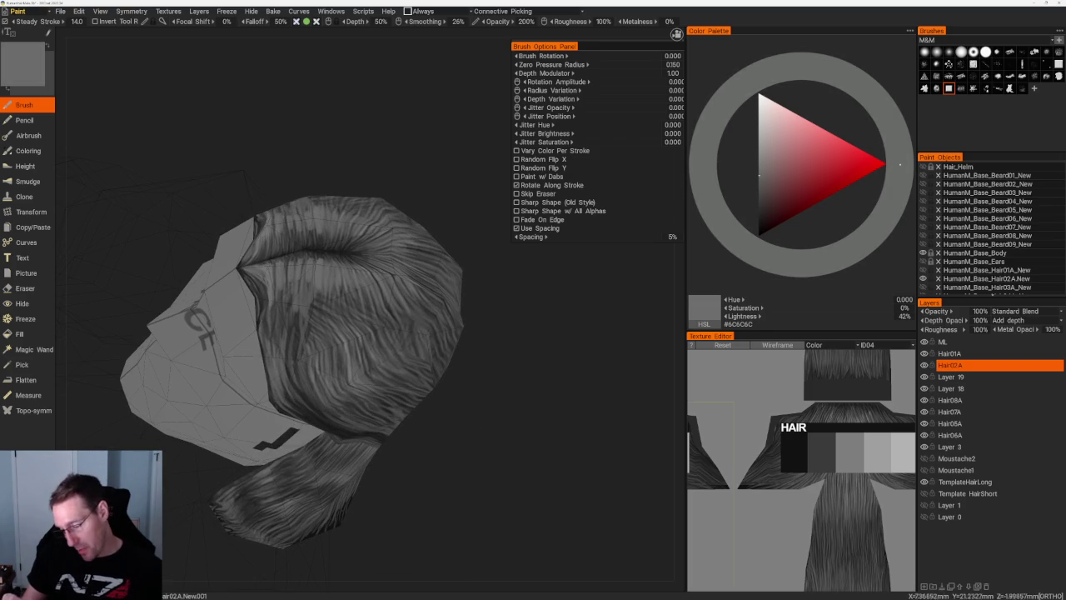
{"action": "key", "text": "v"}
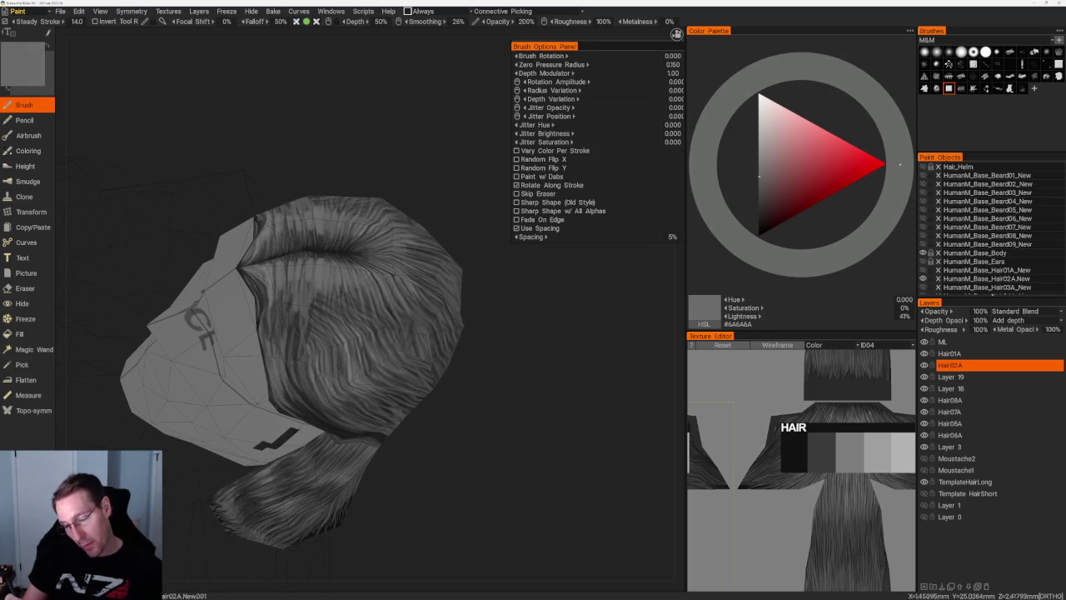
{"action": "mouse_move", "coordinate": [466, 376]}
{"action": "middle_mouse_down"}
{"action": "mouse_move", "coordinate": [324, 263]}
{"action": "mouse_move", "coordinate": [375, 293]}
{"action": "middle_mouse_up"}
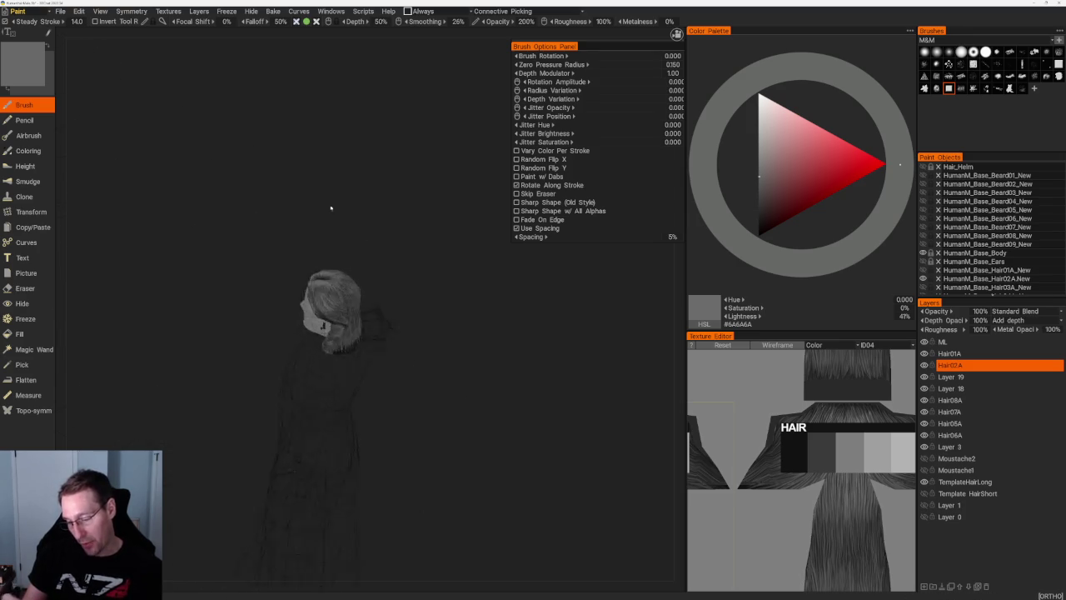
- Zoom and orbit to the hair's side, sampling greys from very dark to lighter
{"action": "scroll", "coordinate": [367, 332], "scroll_direction": "up", "scroll_amount": 2}
{"action": "key", "text": "v"}
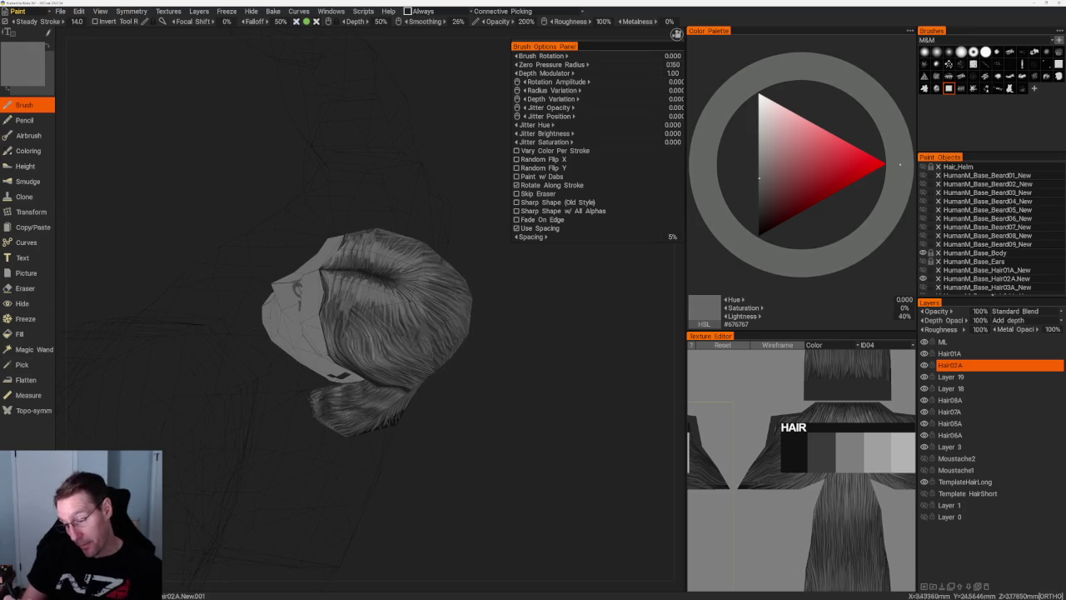
{"action": "key", "text": "v"}
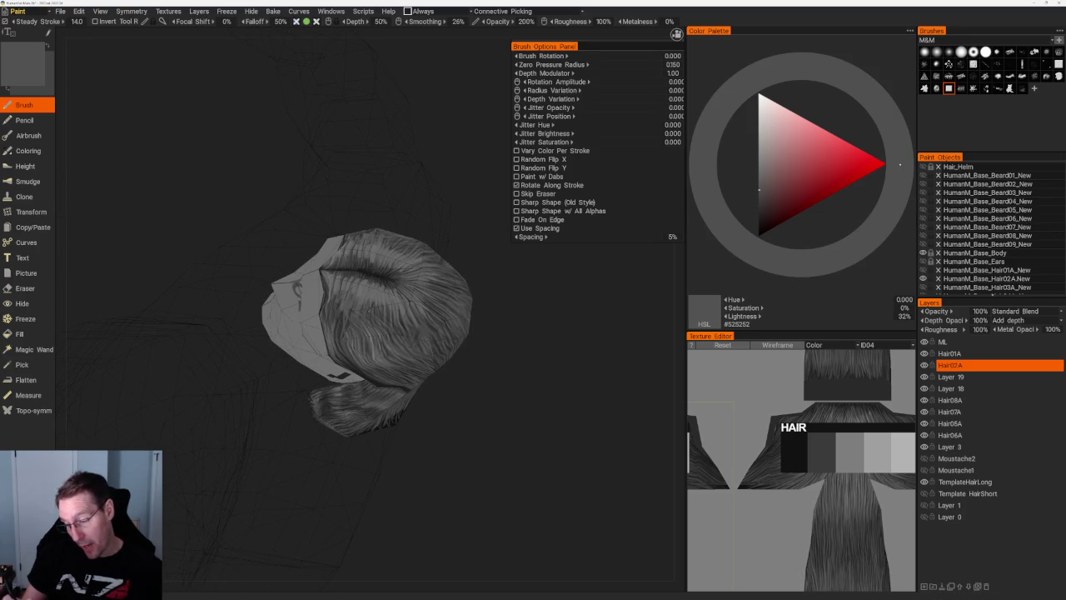
{"action": "middle_click_drag", "start_coordinate": [449, 350], "coordinate": [480, 369]}
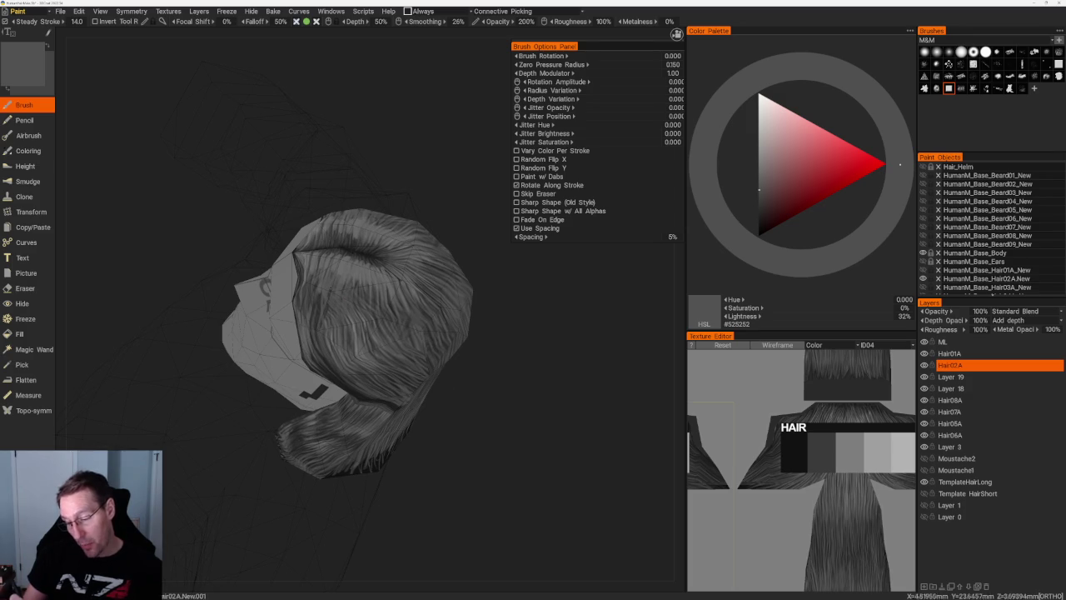
{"action": "middle_click_drag", "start_coordinate": [499, 392], "coordinate": [442, 268]}
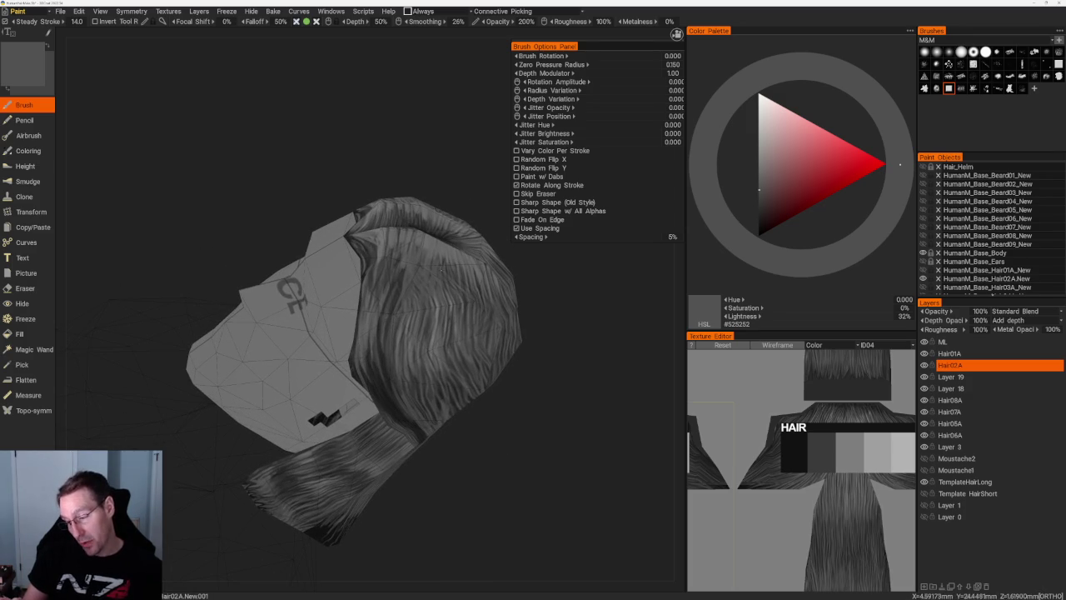
{"action": "key", "text": "v"}
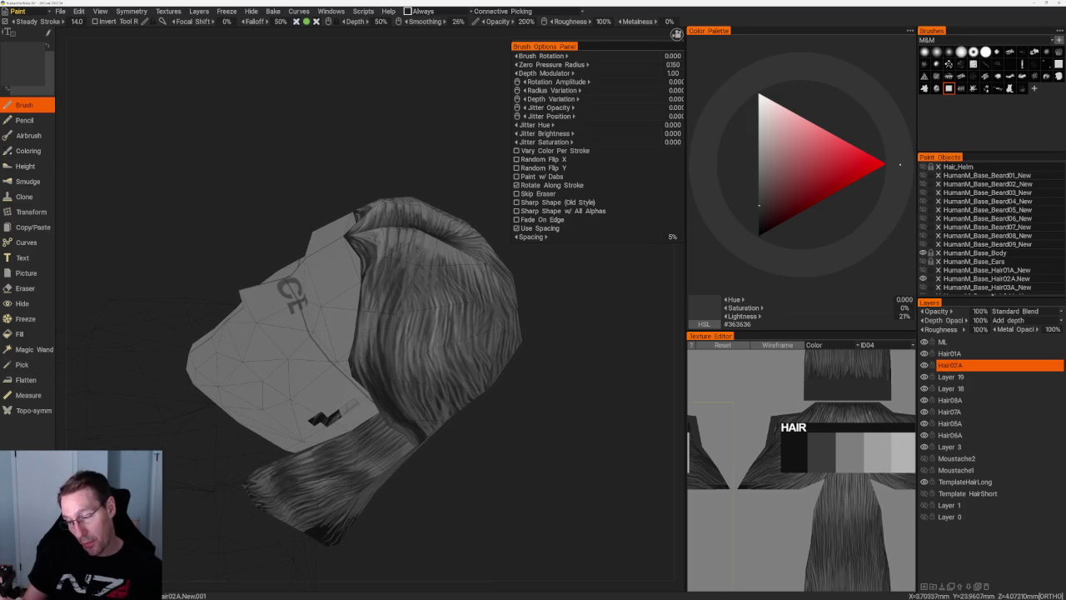
{"action": "key", "text": "v"}
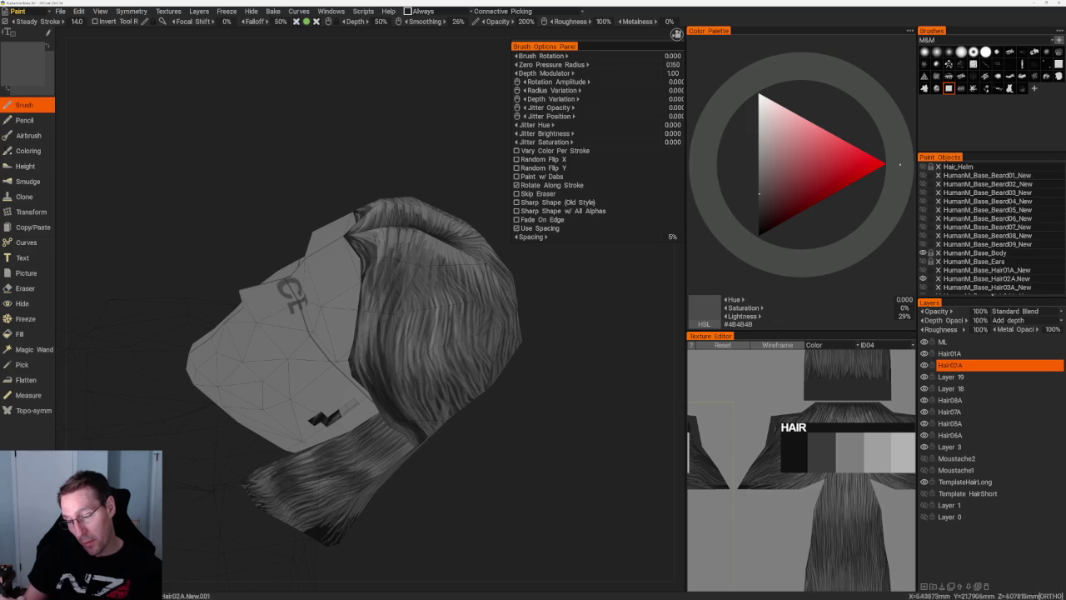
{"action": "key", "text": "v"}
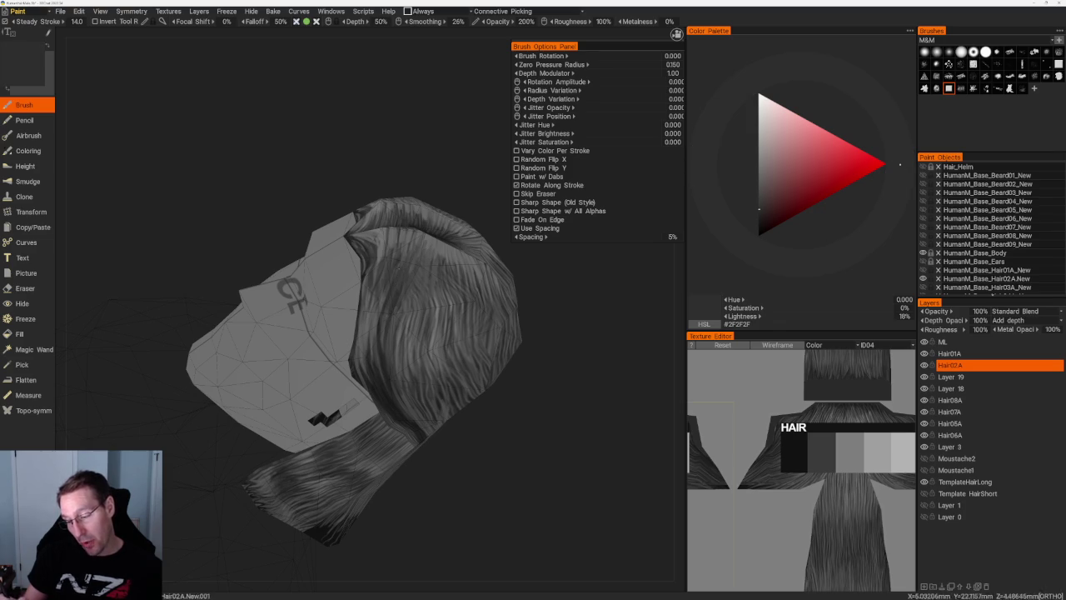
{"action": "key", "text": "v"}
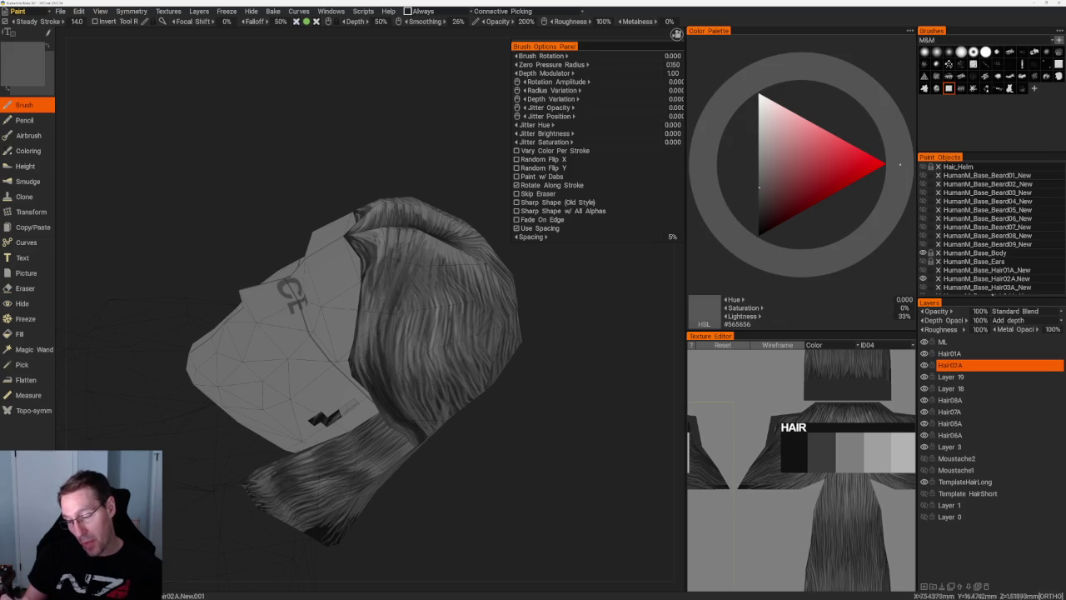
- Rotate the hair model and pick darker strand greys
{"action": "scroll", "coordinate": [428, 305], "scroll_direction": "down", "scroll_amount": 5}
{"action": "left_click_drag", "start_coordinate": [428, 305], "coordinate": [481, 333]}
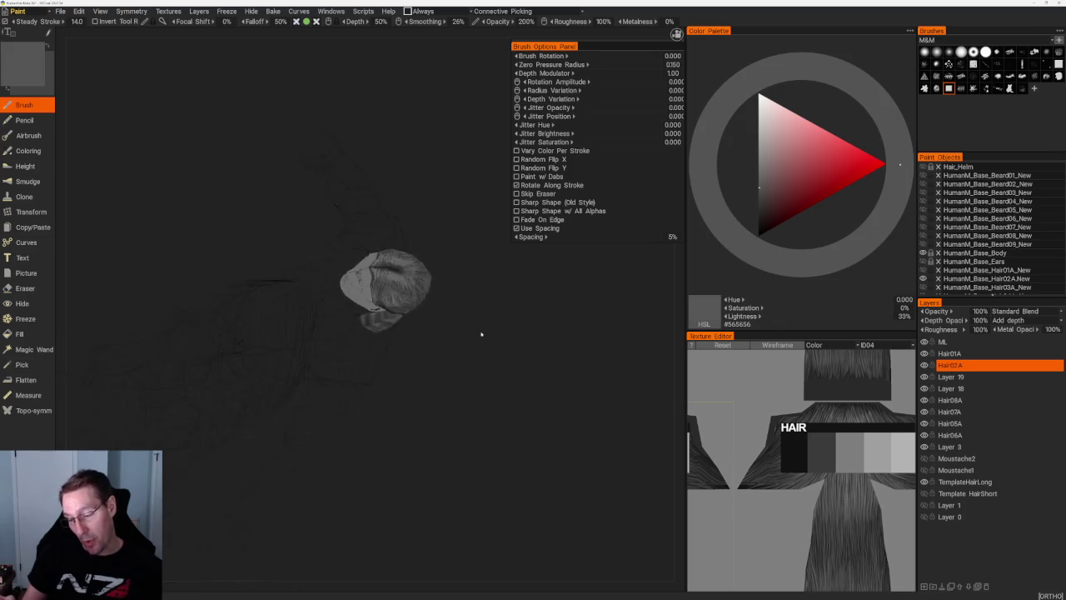
{"action": "scroll", "coordinate": [481, 333], "scroll_direction": "up", "scroll_amount": 5}
{"action": "left_click_drag", "start_coordinate": [400, 300], "coordinate": [375, 303], "text": "alt"}
{"action": "key", "text": "v"}
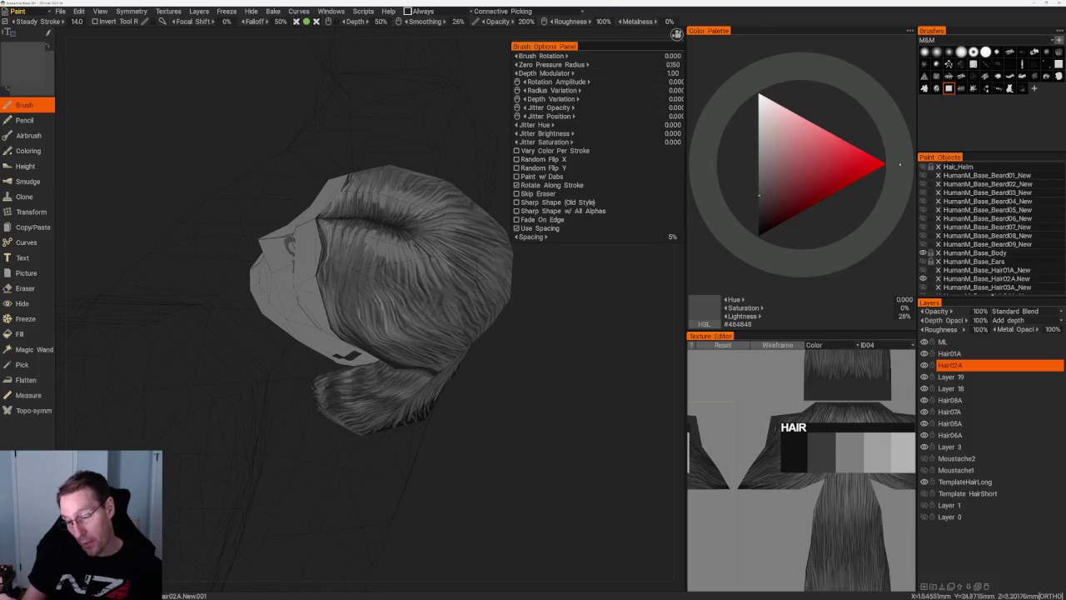
{"action": "key", "text": "v"}
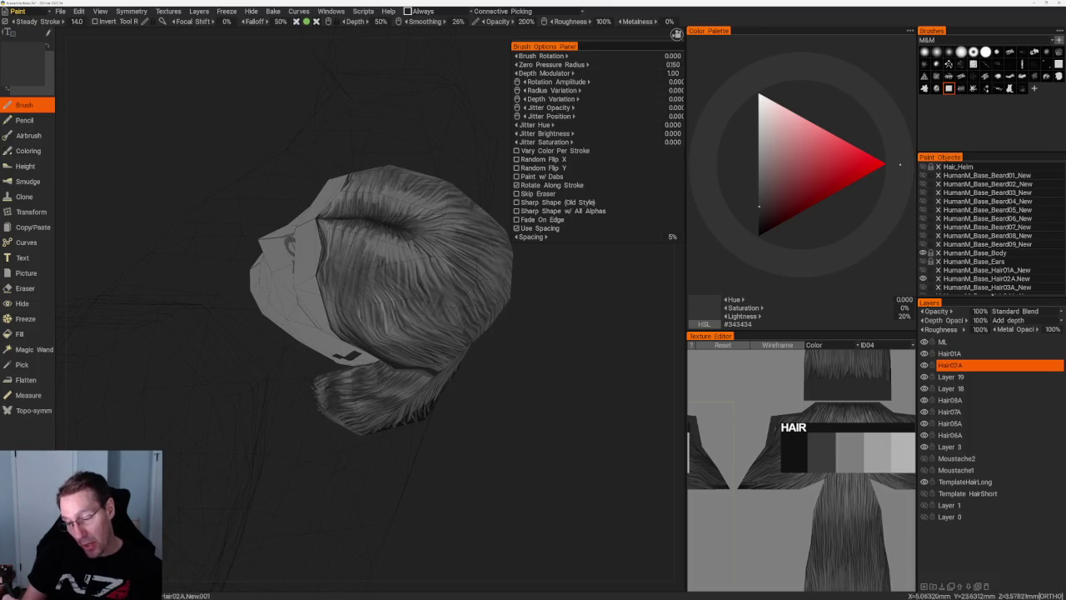
- Reorient the model and sample greys, ending on #616161 at 38% lightness
{"action": "middle_click_drag", "start_coordinate": [380, 300], "coordinate": [380, 325]}
{"action": "left_click_drag", "start_coordinate": [374, 333], "coordinate": [391, 341], "text": "alt"}
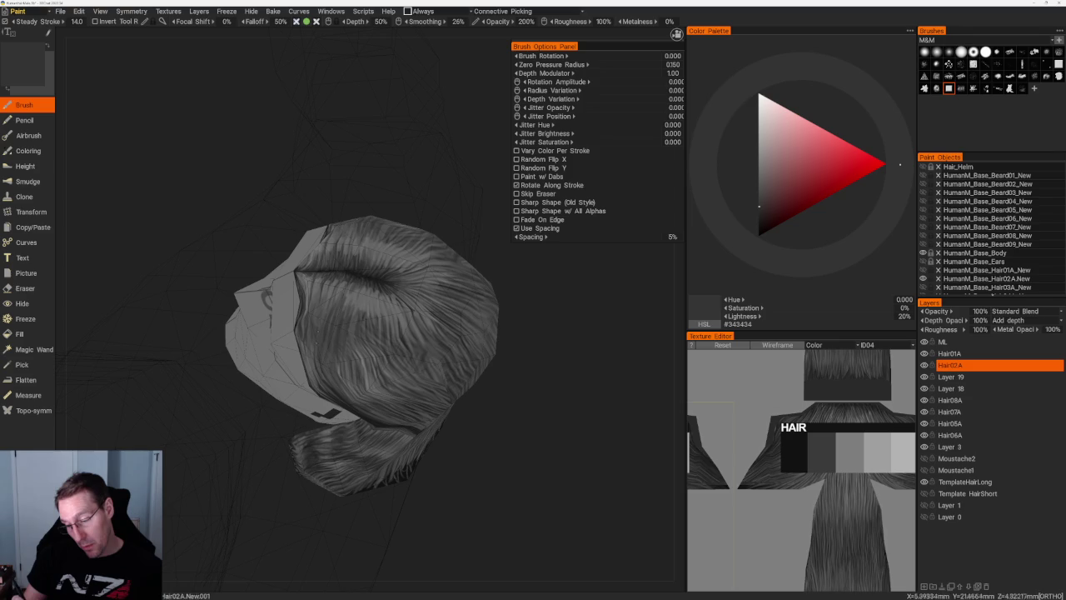
{"action": "left_click_drag", "start_coordinate": [435, 221], "coordinate": [428, 214]}
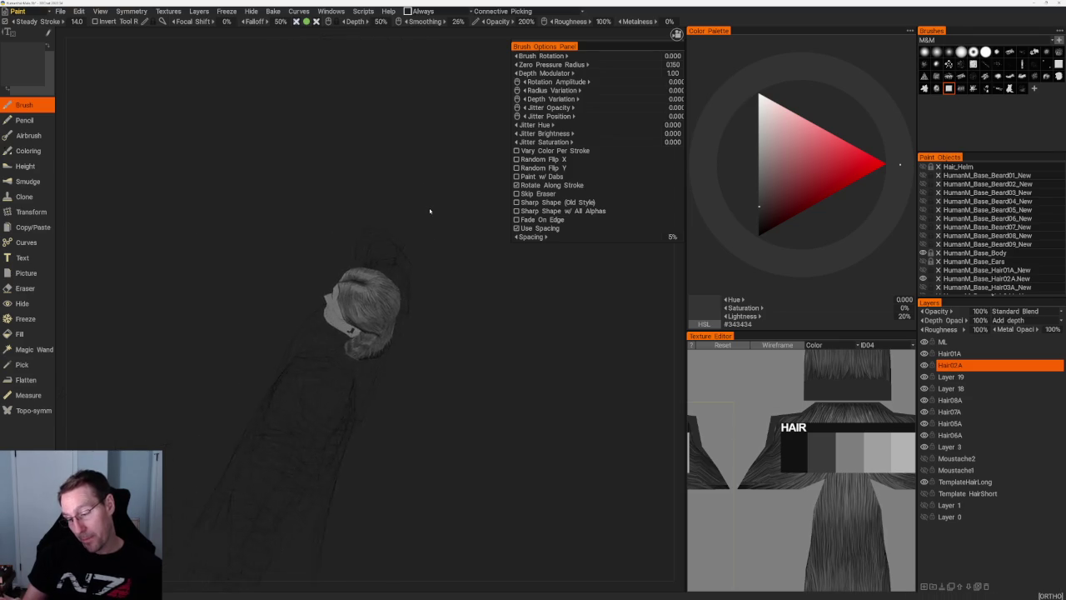
{"action": "key", "text": "v"}
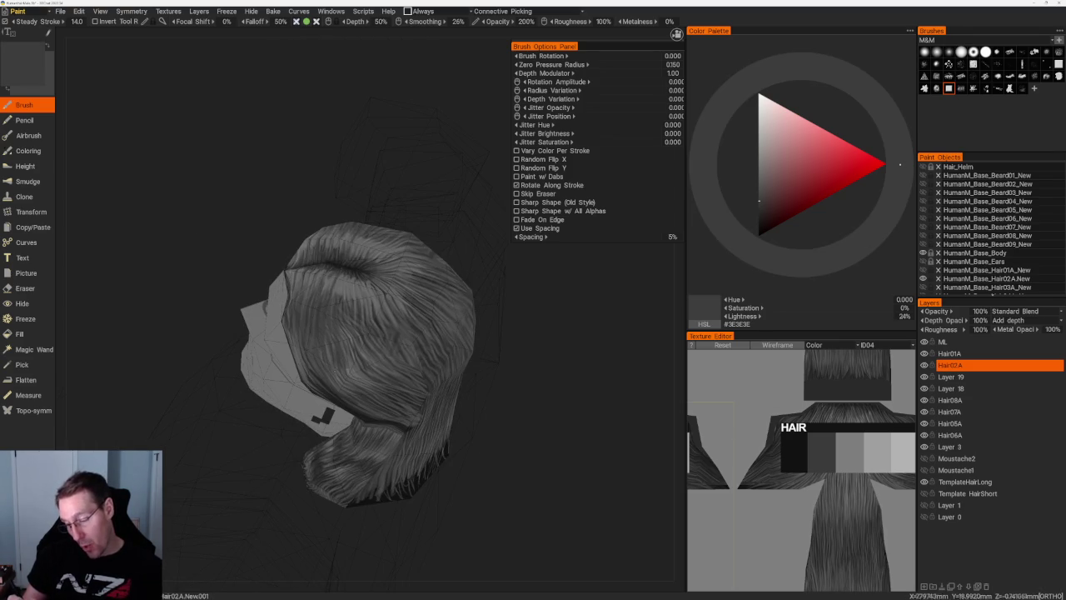
{"action": "key", "text": "v"}
{"action": "key", "text": "v"}
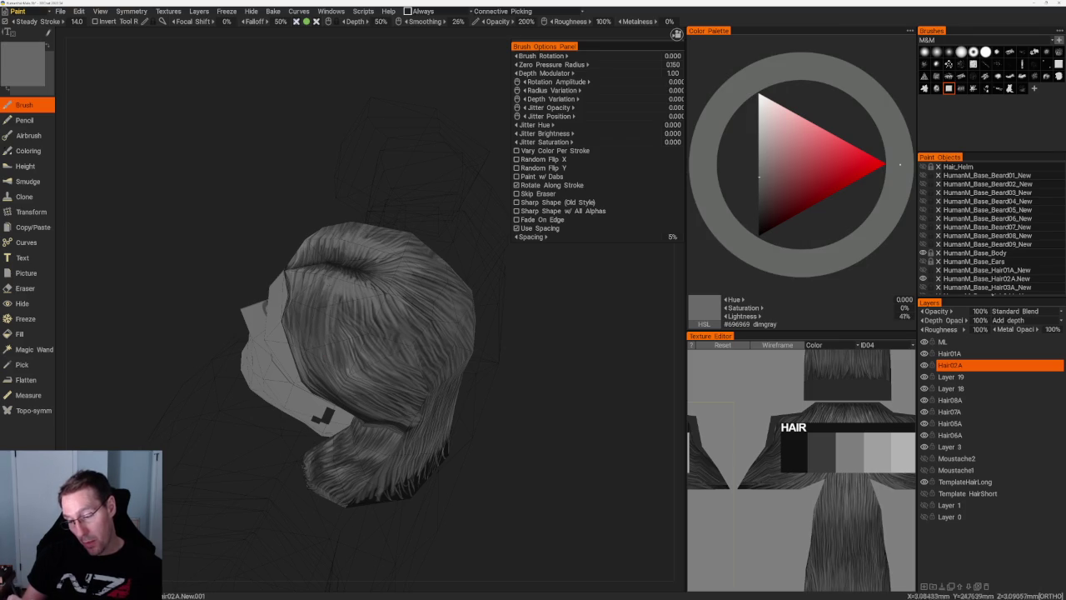
{"action": "key", "text": "v"}
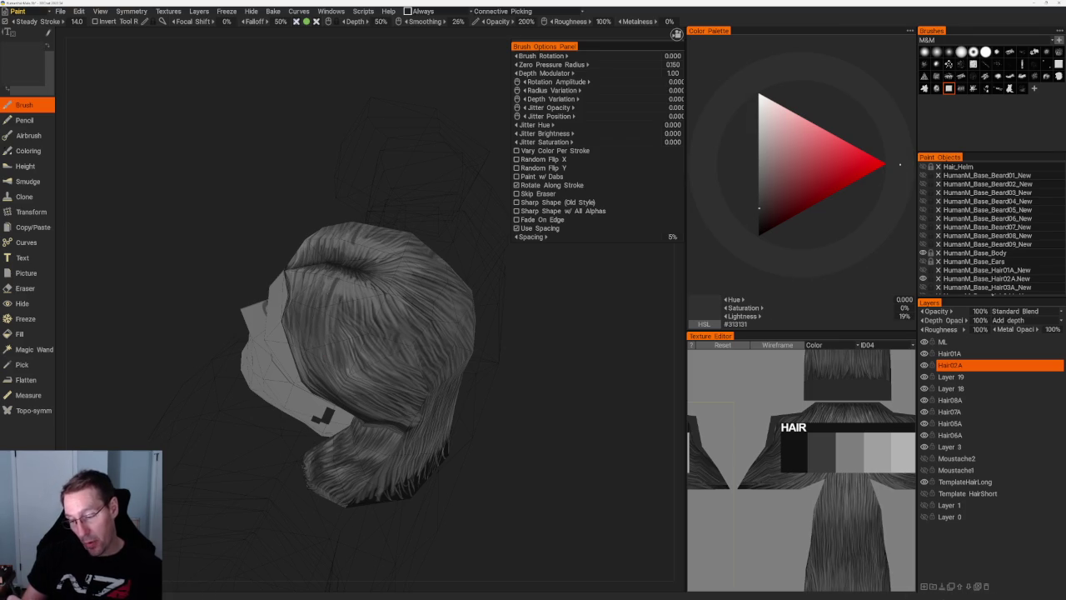
{"action": "key", "text": "v"}
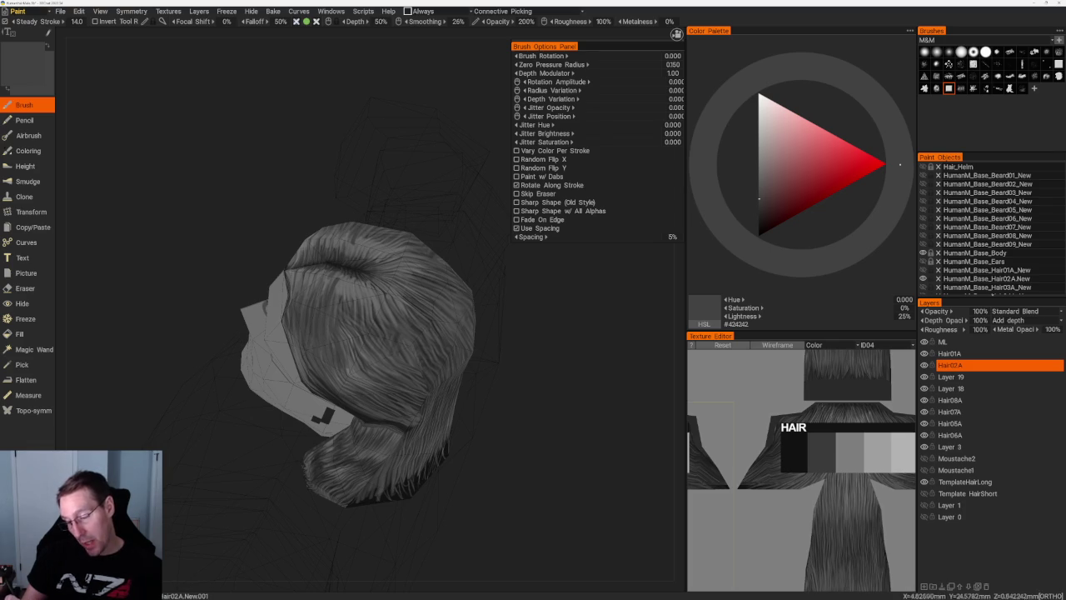
{"action": "key", "text": "v"}
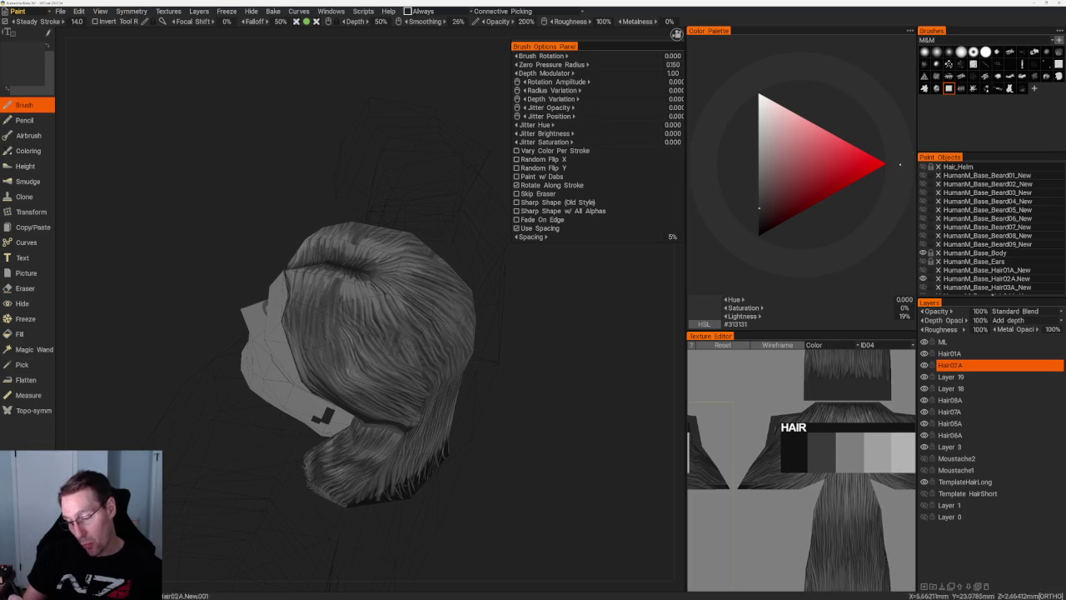
{"action": "left_click_drag", "start_coordinate": [517, 447], "coordinate": [555, 411]}
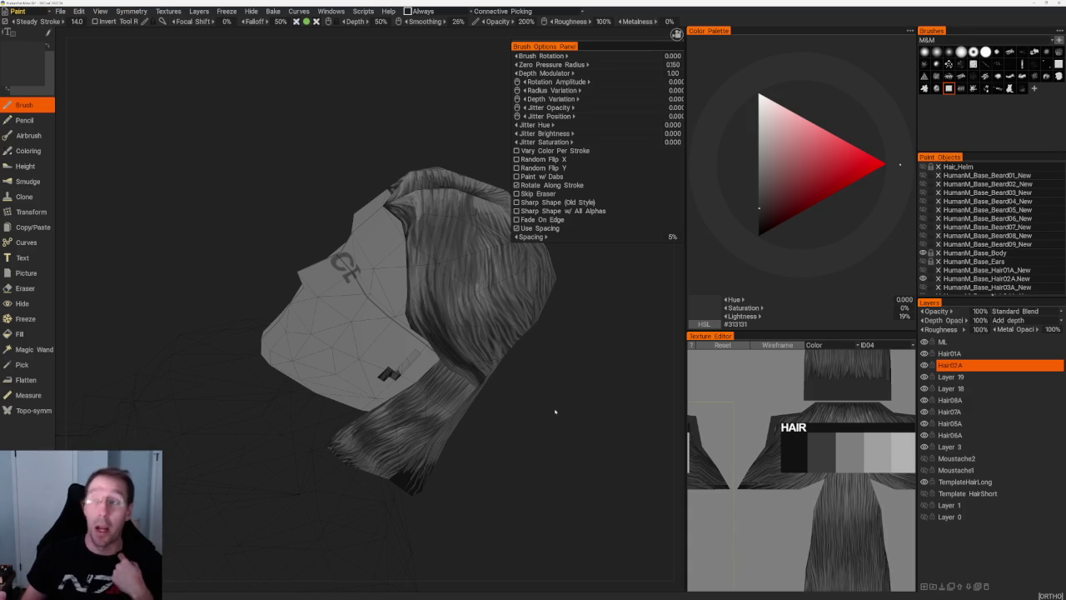
{"action": "left_click_drag", "start_coordinate": [555, 411], "coordinate": [464, 305]}
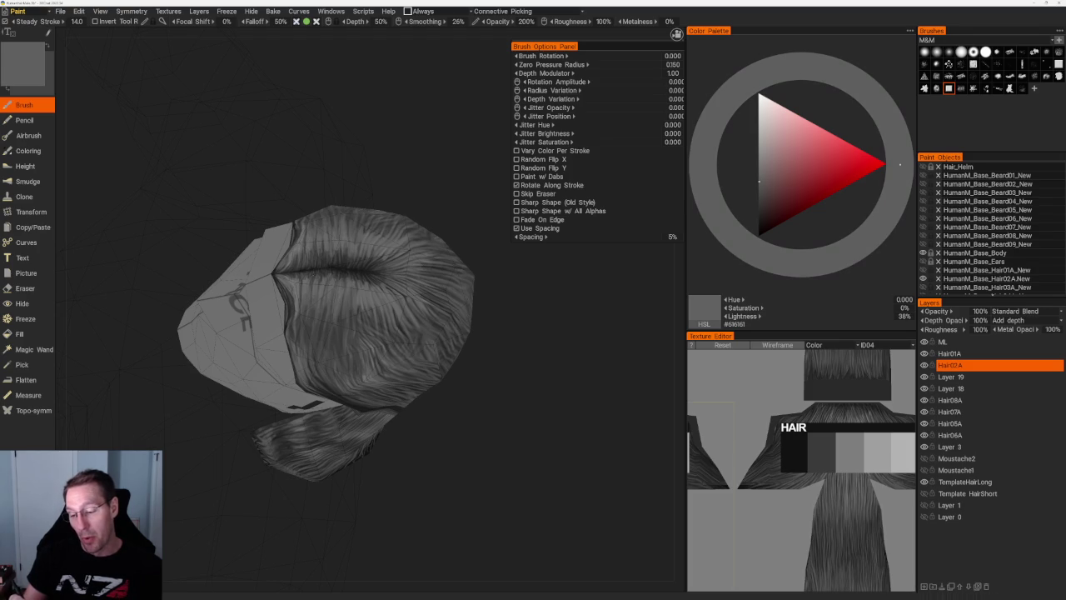
- Orbit around the hair and sample darker greys from the strands with V
{"action": "left_click_drag", "start_coordinate": [492, 450], "coordinate": [496, 429]}
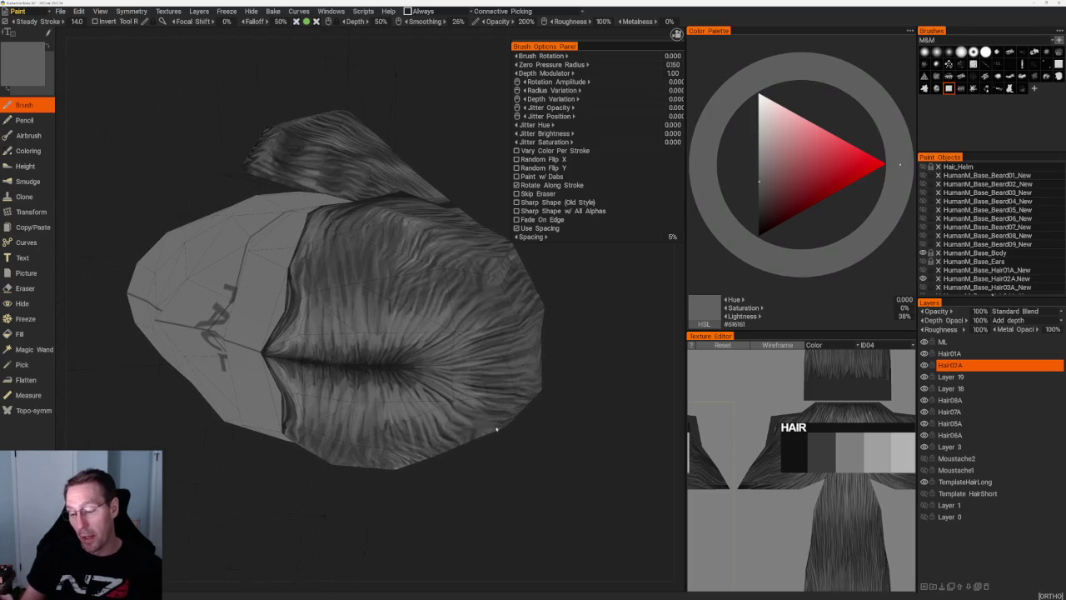
{"action": "key", "text": "v"}
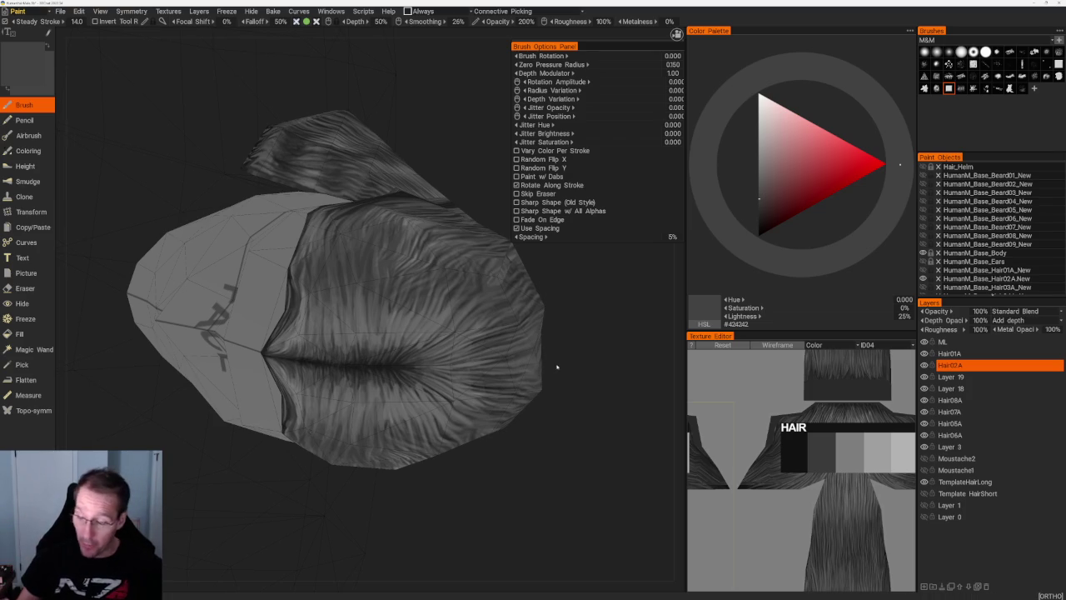
{"action": "scroll", "coordinate": [506, 352], "scroll_direction": "down", "scroll_amount": 5}
{"action": "scroll", "coordinate": [492, 357], "scroll_direction": "up", "scroll_amount": 3}
{"action": "scroll", "coordinate": [491, 357], "scroll_direction": "up", "scroll_amount": 3}
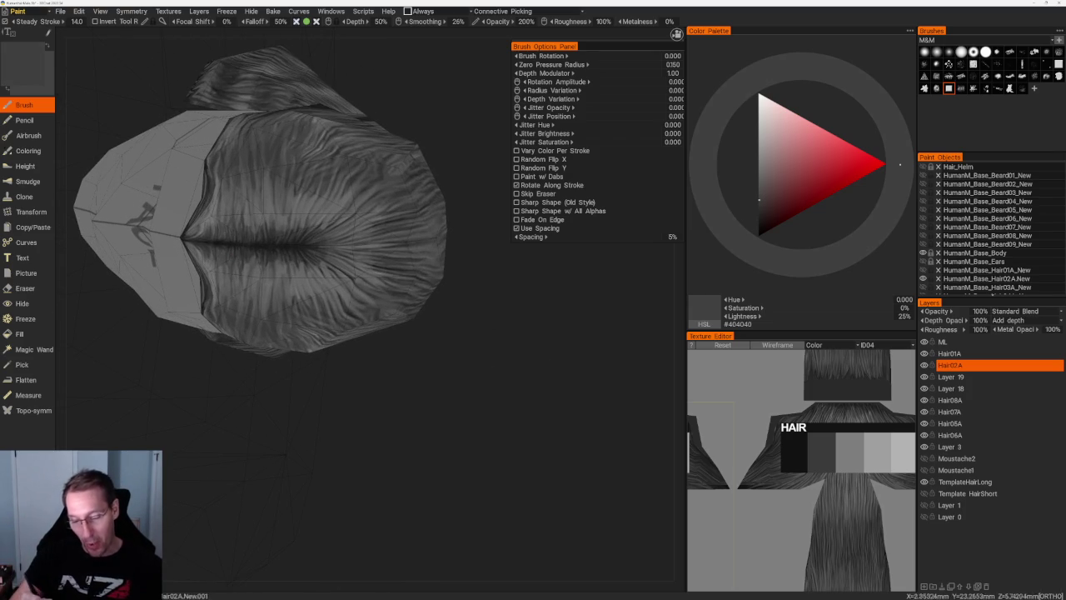
{"action": "middle_click_drag", "start_coordinate": [317, 250], "coordinate": [327, 230]}
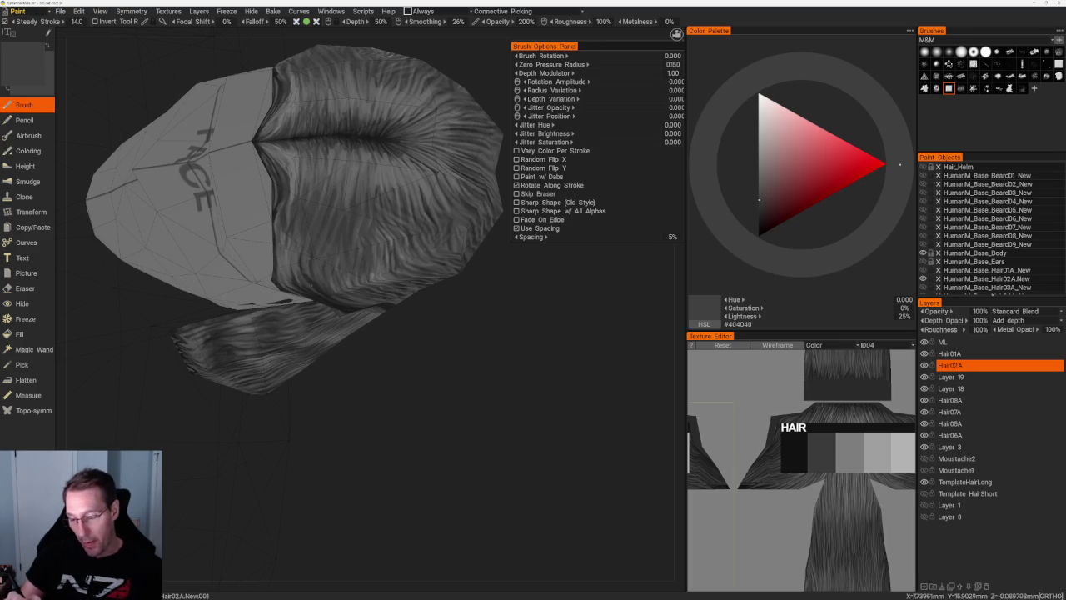
{"action": "key", "text": "v"}
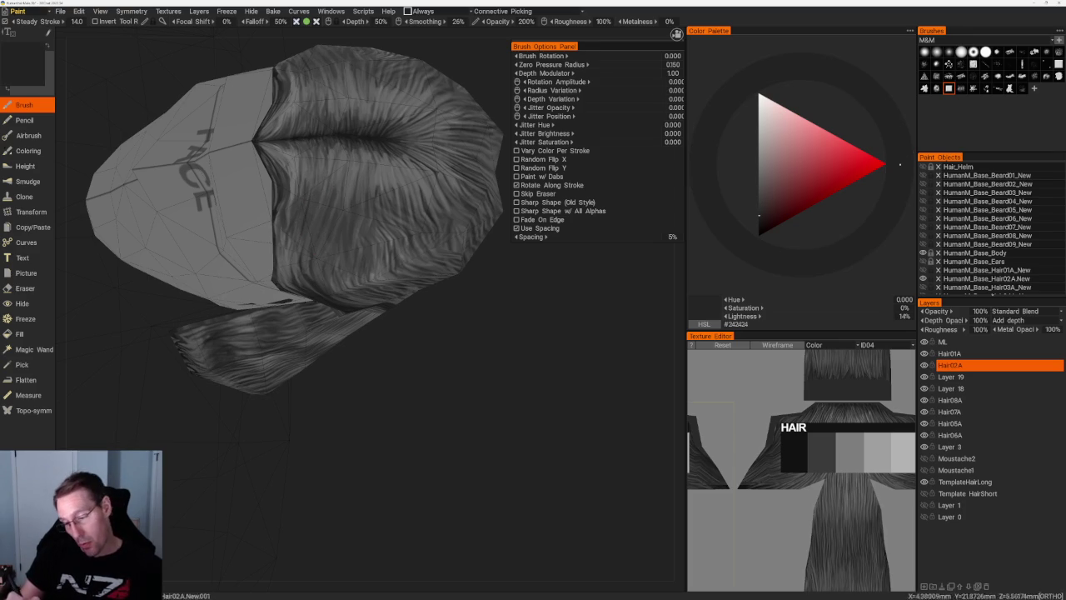
- Sample several more greys from different sides of the hair, ending on very dark #1F1F1F
{"action": "mouse_move", "coordinate": [383, 333]}
{"action": "middle_mouse_down"}
{"action": "mouse_move", "coordinate": [413, 354]}
{"action": "mouse_move", "coordinate": [433, 333]}
{"action": "middle_mouse_up"}
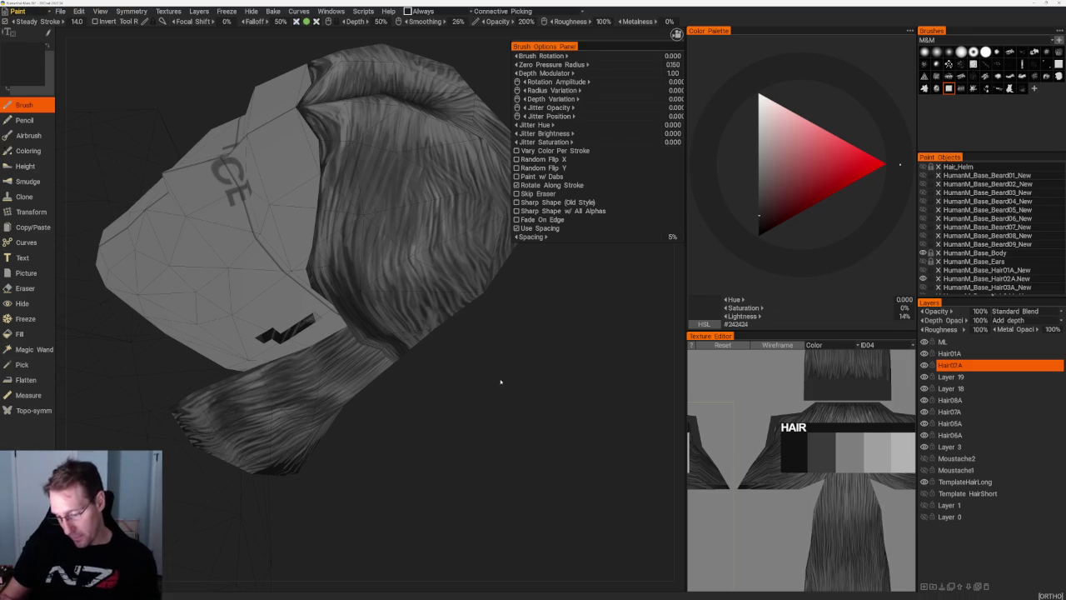
{"action": "left_click_drag", "start_coordinate": [500, 380], "coordinate": [499, 326]}
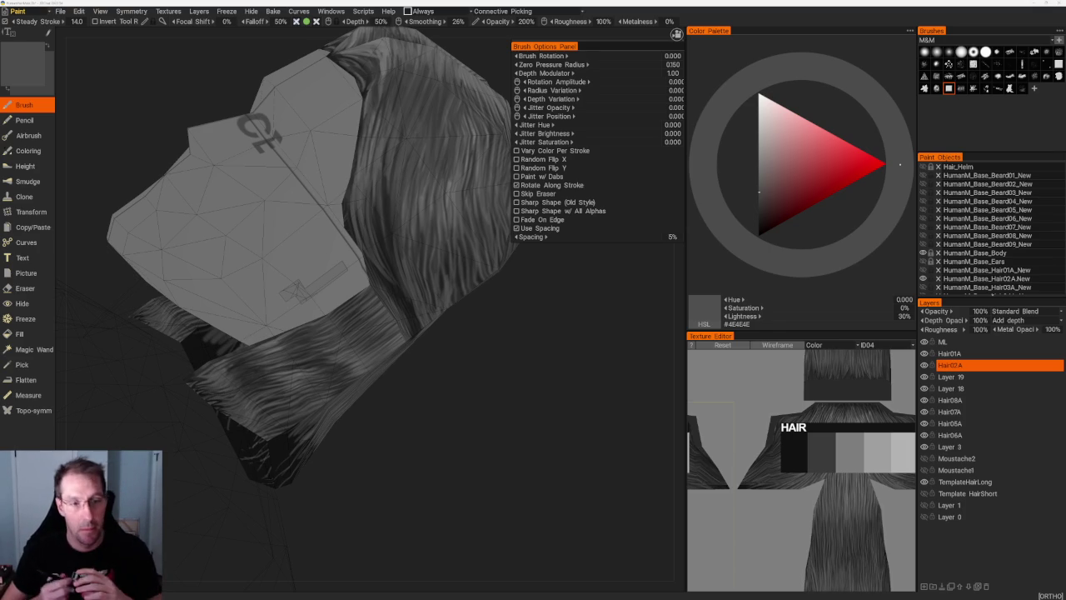
{"action": "mouse_move", "coordinate": [496, 342]}
{"action": "left_mouse_down"}
{"action": "mouse_move", "coordinate": [480, 321]}
{"action": "mouse_move", "coordinate": [483, 362]}
{"action": "left_mouse_up"}
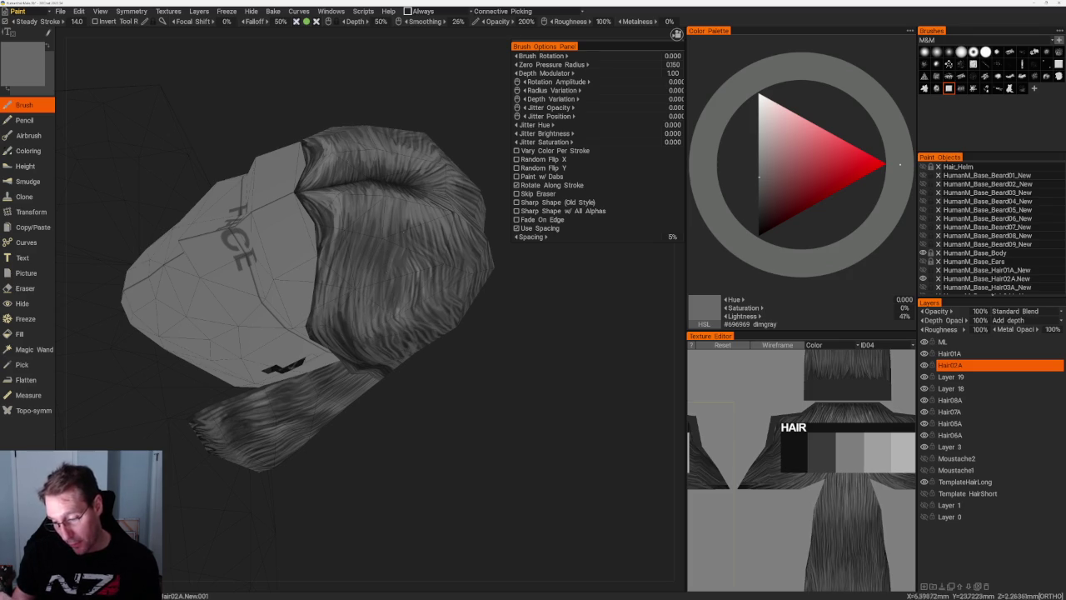
{"action": "left_click_drag", "start_coordinate": [508, 250], "coordinate": [502, 331]}
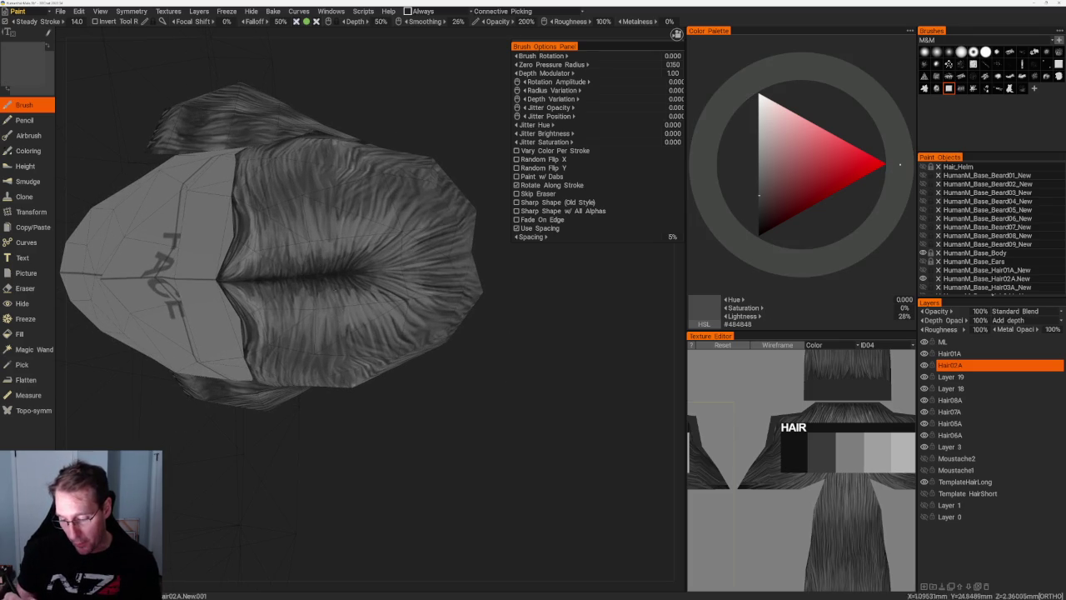
{"action": "key", "text": "v"}
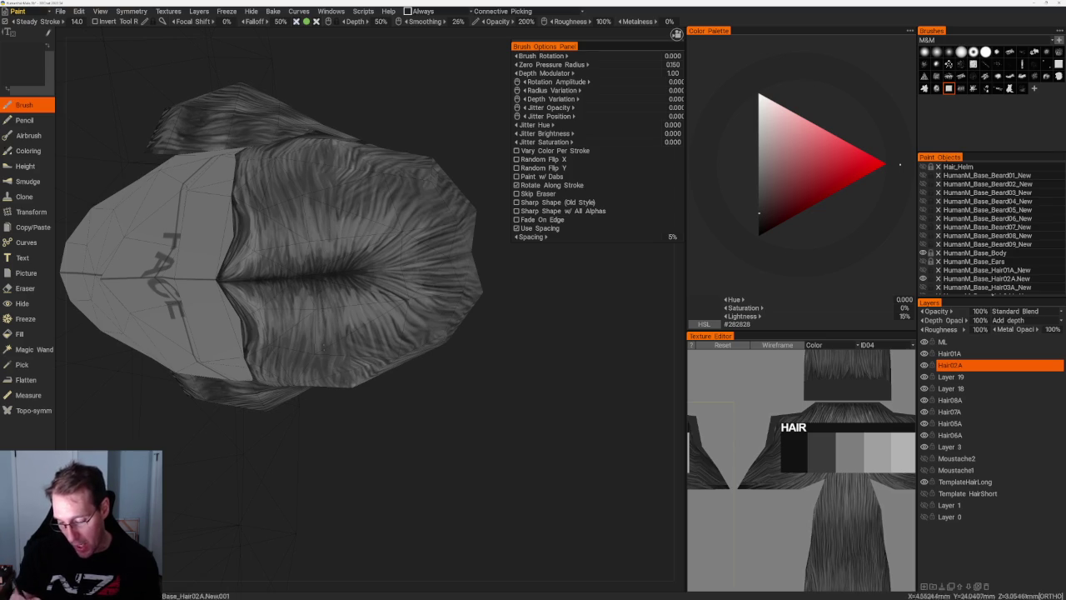
{"action": "key", "text": "v"}
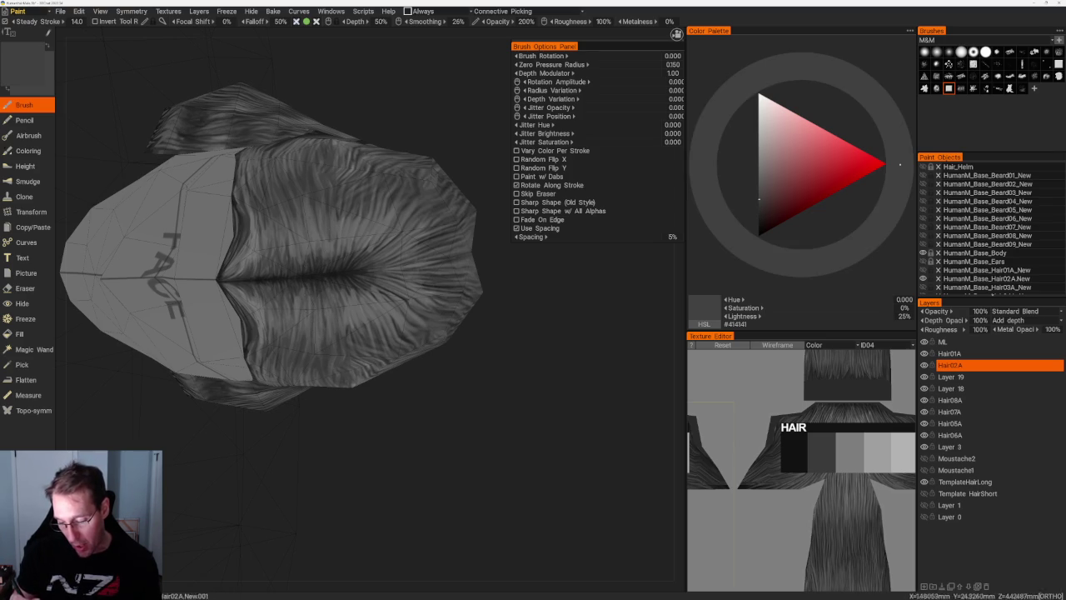
{"action": "key", "text": "v"}
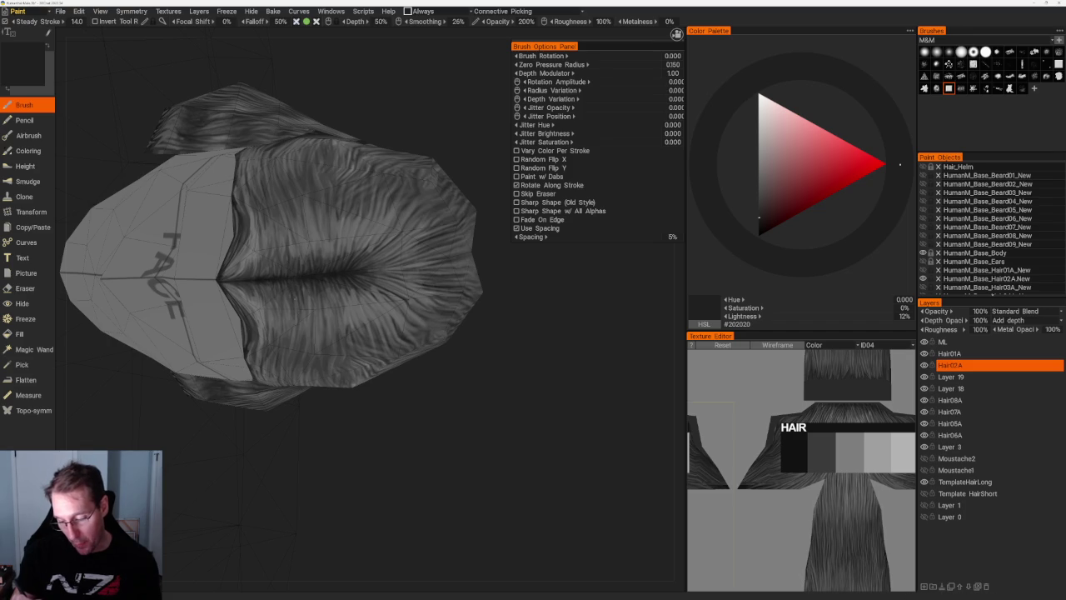
{"action": "scroll", "coordinate": [442, 477], "scroll_direction": "down", "scroll_amount": 3}
{"action": "left_click_drag", "start_coordinate": [416, 166], "coordinate": [439, 183]}
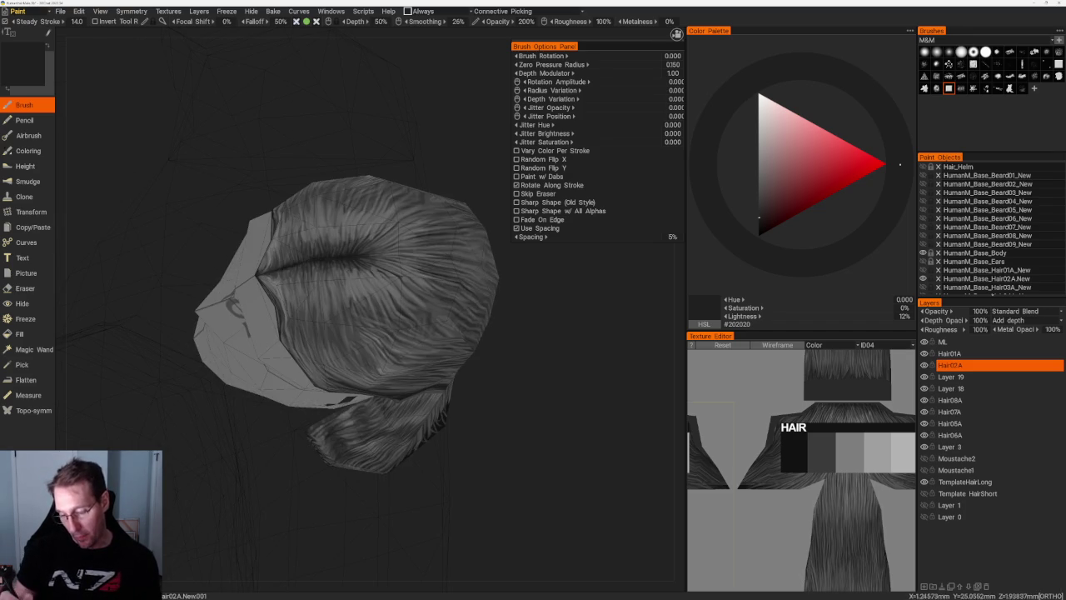
{"action": "key", "text": "v"}
{"action": "key", "text": "v"}
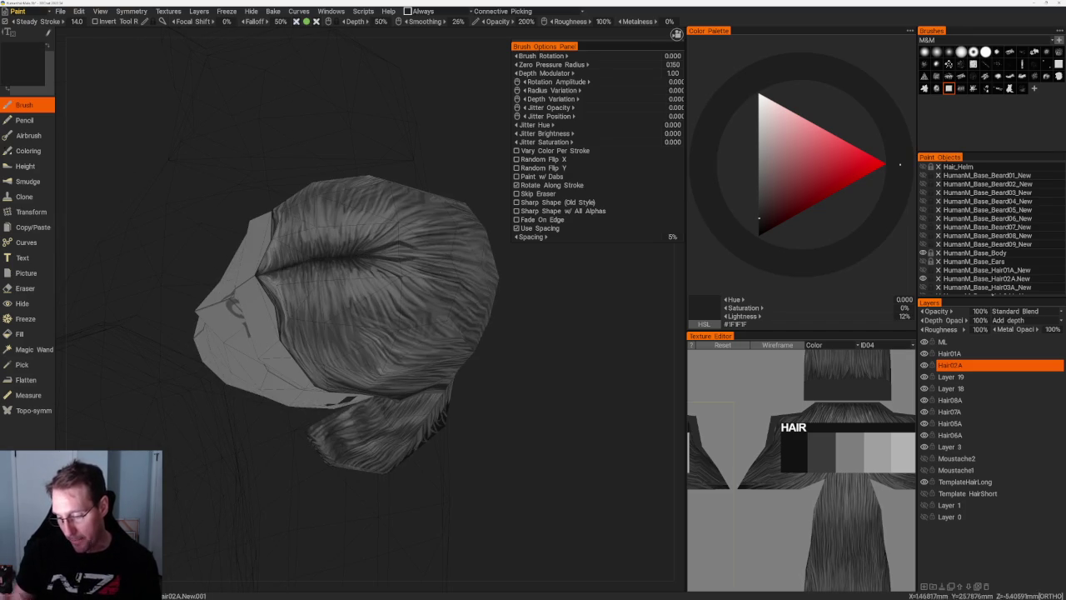
{"action": "scroll", "coordinate": [452, 214], "scroll_direction": "down", "scroll_amount": 3}
{"action": "left_click_drag", "start_coordinate": [452, 214], "coordinate": [395, 303]}
{"action": "scroll", "coordinate": [483, 377], "scroll_direction": "up", "scroll_amount": 3}
{"action": "scroll", "coordinate": [484, 377], "scroll_direction": "up", "scroll_amount": 2}
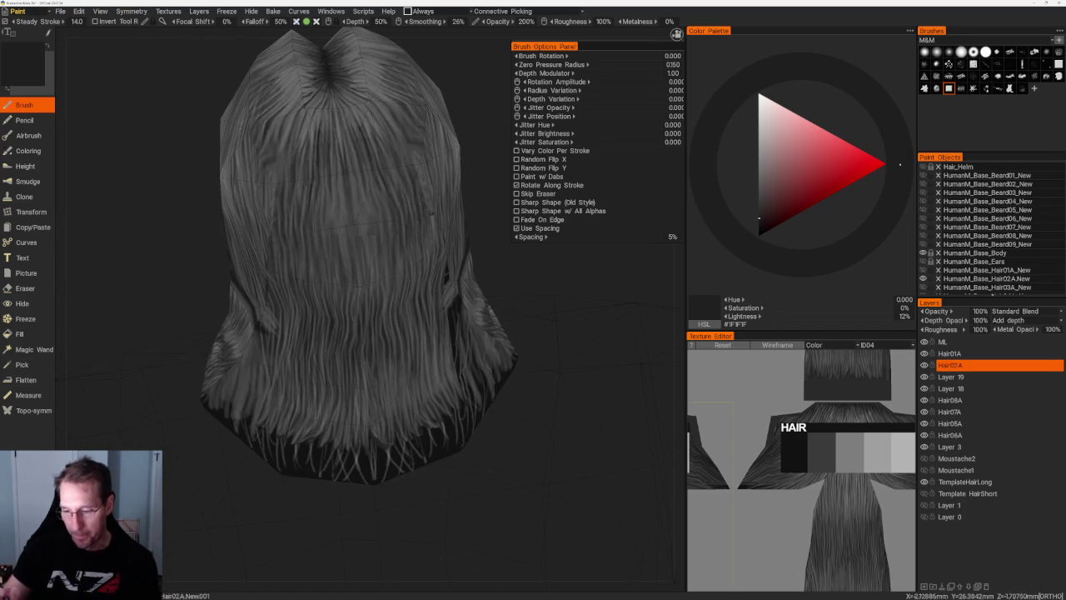
- Look down on the hair and paint a dark strand stroke down the parting
{"action": "scroll", "coordinate": [418, 108], "scroll_direction": "down", "scroll_amount": 3}
{"action": "left_click_drag", "start_coordinate": [419, 107], "coordinate": [440, 198]}
{"action": "scroll", "coordinate": [441, 198], "scroll_direction": "up", "scroll_amount": 3}
{"action": "left_click_drag", "start_coordinate": [335, 164], "coordinate": [336, 259]}
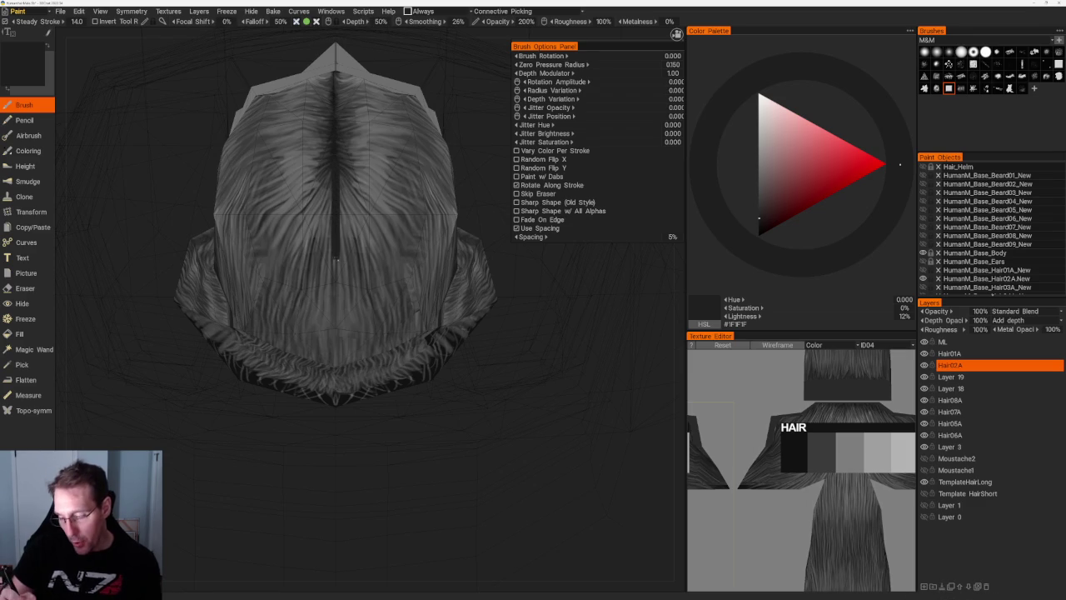
{"action": "scroll", "coordinate": [328, 187], "scroll_direction": "up", "scroll_amount": 2}
{"action": "scroll", "coordinate": [328, 187], "scroll_direction": "up", "scroll_amount": 1}
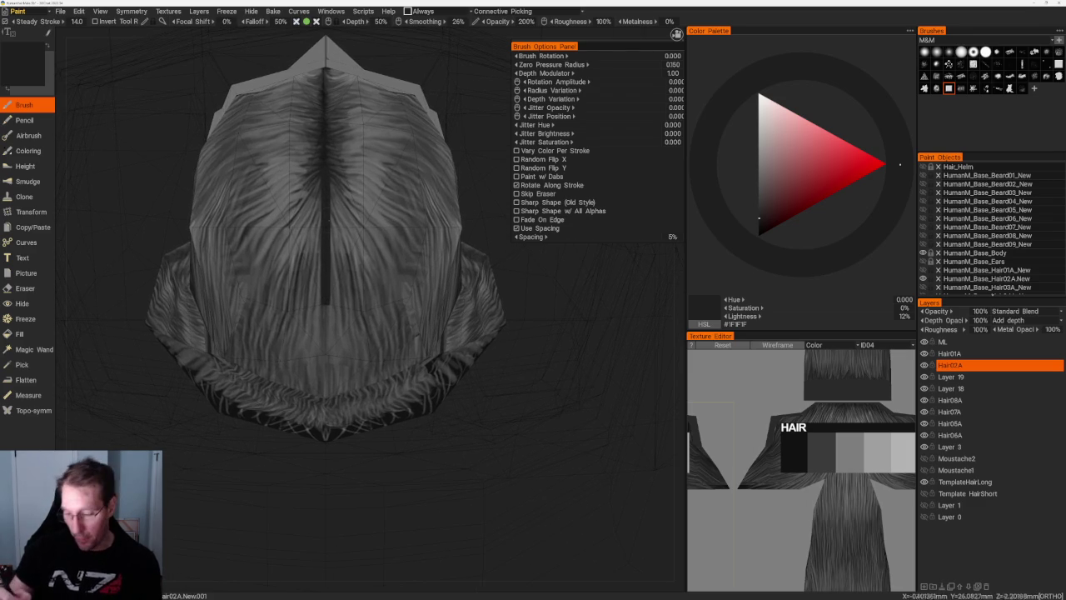
- Sample new greys from several angles, settling on #484848, and brush a first lighter highlight
{"action": "key", "text": "v"}
{"action": "key", "text": "v"}
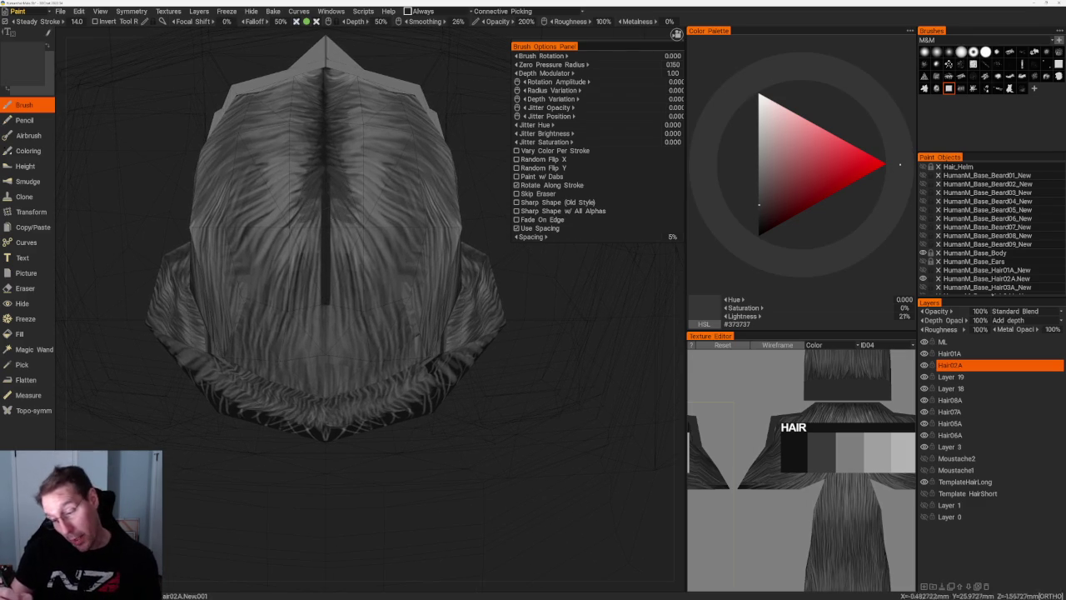
{"action": "key", "text": "v"}
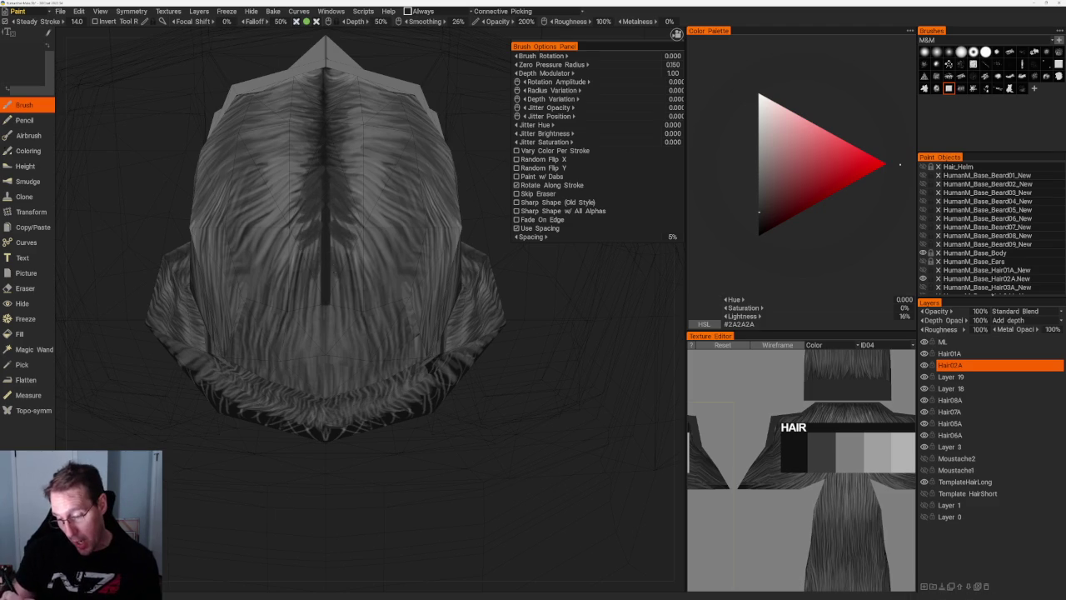
{"action": "scroll", "coordinate": [349, 128], "scroll_direction": "down", "scroll_amount": 8}
{"action": "scroll", "coordinate": [349, 128], "scroll_direction": "up", "scroll_amount": 8}
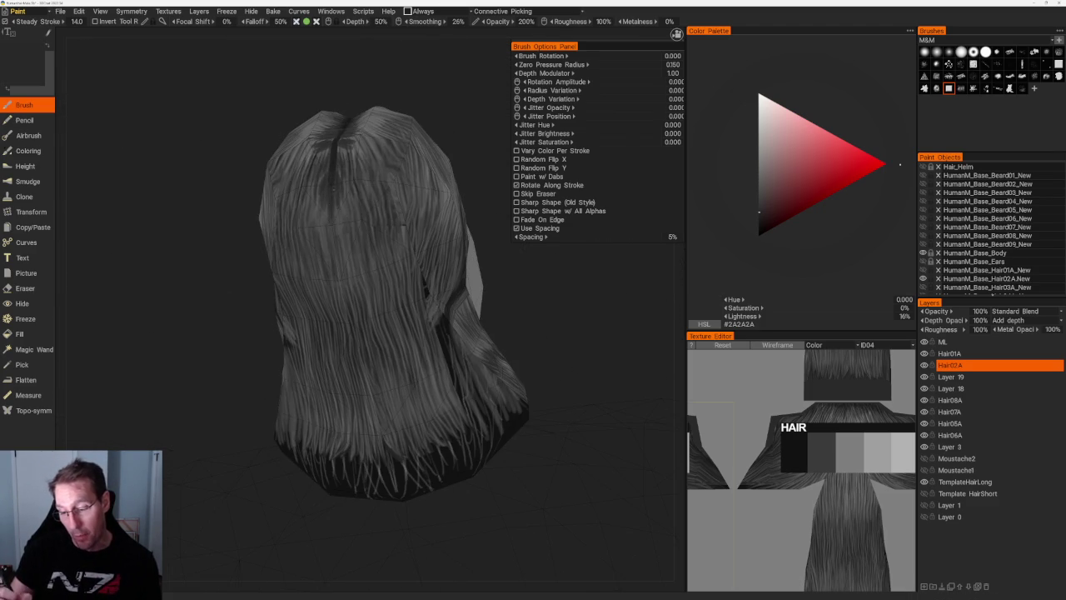
{"action": "scroll", "coordinate": [407, 101], "scroll_direction": "up", "scroll_amount": 3}
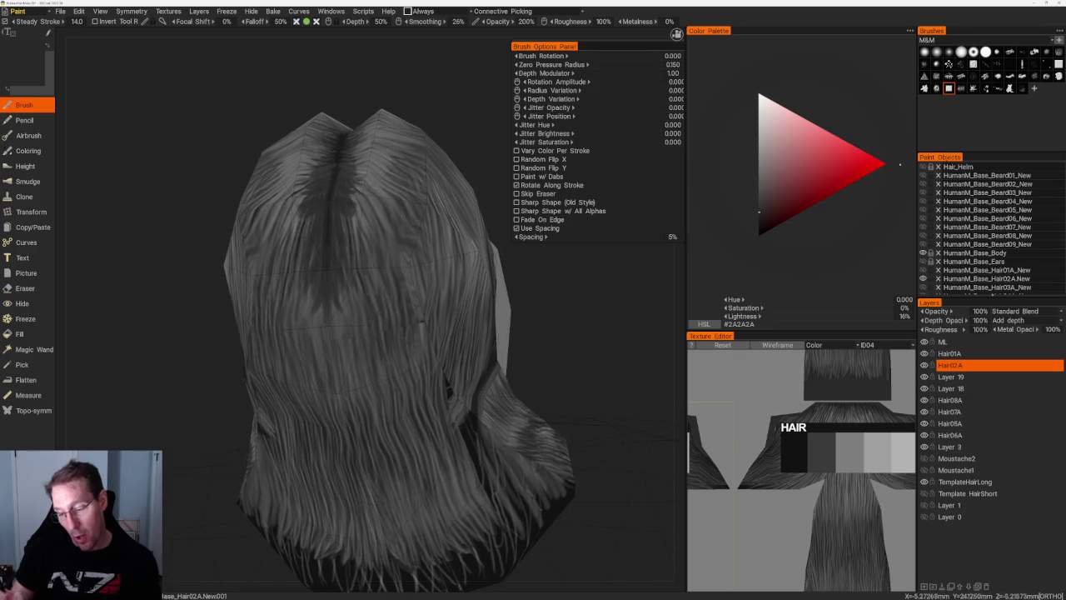
{"action": "scroll", "coordinate": [374, 363], "scroll_direction": "down", "scroll_amount": 4}
{"action": "middle_click_drag", "start_coordinate": [380, 172], "coordinate": [353, 332]}
{"action": "scroll", "coordinate": [352, 331], "scroll_direction": "up", "scroll_amount": 2}
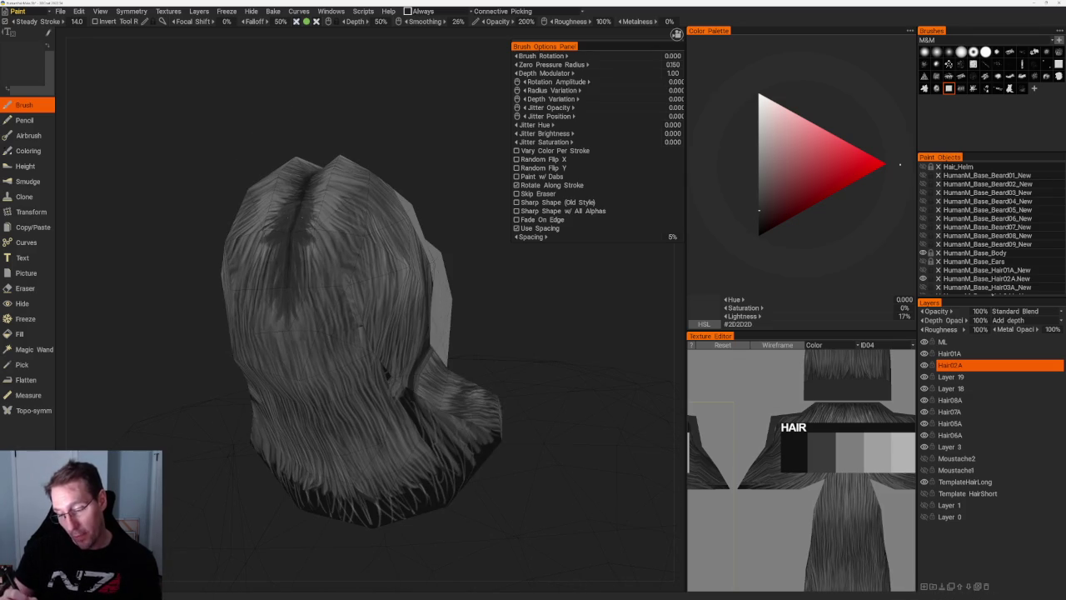
{"action": "key", "text": "v"}
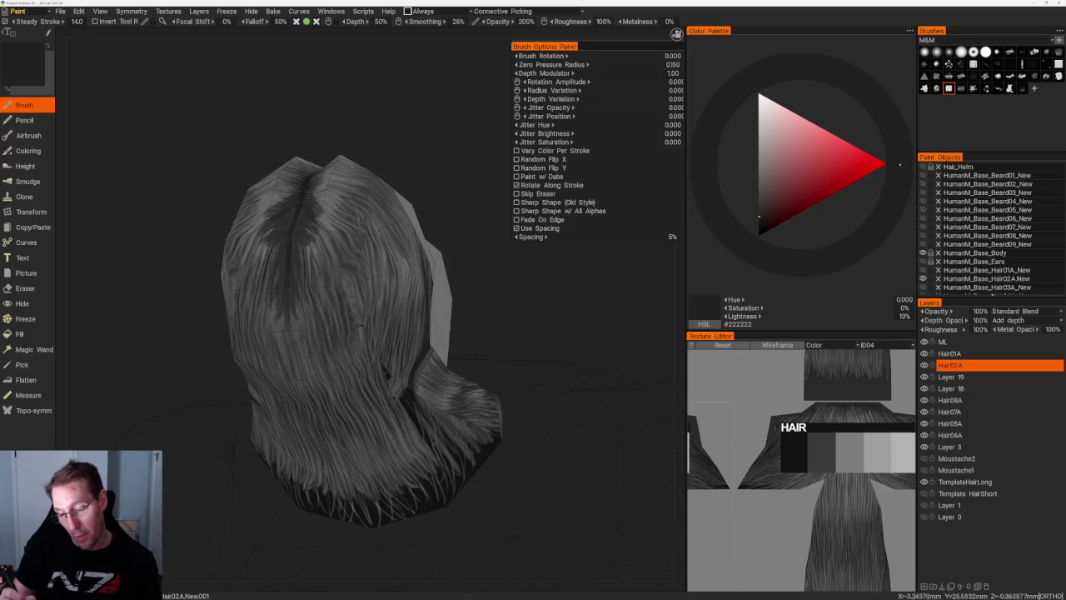
{"action": "scroll", "coordinate": [339, 159], "scroll_direction": "down", "scroll_amount": 3}
{"action": "middle_click_drag", "start_coordinate": [340, 159], "coordinate": [404, 190]}
{"action": "scroll", "coordinate": [405, 190], "scroll_direction": "up", "scroll_amount": 3}
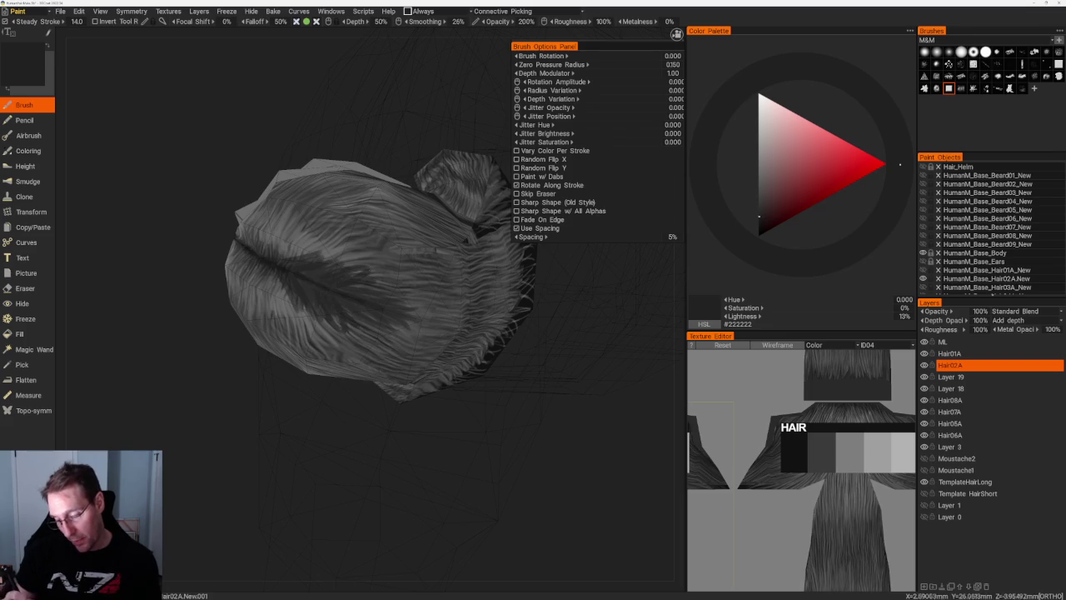
{"action": "key", "text": "v"}
{"action": "left_click_drag", "start_coordinate": [325, 275], "coordinate": [305, 294]}
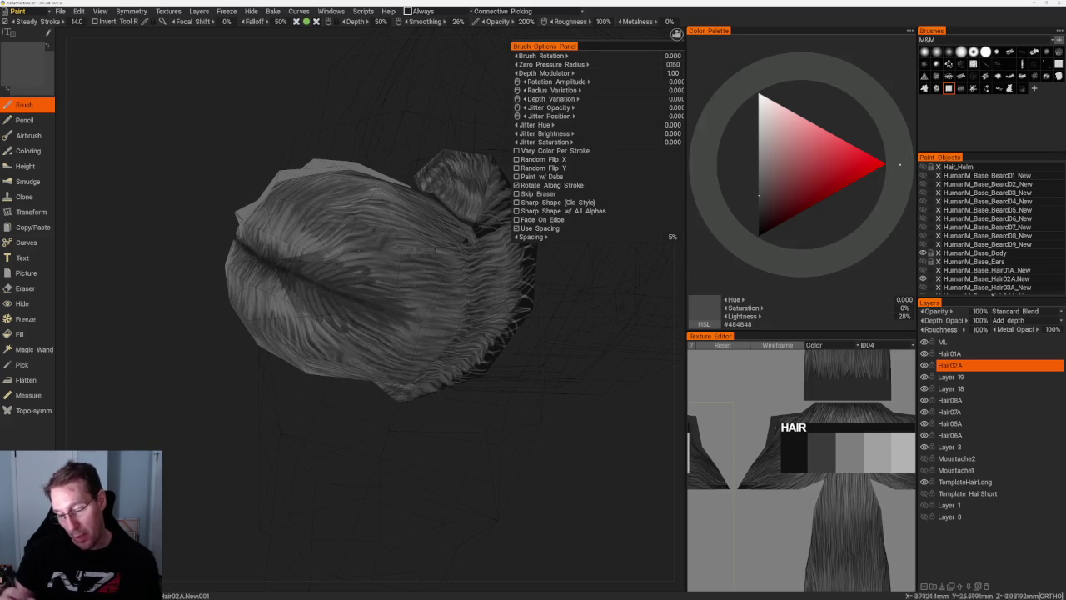
- Sample a lighter grey, then a very dark grey (#202020), from the hair
{"action": "scroll", "coordinate": [305, 143], "scroll_direction": "down", "scroll_amount": 3}
{"action": "scroll", "coordinate": [292, 166], "scroll_direction": "up", "scroll_amount": 6}
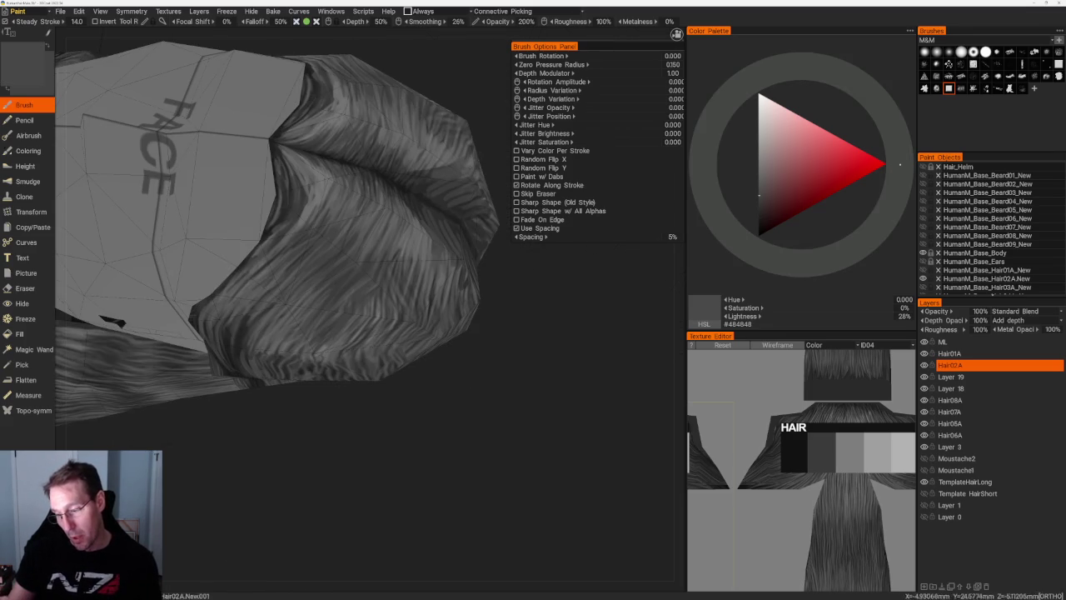
{"action": "scroll", "coordinate": [275, 225], "scroll_direction": "down", "scroll_amount": 3}
{"action": "middle_click_drag", "start_coordinate": [275, 225], "coordinate": [300, 208]}
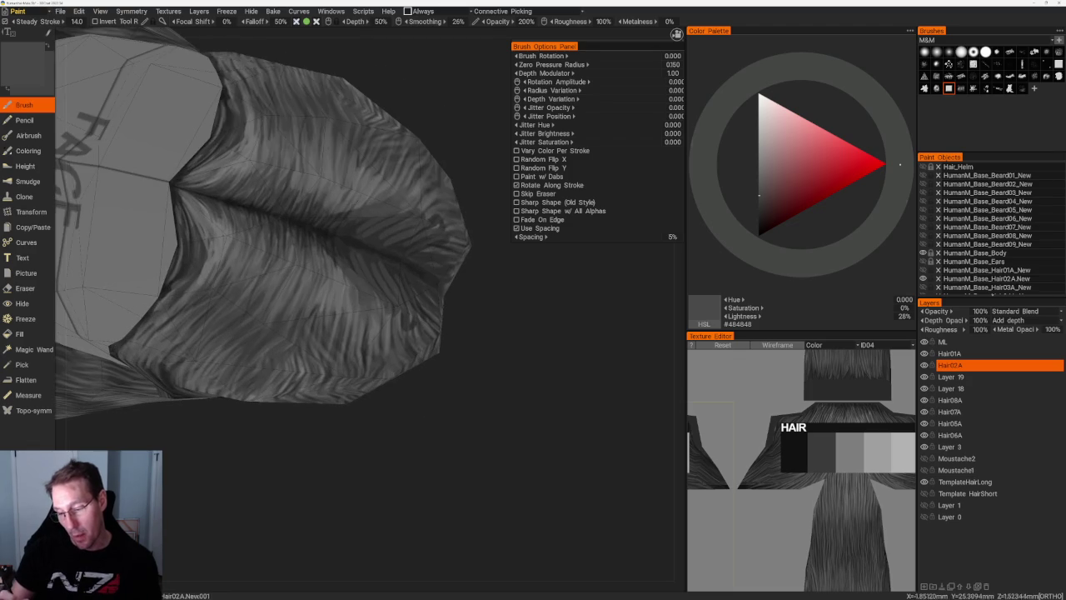
{"action": "key", "text": "v"}
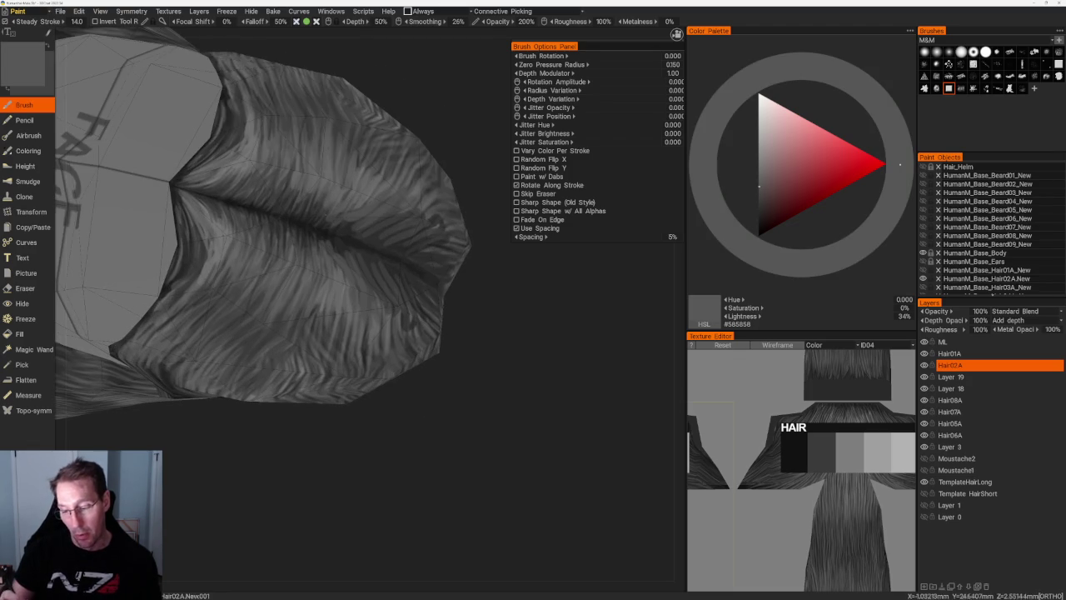
{"action": "key", "text": "v"}
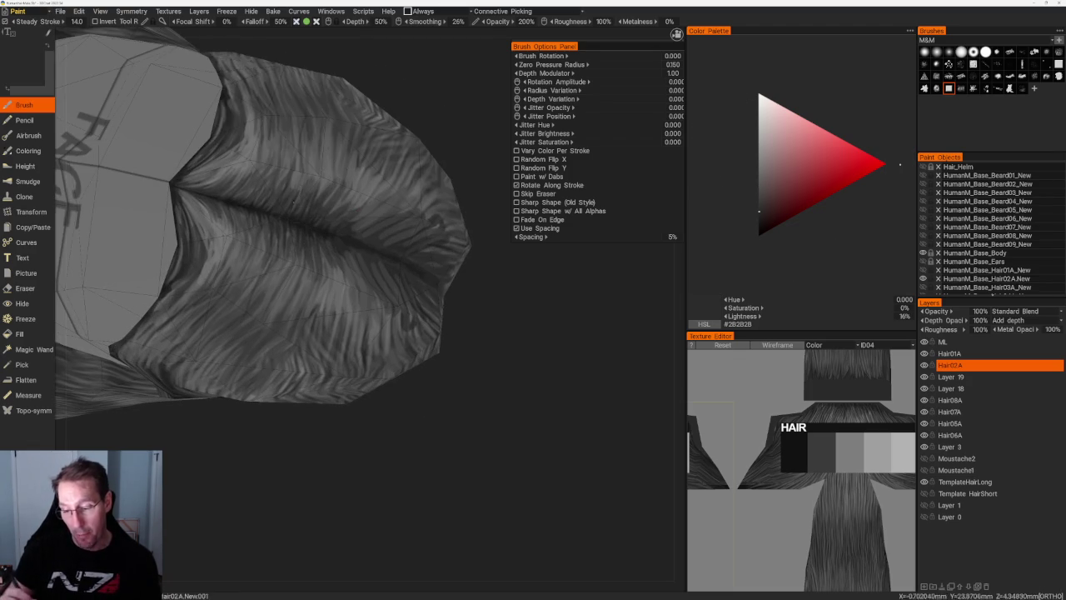
- Orbit and zoom around the head to review the hair and FACE cap from every side
{"action": "middle_click_drag", "start_coordinate": [299, 190], "coordinate": [400, 180]}
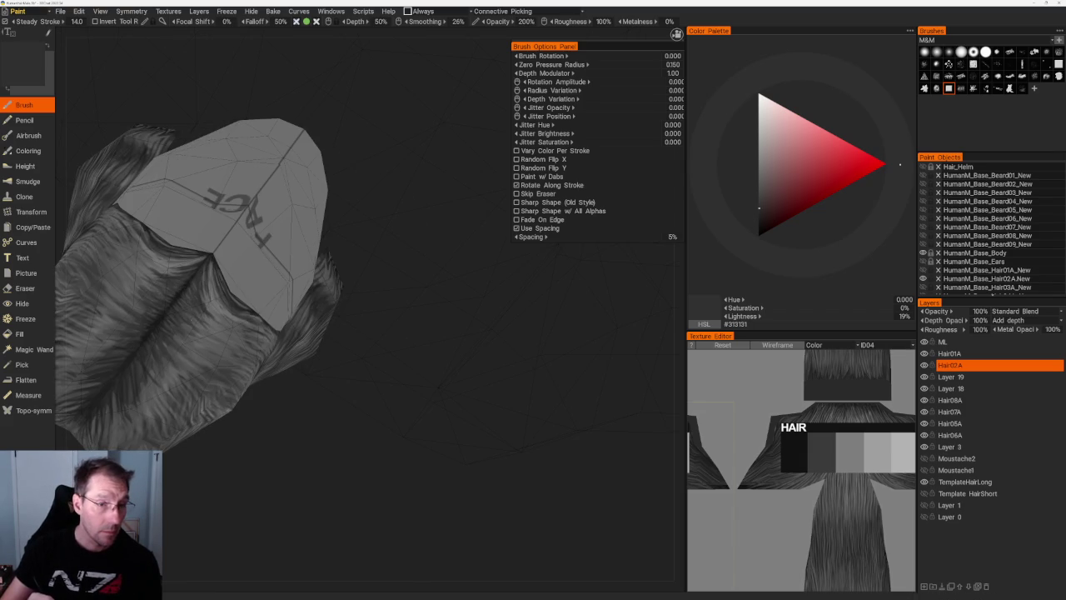
{"action": "middle_click_drag", "start_coordinate": [238, 404], "coordinate": [286, 443]}
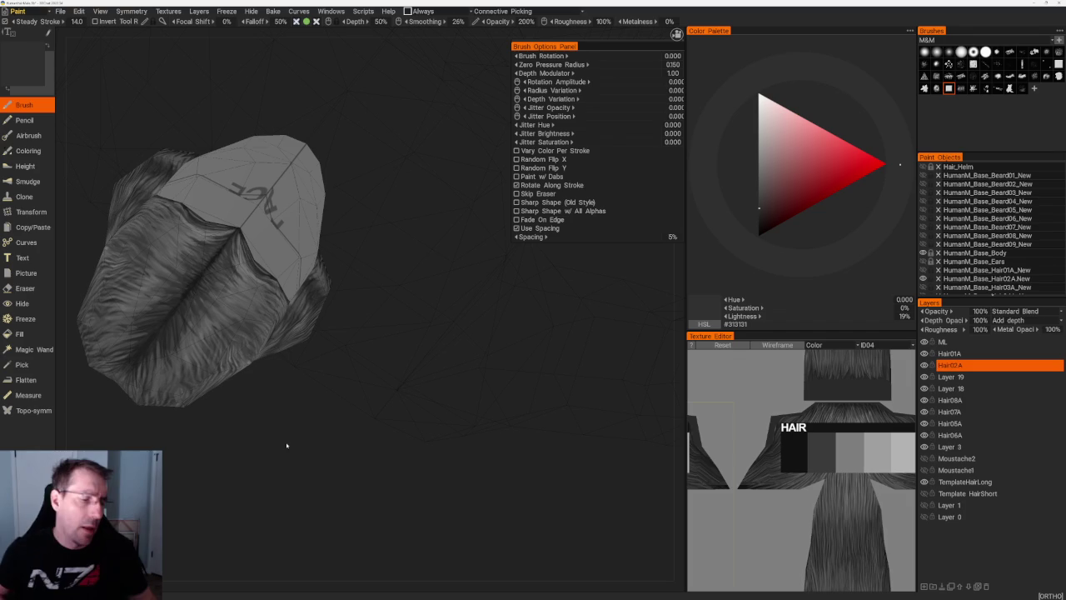
{"action": "left_click_drag", "start_coordinate": [261, 452], "coordinate": [268, 463]}
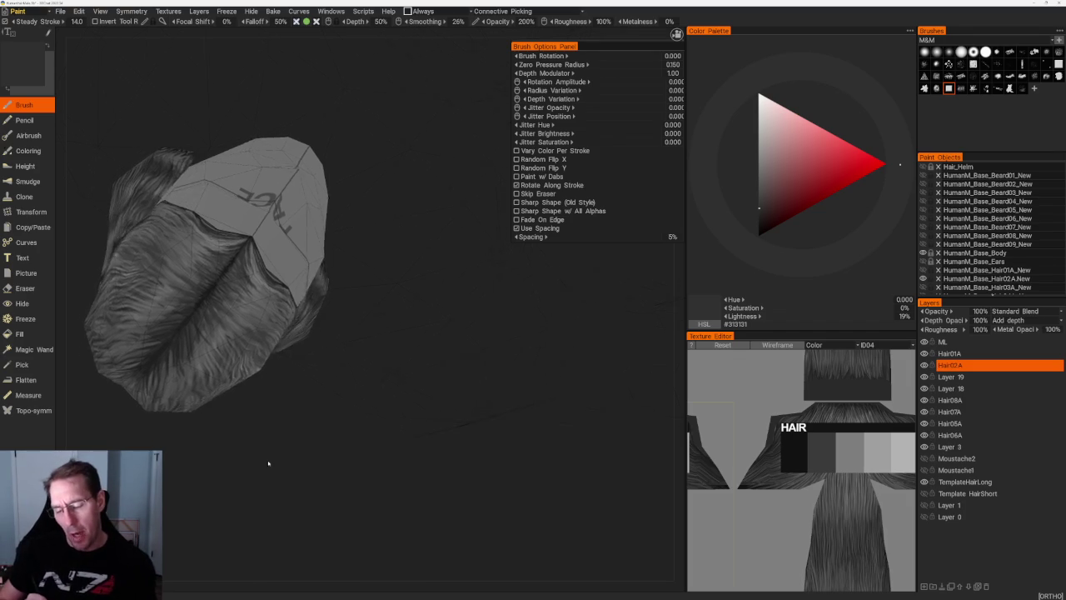
{"action": "scroll", "coordinate": [354, 488], "scroll_direction": "up", "scroll_amount": 3}
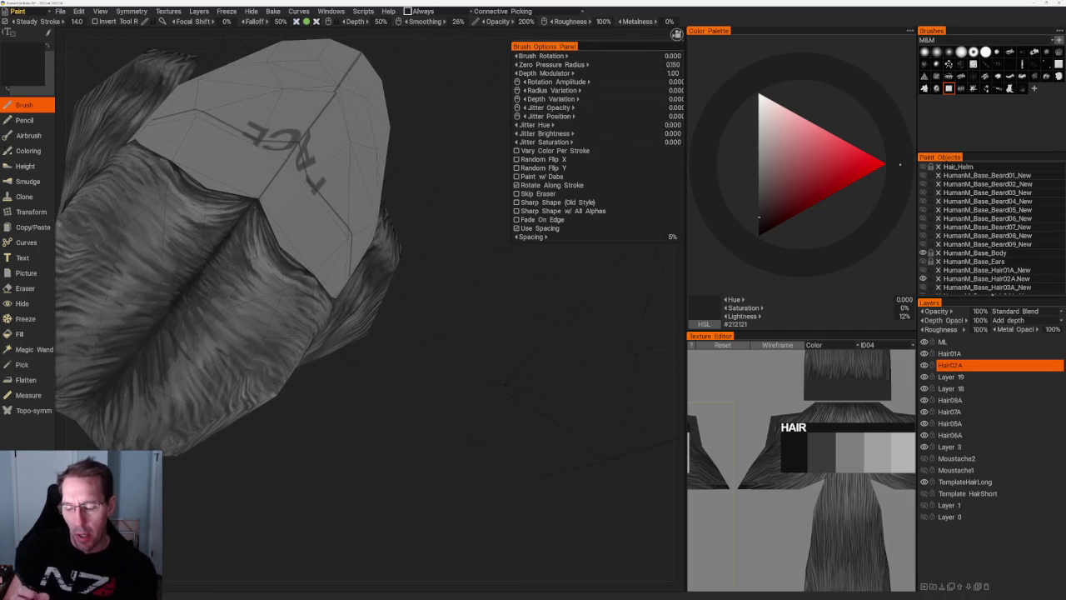
{"action": "left_click_drag", "start_coordinate": [355, 488], "coordinate": [391, 491]}
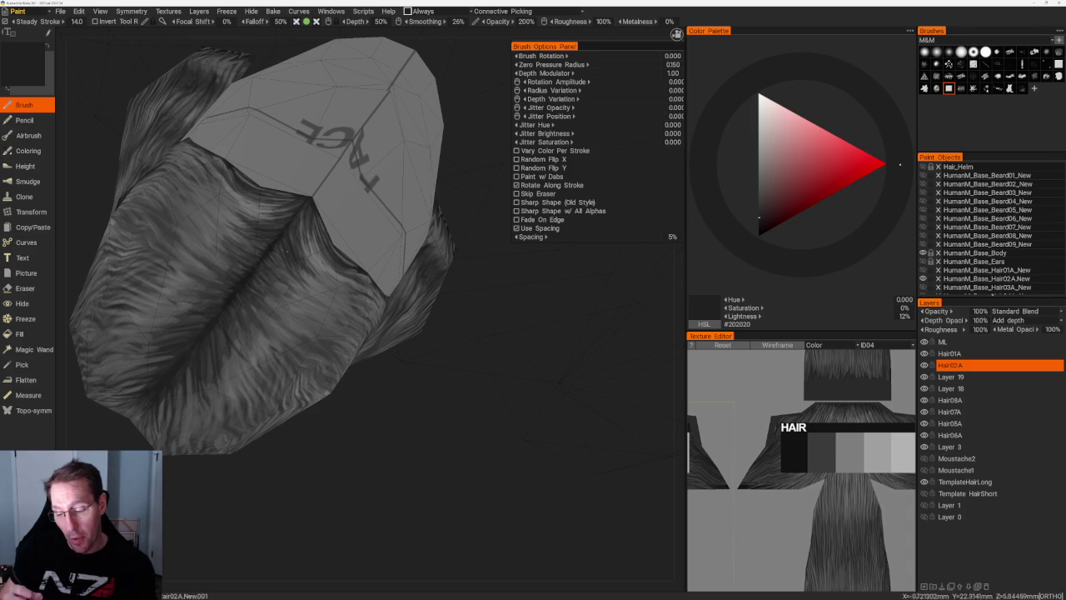
{"action": "left_click_drag", "start_coordinate": [444, 436], "coordinate": [381, 384]}
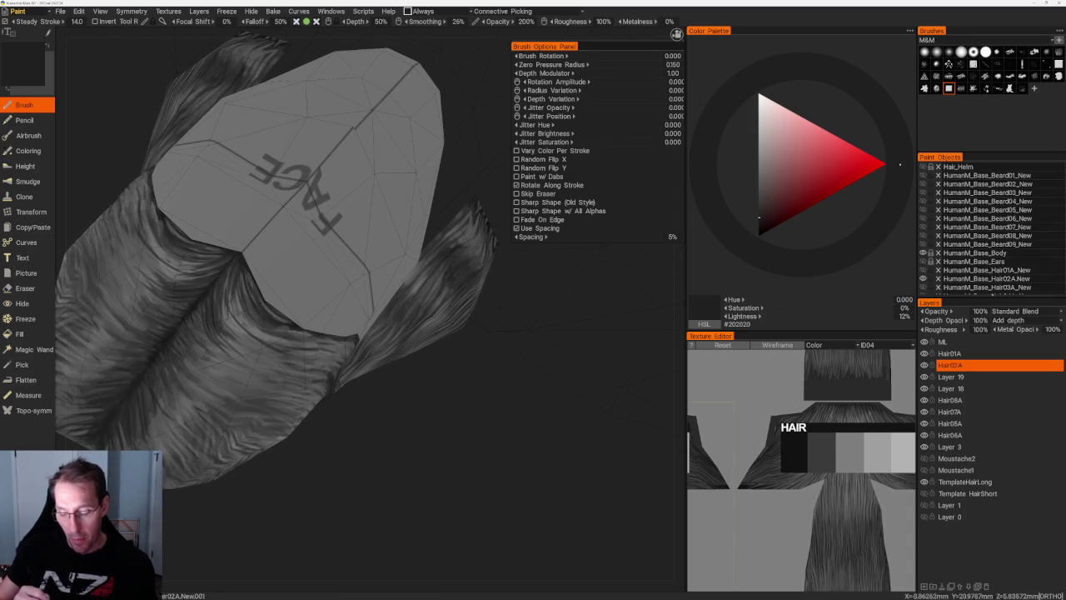
{"action": "scroll", "coordinate": [366, 417], "scroll_direction": "down", "scroll_amount": 5}
{"action": "mouse_move", "coordinate": [366, 416]}
{"action": "left_mouse_down"}
{"action": "mouse_move", "coordinate": [533, 436]}
{"action": "mouse_move", "coordinate": [409, 506]}
{"action": "left_mouse_up"}
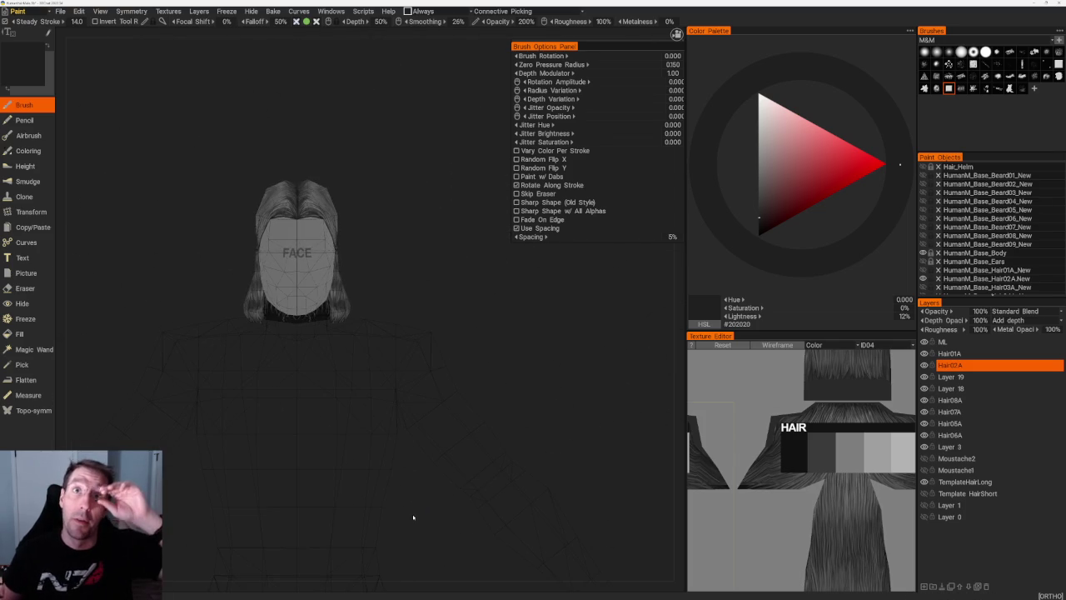
- Sample a #3A3A3A grey and turn to a front view showing the curled moustache
{"action": "scroll", "coordinate": [383, 273], "scroll_direction": "up", "scroll_amount": 2}
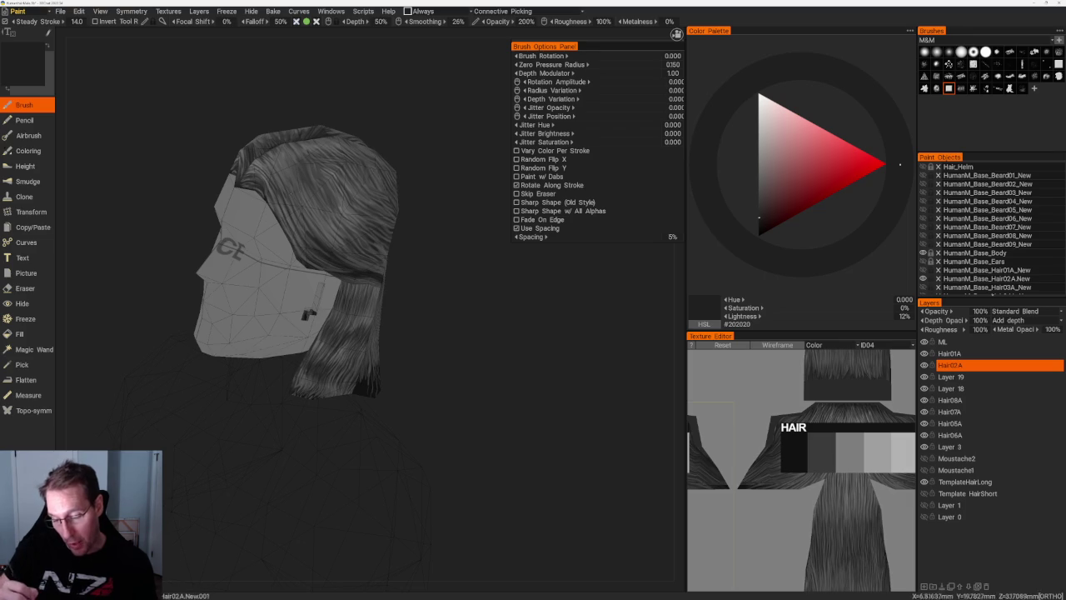
{"action": "key", "text": "v"}
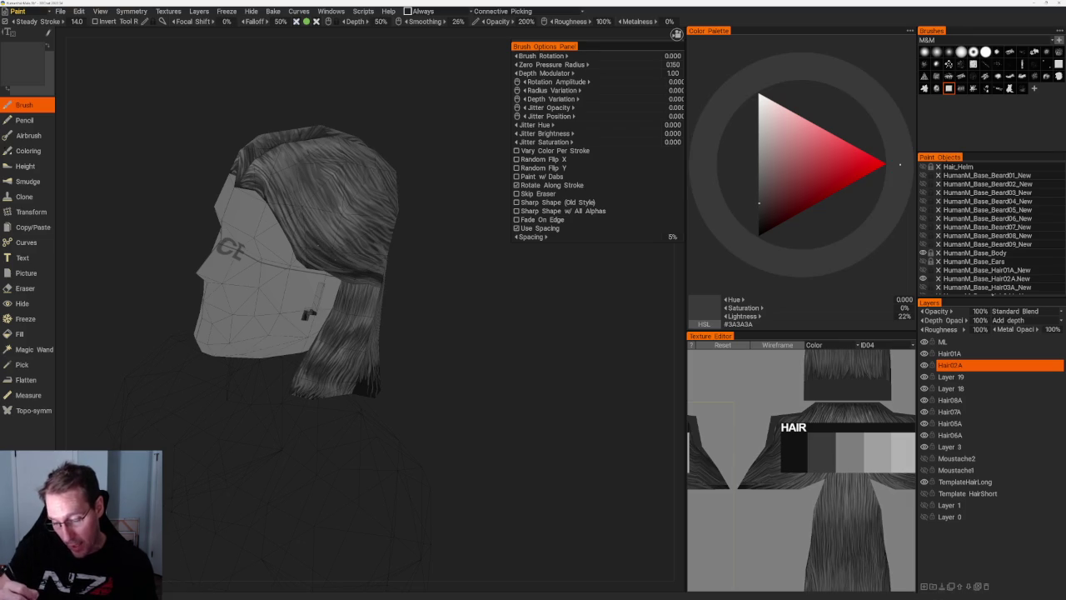
{"action": "left_click_drag", "start_coordinate": [459, 302], "coordinate": [493, 259]}
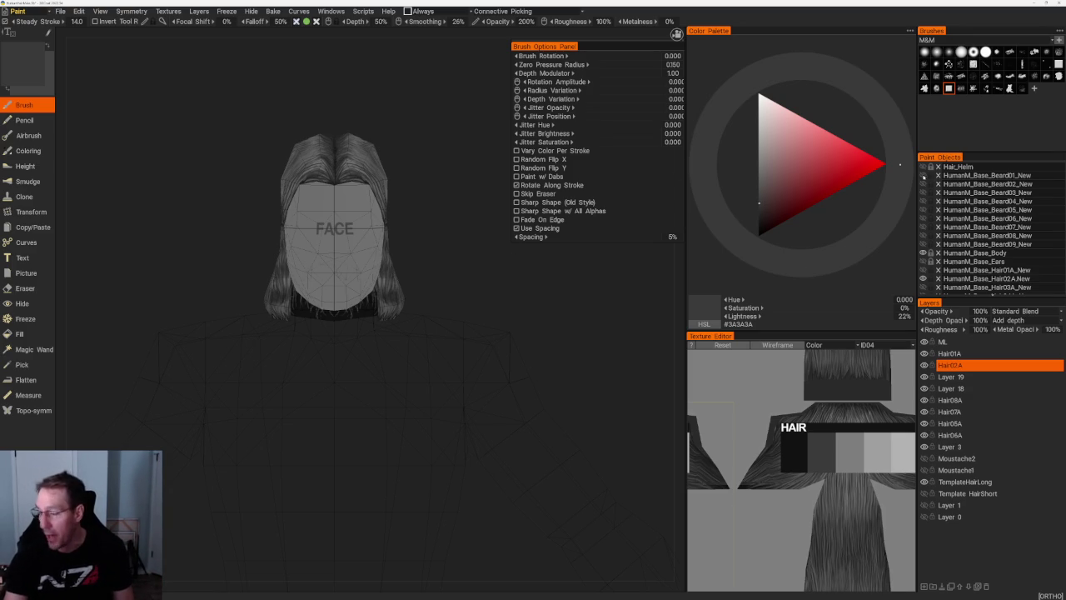
{"action": "mouse_move", "coordinate": [487, 288]}
{"action": "middle_mouse_down"}
{"action": "mouse_move", "coordinate": [508, 293]}
{"action": "mouse_move", "coordinate": [472, 269]}
{"action": "middle_mouse_up"}
{"action": "scroll", "coordinate": [499, 278], "scroll_direction": "up", "scroll_amount": 3}
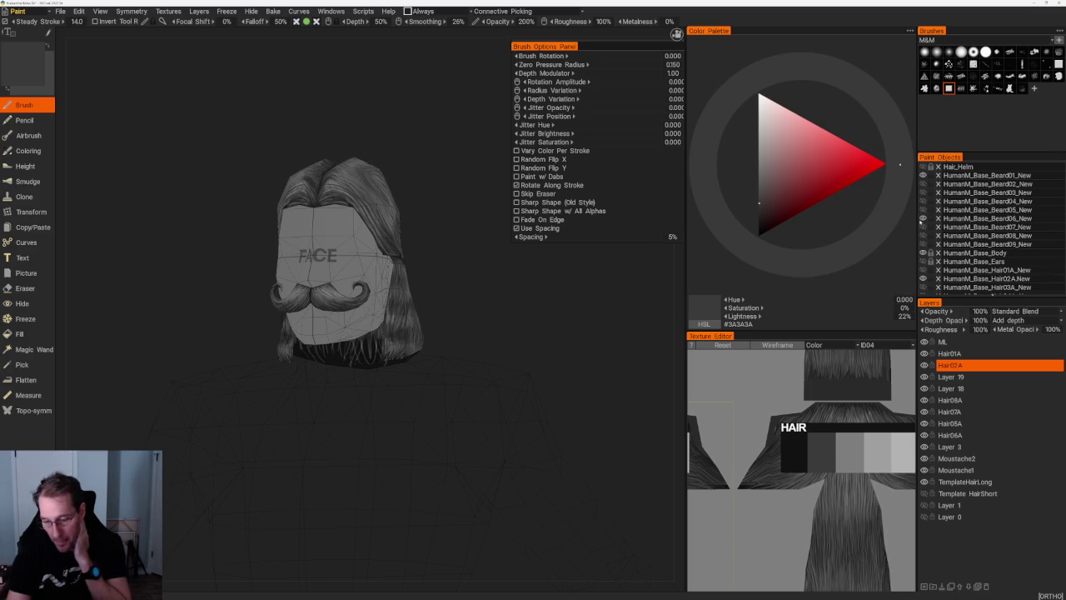
- With the Fill tool active, add a new layer named Beard06 above TemplateHairLong
{"action": "left_click", "coordinate": [30, 333]}
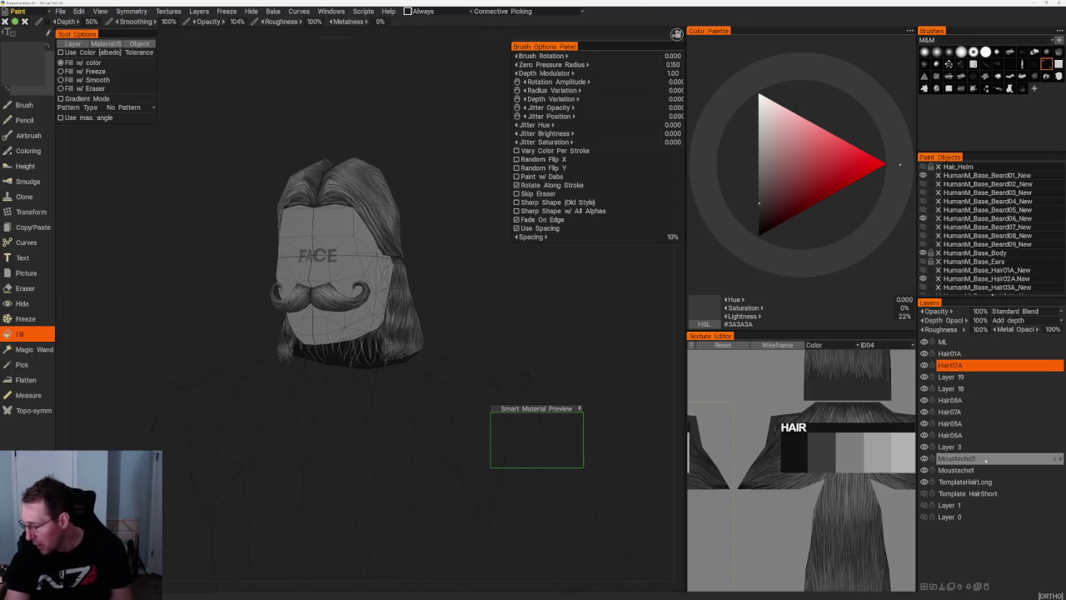
{"action": "left_click", "coordinate": [989, 481]}
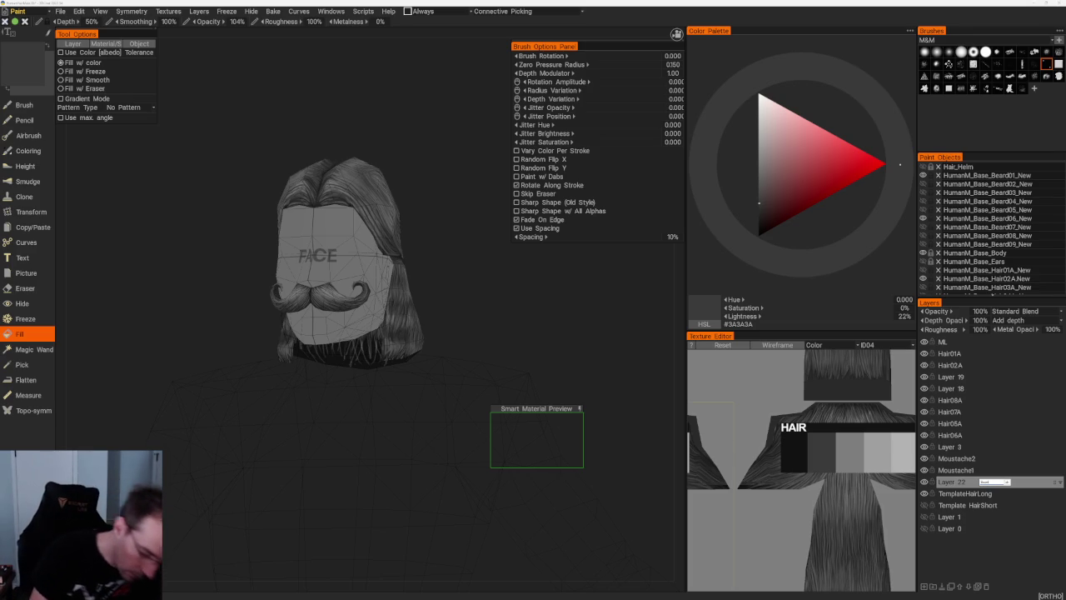
{"action": "key", "text": "Return"}
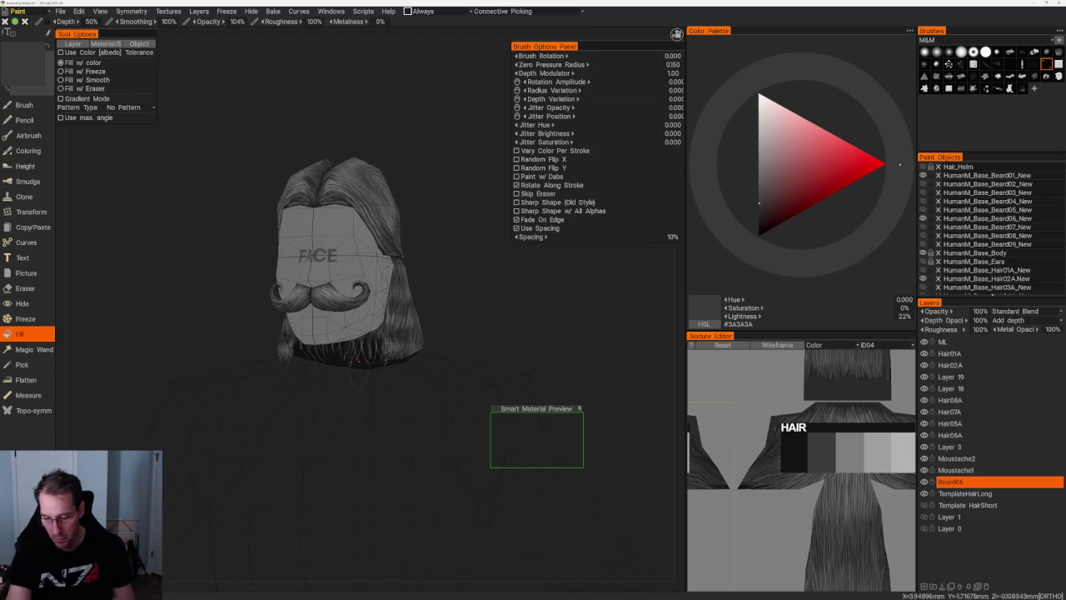
- Orbit around the head to check the near-black beard fill, then return to the Brush tool
{"action": "left_click_drag", "start_coordinate": [208, 375], "coordinate": [358, 375]}
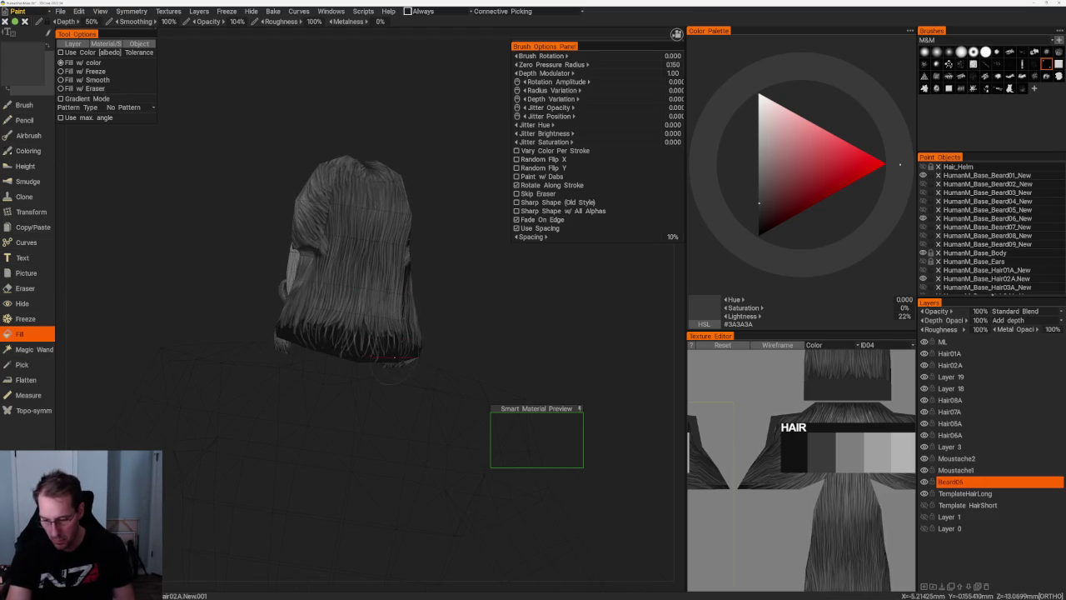
{"action": "left_click_drag", "start_coordinate": [533, 342], "coordinate": [417, 345]}
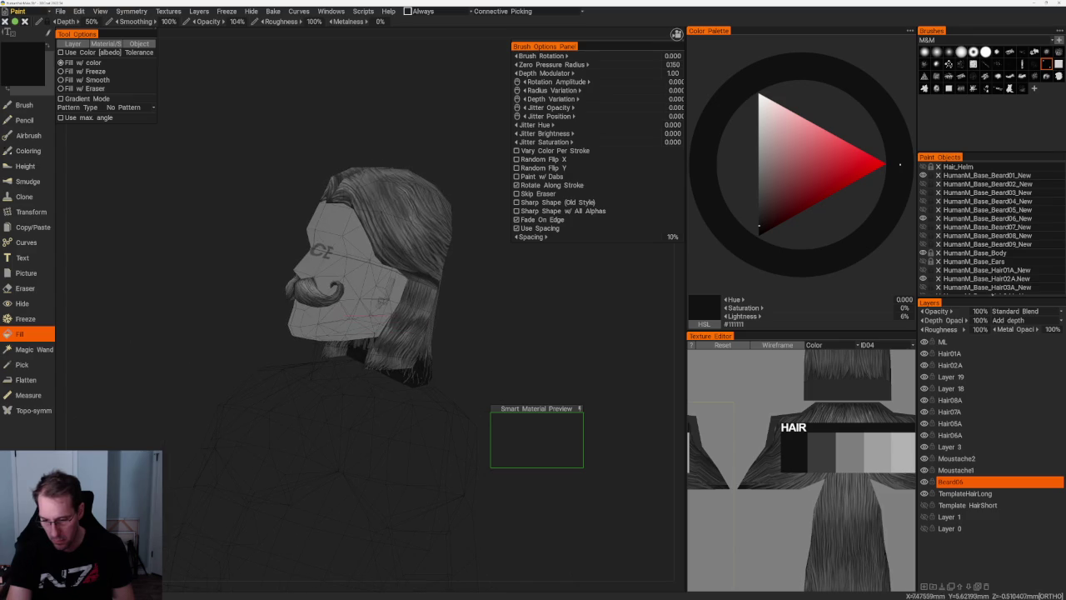
{"action": "mouse_move", "coordinate": [533, 305]}
{"action": "left_mouse_down"}
{"action": "mouse_move", "coordinate": [557, 305]}
{"action": "mouse_move", "coordinate": [528, 300]}
{"action": "left_mouse_up"}
{"action": "scroll", "coordinate": [566, 304], "scroll_direction": "up", "scroll_amount": 3}
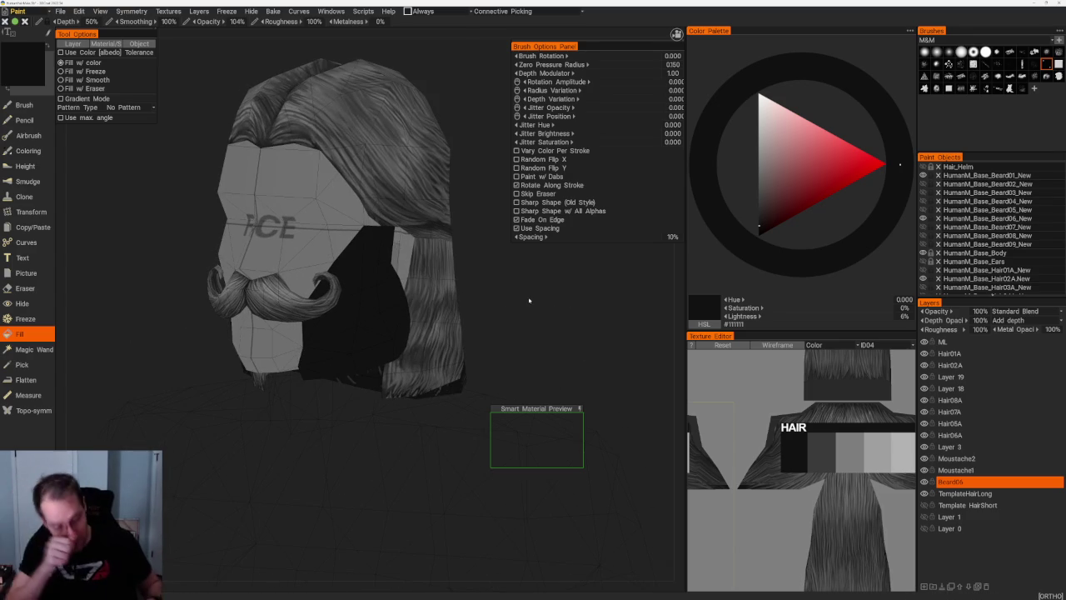
{"action": "mouse_move", "coordinate": [528, 301]}
{"action": "left_mouse_down"}
{"action": "mouse_move", "coordinate": [561, 334]}
{"action": "mouse_move", "coordinate": [545, 302]}
{"action": "mouse_move", "coordinate": [555, 339]}
{"action": "mouse_move", "coordinate": [580, 356]}
{"action": "left_mouse_up"}
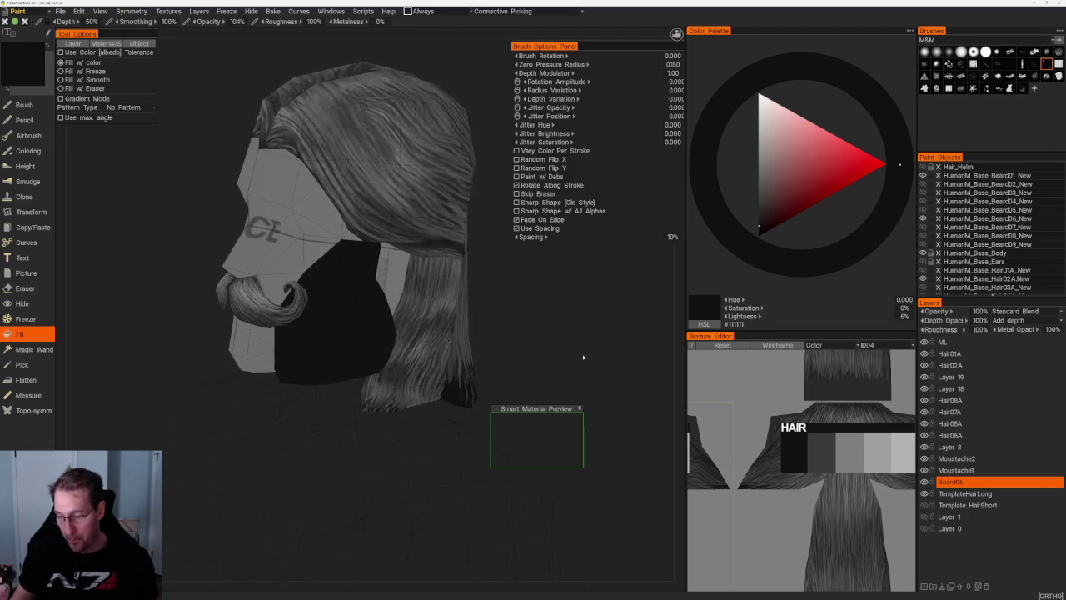
{"action": "scroll", "coordinate": [489, 291], "scroll_direction": "down", "scroll_amount": 5}
{"action": "scroll", "coordinate": [489, 291], "scroll_direction": "up", "scroll_amount": 5}
{"action": "mouse_move", "coordinate": [516, 364]}
{"action": "left_mouse_down"}
{"action": "mouse_move", "coordinate": [557, 350]}
{"action": "mouse_move", "coordinate": [542, 362]}
{"action": "mouse_move", "coordinate": [518, 326]}
{"action": "mouse_move", "coordinate": [477, 338]}
{"action": "mouse_move", "coordinate": [523, 342]}
{"action": "left_mouse_up"}
{"action": "scroll", "coordinate": [542, 362], "scroll_direction": "up", "scroll_amount": 2}
{"action": "scroll", "coordinate": [519, 325], "scroll_direction": "down", "scroll_amount": 2}
{"action": "key", "text": "b"}
{"action": "scroll", "coordinate": [476, 337], "scroll_direction": "up", "scroll_amount": 2}
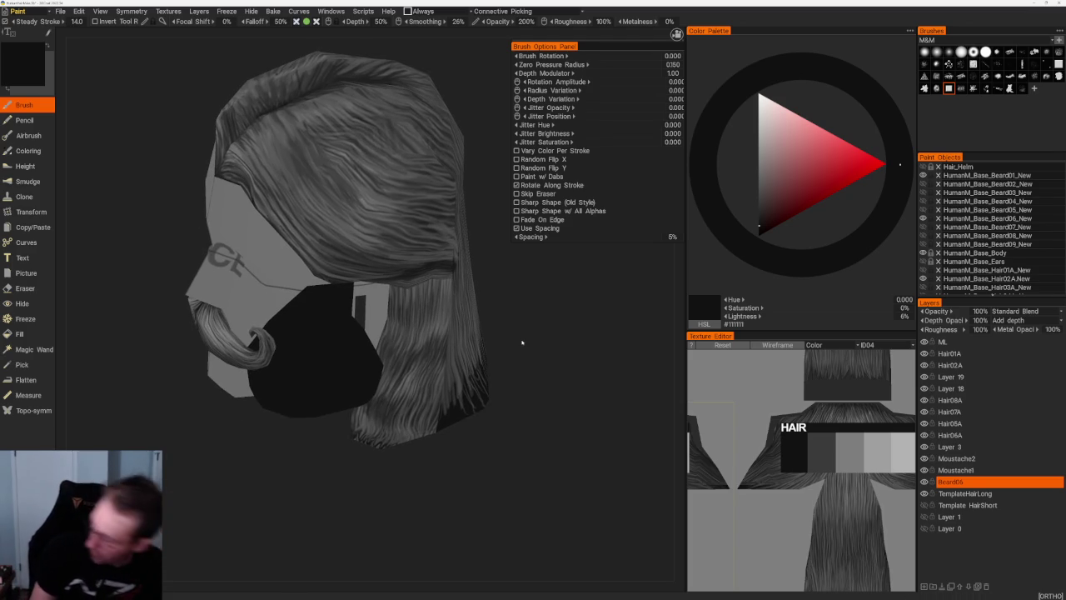
- Export the beard layer via Edit in External Editor with the beard's UV set, and update it in Photoshop
{"action": "key", "text": "ctrl+e"}
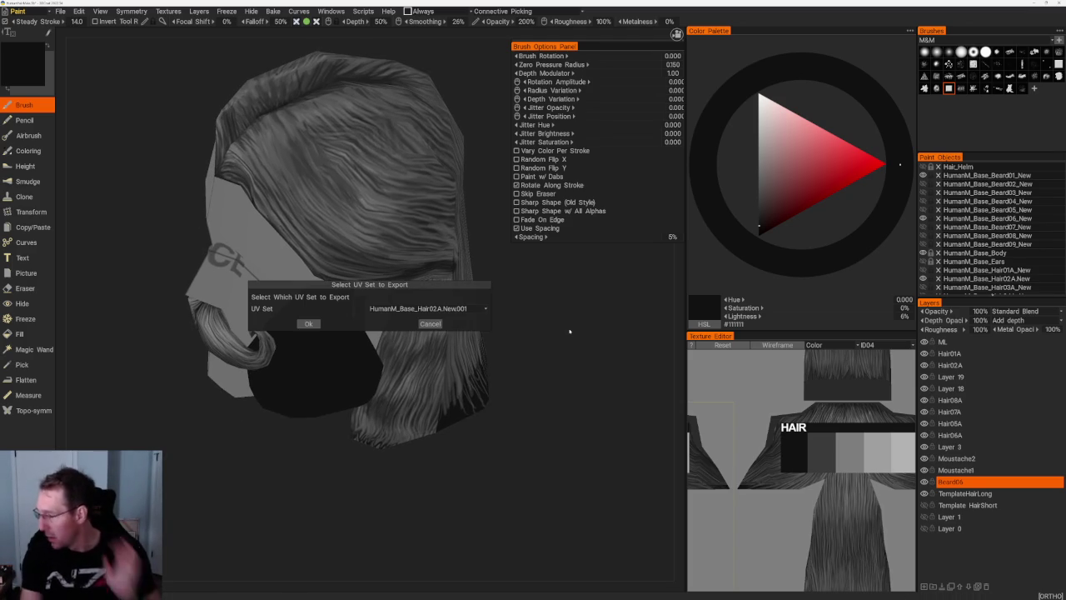
{"action": "left_click", "coordinate": [383, 308]}
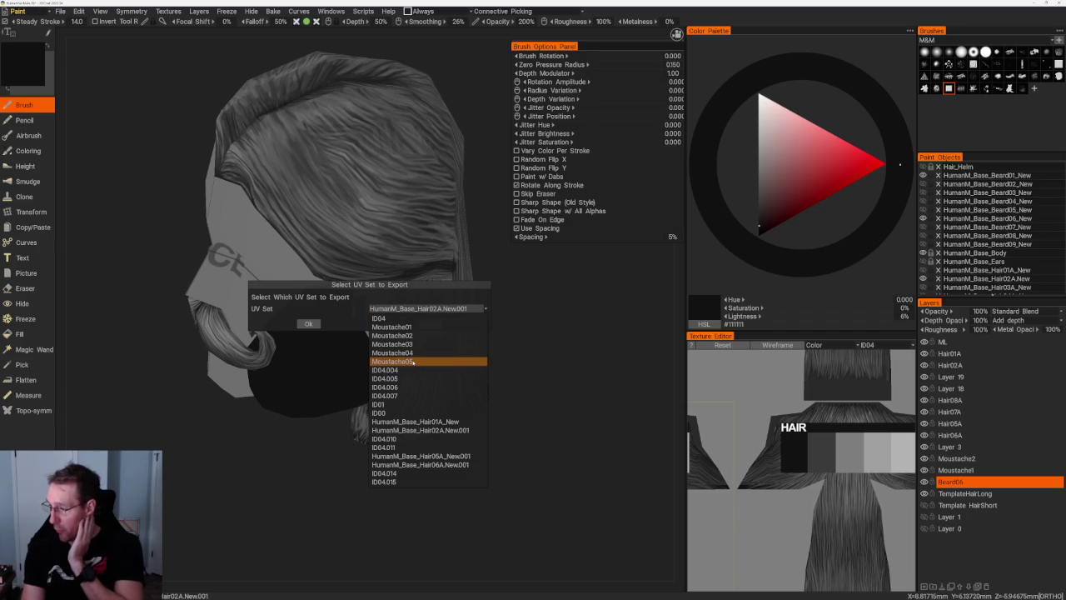
{"action": "left_click", "coordinate": [408, 369]}
{"action": "left_click", "coordinate": [309, 323]}
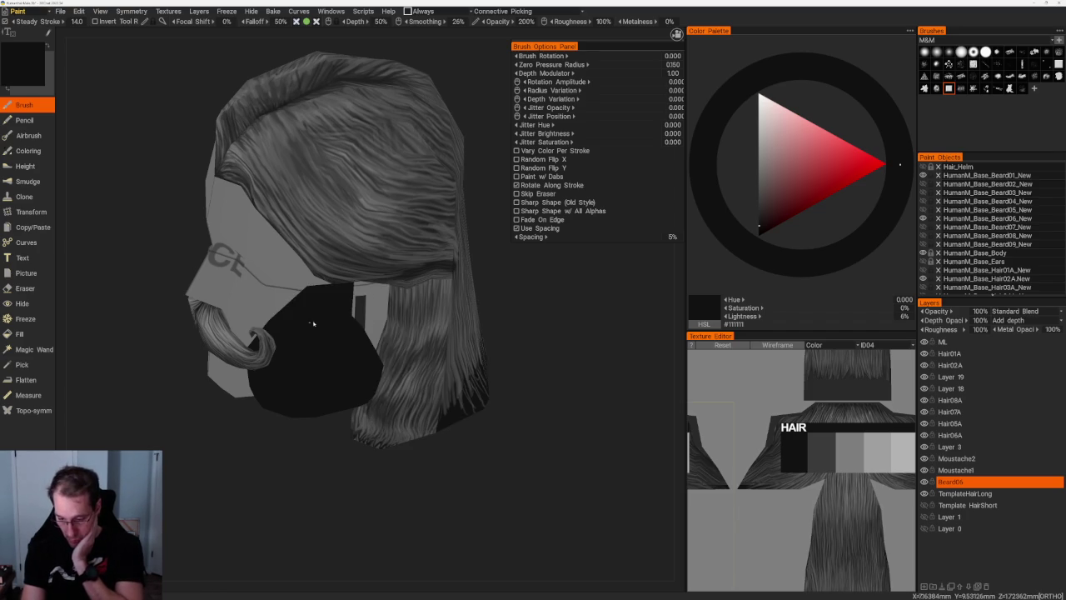
{"action": "key", "text": "alt+Tab"}
{"action": "left_click", "coordinate": [552, 225]}
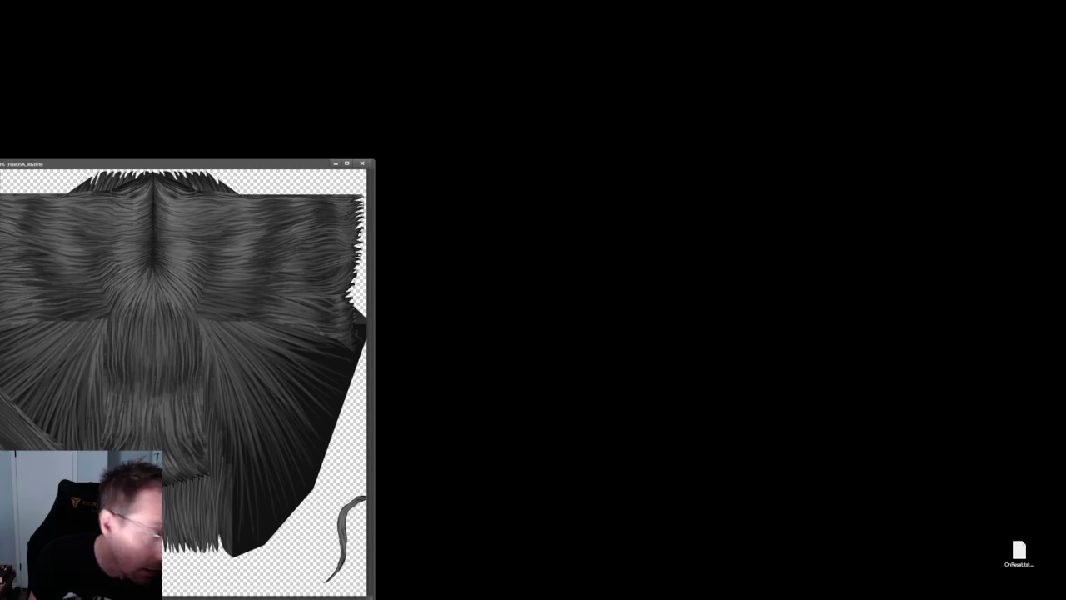
- In HairTemplate at 100%, reveal the HairShort layer and lasso a patch of hair strands
{"action": "key", "text": "ctrl+1"}
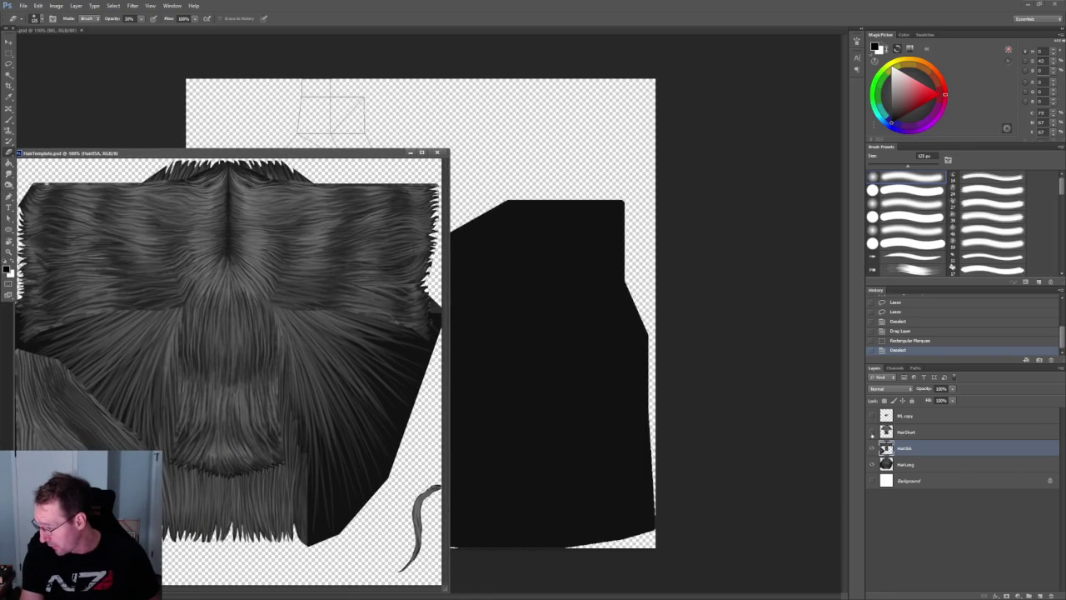
{"action": "left_click", "coordinate": [872, 432]}
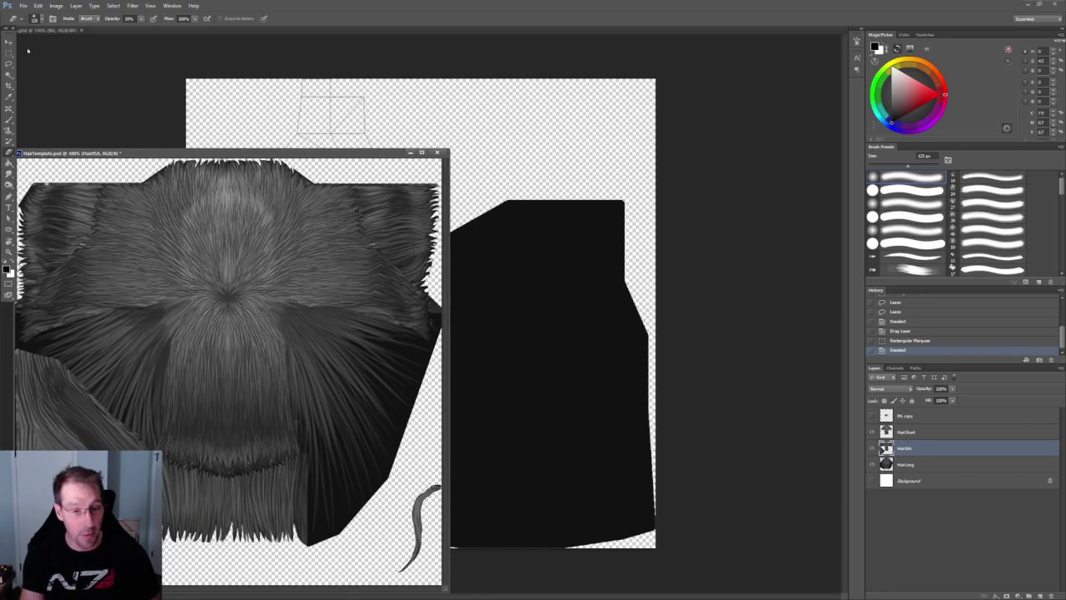
{"action": "key", "text": "l"}
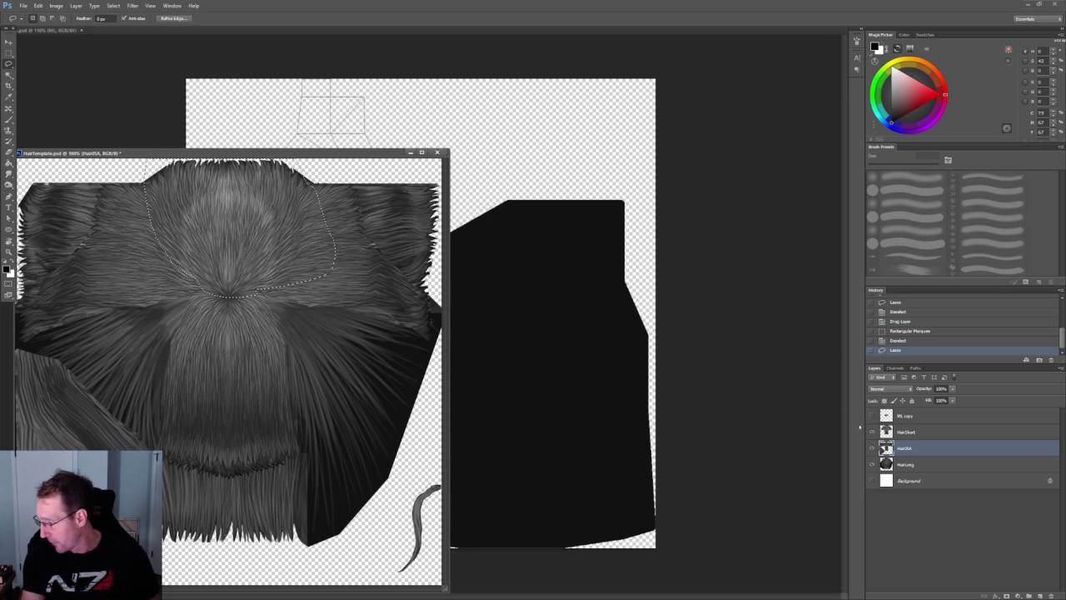
{"action": "left_click", "coordinate": [906, 431]}
- Drag the lassoed hair patch into the beard document and position it above the black area
{"action": "key", "text": "v"}
{"action": "left_click_drag", "start_coordinate": [249, 190], "coordinate": [524, 271]}
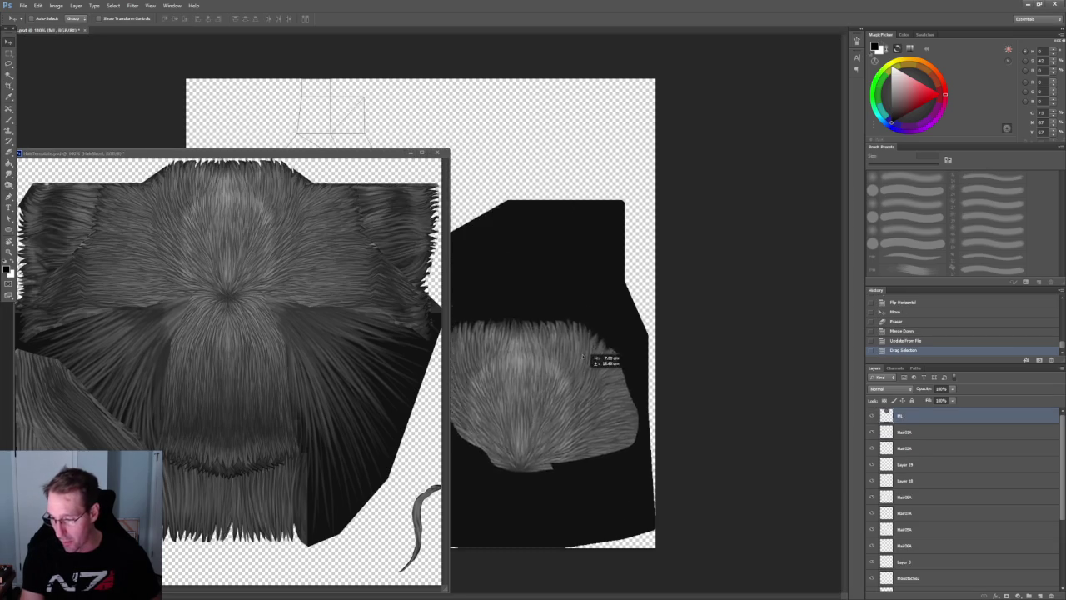
{"action": "left_click", "coordinate": [406, 148]}
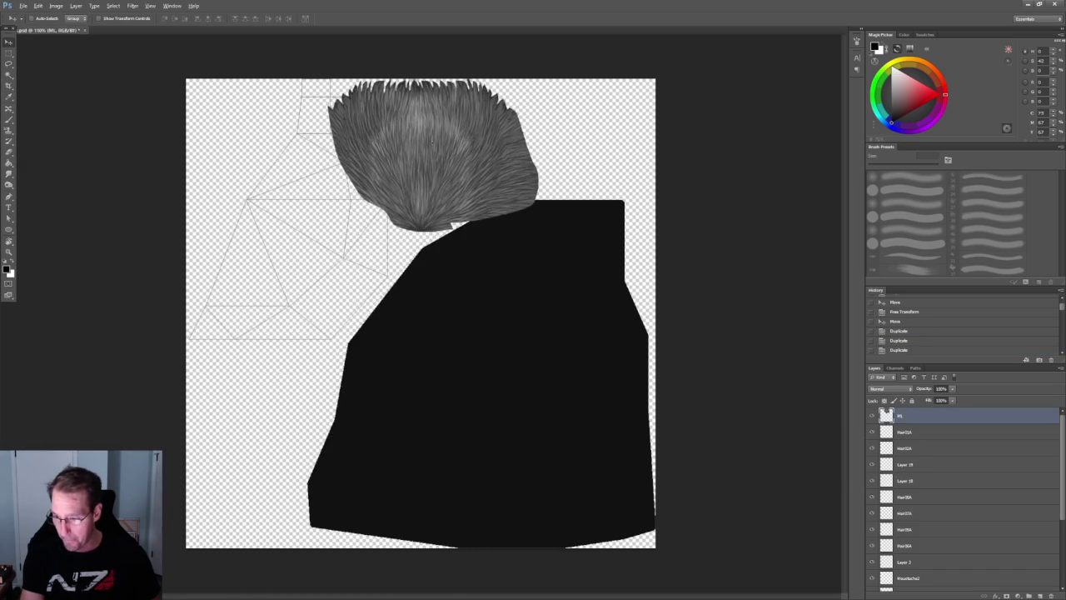
{"action": "left_click_drag", "start_coordinate": [433, 150], "coordinate": [506, 309], "text": "alt"}
{"action": "key", "text": "ctrl+z"}
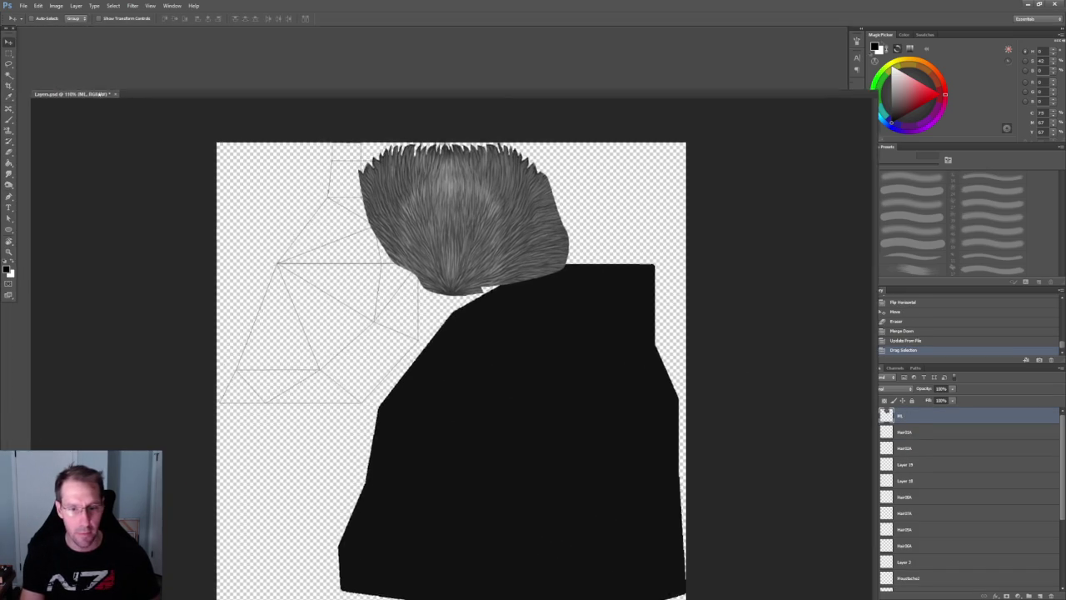
{"action": "left_click_drag", "start_coordinate": [97, 35], "coordinate": [93, 89]}
{"action": "right_click", "coordinate": [94, 88]}
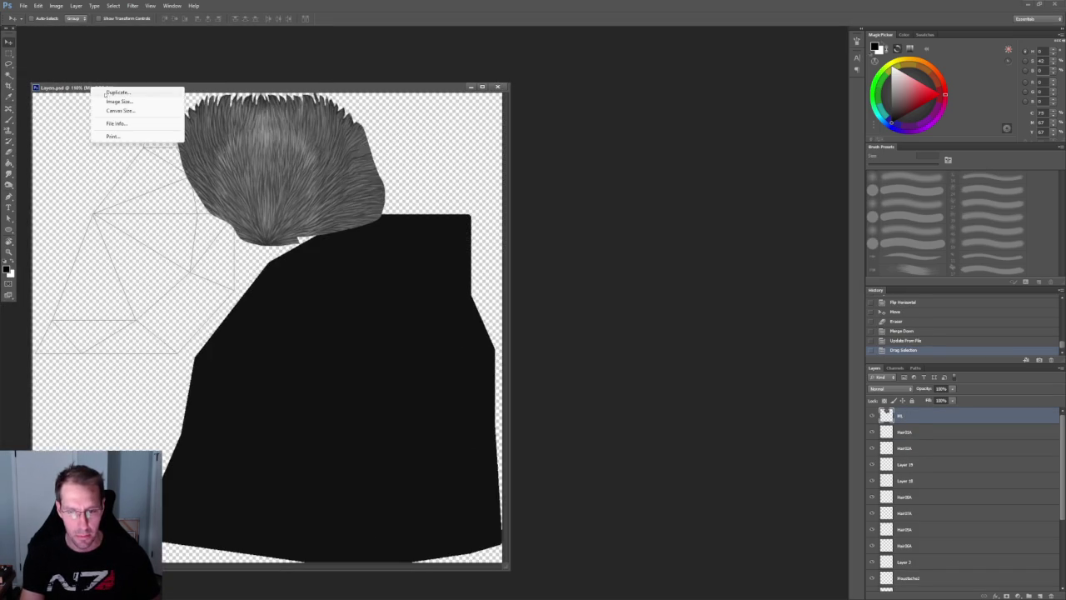
- Check the Image Size without changes and shift the hair patch downward
{"action": "left_click", "coordinate": [120, 102]}
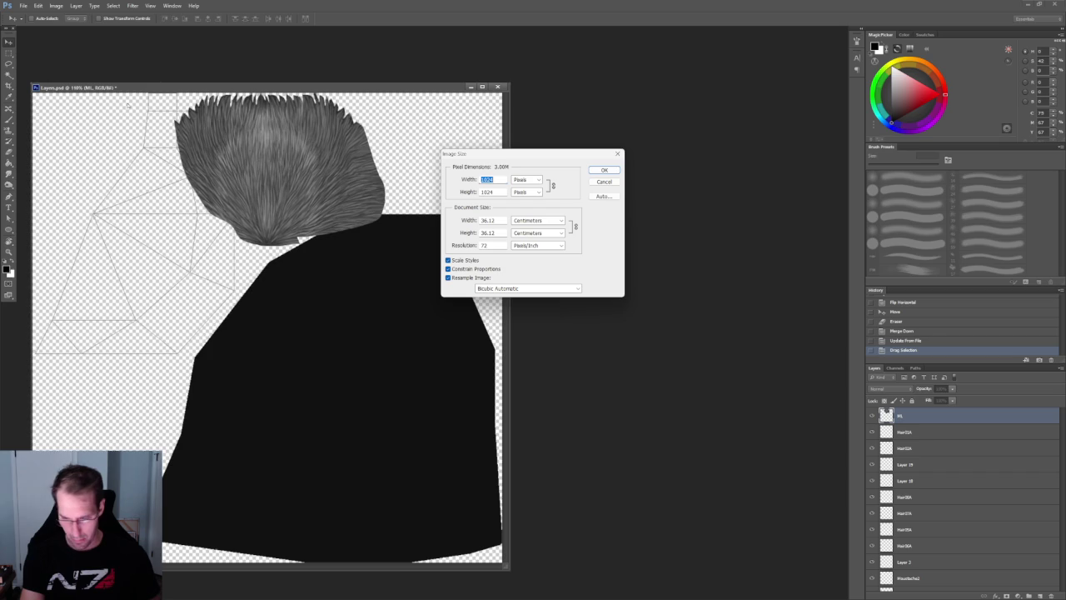
{"action": "left_click", "coordinate": [605, 182]}
{"action": "left_click_drag", "start_coordinate": [385, 89], "coordinate": [453, 89]}
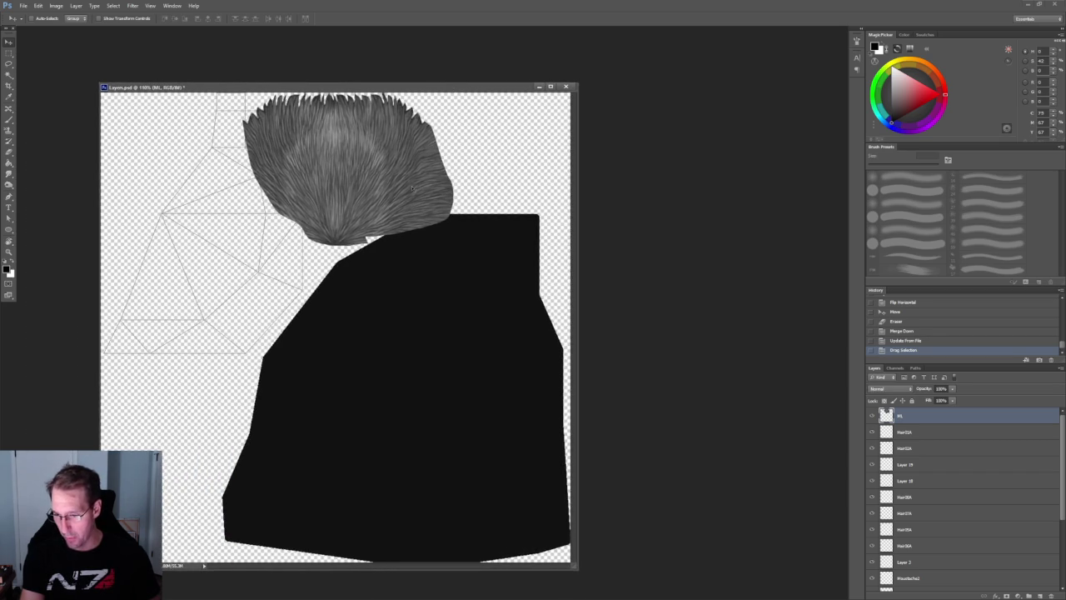
{"action": "left_click_drag", "start_coordinate": [430, 149], "coordinate": [438, 243]}
- Free Transform the hair patch with rotation, scaling and moves, then cancel it
{"action": "key", "text": "ctrl+t"}
{"action": "left_click_drag", "start_coordinate": [497, 292], "coordinate": [267, 291]}
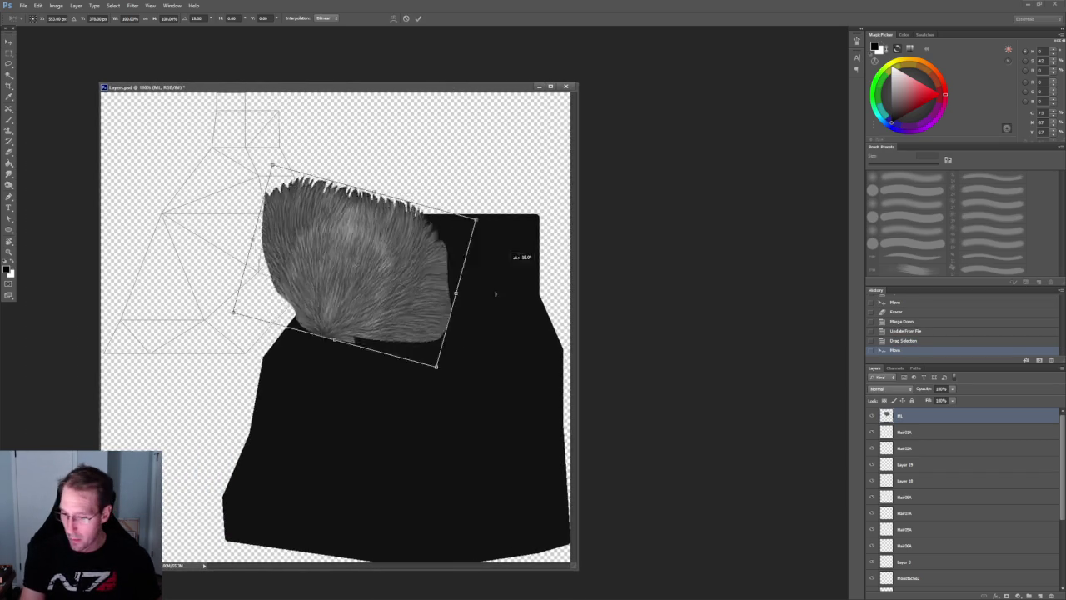
{"action": "mouse_move", "coordinate": [366, 208]}
{"action": "left_mouse_down"}
{"action": "mouse_move", "coordinate": [406, 310]}
{"action": "mouse_move", "coordinate": [481, 420]}
{"action": "mouse_move", "coordinate": [475, 452]}
{"action": "left_mouse_up"}
{"action": "left_click_drag", "start_coordinate": [352, 409], "coordinate": [74, 210], "text": "shift"}
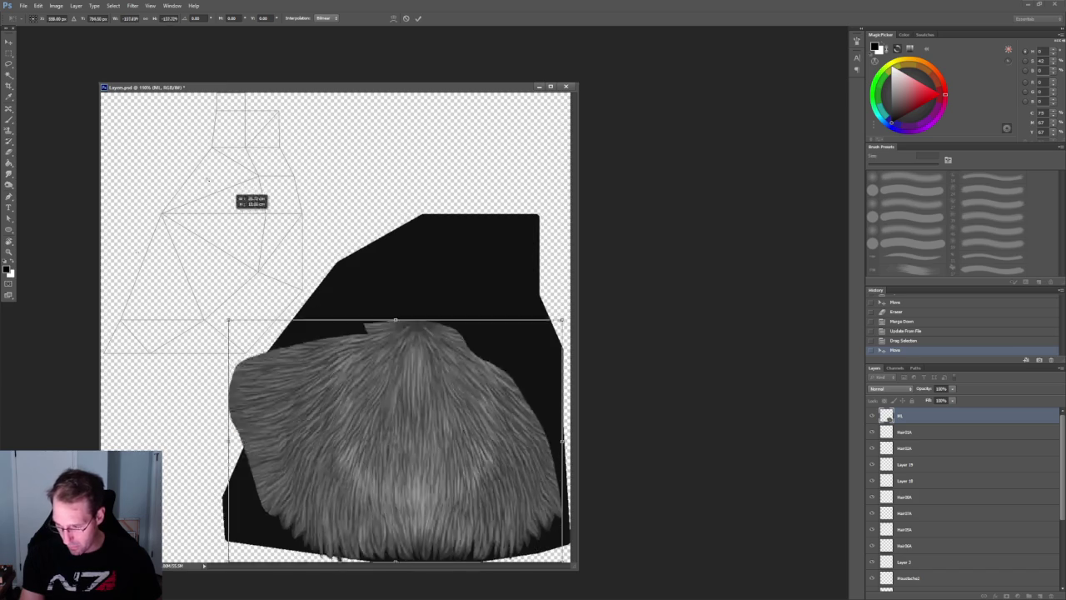
{"action": "left_click_drag", "start_coordinate": [410, 391], "coordinate": [469, 369]}
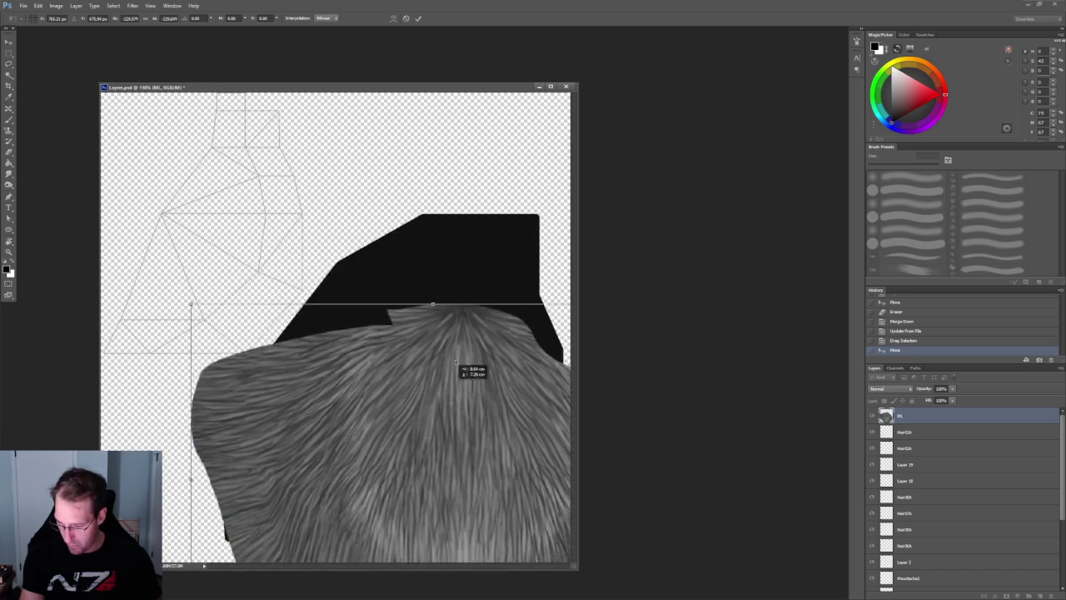
{"action": "left_click_drag", "start_coordinate": [333, 249], "coordinate": [350, 224]}
{"action": "left_click_drag", "start_coordinate": [387, 475], "coordinate": [381, 419]}
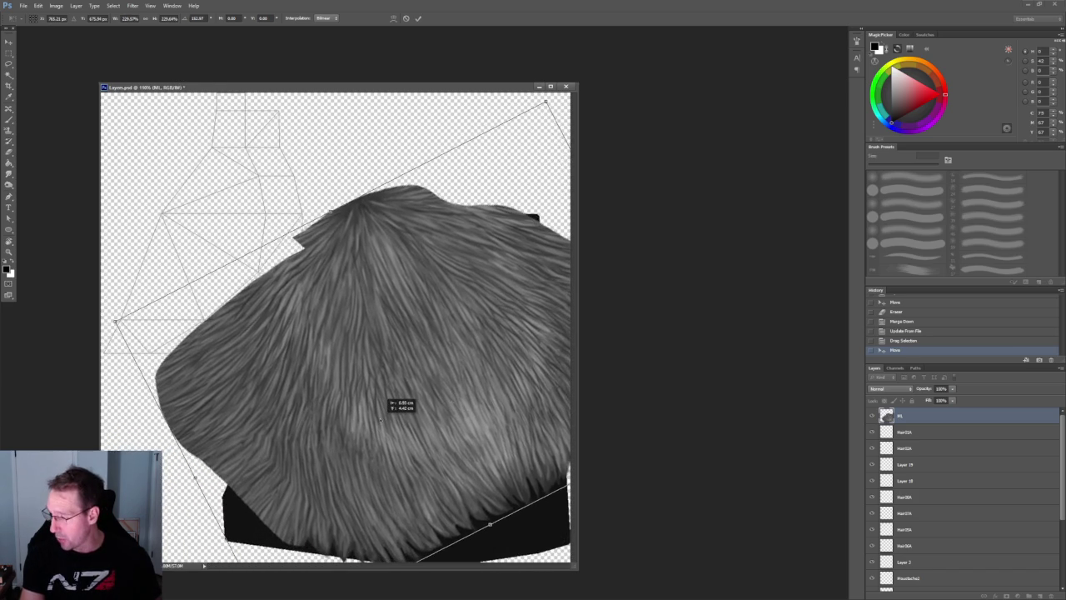
{"action": "key", "text": "Escape"}
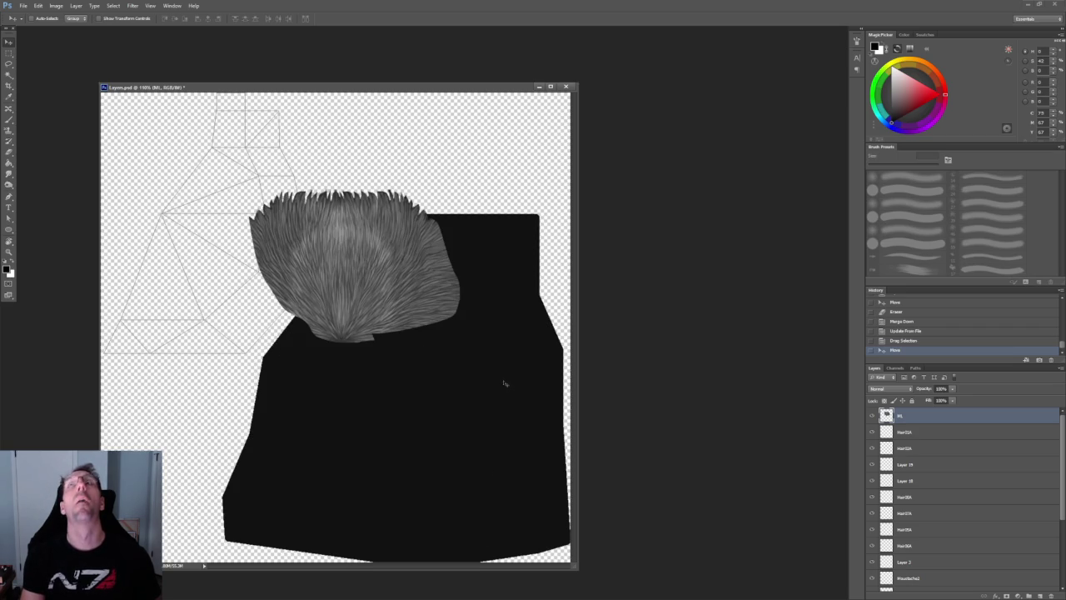
- Try another rotate-and-move transform, cancel it, and undo a manual move of the patch
{"action": "key", "text": "ctrl+t"}
{"action": "left_click_drag", "start_coordinate": [504, 369], "coordinate": [171, 224]}
{"action": "mouse_move", "coordinate": [333, 284]}
{"action": "left_mouse_down"}
{"action": "mouse_move", "coordinate": [425, 433]}
{"action": "mouse_move", "coordinate": [403, 474]}
{"action": "left_mouse_up"}
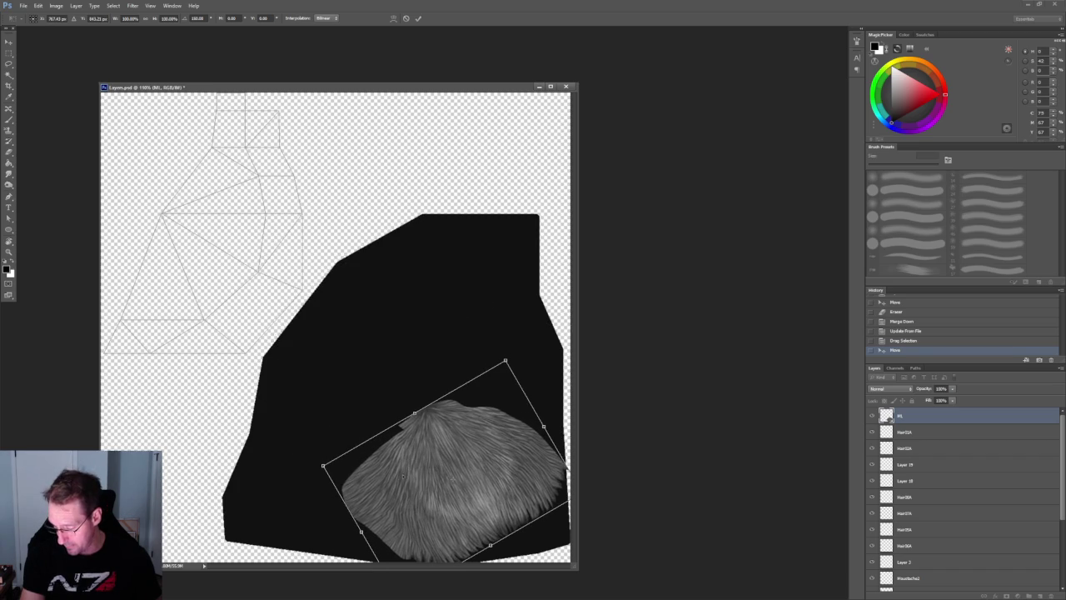
{"action": "key", "text": "Escape"}
{"action": "left_click_drag", "start_coordinate": [393, 277], "coordinate": [416, 368]}
{"action": "key", "text": "ctrl+z"}
- Rotate the patch 180° into the lower right of the black area, apply, then revert in History
{"action": "key", "text": "ctrl+t"}
{"action": "left_click_drag", "start_coordinate": [545, 247], "coordinate": [284, 322]}
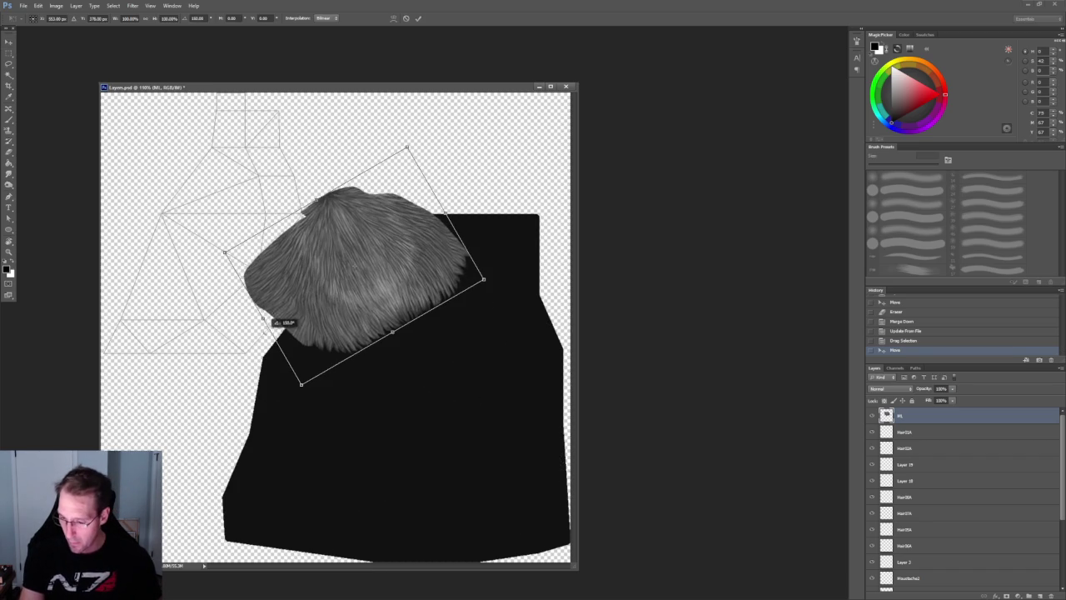
{"action": "left_click_drag", "start_coordinate": [366, 322], "coordinate": [463, 480]}
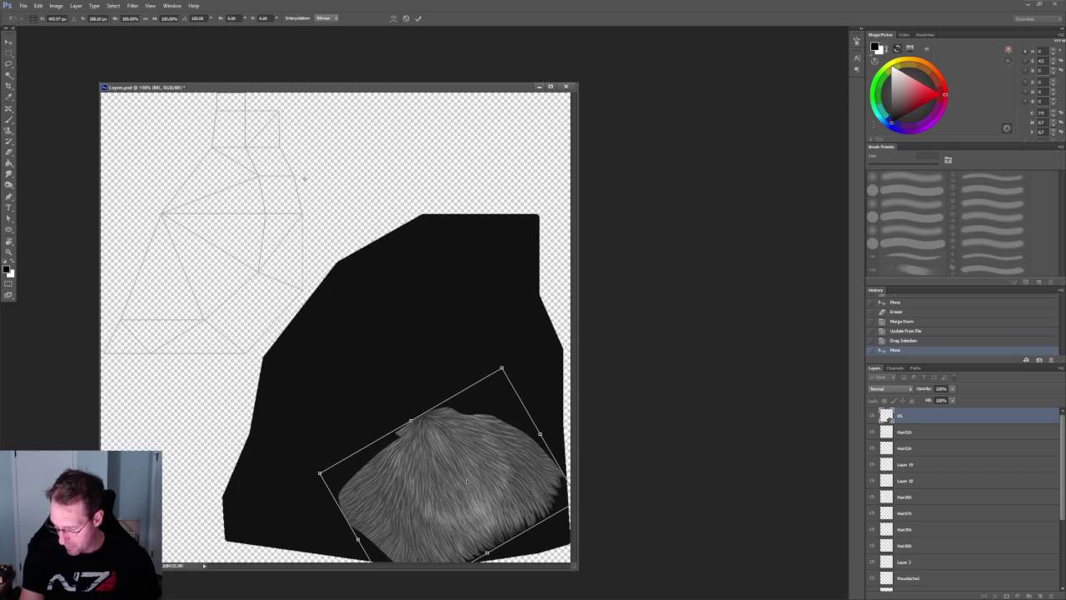
{"action": "key", "text": "Return"}
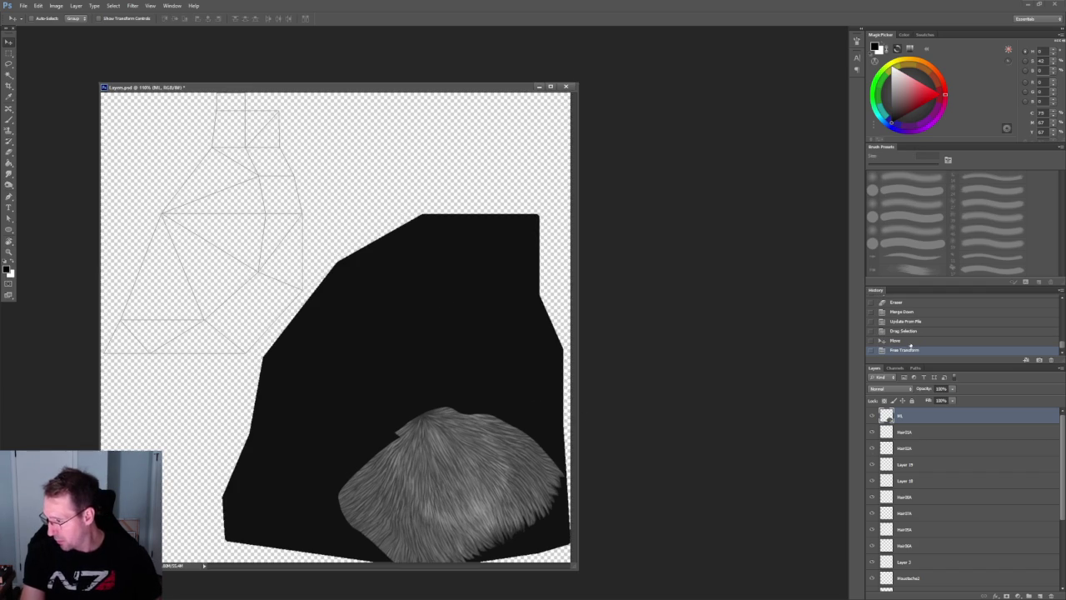
{"action": "left_click", "coordinate": [908, 341]}
{"action": "left_click", "coordinate": [13, 54]}
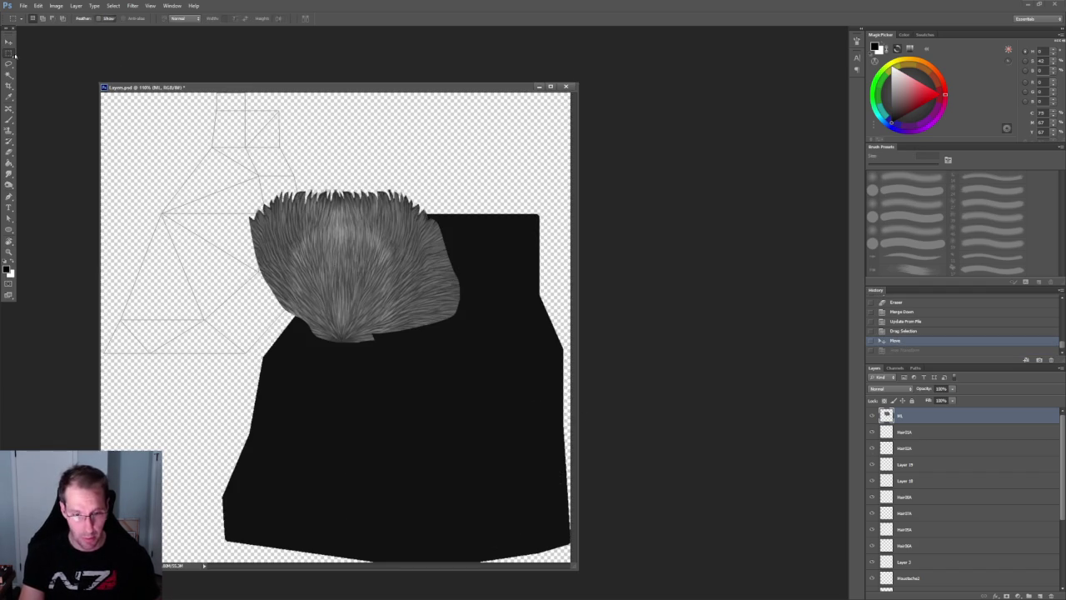
- Cut the hair patch out with a rectangular selection and paste it in place on Beard06
{"action": "left_click_drag", "start_coordinate": [224, 146], "coordinate": [523, 395]}
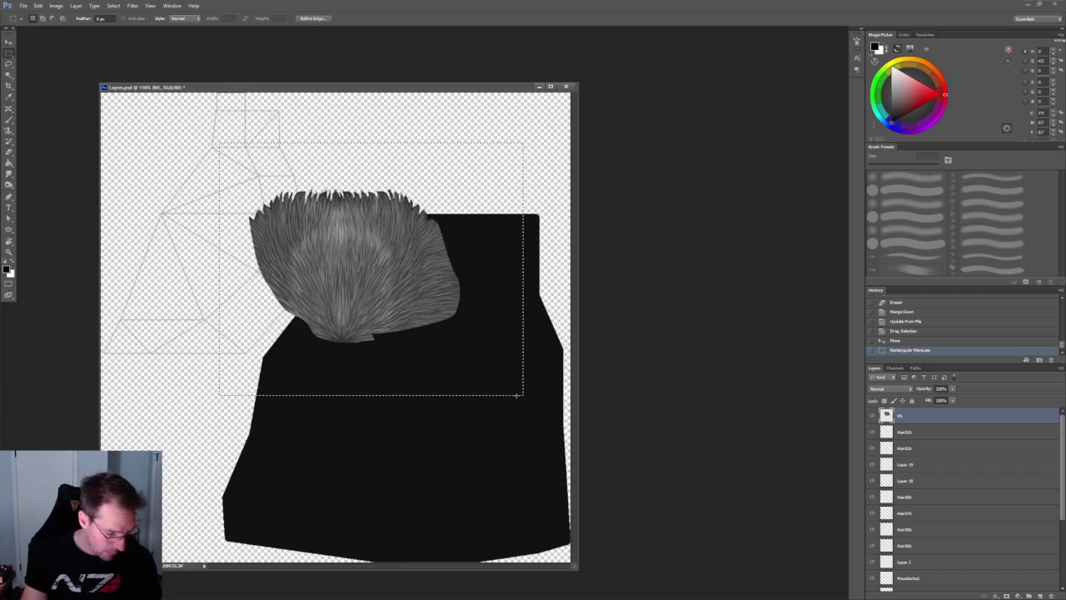
{"action": "key", "text": "Delete"}
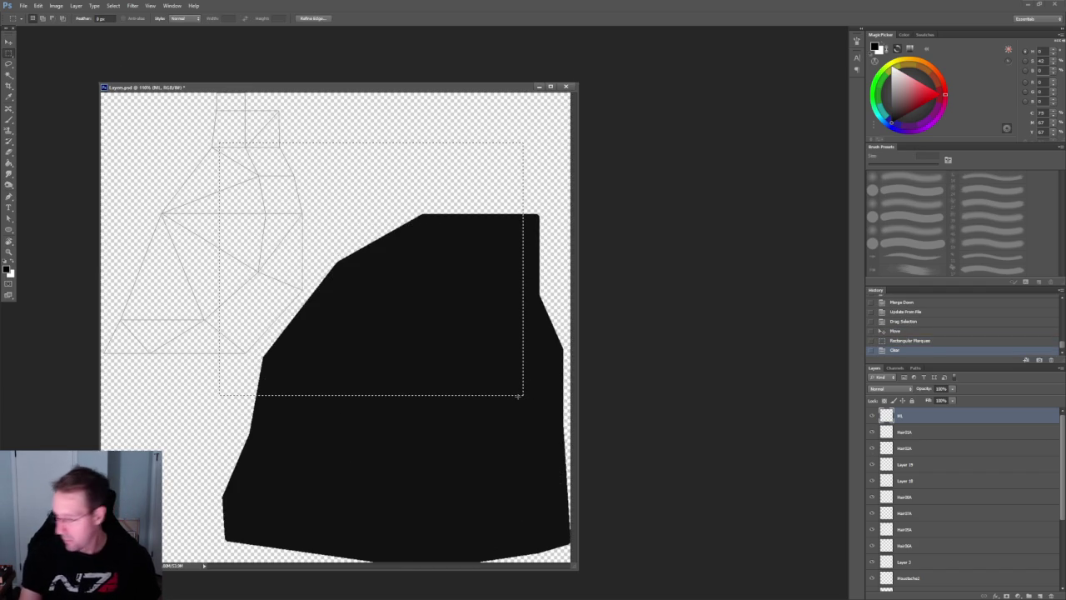
{"action": "scroll", "coordinate": [1004, 540], "scroll_direction": "down", "scroll_amount": 3}
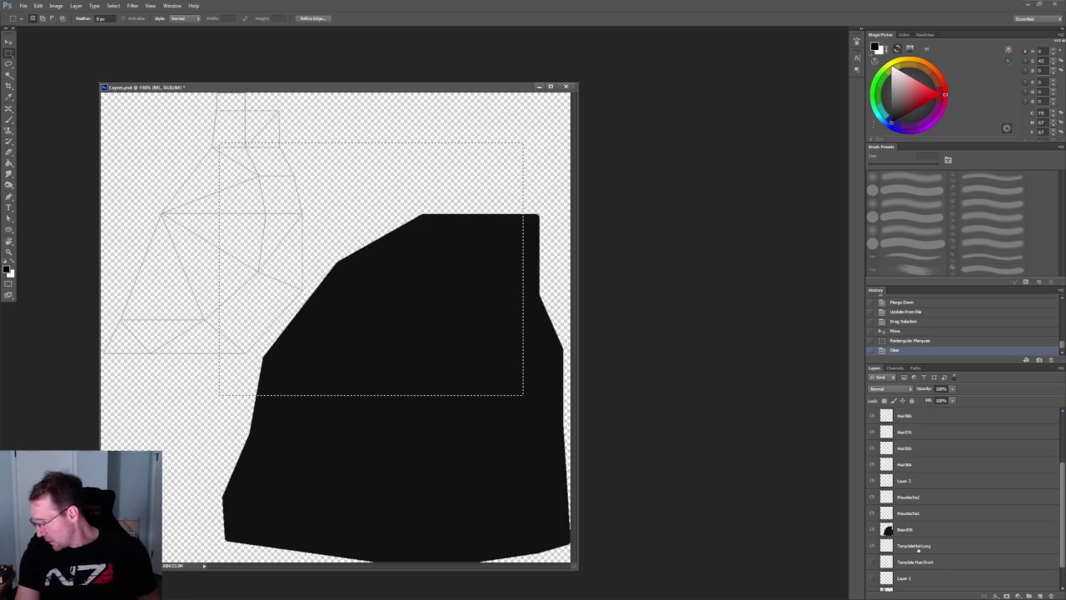
{"action": "left_click", "coordinate": [912, 502]}
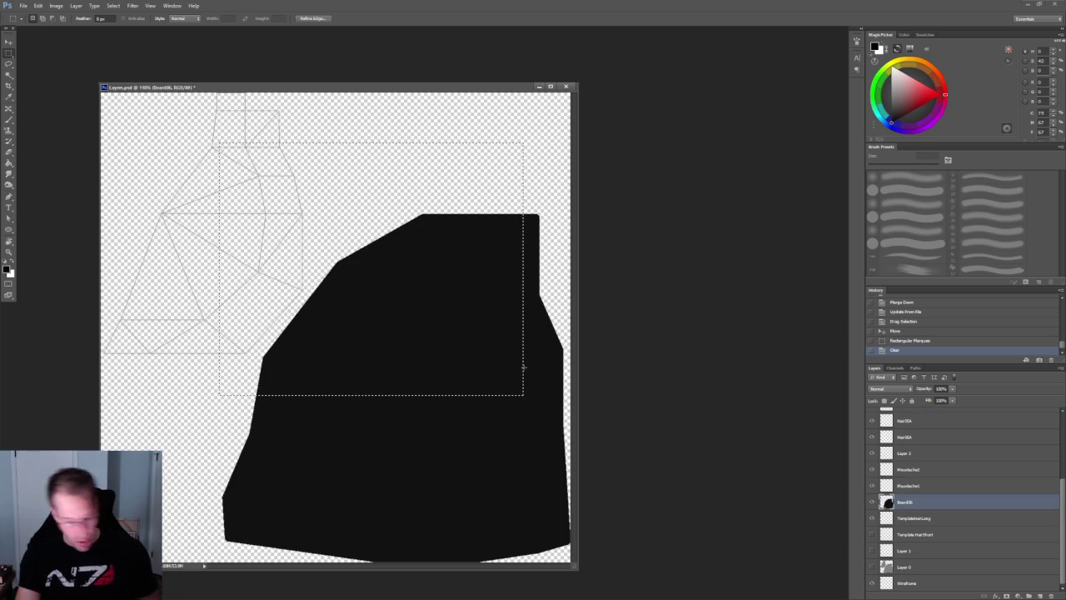
{"action": "key", "text": "ctrl+d"}
{"action": "key", "text": "ctrl+shift+v"}
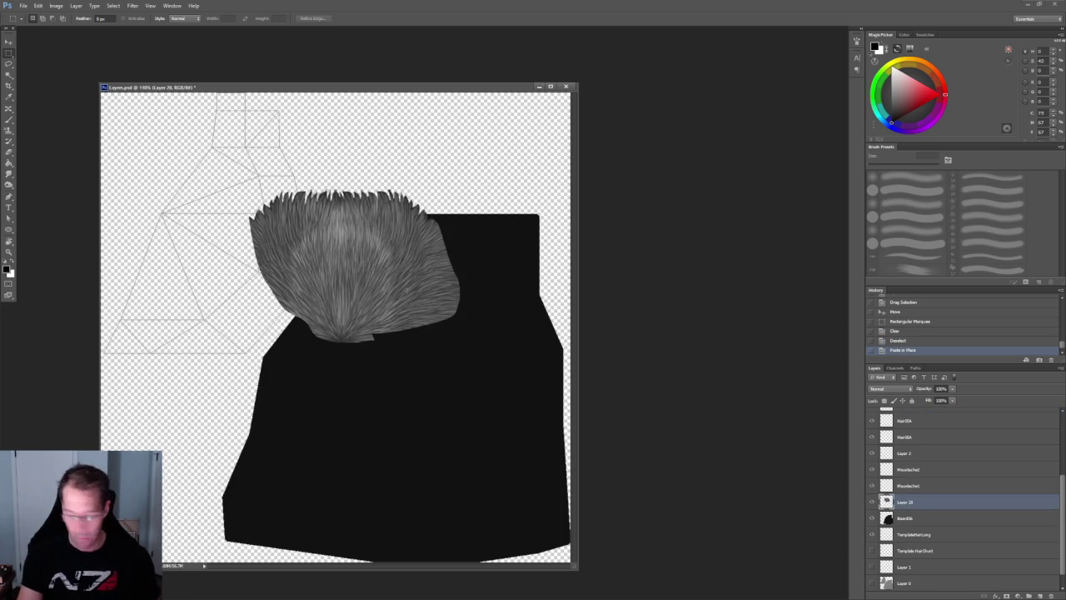
- Rotate the pasted hair about 135°, move it to the beard's lower right, and duplicate it below
{"action": "key", "text": "ctrl+t"}
{"action": "left_click_drag", "start_coordinate": [463, 265], "coordinate": [280, 340]}
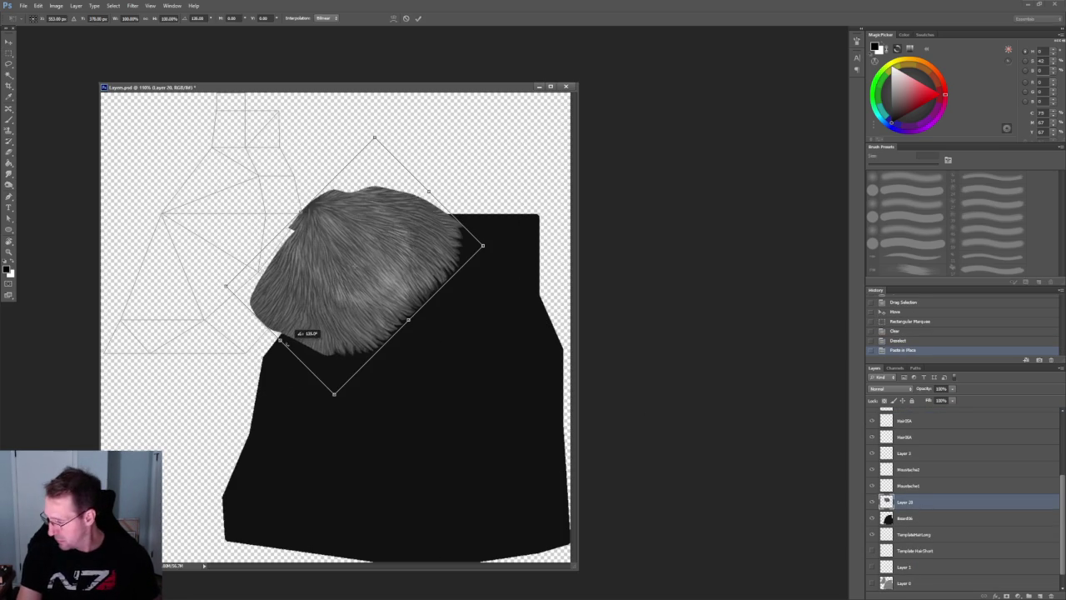
{"action": "left_click_drag", "start_coordinate": [423, 289], "coordinate": [467, 470]}
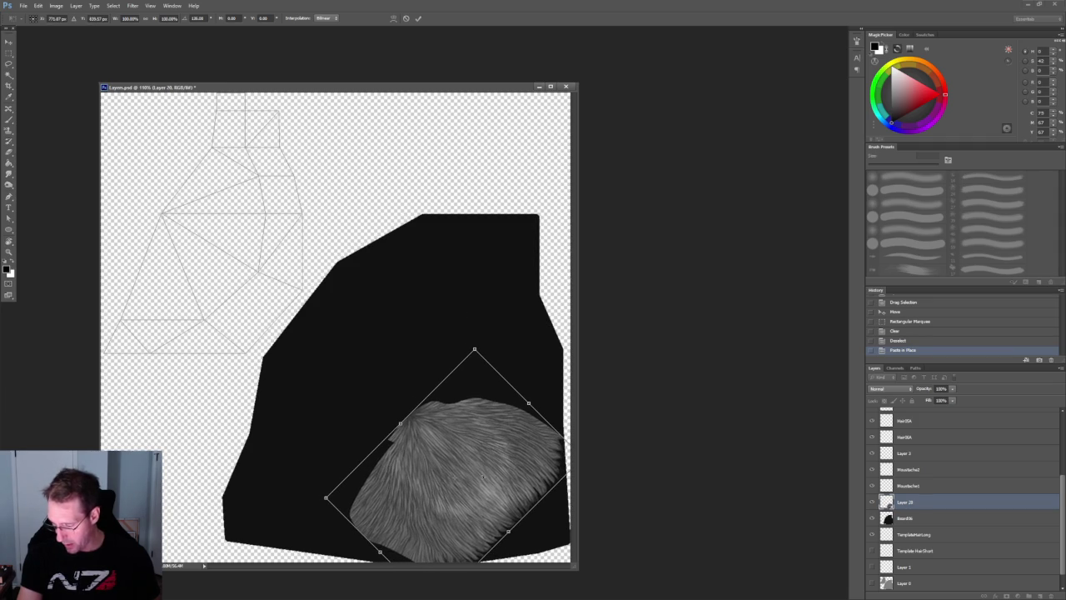
{"action": "key", "text": "Return"}
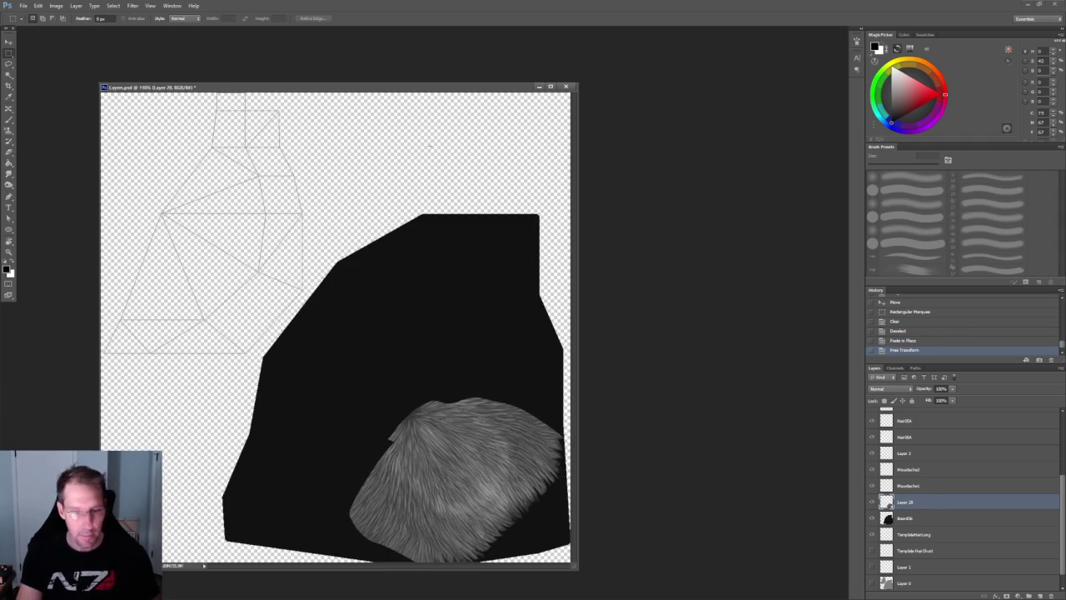
{"action": "key", "text": "ctrl+j"}
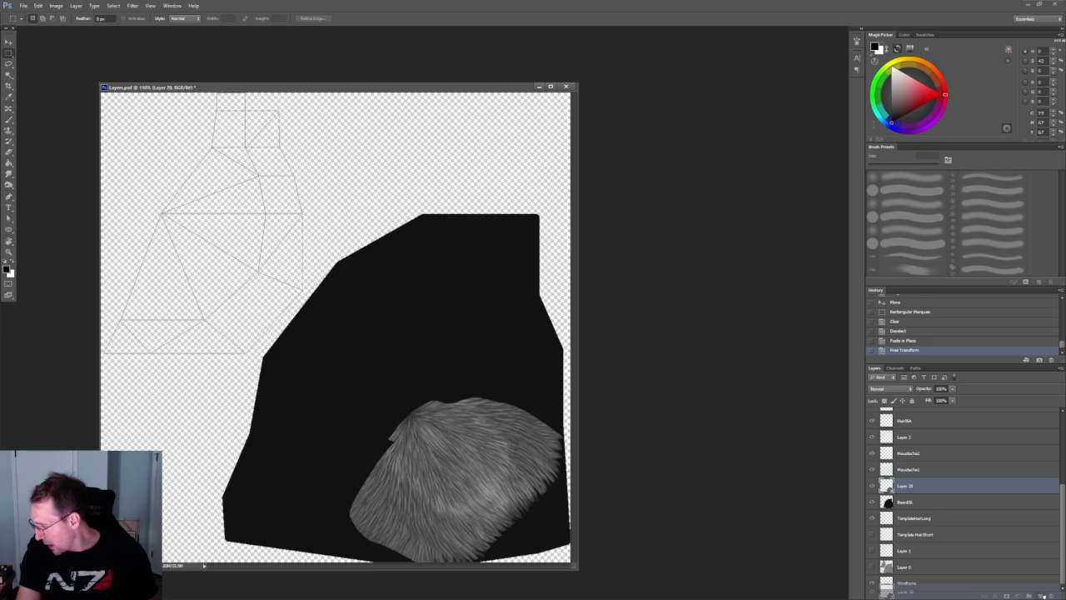
{"action": "left_click_drag", "start_coordinate": [939, 484], "coordinate": [939, 513]}
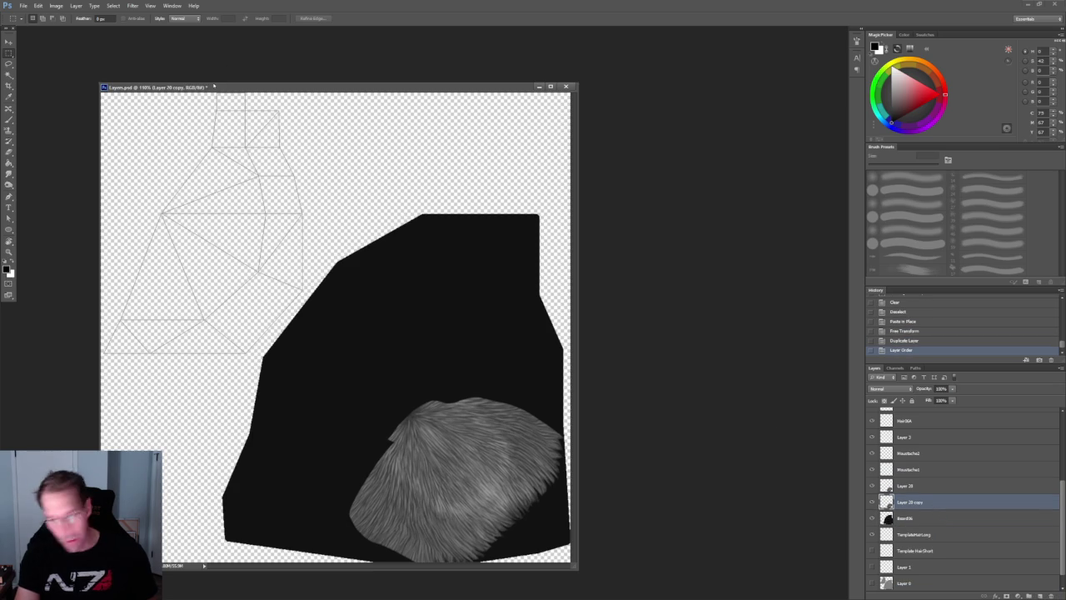
- Move Layer 20 copy up and left and rotate it about -34.5° over the beard shape
{"action": "left_click", "coordinate": [8, 41]}
{"action": "mouse_move", "coordinate": [450, 480]}
{"action": "left_mouse_down"}
{"action": "mouse_move", "coordinate": [425, 403]}
{"action": "mouse_move", "coordinate": [448, 404]}
{"action": "left_mouse_up"}
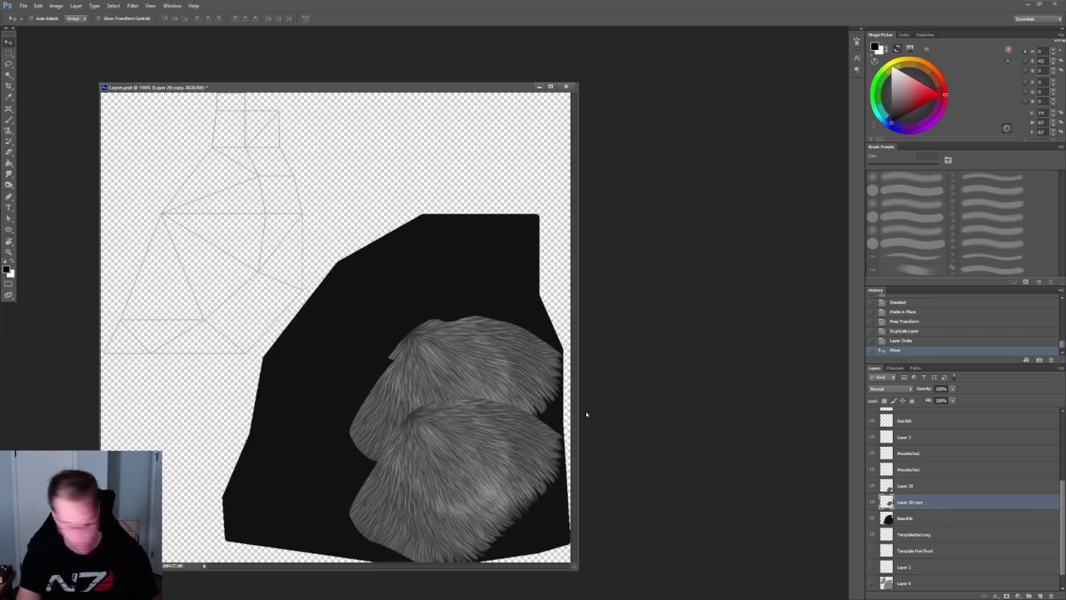
{"action": "key", "text": "ctrl+t"}
{"action": "left_click_drag", "start_coordinate": [531, 278], "coordinate": [447, 275]}
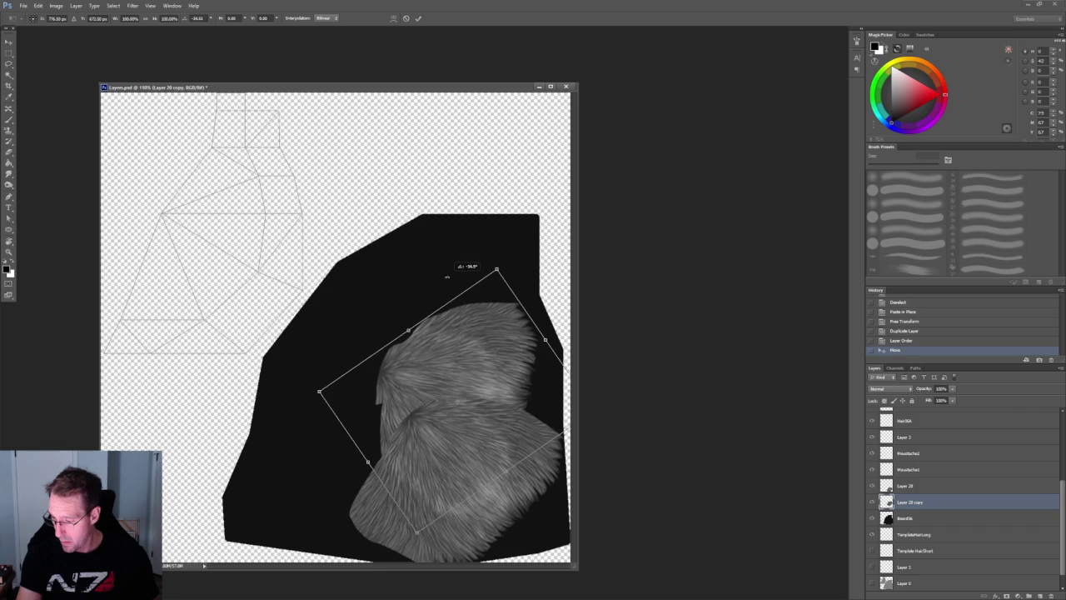
{"action": "left_click_drag", "start_coordinate": [496, 395], "coordinate": [526, 399]}
{"action": "left_click_drag", "start_coordinate": [485, 90], "coordinate": [498, 32]}
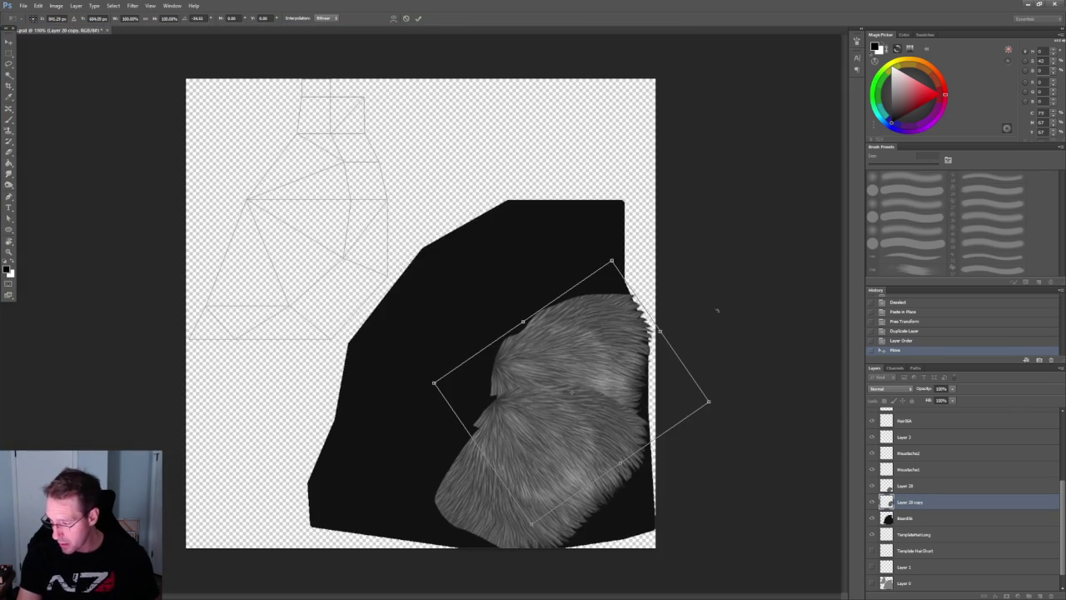
{"action": "left_click_drag", "start_coordinate": [635, 236], "coordinate": [596, 231]}
{"action": "left_click_drag", "start_coordinate": [600, 381], "coordinate": [604, 384]}
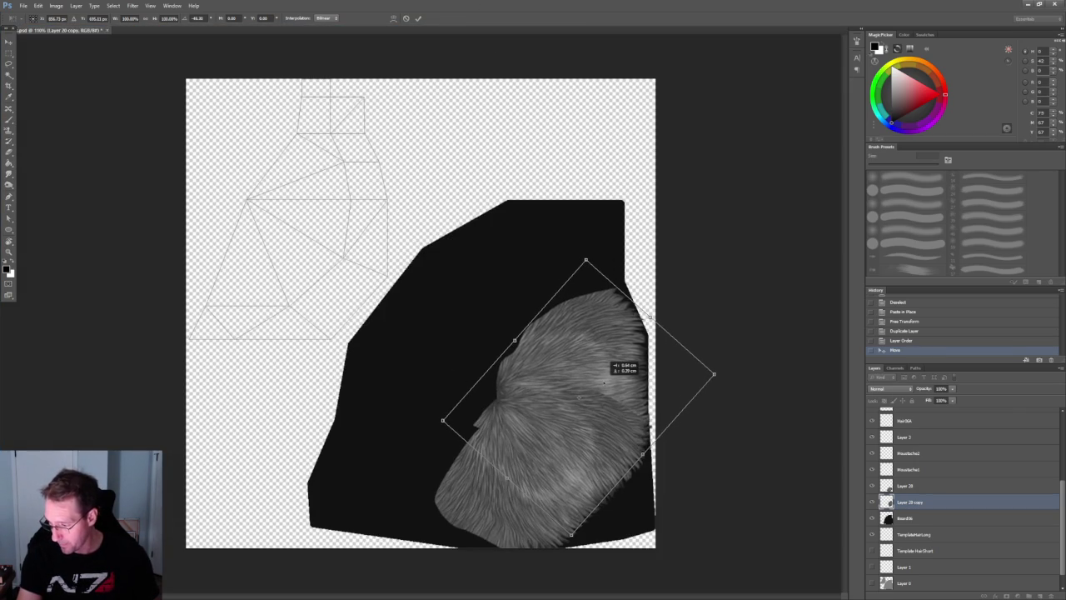
{"action": "key", "text": "Return"}
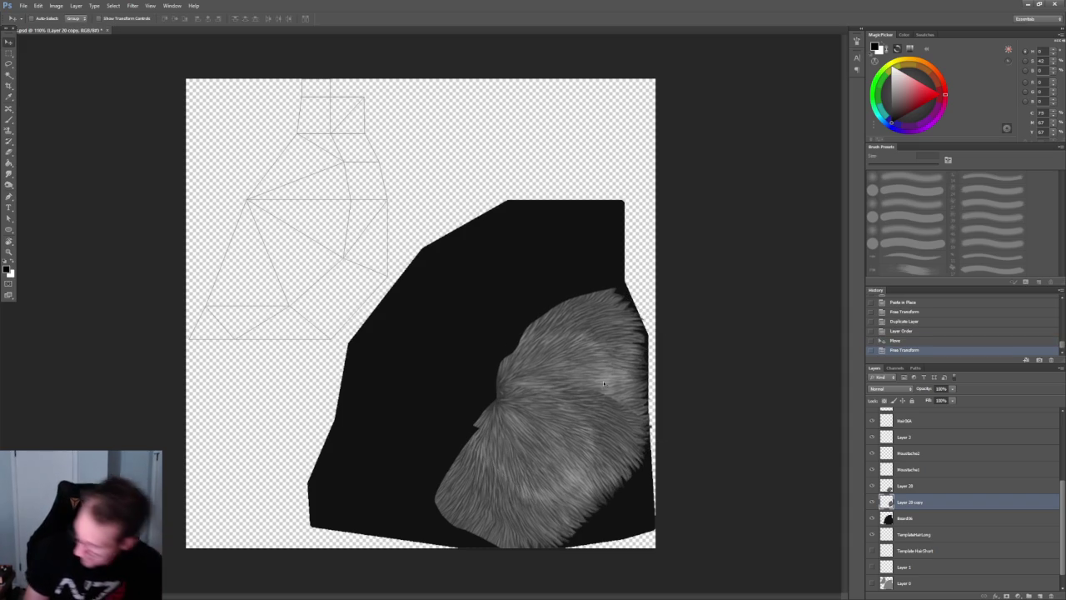
- Rotate the original Layer 20 fur patch about 28° and shift it slightly down-left
{"action": "left_click", "coordinate": [940, 487]}
{"action": "key", "text": "ctrl+t"}
{"action": "left_click_drag", "start_coordinate": [475, 278], "coordinate": [609, 310]}
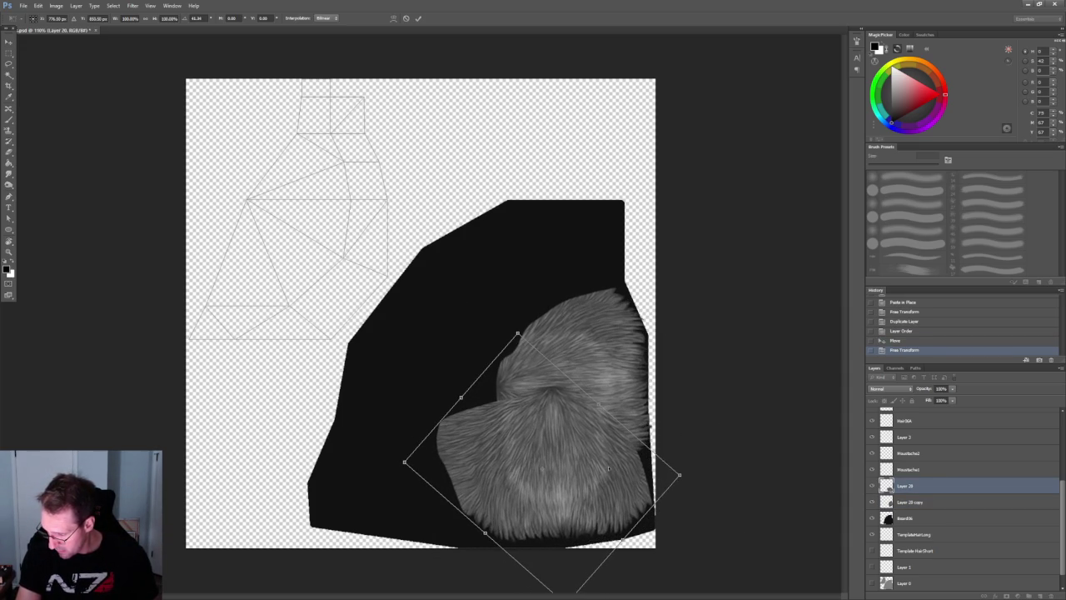
{"action": "left_click_drag", "start_coordinate": [608, 467], "coordinate": [606, 474]}
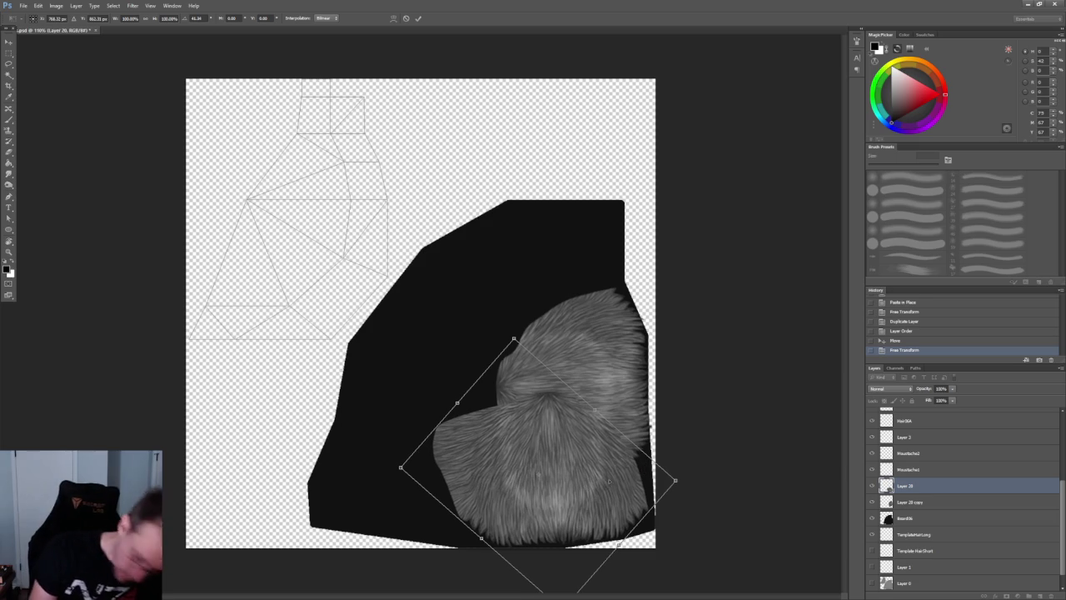
{"action": "key", "text": "Return"}
- Duplicate the fur patch again and place it with a slight tilt at the beard's lower left
{"action": "left_click", "coordinate": [929, 503]}
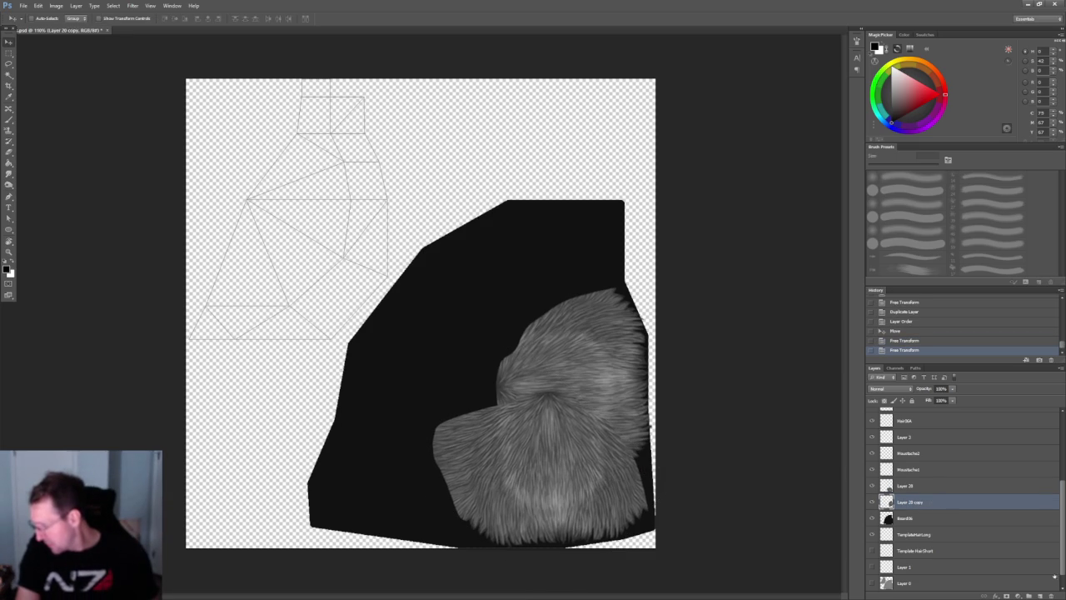
{"action": "key", "text": "ctrl+j"}
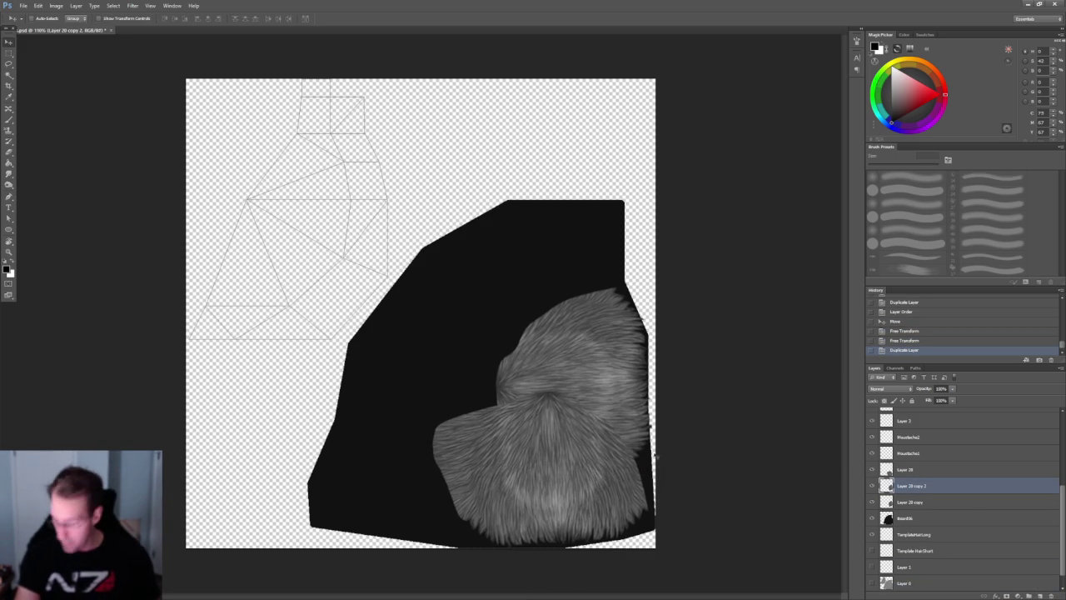
{"action": "left_click_drag", "start_coordinate": [587, 413], "coordinate": [400, 454]}
{"action": "key", "text": "ctrl+t"}
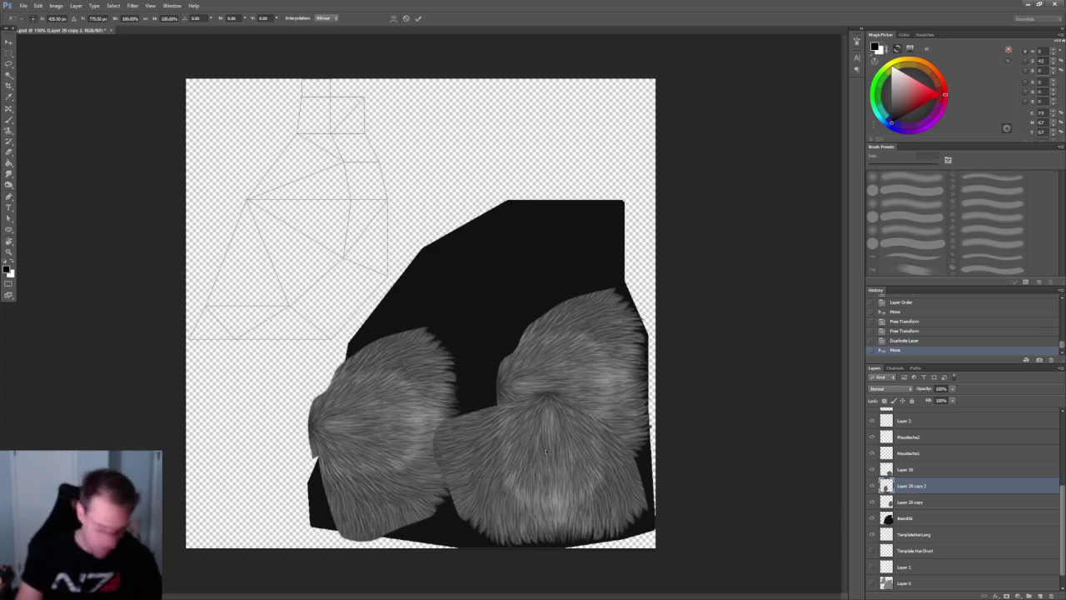
{"action": "mouse_move", "coordinate": [546, 450]}
{"action": "left_mouse_down"}
{"action": "mouse_move", "coordinate": [400, 530]}
{"action": "mouse_move", "coordinate": [358, 532]}
{"action": "left_mouse_up"}
{"action": "left_click_drag", "start_coordinate": [350, 426], "coordinate": [401, 480]}
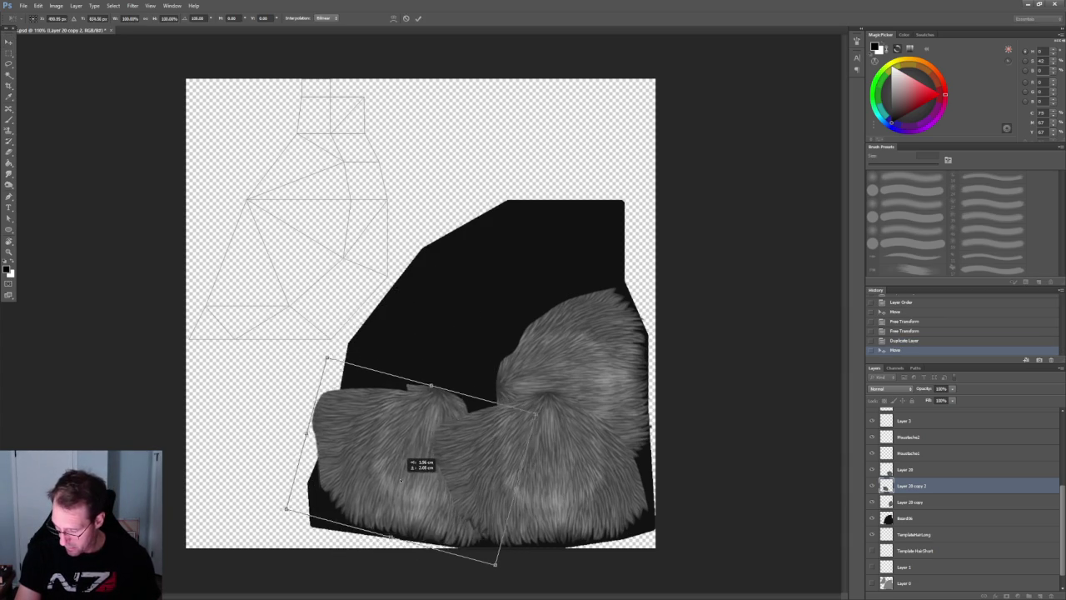
{"action": "left_click_drag", "start_coordinate": [600, 442], "coordinate": [594, 415]}
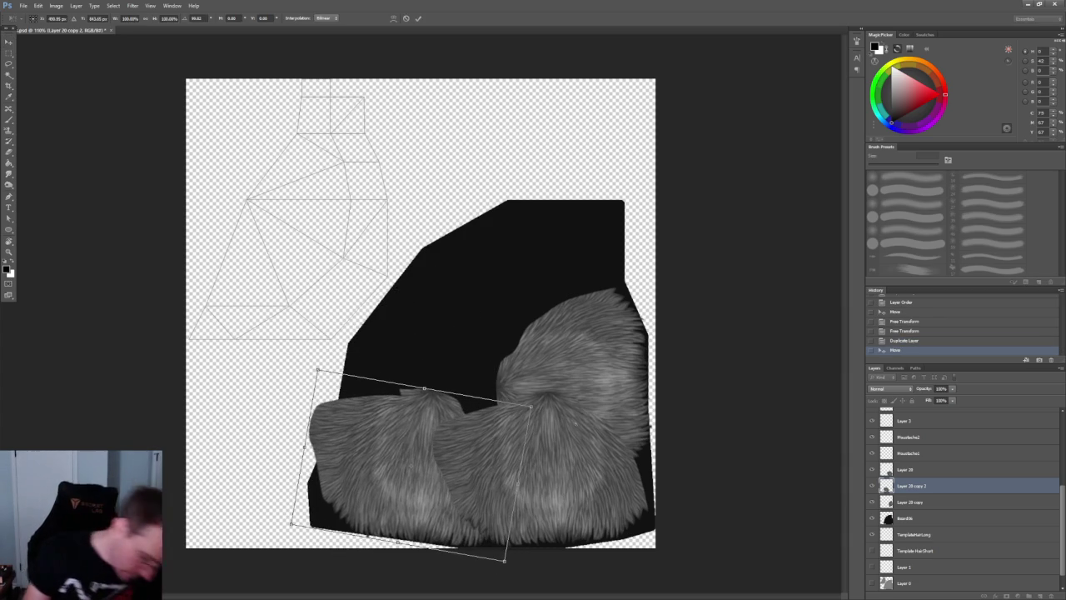
{"action": "key", "text": "Return"}
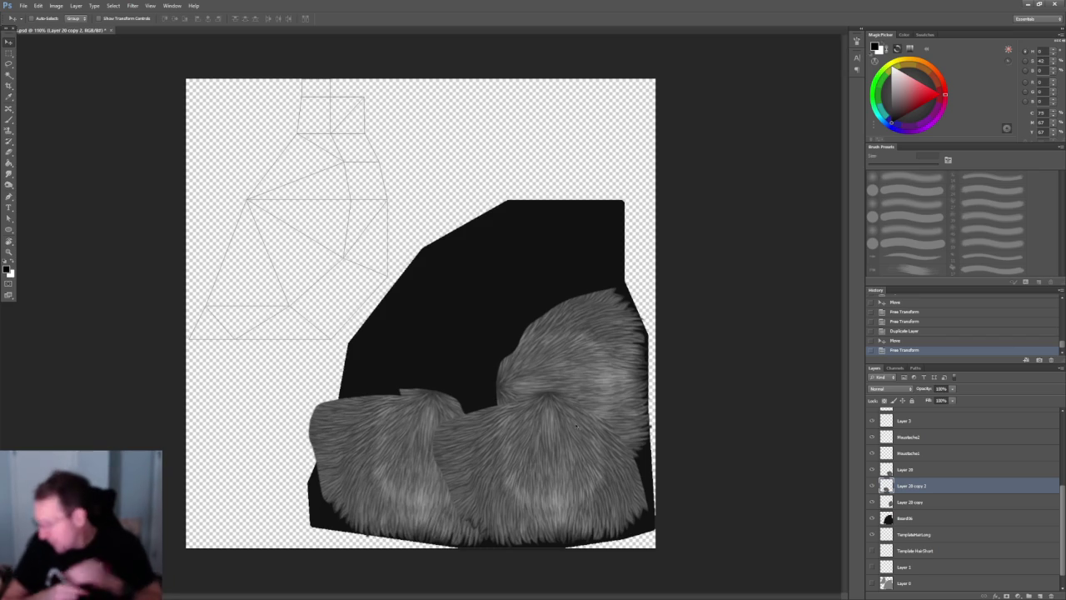
- Soften the seam between the fur patches on Layer 20 with the eraser
{"action": "left_click", "coordinate": [872, 485]}
{"action": "left_click", "coordinate": [871, 485]}
{"action": "left_click", "coordinate": [907, 469]}
{"action": "key", "text": "b"}
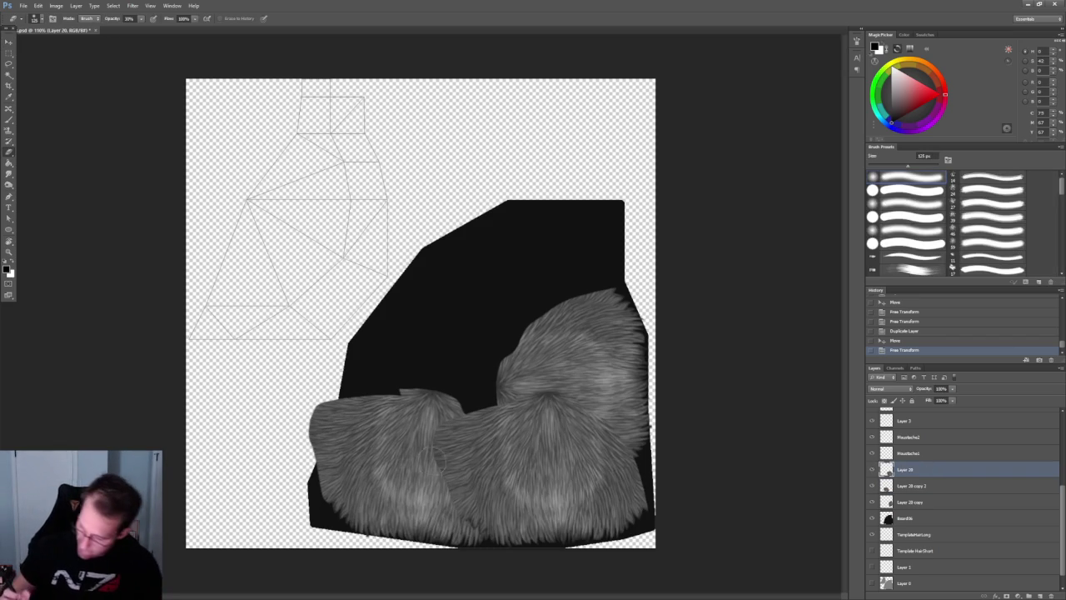
{"action": "left_click_drag", "start_coordinate": [420, 429], "coordinate": [437, 454]}
{"action": "left_click_drag", "start_coordinate": [420, 429], "coordinate": [437, 454]}
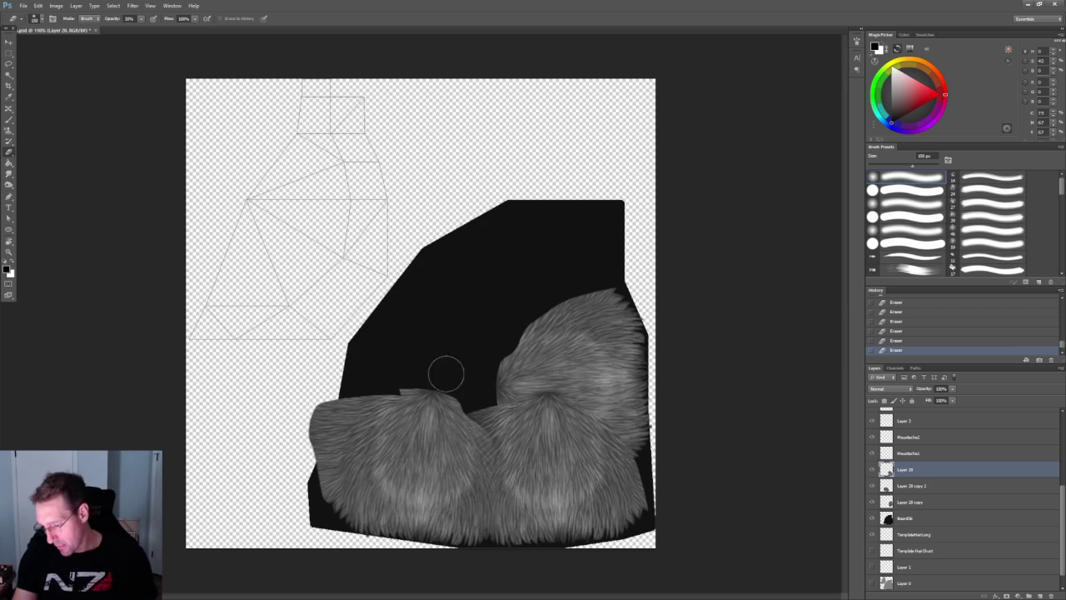
{"action": "left_click_drag", "start_coordinate": [542, 395], "coordinate": [555, 416]}
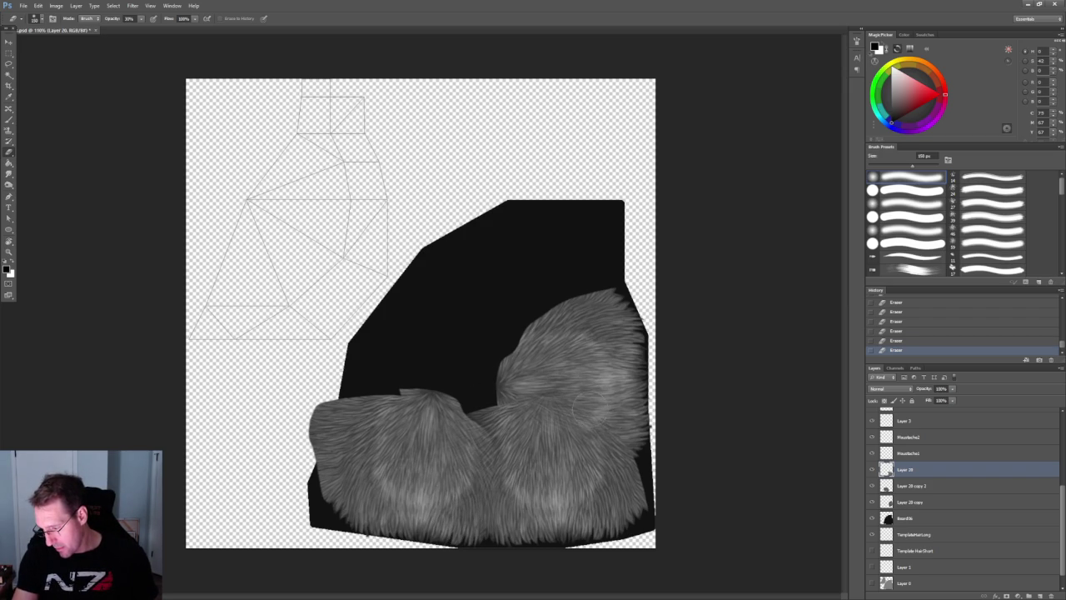
{"action": "key", "text": "ctrl+z"}
{"action": "key", "text": "ctrl+z"}
{"action": "key", "text": "ctrl+z"}
{"action": "key", "text": "ctrl+z"}
{"action": "key", "text": "ctrl+z"}
{"action": "key", "text": "ctrl+z"}
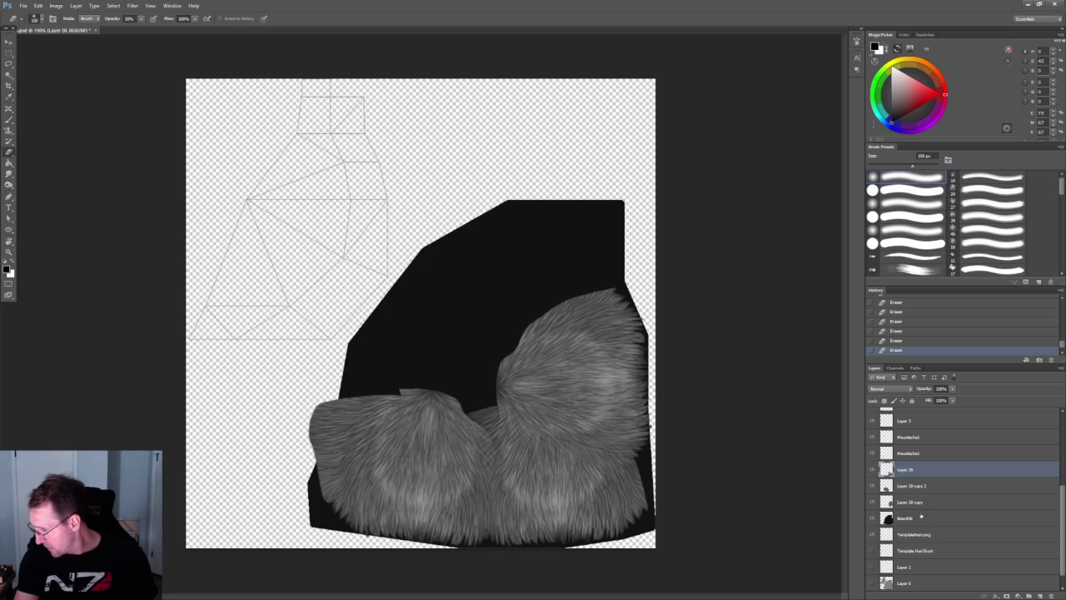
- Duplicate the left fur patch layer, then move, rotate and skew the copy higher on the beard
{"action": "left_click", "coordinate": [920, 502]}
{"action": "left_click", "coordinate": [872, 486]}
{"action": "left_click", "coordinate": [871, 487]}
{"action": "mouse_move", "coordinate": [911, 486]}
{"action": "left_mouse_down"}
{"action": "mouse_move", "coordinate": [1003, 596]}
{"action": "mouse_move", "coordinate": [1026, 596]}
{"action": "left_mouse_up"}
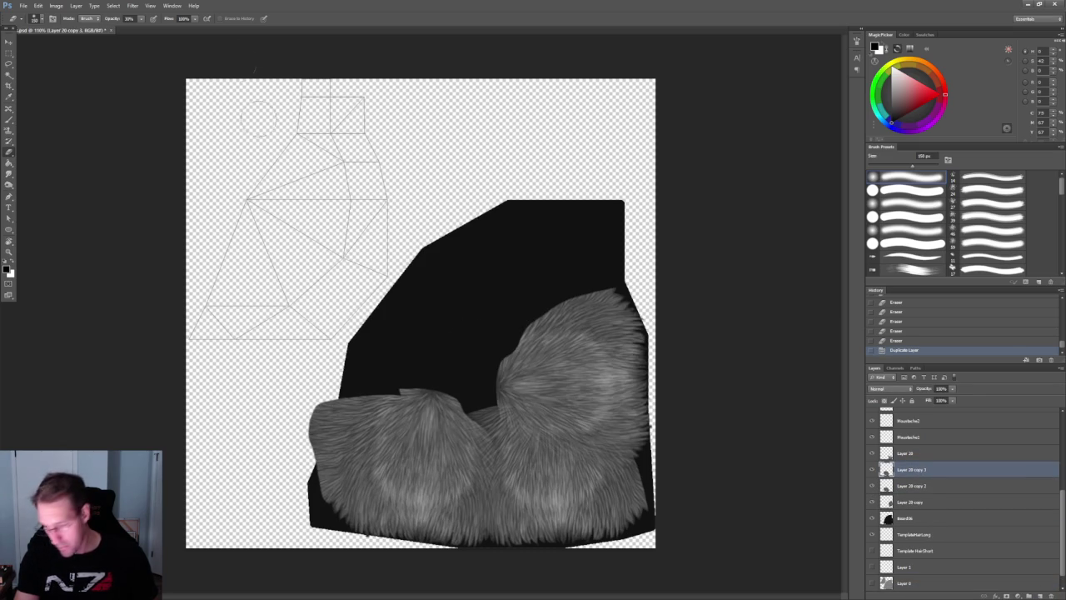
{"action": "left_click", "coordinate": [8, 41]}
{"action": "left_click_drag", "start_coordinate": [538, 449], "coordinate": [612, 348]}
{"action": "key", "text": "ctrl+t"}
{"action": "mouse_move", "coordinate": [583, 288]}
{"action": "left_mouse_down"}
{"action": "mouse_move", "coordinate": [426, 340]}
{"action": "mouse_move", "coordinate": [599, 360]}
{"action": "left_mouse_up"}
{"action": "left_click_drag", "start_coordinate": [454, 360], "coordinate": [441, 353]}
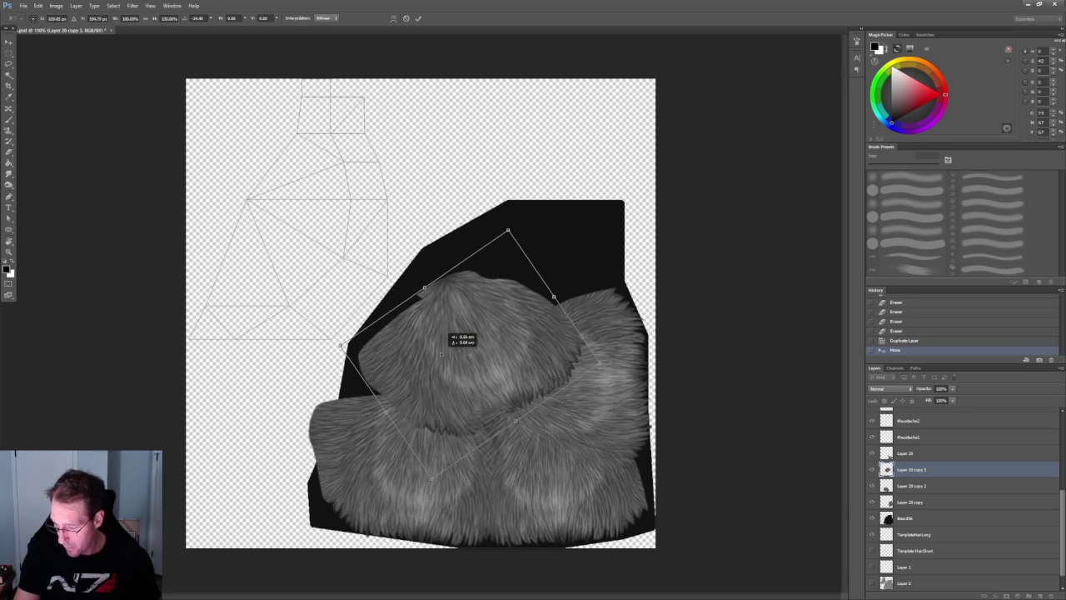
{"action": "key", "text": "Return"}
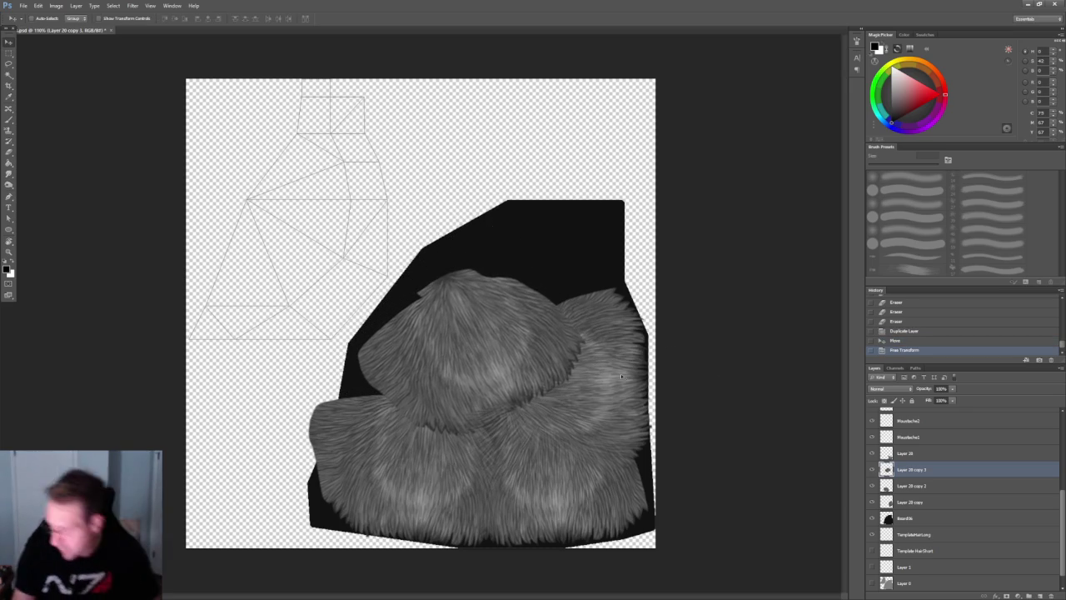
- Erase the new patch's lower edge and thin out fur in its centre
{"action": "key", "text": "e"}
{"action": "left_click_drag", "start_coordinate": [563, 366], "coordinate": [567, 371]}
{"action": "left_click", "coordinate": [550, 371]}
{"action": "left_click", "coordinate": [483, 408]}
{"action": "left_click", "coordinate": [483, 408]}
{"action": "left_click", "coordinate": [483, 408]}
{"action": "left_click", "coordinate": [483, 408]}
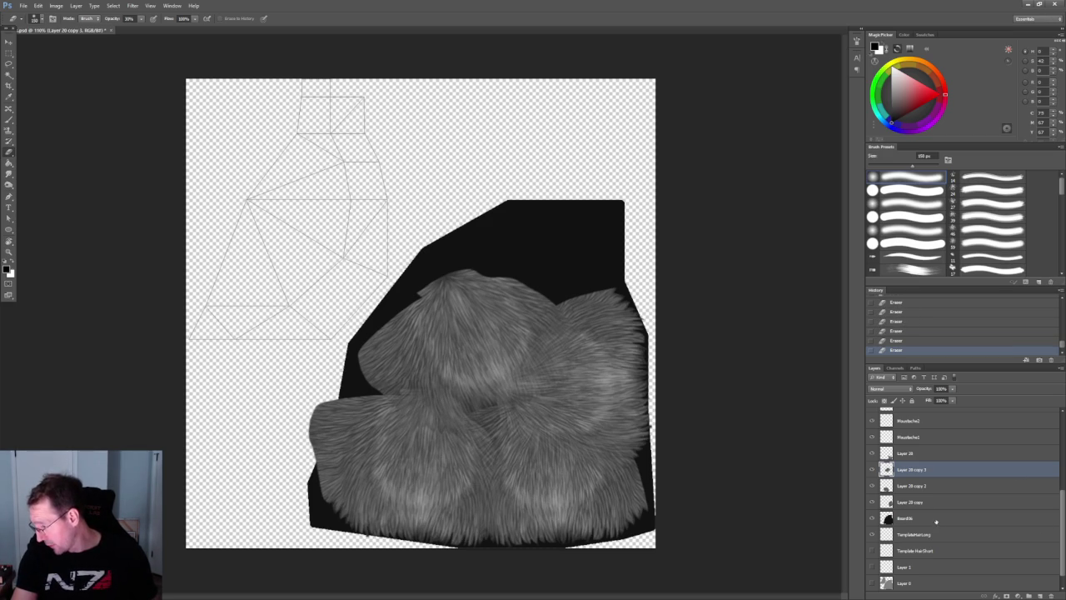
- Merge the fur layers down to Beard06 into a single layer
{"action": "left_click", "coordinate": [935, 520], "text": "shift"}
{"action": "right_click", "coordinate": [936, 519]}
{"action": "left_click", "coordinate": [965, 416]}
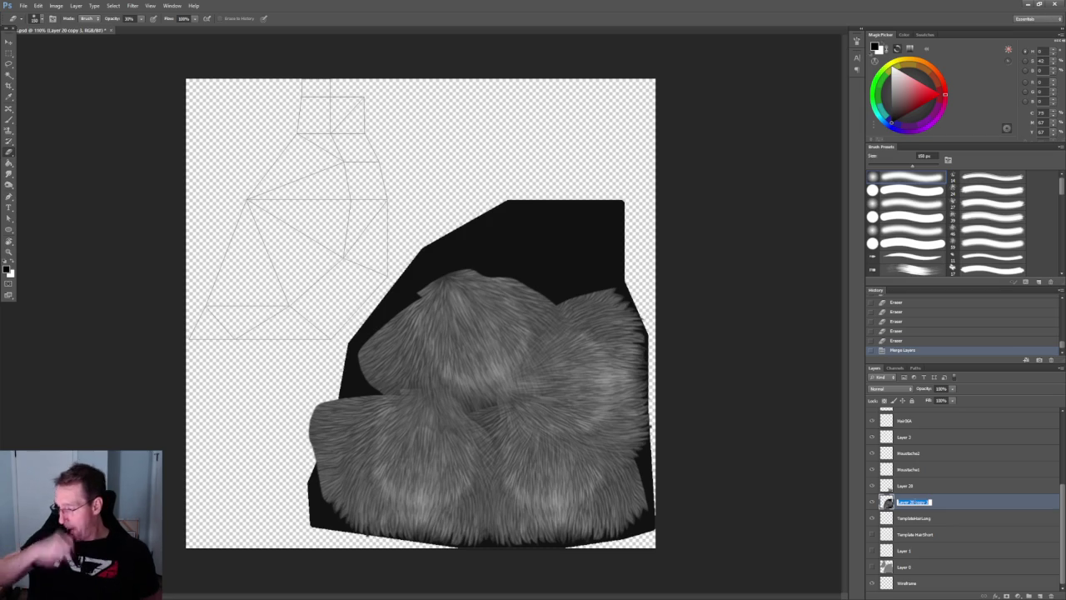
- Merge the copied fur patch into Layer 28, rename it Beard06, and float the document window
{"action": "left_click", "coordinate": [916, 488]}
{"action": "right_click", "coordinate": [914, 502]}
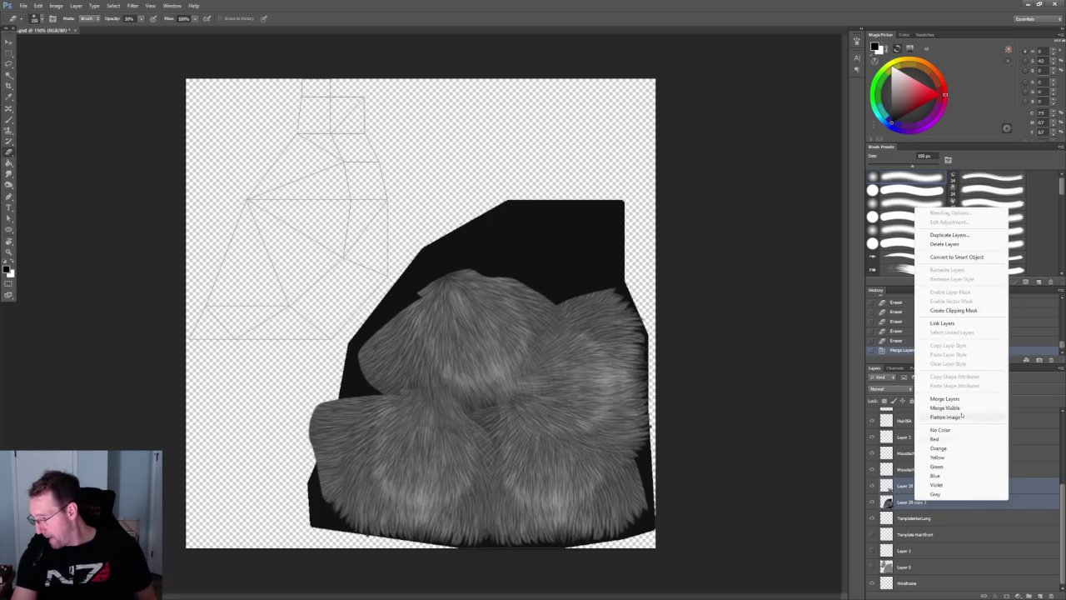
{"action": "left_click", "coordinate": [966, 398]}
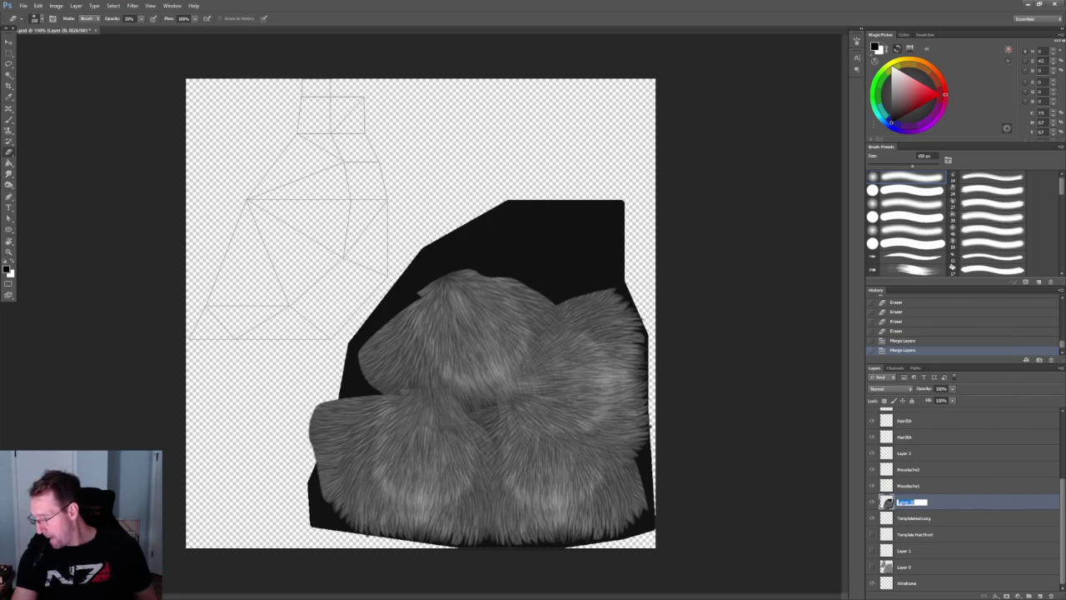
{"action": "type", "text": "H"}
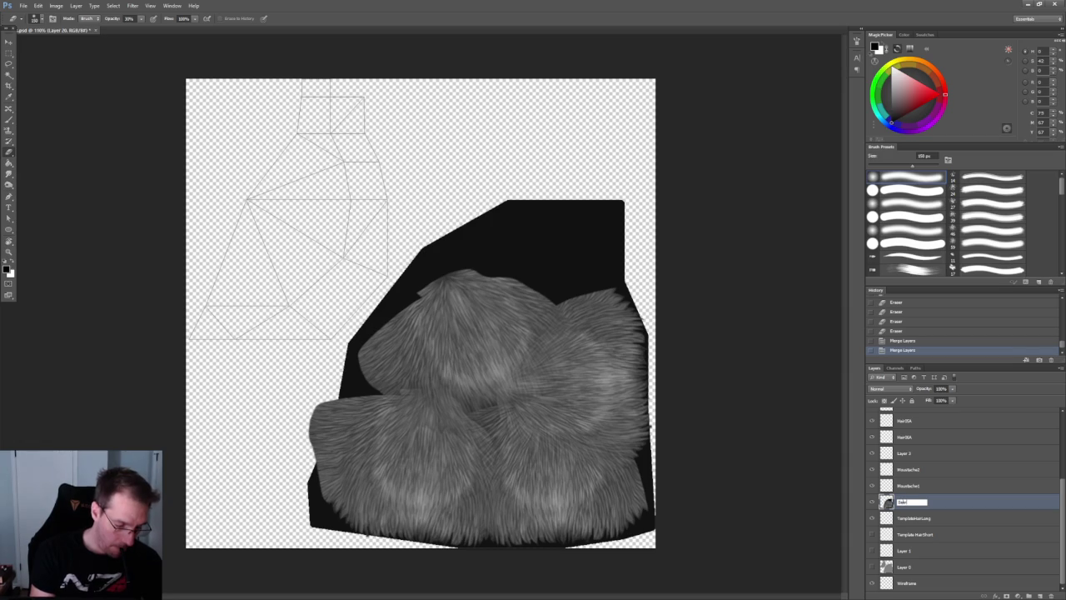
{"action": "key", "text": "Return"}
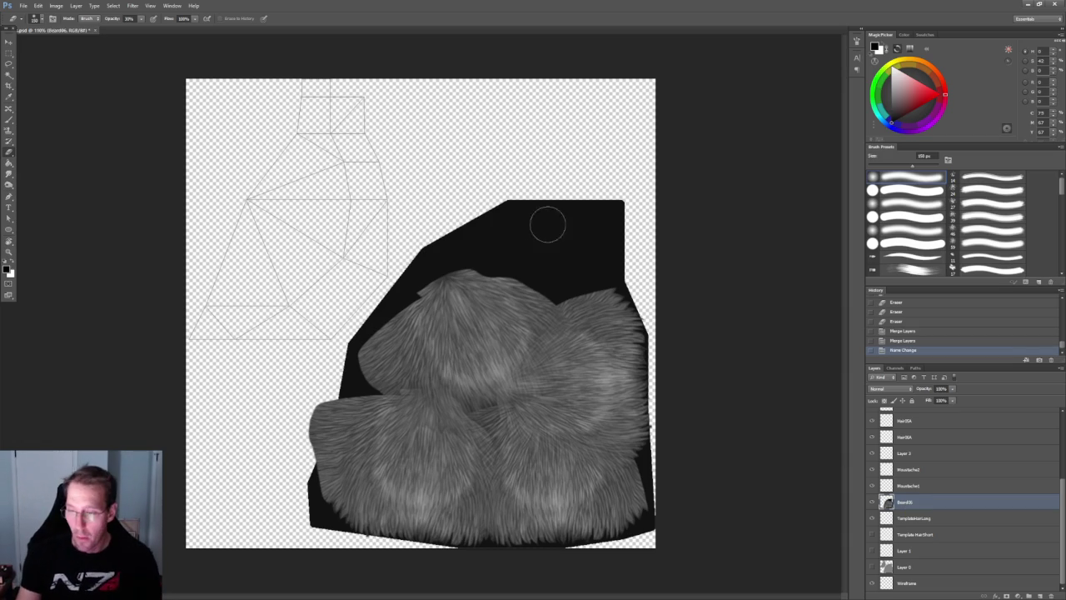
{"action": "left_click_drag", "start_coordinate": [72, 31], "coordinate": [198, 81]}
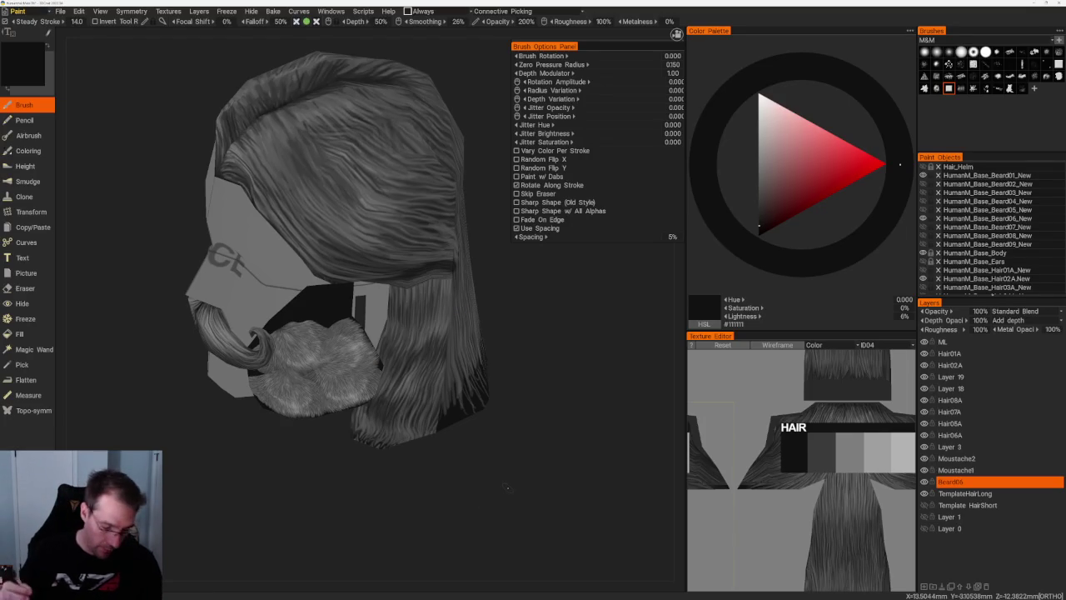
- Switch to dark grey and darken the gap on the beard's right side
{"action": "left_click_drag", "start_coordinate": [502, 458], "coordinate": [533, 407]}
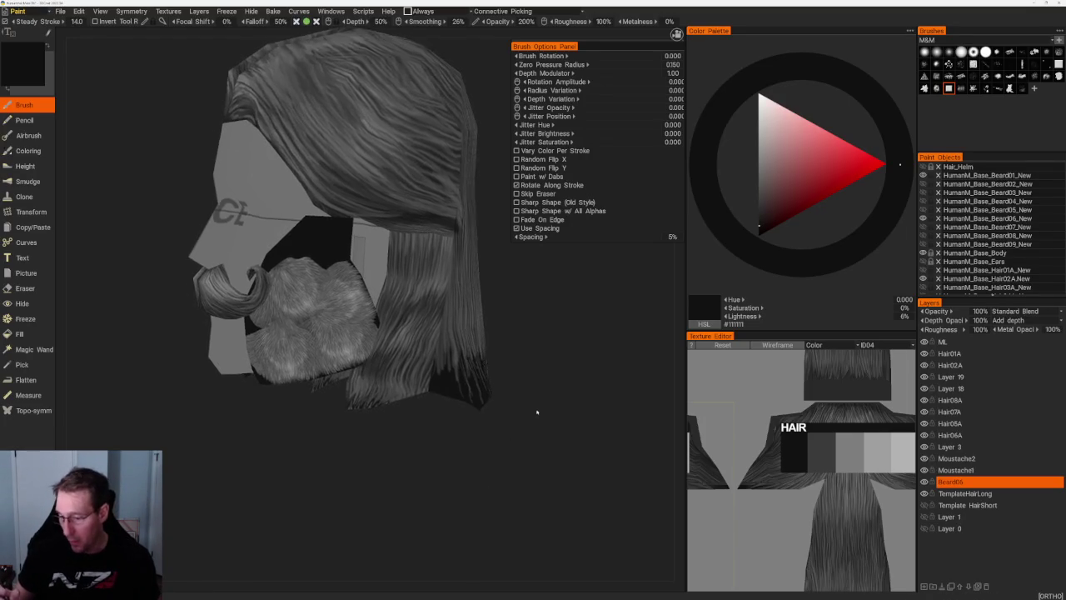
{"action": "key", "text": "v"}
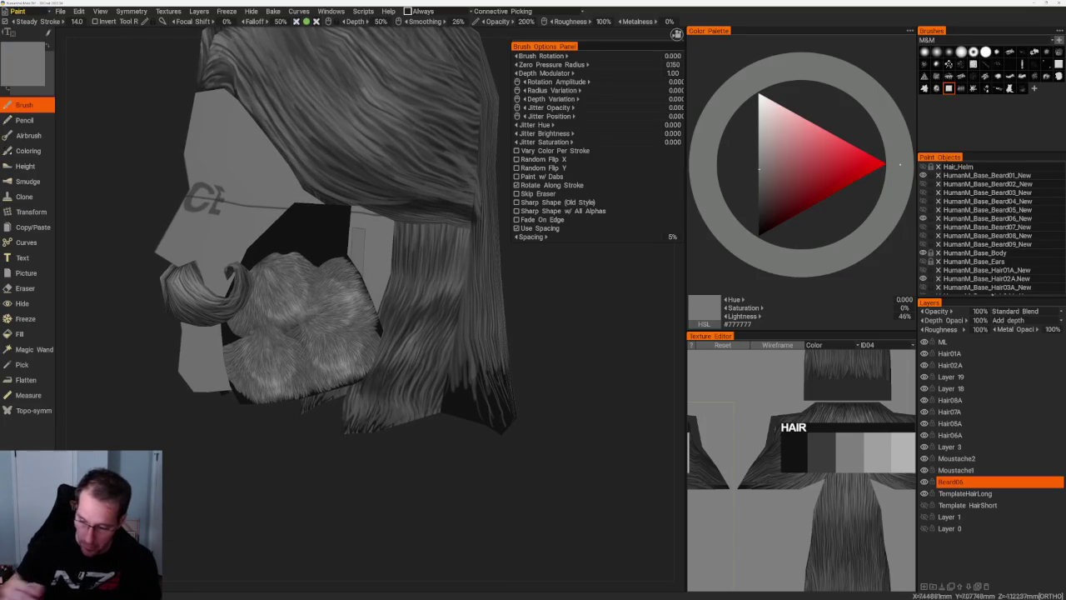
{"action": "left_click_drag", "start_coordinate": [331, 302], "coordinate": [320, 350]}
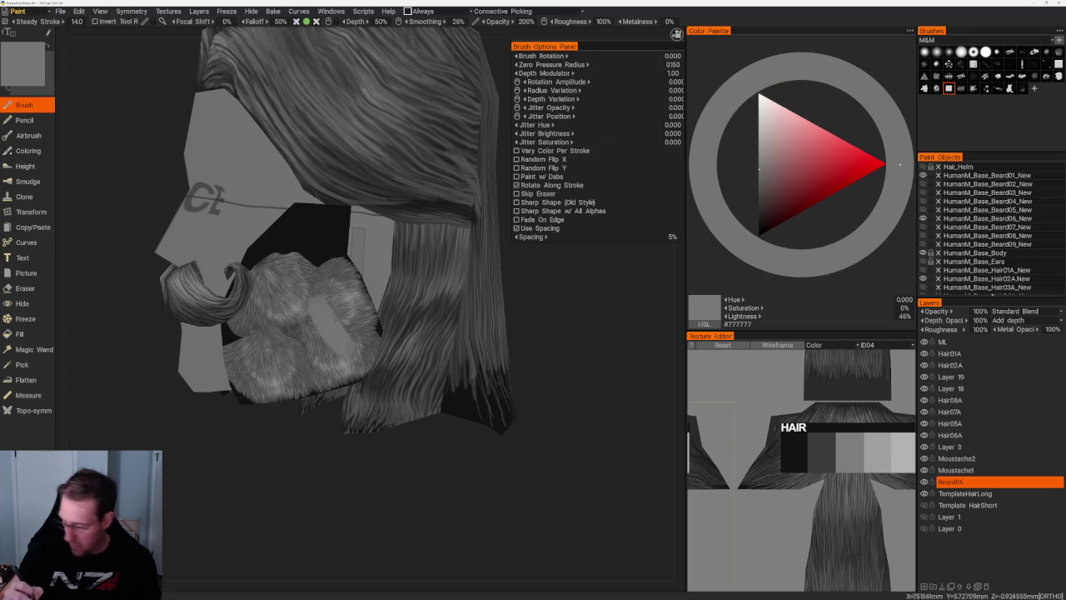
{"action": "key", "text": "ctrl+z"}
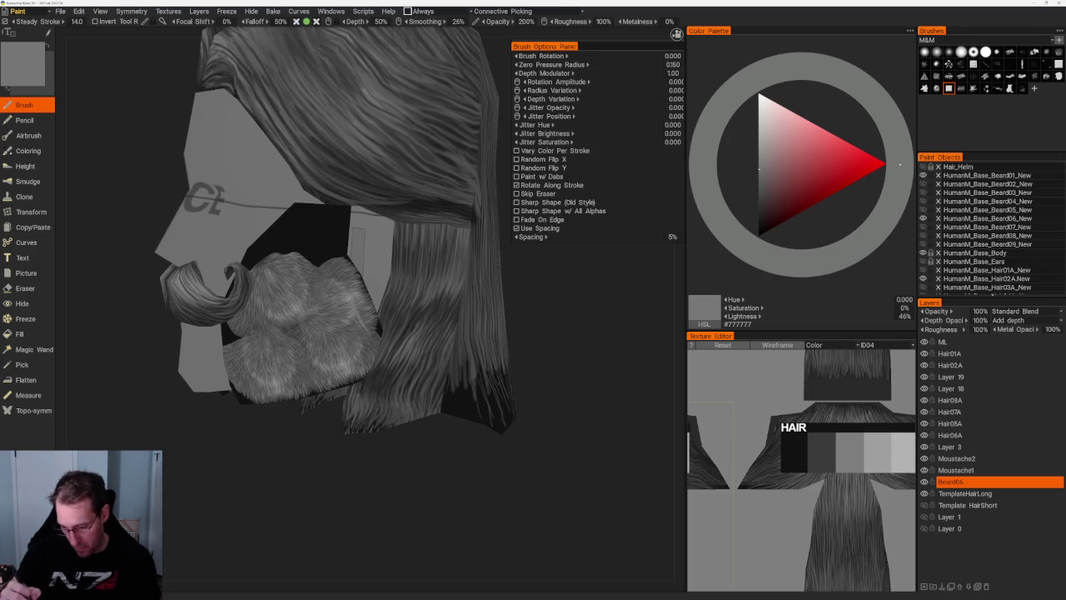
{"action": "key", "text": "v"}
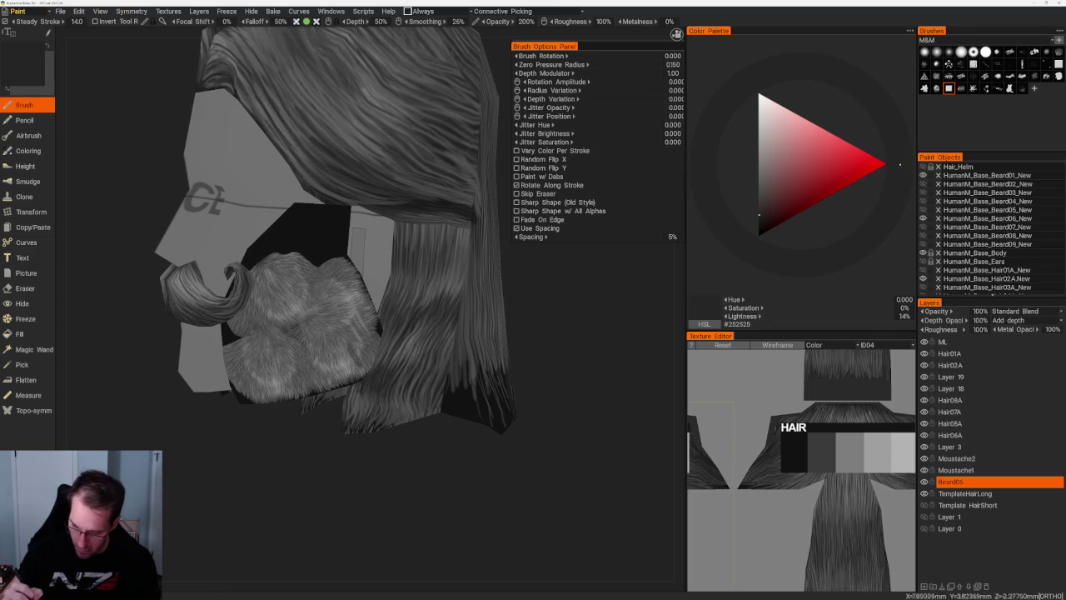
{"action": "mouse_move", "coordinate": [600, 399]}
{"action": "left_mouse_down"}
{"action": "mouse_move", "coordinate": [633, 399]}
{"action": "mouse_move", "coordinate": [617, 400]}
{"action": "left_mouse_up"}
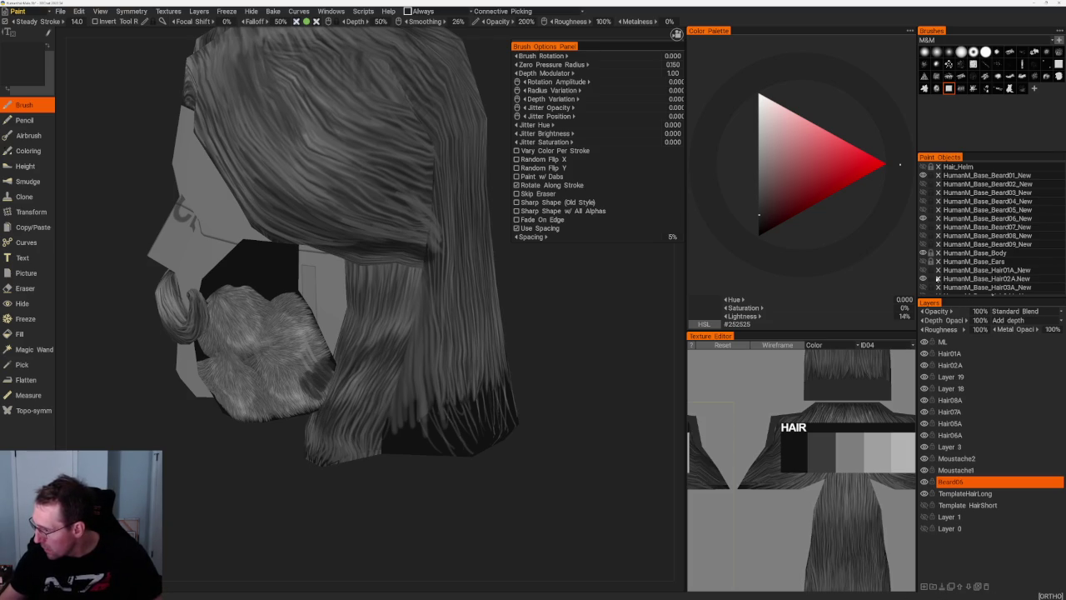
{"action": "mouse_move", "coordinate": [320, 353]}
{"action": "left_mouse_down"}
{"action": "mouse_move", "coordinate": [331, 377]}
{"action": "mouse_move", "coordinate": [292, 420]}
{"action": "left_mouse_up"}
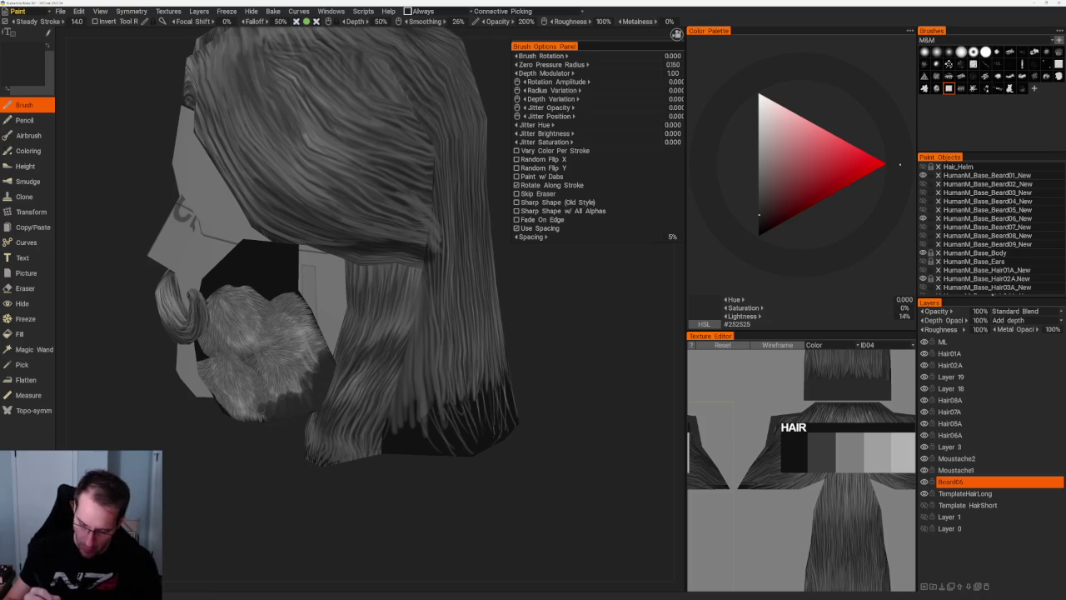
- Paint a dark stroke along the beard's lower edge, then switch to another strand brush preset
{"action": "left_click_drag", "start_coordinate": [582, 374], "coordinate": [508, 374]}
{"action": "left_click_drag", "start_coordinate": [311, 401], "coordinate": [239, 423]}
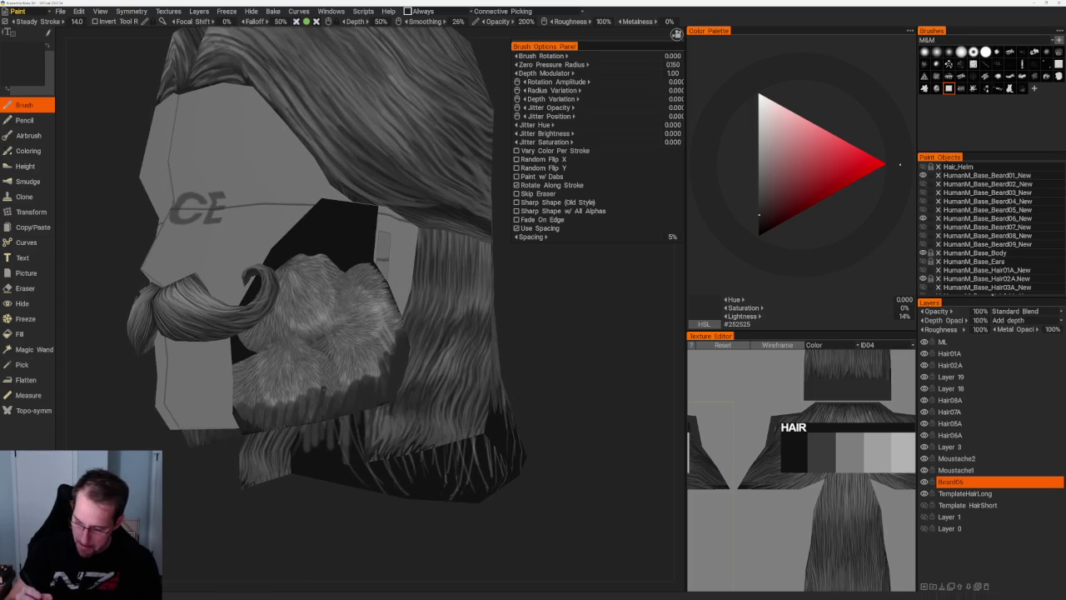
{"action": "left_click_drag", "start_coordinate": [568, 337], "coordinate": [608, 337]}
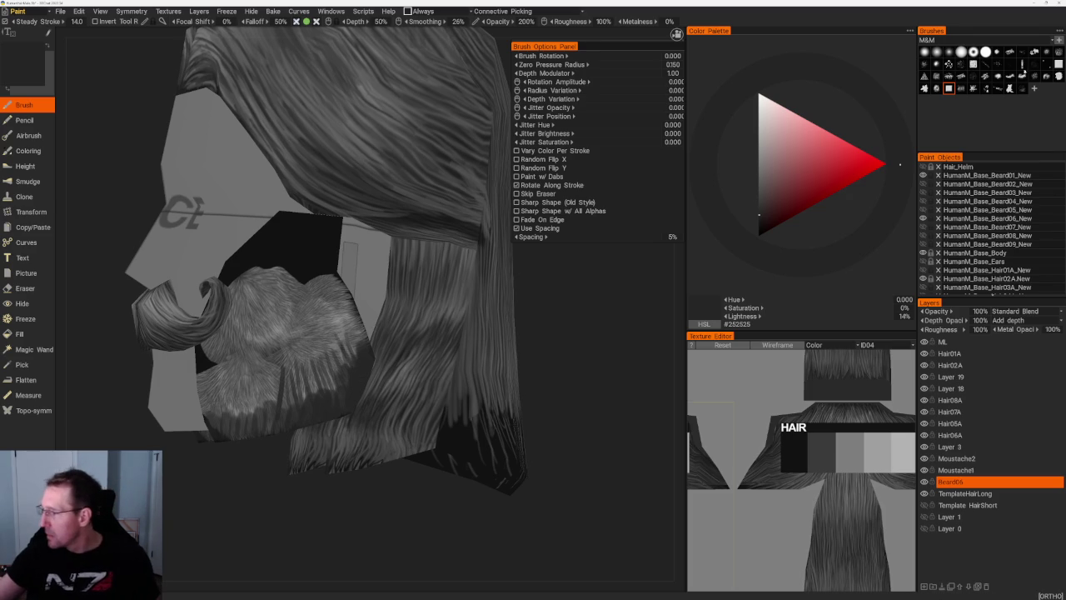
{"action": "left_click", "coordinate": [1045, 63]}
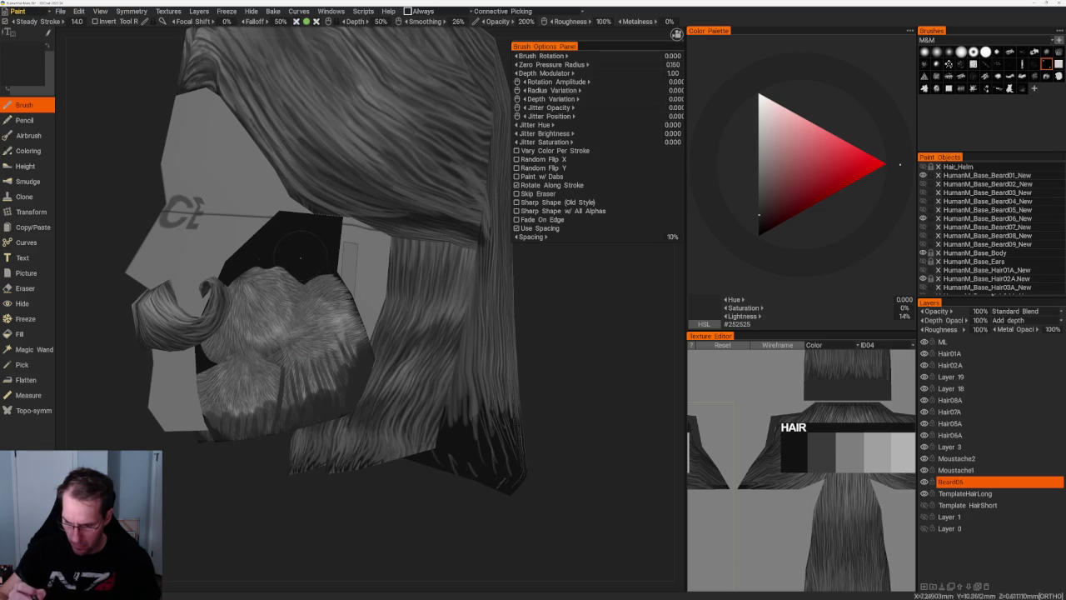
{"action": "left_click", "coordinate": [758, 225]}
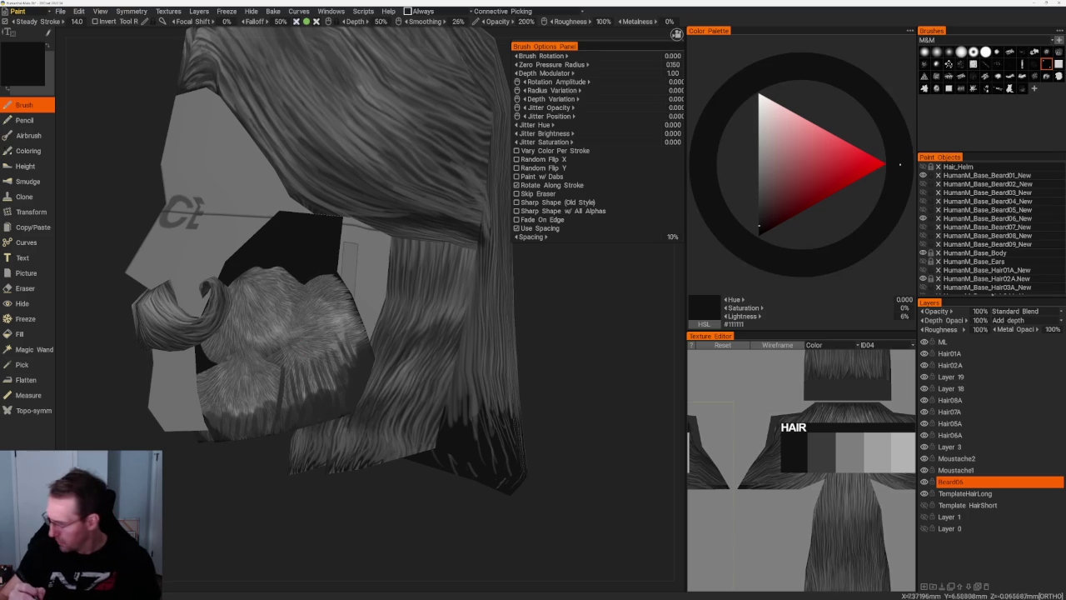
{"action": "left_click", "coordinate": [924, 481]}
{"action": "left_click", "coordinate": [923, 482]}
{"action": "scroll", "coordinate": [595, 325], "scroll_direction": "up", "scroll_amount": 2}
{"action": "scroll", "coordinate": [596, 273], "scroll_direction": "up", "scroll_amount": 2}
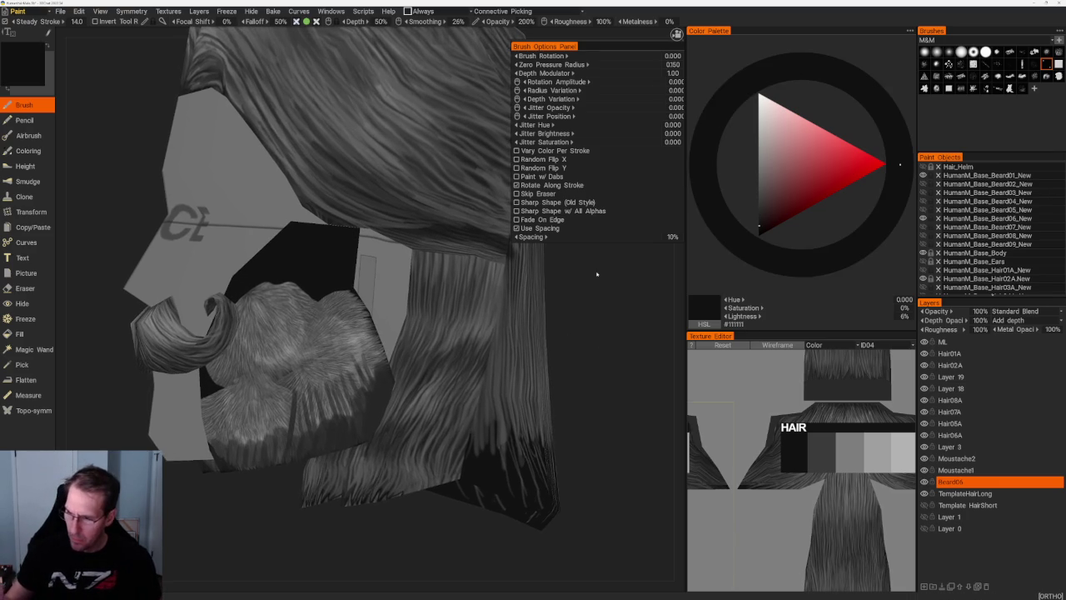
{"action": "middle_click_drag", "start_coordinate": [324, 372], "coordinate": [334, 425]}
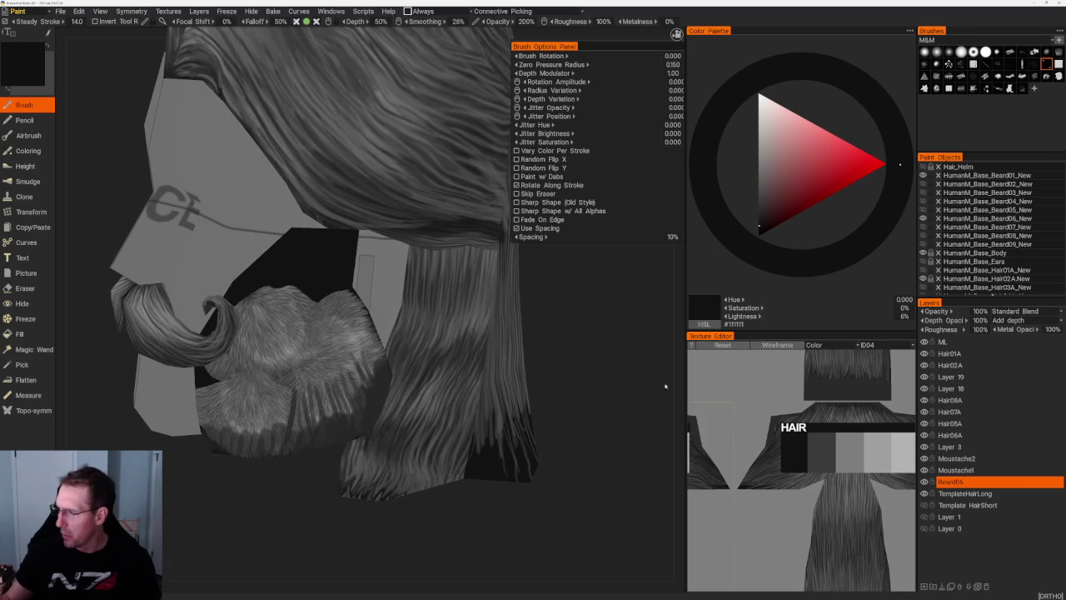
{"action": "scroll", "coordinate": [291, 358], "scroll_direction": "up", "scroll_amount": 2}
{"action": "scroll", "coordinate": [291, 358], "scroll_direction": "up", "scroll_amount": 2}
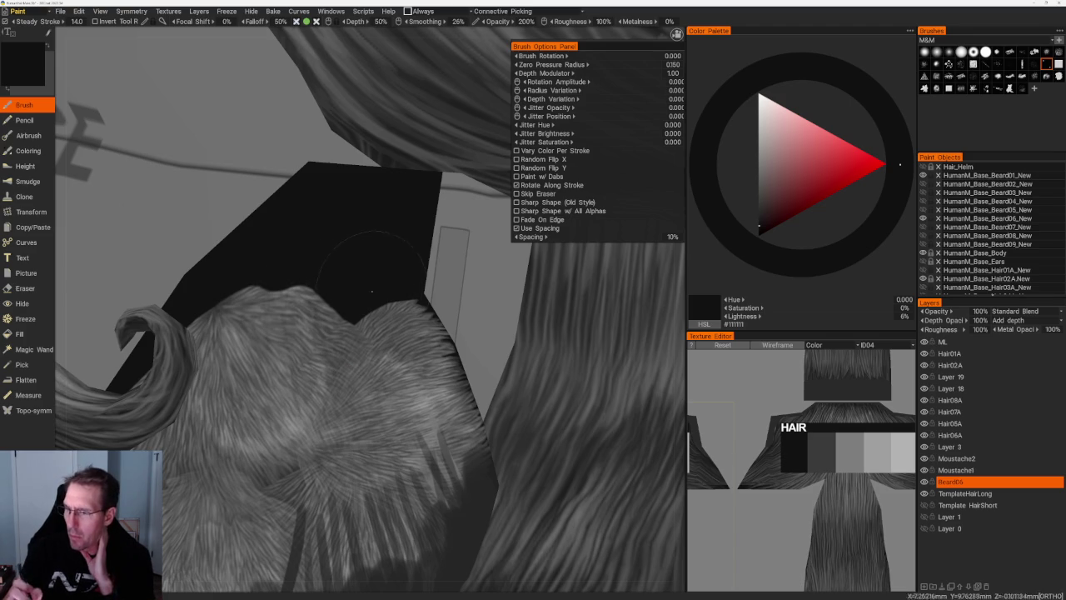
{"action": "left_click", "coordinate": [948, 63]}
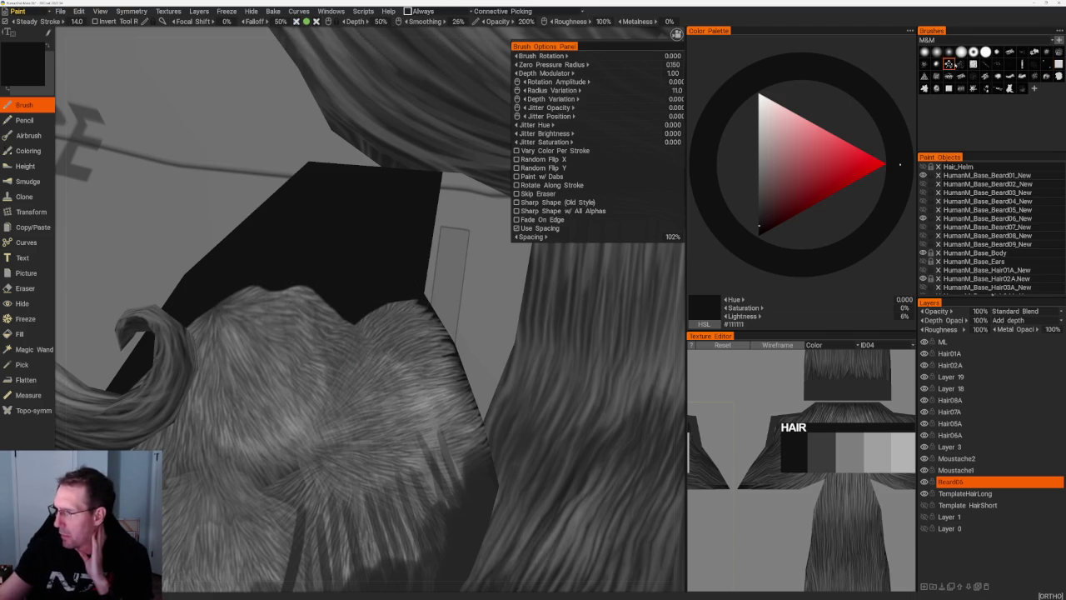
{"action": "left_click_drag", "start_coordinate": [338, 399], "coordinate": [333, 326]}
{"action": "key", "text": "ctrl+z"}
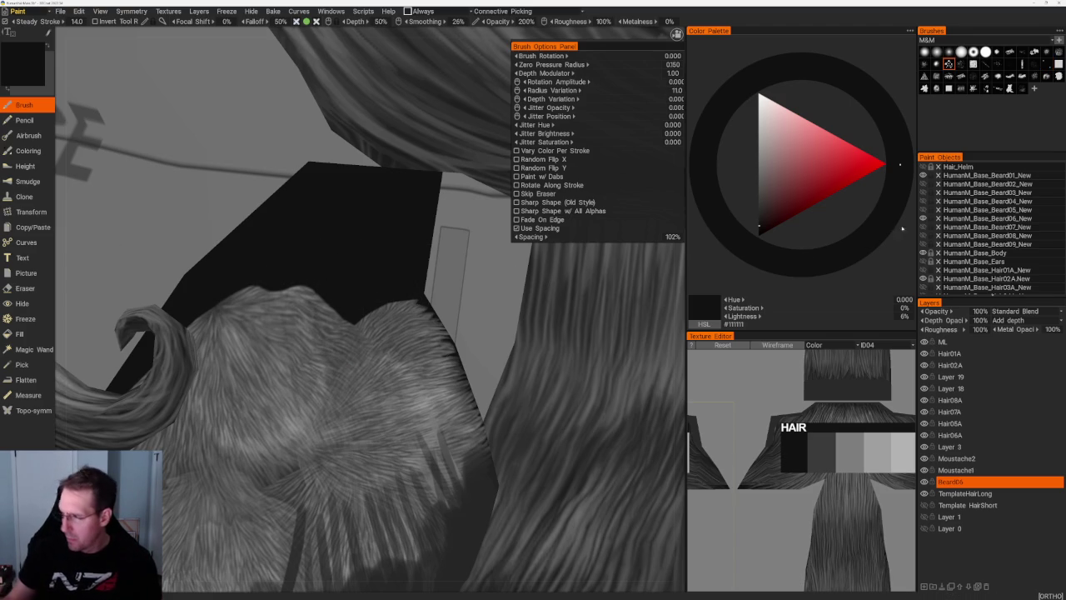
{"action": "left_click", "coordinate": [1046, 64]}
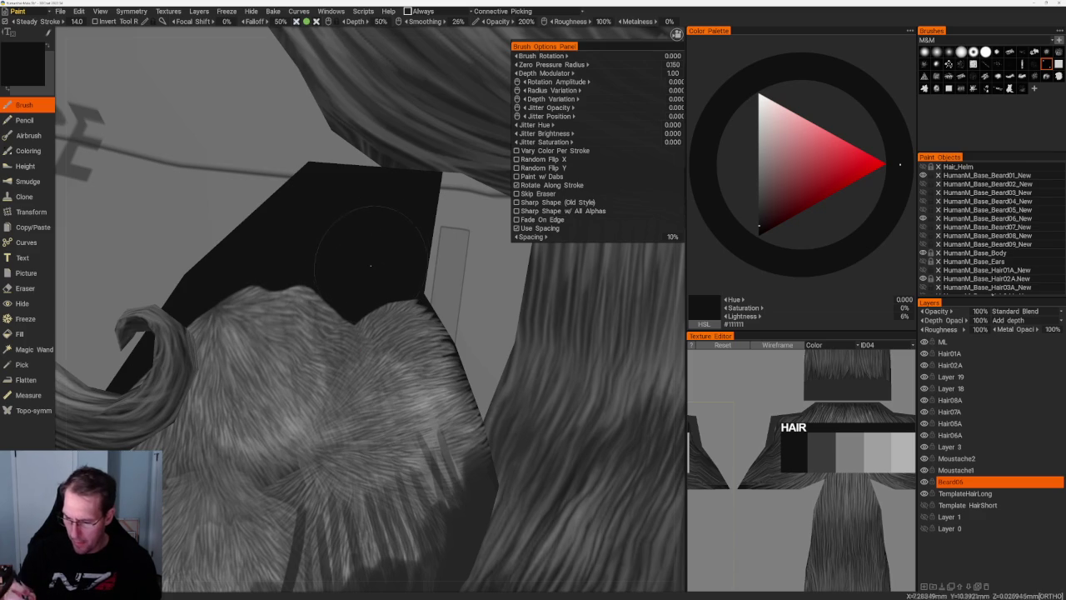
{"action": "key", "text": "v"}
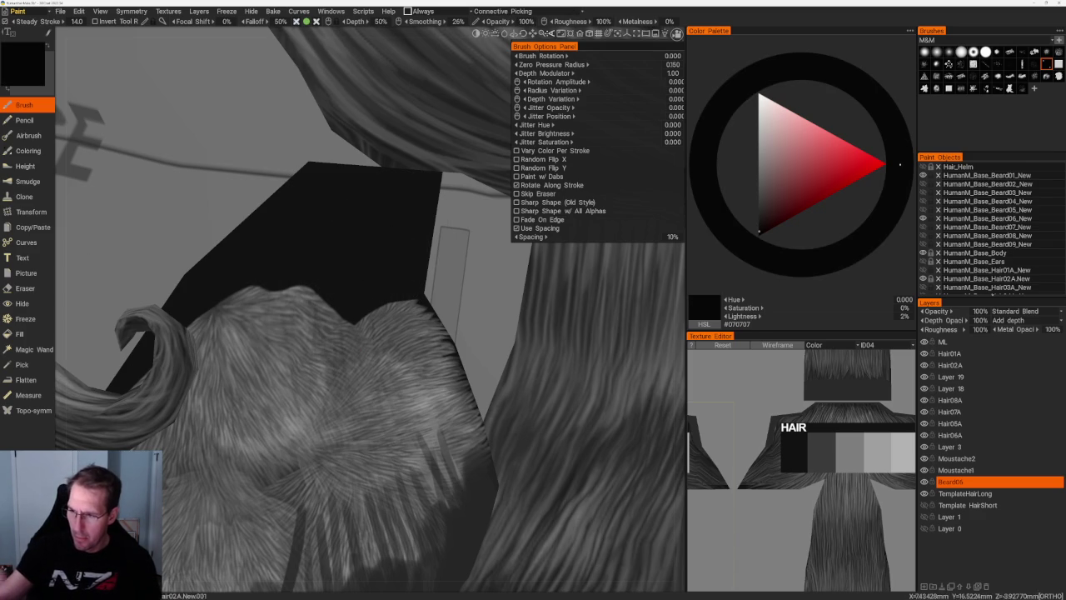
{"action": "left_click", "coordinate": [524, 21]}
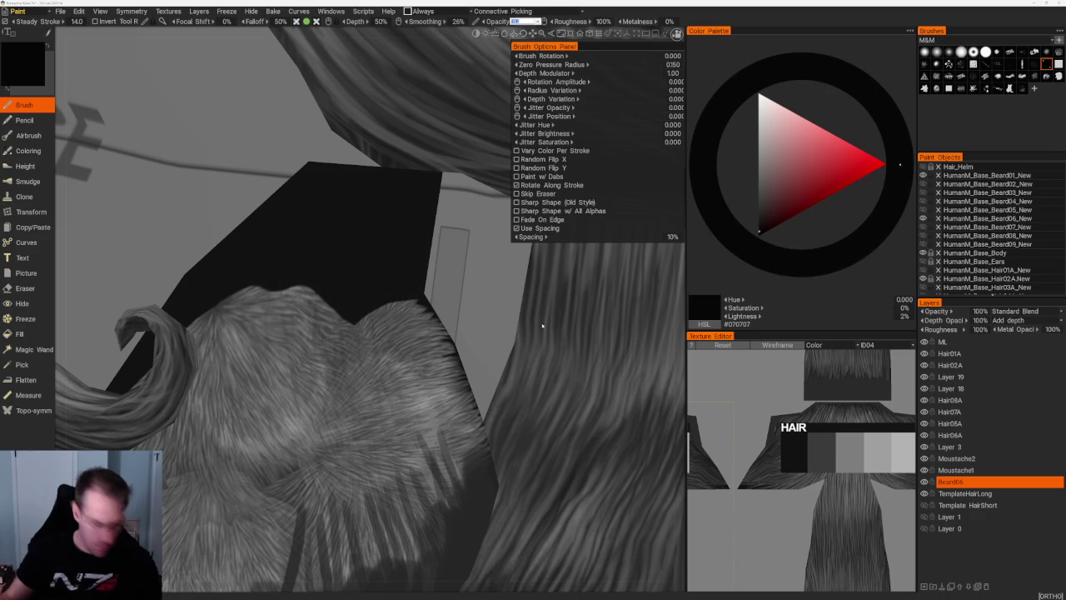
{"action": "type", "text": "300"}
{"action": "key", "text": "Return"}
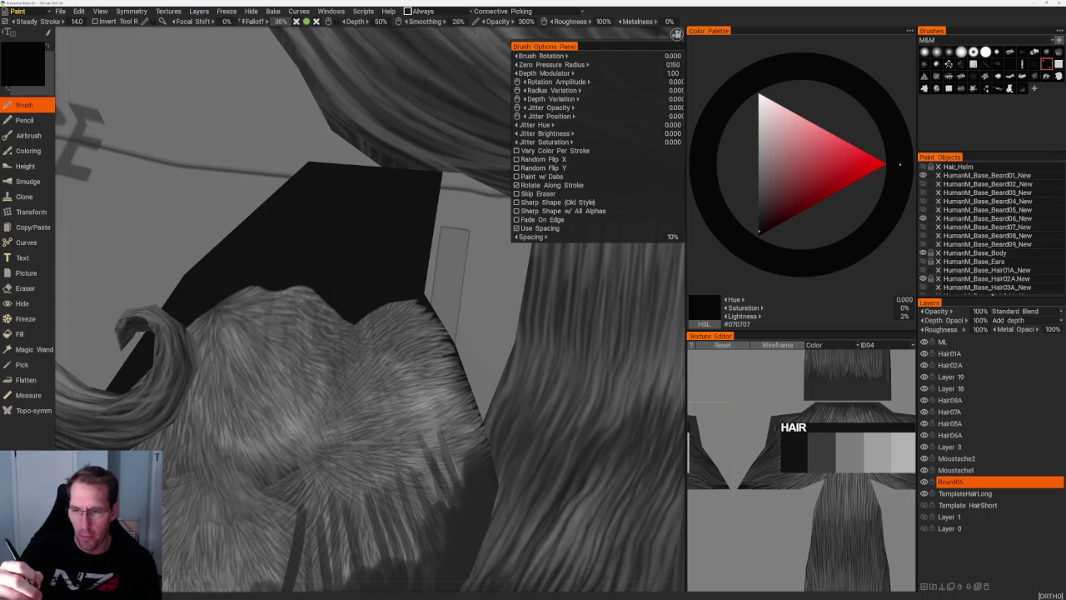
{"action": "left_click", "coordinate": [227, 11]}
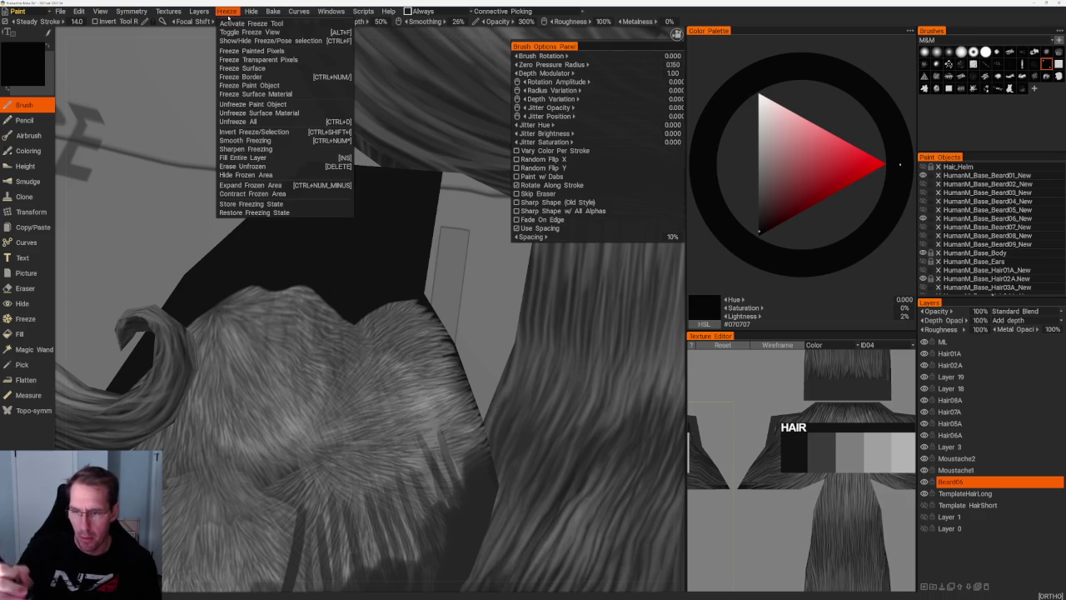
{"action": "left_click", "coordinate": [315, 9]}
{"action": "left_click_drag", "start_coordinate": [265, 290], "coordinate": [263, 433]}
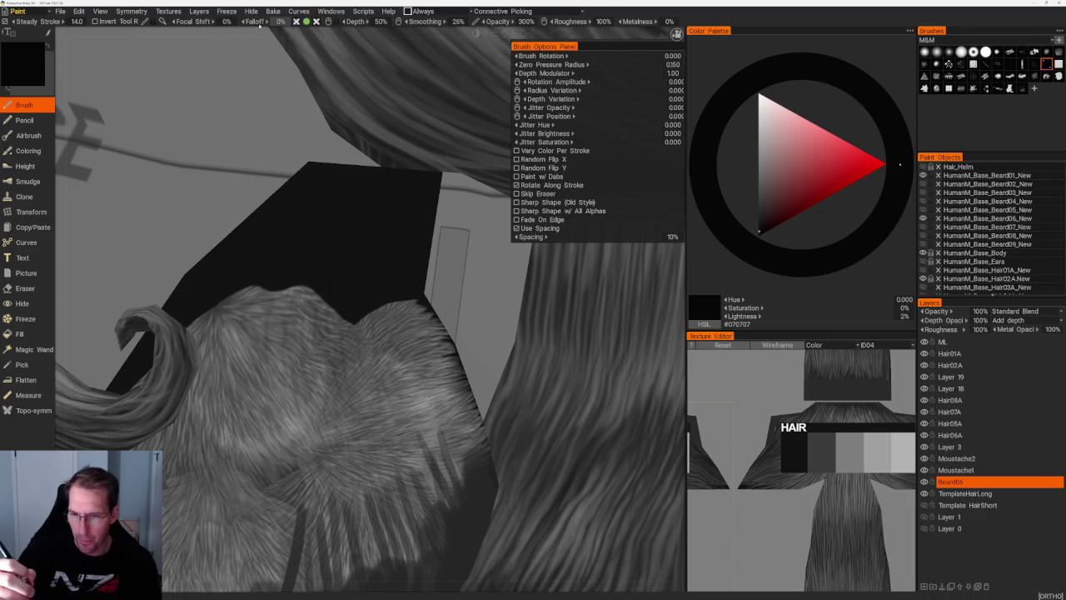
{"action": "left_click", "coordinate": [525, 20]}
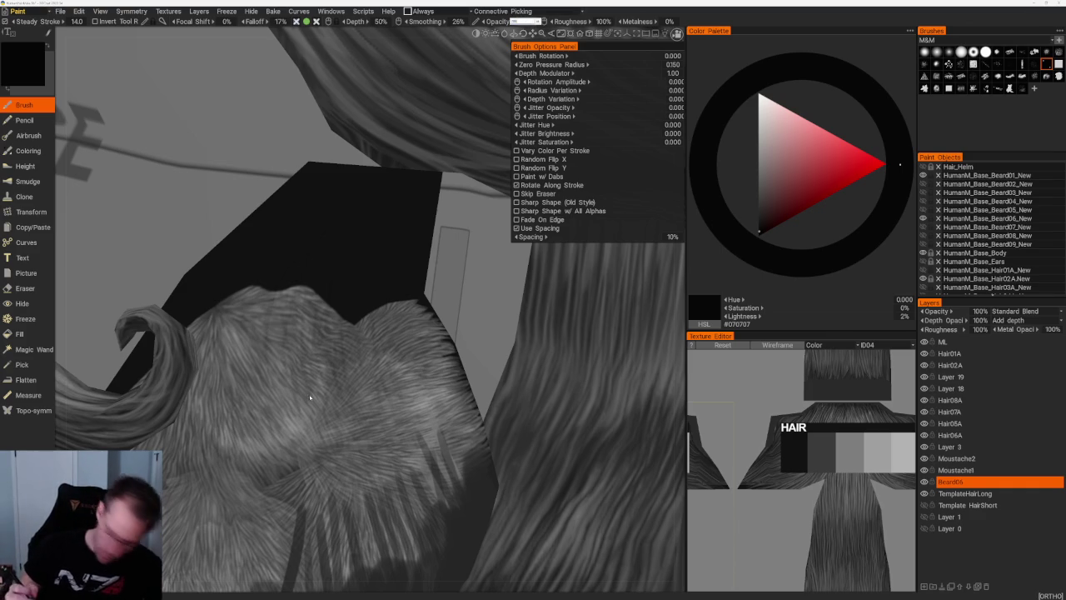
{"action": "type", "text": "200"}
{"action": "key", "text": "Return"}
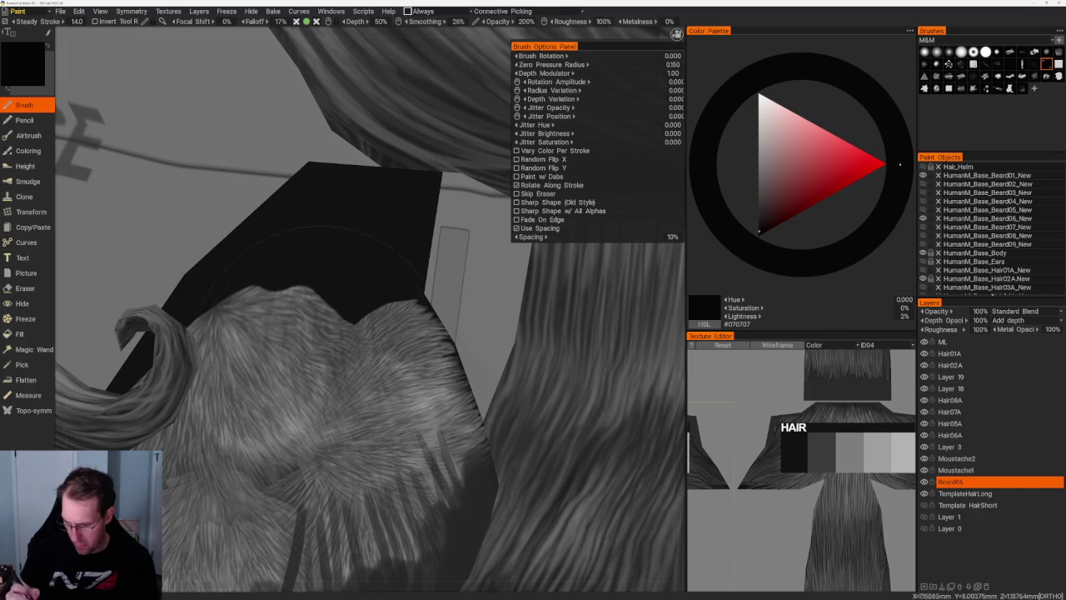
{"action": "left_click_drag", "start_coordinate": [327, 297], "coordinate": [341, 420]}
{"action": "key", "text": "ctrl+z"}
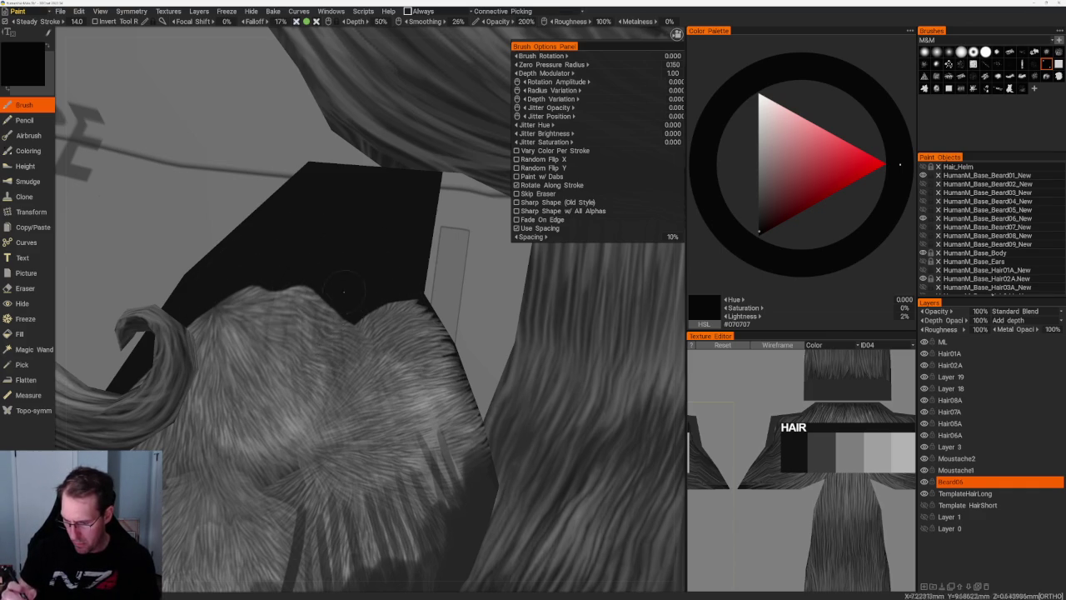
{"action": "scroll", "coordinate": [525, 360], "scroll_direction": "down", "scroll_amount": 2}
{"action": "scroll", "coordinate": [524, 359], "scroll_direction": "down", "scroll_amount": 2}
{"action": "scroll", "coordinate": [524, 360], "scroll_direction": "down", "scroll_amount": 2}
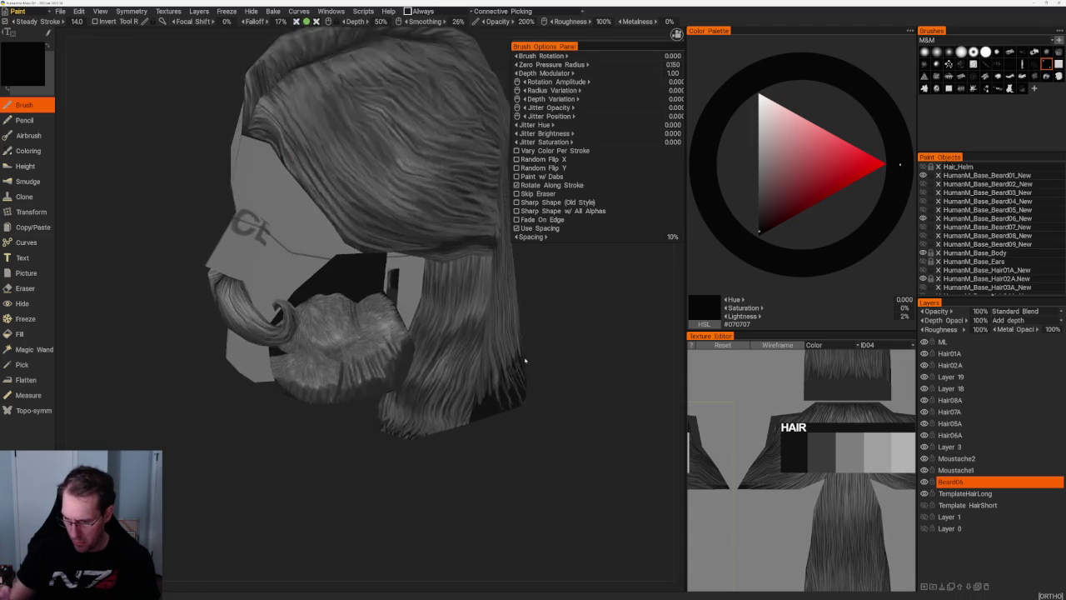
- Paint dark hair strands across the lower beard
{"action": "scroll", "coordinate": [524, 360], "scroll_direction": "up", "scroll_amount": 2}
{"action": "left_click_drag", "start_coordinate": [360, 297], "coordinate": [401, 353]}
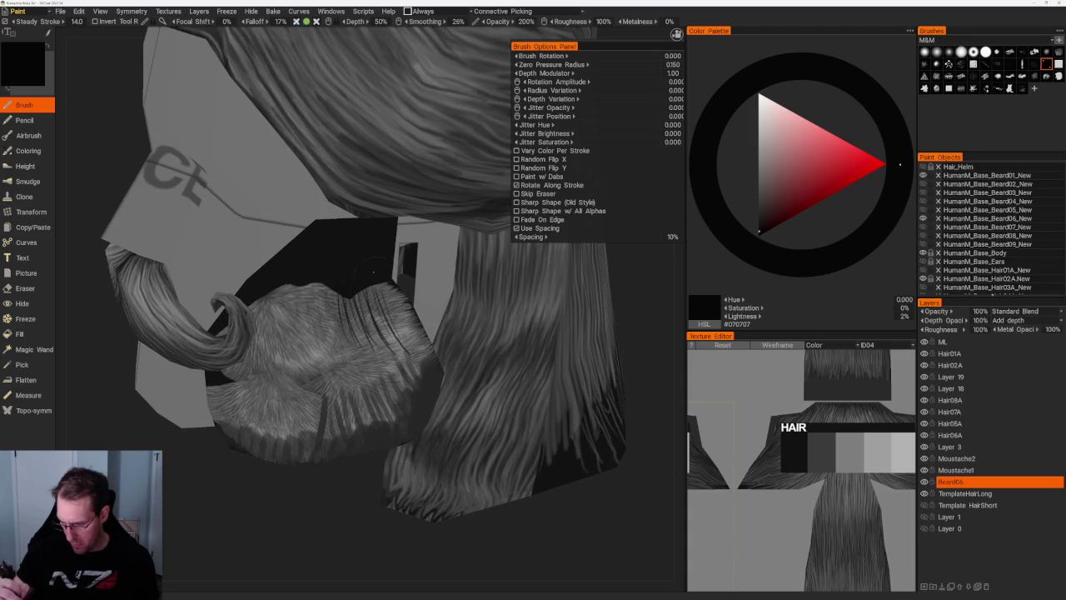
{"action": "left_click_drag", "start_coordinate": [335, 288], "coordinate": [330, 348]}
{"action": "mouse_move", "coordinate": [320, 283]}
{"action": "left_mouse_down"}
{"action": "mouse_move", "coordinate": [326, 320]}
{"action": "mouse_move", "coordinate": [299, 358]}
{"action": "mouse_move", "coordinate": [318, 366]}
{"action": "left_mouse_up"}
{"action": "mouse_move", "coordinate": [325, 302]}
{"action": "left_mouse_down"}
{"action": "mouse_move", "coordinate": [342, 374]}
{"action": "mouse_move", "coordinate": [357, 372]}
{"action": "left_mouse_up"}
- Pick a deep grey and paint more dark vertical strands on the side hair and beard
{"action": "key", "text": "v"}
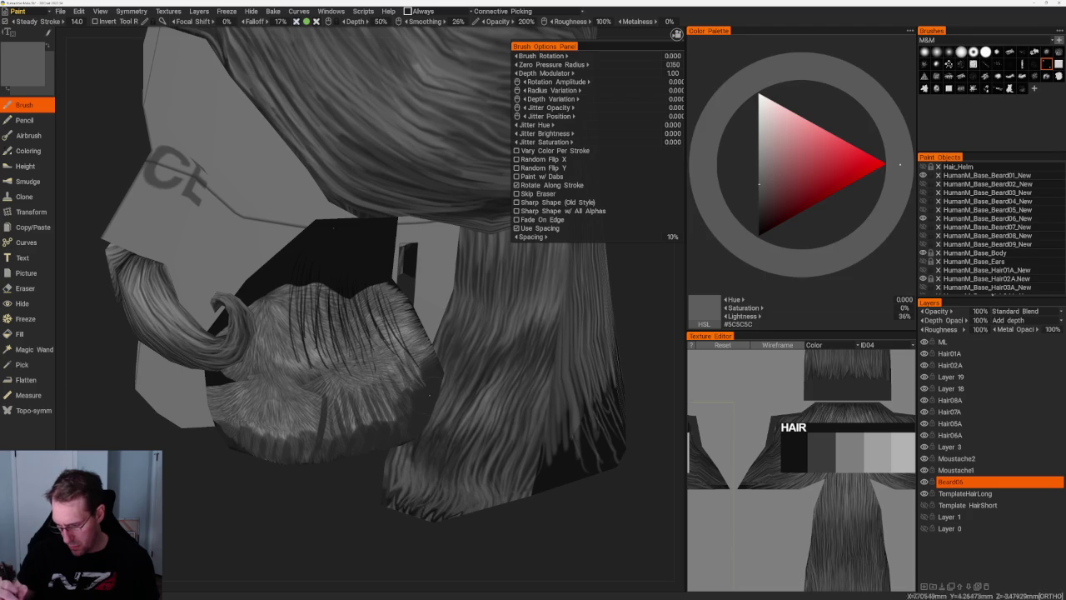
{"action": "key", "text": "v"}
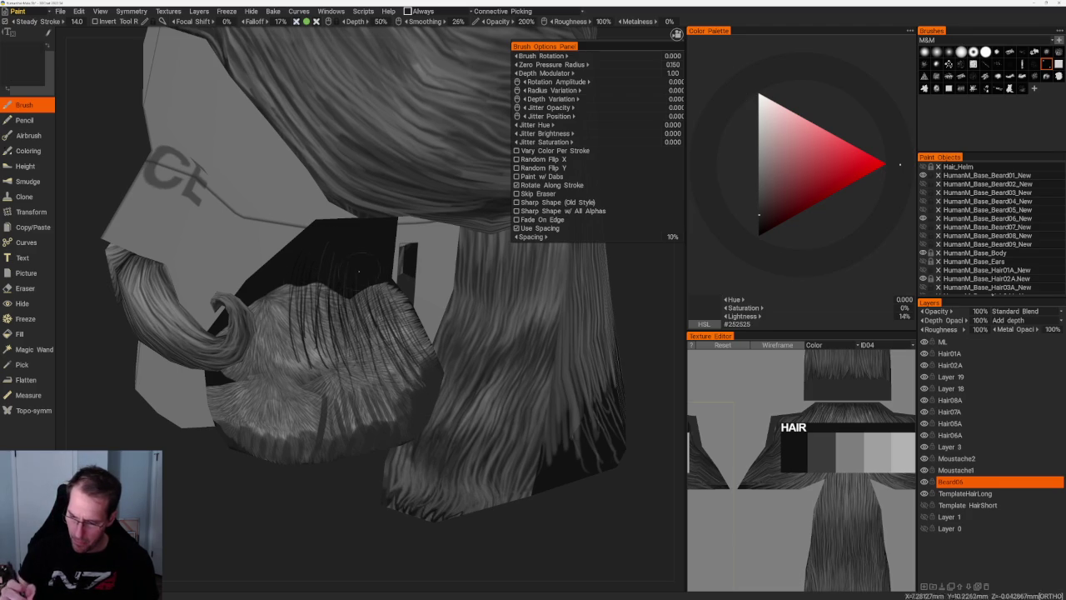
{"action": "key", "text": "v"}
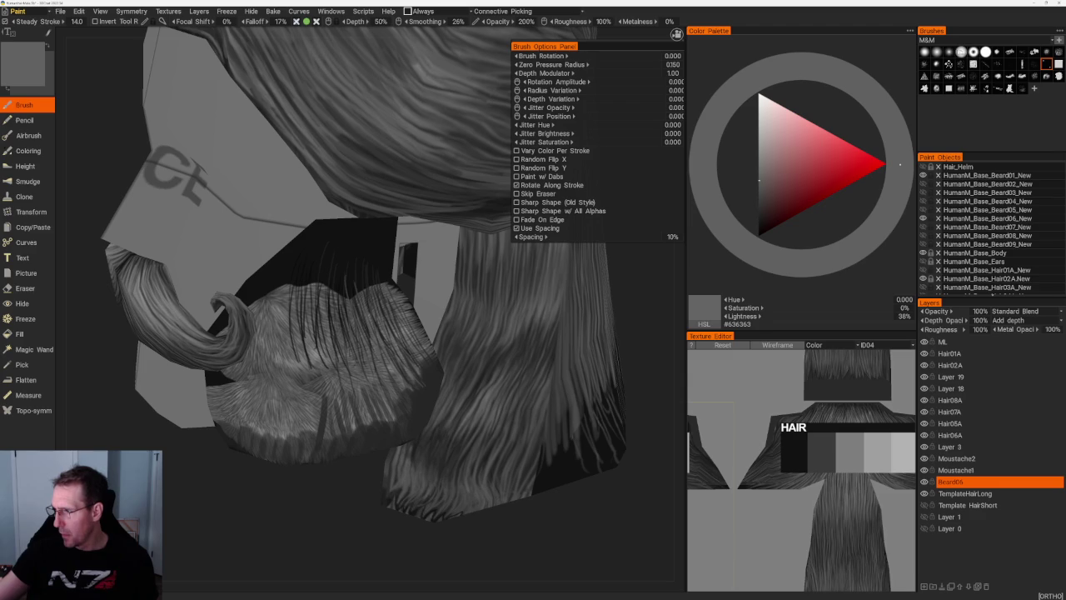
{"action": "key", "text": "v"}
{"action": "left_click_drag", "start_coordinate": [358, 309], "coordinate": [408, 392]}
{"action": "mouse_move", "coordinate": [374, 292]}
{"action": "left_mouse_down"}
{"action": "mouse_move", "coordinate": [425, 375]}
{"action": "mouse_move", "coordinate": [383, 399]}
{"action": "left_mouse_up"}
{"action": "left_click_drag", "start_coordinate": [341, 291], "coordinate": [346, 416]}
{"action": "mouse_move", "coordinate": [304, 293]}
{"action": "left_mouse_down"}
{"action": "mouse_move", "coordinate": [299, 423]}
{"action": "mouse_move", "coordinate": [271, 426]}
{"action": "mouse_move", "coordinate": [308, 433]}
{"action": "mouse_move", "coordinate": [349, 389]}
{"action": "left_mouse_up"}
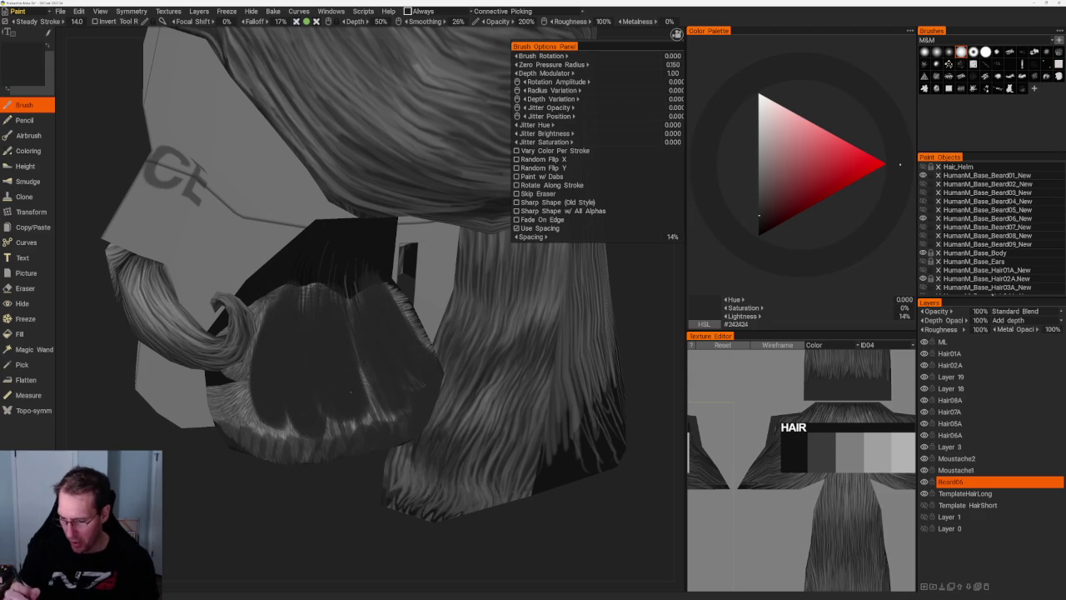
- Paint lighter mid-grey (#555555) vertical strands over the dark beard
{"action": "key", "text": "v"}
{"action": "mouse_move", "coordinate": [388, 326]}
{"action": "left_mouse_down"}
{"action": "mouse_move", "coordinate": [374, 264]}
{"action": "mouse_move", "coordinate": [382, 278]}
{"action": "left_mouse_up"}
{"action": "left_click_drag", "start_coordinate": [388, 316], "coordinate": [375, 260]}
{"action": "left_click_drag", "start_coordinate": [366, 335], "coordinate": [353, 246]}
{"action": "mouse_move", "coordinate": [333, 325]}
{"action": "left_mouse_down"}
{"action": "mouse_move", "coordinate": [340, 248]}
{"action": "mouse_move", "coordinate": [316, 241]}
{"action": "left_mouse_up"}
{"action": "left_click_drag", "start_coordinate": [277, 302], "coordinate": [297, 238]}
{"action": "left_click_drag", "start_coordinate": [335, 320], "coordinate": [356, 268]}
{"action": "left_click_drag", "start_coordinate": [373, 315], "coordinate": [373, 263]}
{"action": "left_click_drag", "start_coordinate": [369, 333], "coordinate": [367, 263]}
{"action": "scroll", "coordinate": [352, 354], "scroll_direction": "down", "scroll_amount": 5}
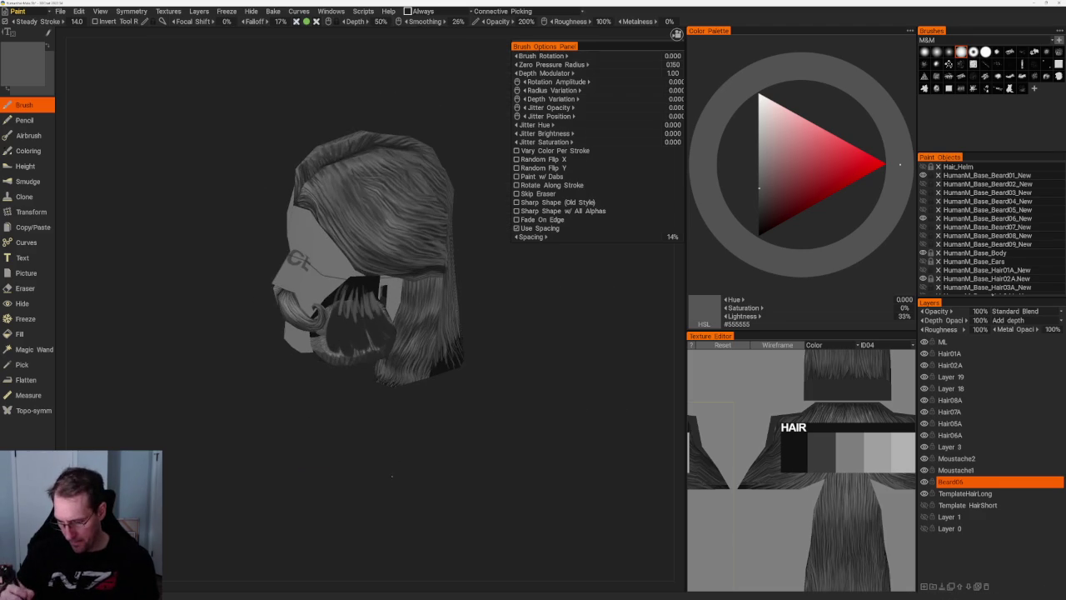
- Paint light hair strands along the dark beard's top edge
{"action": "scroll", "coordinate": [391, 358], "scroll_direction": "up", "scroll_amount": 2}
{"action": "scroll", "coordinate": [450, 283], "scroll_direction": "up", "scroll_amount": 1}
{"action": "scroll", "coordinate": [462, 348], "scroll_direction": "up", "scroll_amount": 3}
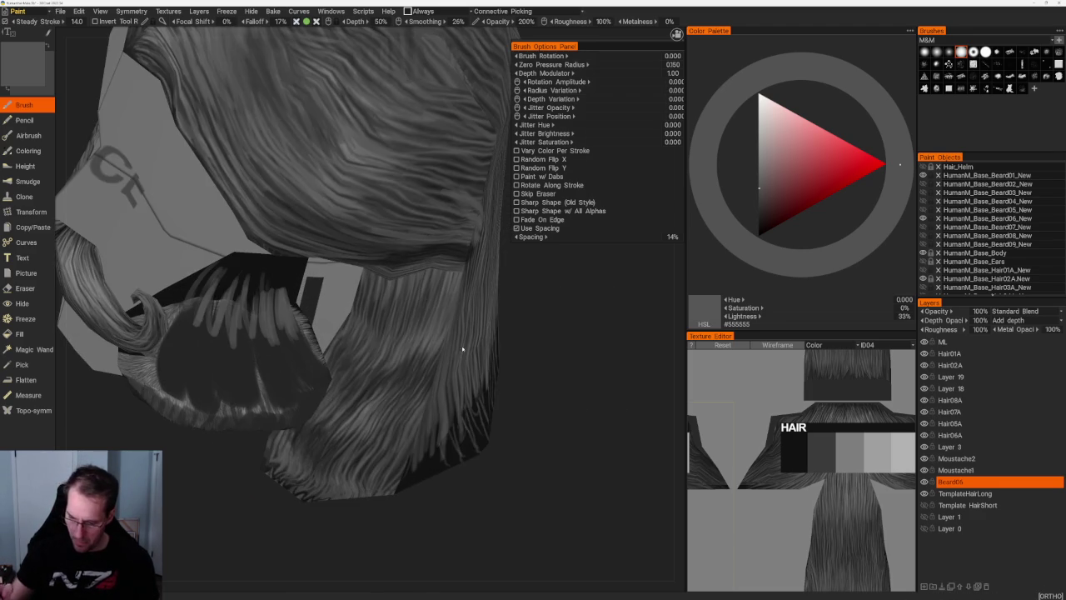
{"action": "mouse_move", "coordinate": [293, 306]}
{"action": "left_mouse_down"}
{"action": "mouse_move", "coordinate": [300, 264]}
{"action": "mouse_move", "coordinate": [278, 259]}
{"action": "left_mouse_up"}
{"action": "left_click_drag", "start_coordinate": [271, 278], "coordinate": [260, 258]}
{"action": "left_click_drag", "start_coordinate": [248, 274], "coordinate": [246, 256]}
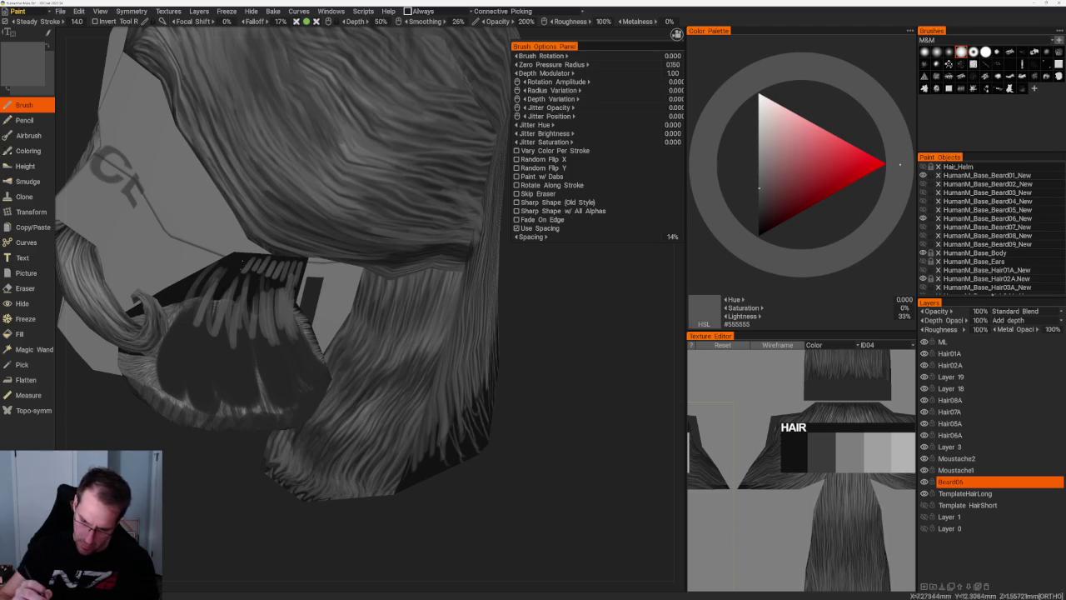
{"action": "left_click_drag", "start_coordinate": [215, 294], "coordinate": [213, 272]}
{"action": "mouse_move", "coordinate": [227, 288]}
{"action": "left_mouse_down"}
{"action": "mouse_move", "coordinate": [225, 271]}
{"action": "mouse_move", "coordinate": [250, 272]}
{"action": "left_mouse_up"}
{"action": "mouse_move", "coordinate": [280, 307]}
{"action": "left_mouse_down"}
{"action": "mouse_move", "coordinate": [268, 277]}
{"action": "mouse_move", "coordinate": [281, 278]}
{"action": "left_mouse_up"}
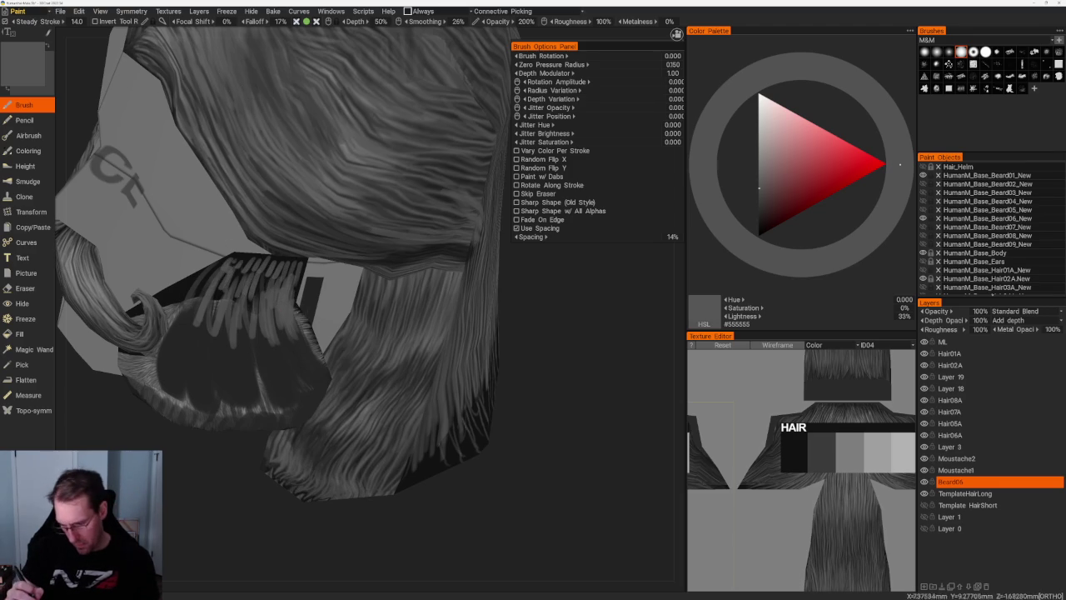
- Add light strands along the beard's right edge, middle and left-middle area
{"action": "left_click_drag", "start_coordinate": [323, 375], "coordinate": [295, 329]}
{"action": "left_click_drag", "start_coordinate": [303, 373], "coordinate": [275, 310]}
{"action": "left_click_drag", "start_coordinate": [272, 378], "coordinate": [255, 286]}
{"action": "left_click_drag", "start_coordinate": [254, 367], "coordinate": [245, 298]}
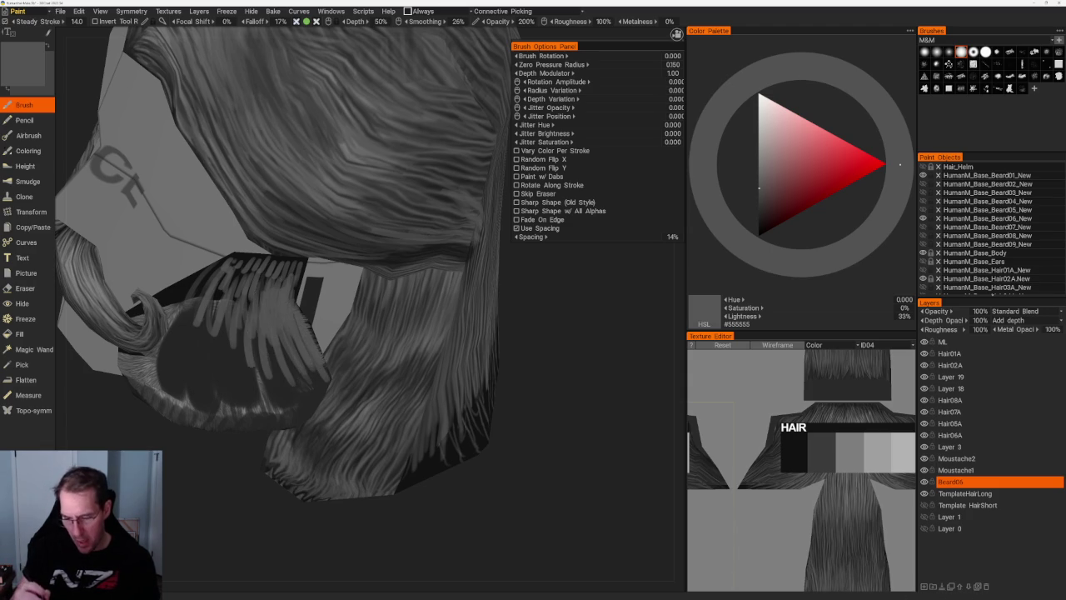
{"action": "left_click_drag", "start_coordinate": [263, 381], "coordinate": [255, 321]}
{"action": "left_click_drag", "start_coordinate": [246, 367], "coordinate": [239, 291]}
{"action": "left_click_drag", "start_coordinate": [227, 355], "coordinate": [233, 275]}
{"action": "mouse_move", "coordinate": [213, 378]}
{"action": "left_mouse_down"}
{"action": "mouse_move", "coordinate": [222, 274]}
{"action": "mouse_move", "coordinate": [205, 282]}
{"action": "left_mouse_up"}
{"action": "left_click_drag", "start_coordinate": [192, 363], "coordinate": [190, 302]}
{"action": "left_click_drag", "start_coordinate": [248, 339], "coordinate": [246, 296]}
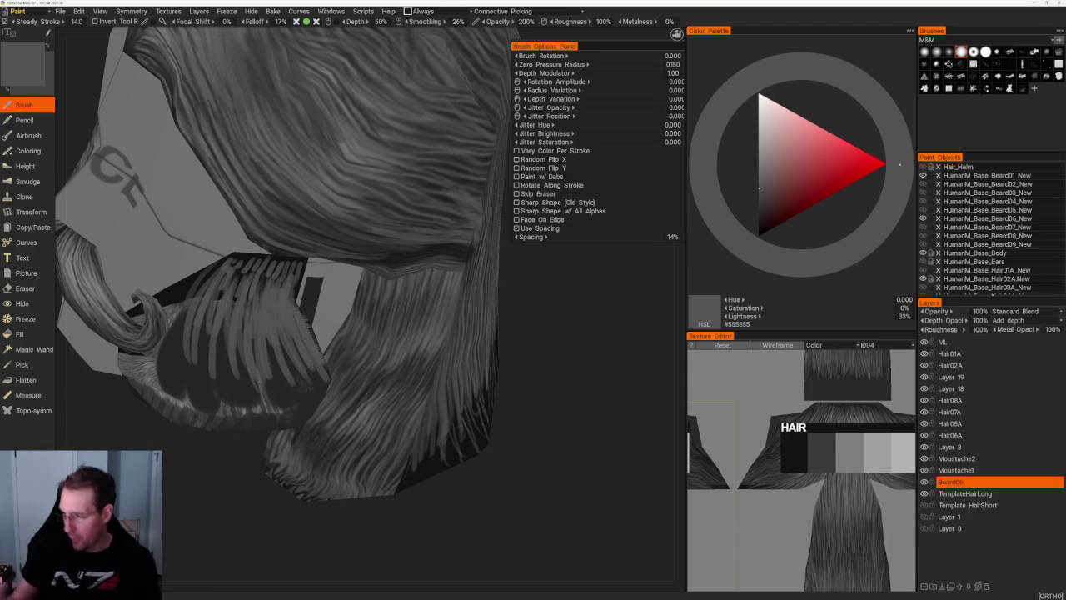
- Switch to a different hair-strand brush and set a slightly lightened near-black paint colour
{"action": "left_click", "coordinate": [1046, 63]}
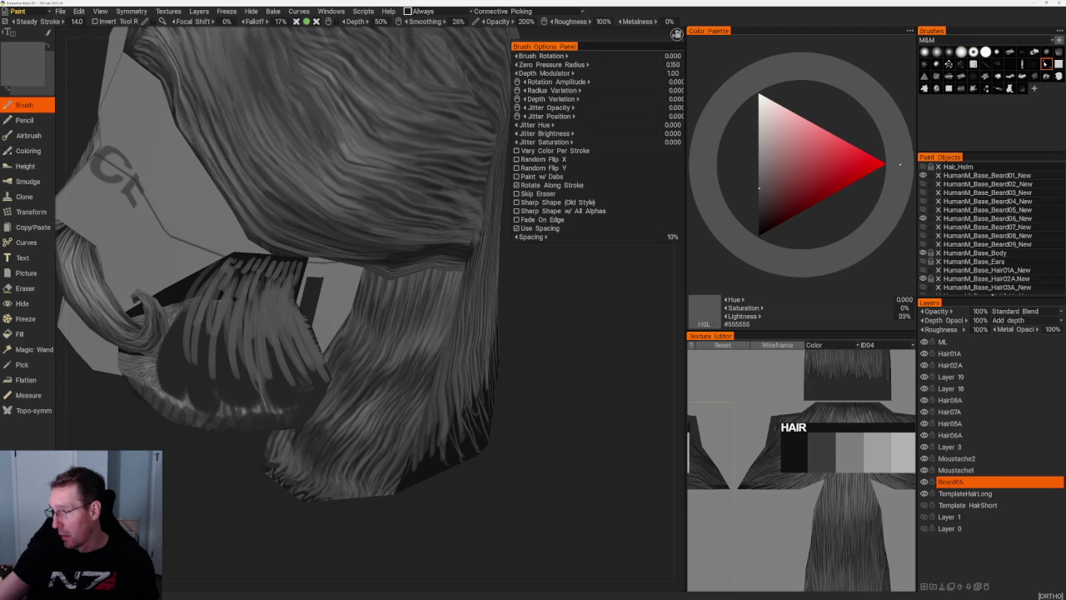
{"action": "left_click", "coordinate": [758, 225]}
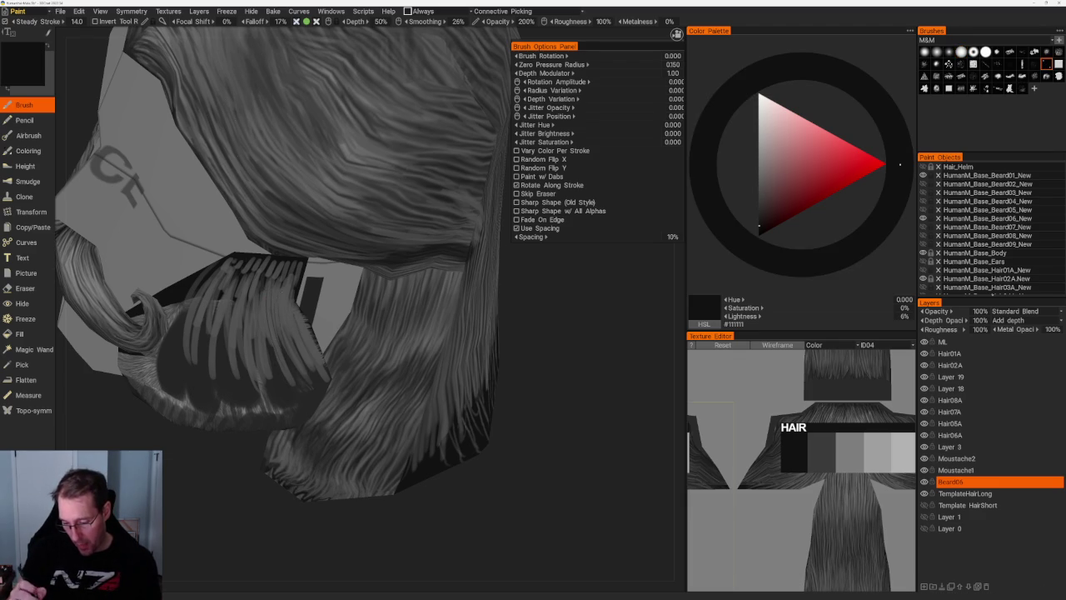
{"action": "left_click_drag", "start_coordinate": [532, 495], "coordinate": [500, 478]}
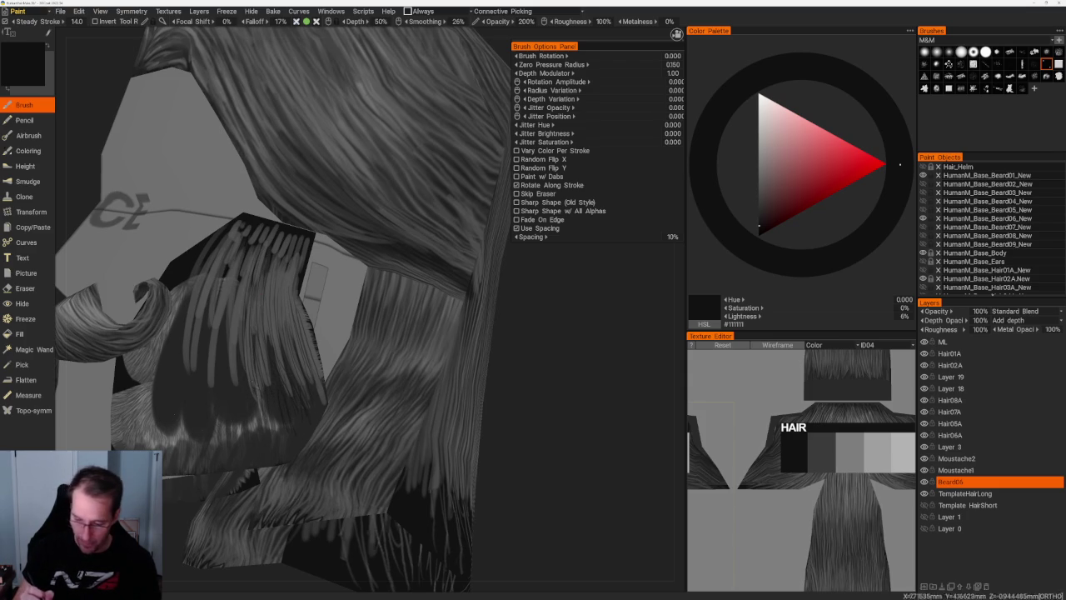
{"action": "key", "text": "v"}
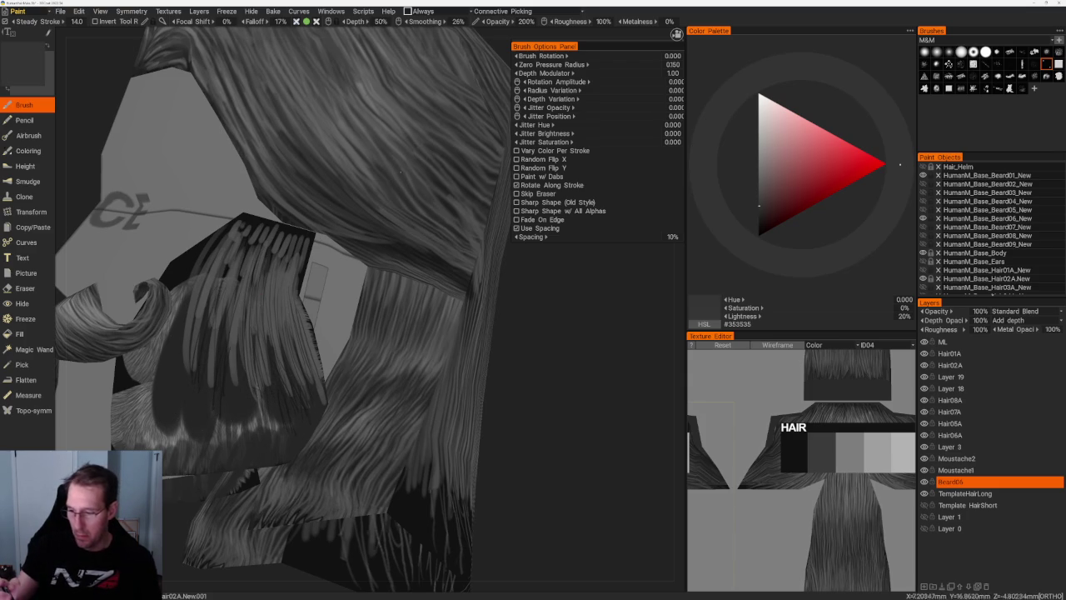
- Paint vertical strands across the central and lower hair patch
{"action": "left_click_drag", "start_coordinate": [213, 303], "coordinate": [213, 412]}
{"action": "left_click_drag", "start_coordinate": [189, 372], "coordinate": [189, 422]}
{"action": "left_click_drag", "start_coordinate": [187, 315], "coordinate": [173, 410]}
{"action": "left_click_drag", "start_coordinate": [147, 350], "coordinate": [137, 443]}
{"action": "left_click_drag", "start_coordinate": [165, 314], "coordinate": [150, 438]}
{"action": "left_click_drag", "start_coordinate": [176, 390], "coordinate": [177, 424]}
{"action": "mouse_move", "coordinate": [192, 388]}
{"action": "left_mouse_down"}
{"action": "mouse_move", "coordinate": [192, 436]}
{"action": "mouse_move", "coordinate": [206, 443]}
{"action": "left_mouse_up"}
{"action": "mouse_move", "coordinate": [222, 363]}
{"action": "left_mouse_down"}
{"action": "mouse_move", "coordinate": [223, 445]}
{"action": "mouse_move", "coordinate": [237, 425]}
{"action": "left_mouse_up"}
{"action": "left_click_drag", "start_coordinate": [257, 384], "coordinate": [256, 448]}
{"action": "left_click_drag", "start_coordinate": [278, 400], "coordinate": [278, 448]}
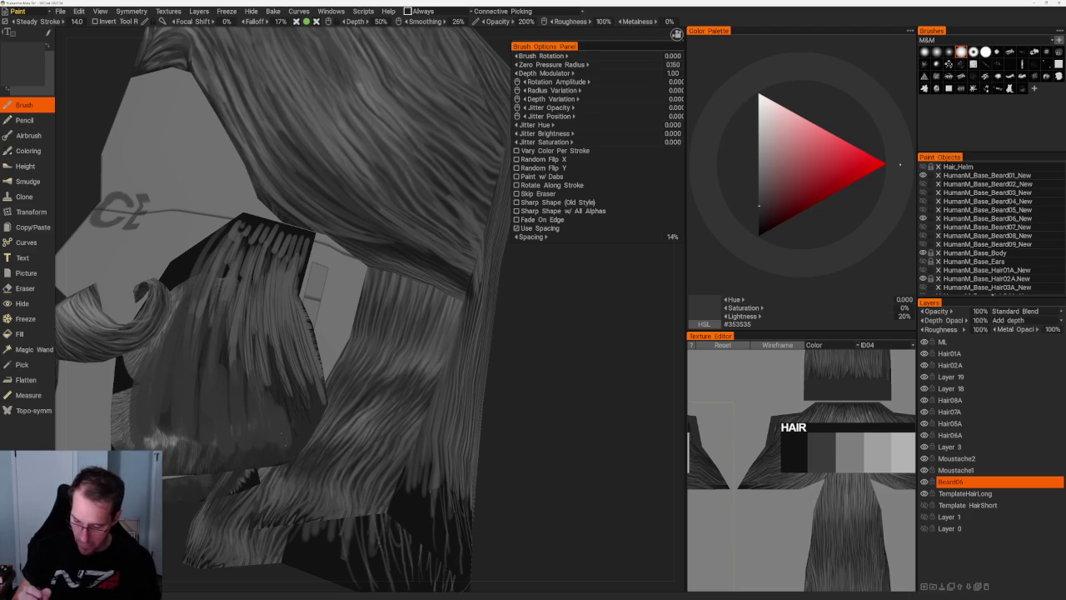
- Darken the colour and paint dark strands over the lower and lower-left hair patch
{"action": "key", "text": "v"}
{"action": "left_click_drag", "start_coordinate": [266, 376], "coordinate": [266, 444]}
{"action": "left_click_drag", "start_coordinate": [246, 362], "coordinate": [246, 436]}
{"action": "left_click_drag", "start_coordinate": [214, 401], "coordinate": [214, 460]}
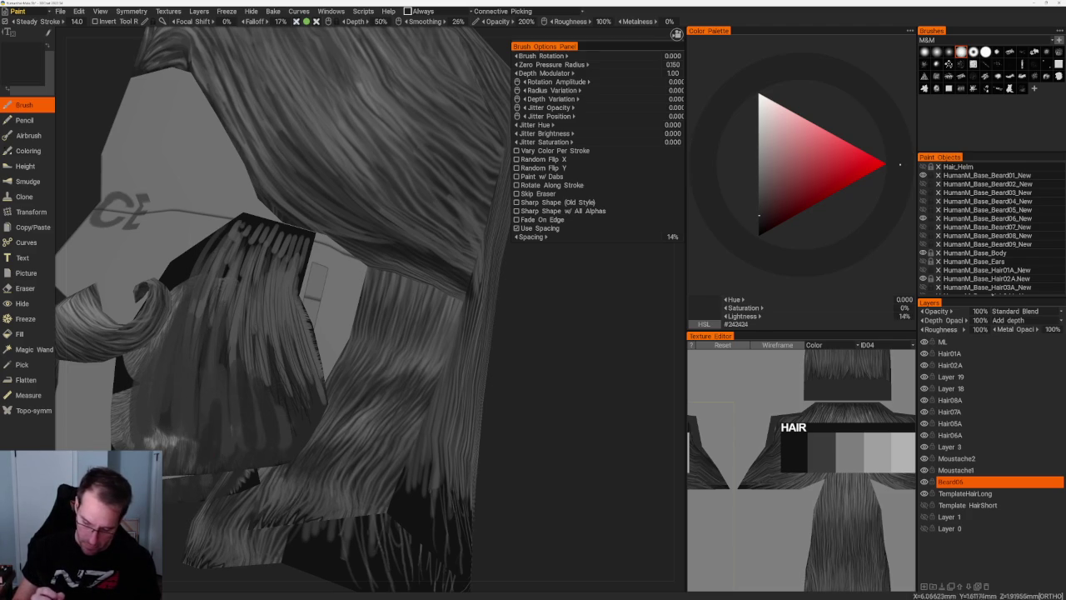
{"action": "left_click_drag", "start_coordinate": [177, 413], "coordinate": [177, 467]}
{"action": "mouse_move", "coordinate": [160, 408]}
{"action": "left_mouse_down"}
{"action": "mouse_move", "coordinate": [160, 463]}
{"action": "mouse_move", "coordinate": [147, 449]}
{"action": "left_mouse_up"}
{"action": "left_click_drag", "start_coordinate": [135, 408], "coordinate": [134, 448]}
{"action": "left_click_drag", "start_coordinate": [121, 391], "coordinate": [128, 446]}
{"action": "left_click_drag", "start_coordinate": [119, 372], "coordinate": [119, 428]}
{"action": "mouse_move", "coordinate": [144, 342]}
{"action": "left_mouse_down"}
{"action": "mouse_move", "coordinate": [144, 412]}
{"action": "mouse_move", "coordinate": [168, 408]}
{"action": "mouse_move", "coordinate": [183, 465]}
{"action": "left_mouse_up"}
{"action": "left_click_drag", "start_coordinate": [193, 393], "coordinate": [194, 449]}
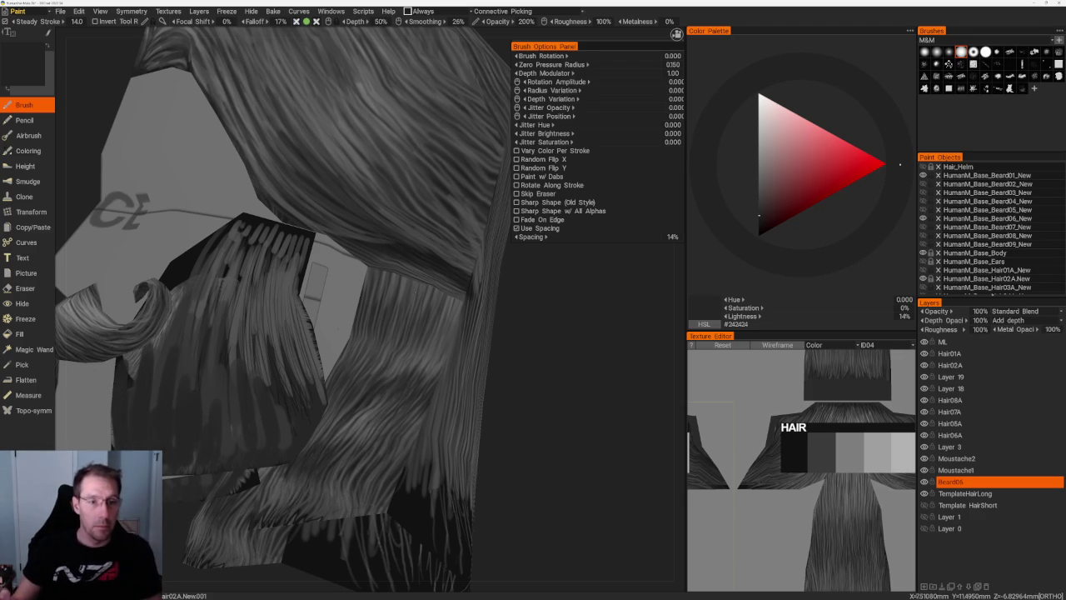
- From a three-quarter view, adjust the grey and paint a short light streak on the beard
{"action": "scroll", "coordinate": [300, 430], "scroll_direction": "down", "scroll_amount": 3}
{"action": "scroll", "coordinate": [299, 430], "scroll_direction": "down", "scroll_amount": 3}
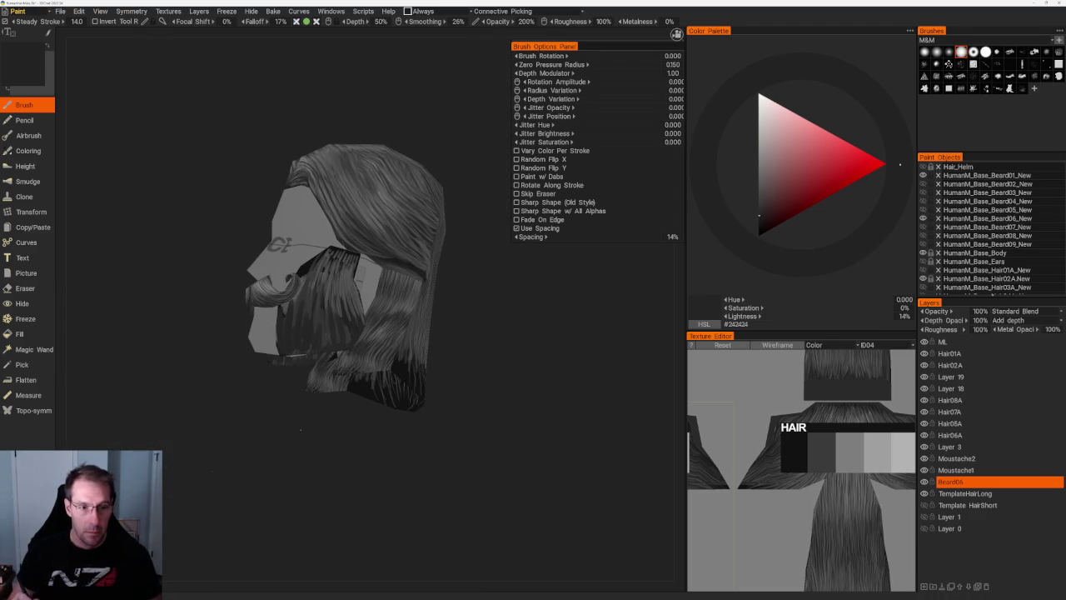
{"action": "left_click_drag", "start_coordinate": [538, 312], "coordinate": [549, 319]}
{"action": "scroll", "coordinate": [514, 392], "scroll_direction": "up", "scroll_amount": 3}
{"action": "scroll", "coordinate": [509, 360], "scroll_direction": "up", "scroll_amount": 2}
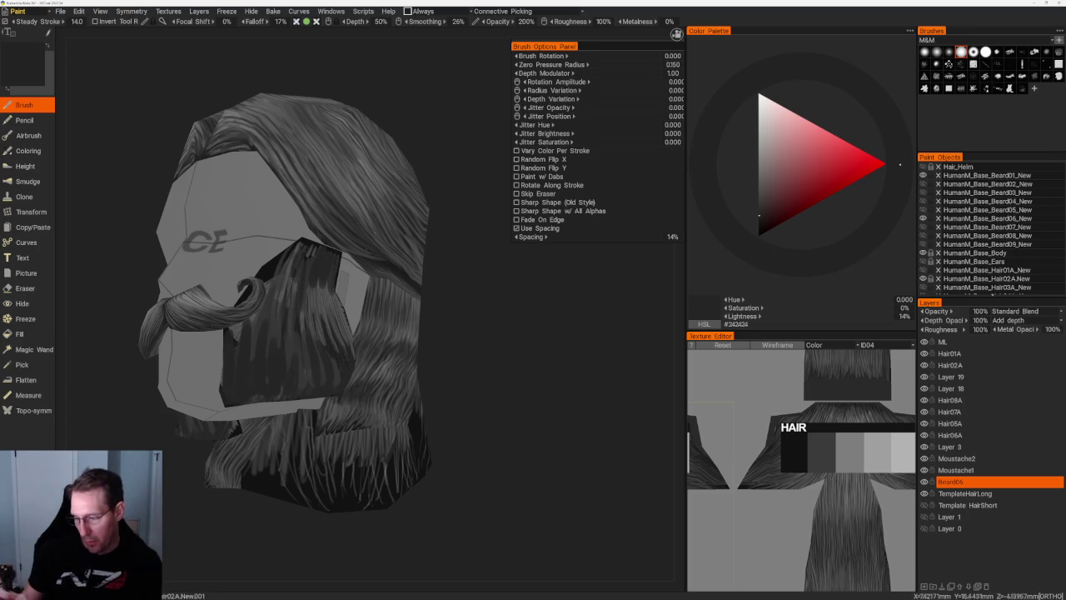
{"action": "key", "text": "v"}
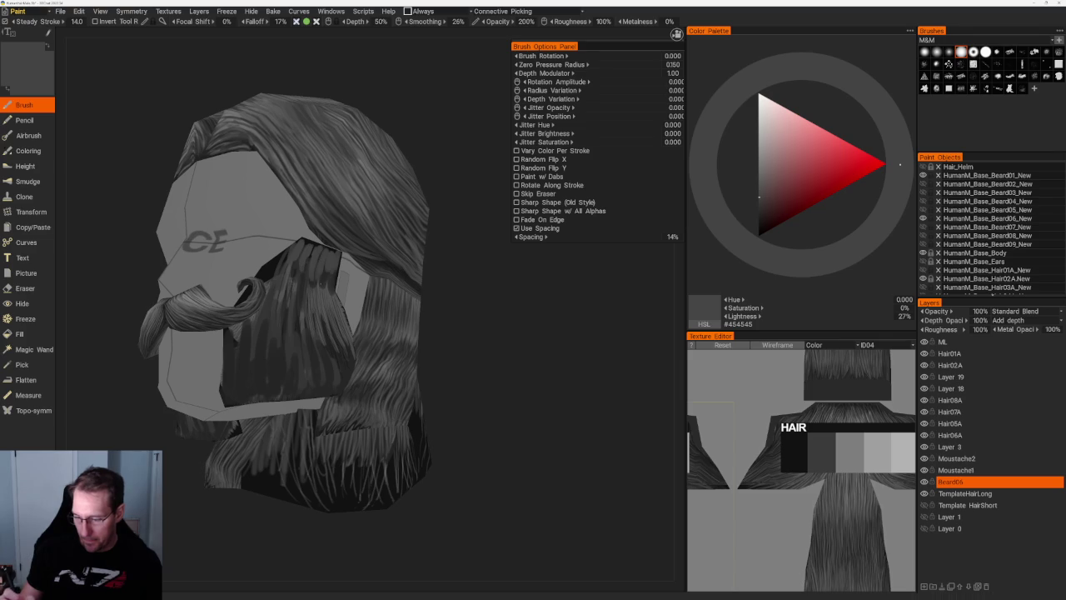
{"action": "scroll", "coordinate": [452, 250], "scroll_direction": "down", "scroll_amount": 3}
{"action": "scroll", "coordinate": [452, 298], "scroll_direction": "down", "scroll_amount": 2}
{"action": "scroll", "coordinate": [289, 242], "scroll_direction": "up", "scroll_amount": 5}
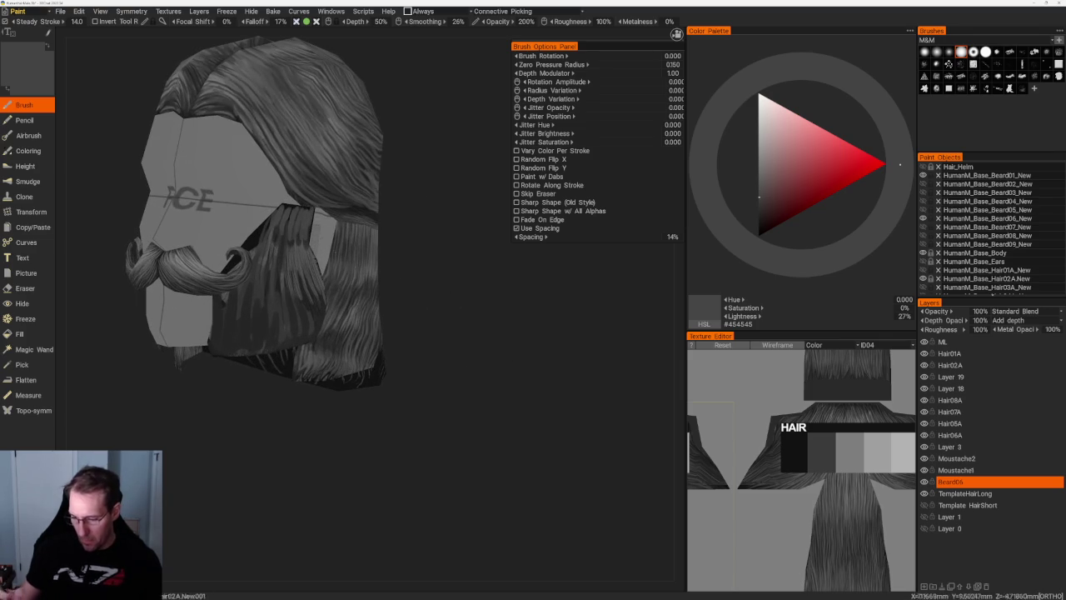
{"action": "key", "text": "v"}
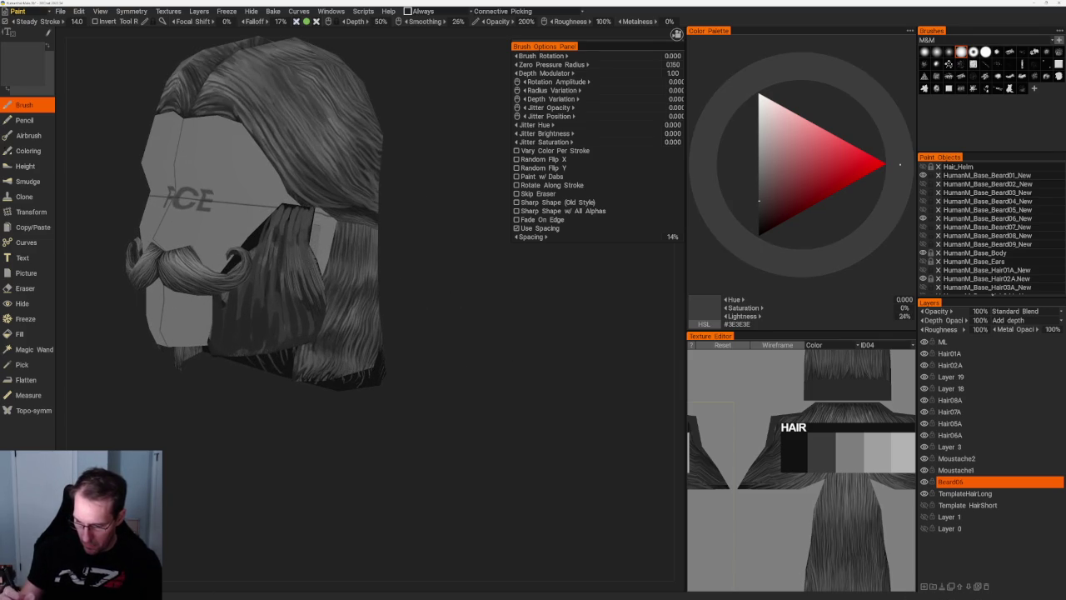
{"action": "left_click_drag", "start_coordinate": [260, 228], "coordinate": [258, 246]}
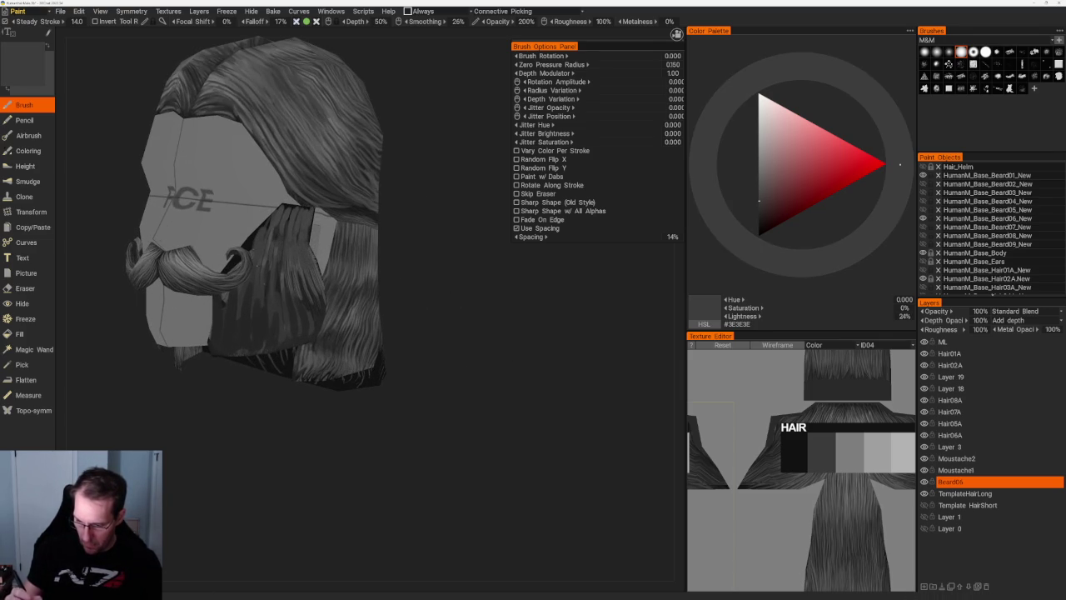
- Turn the head toward a side profile and hide the moustache to expose the beard
{"action": "left_click_drag", "start_coordinate": [449, 250], "coordinate": [421, 250]}
{"action": "scroll", "coordinate": [421, 249], "scroll_direction": "up", "scroll_amount": 3}
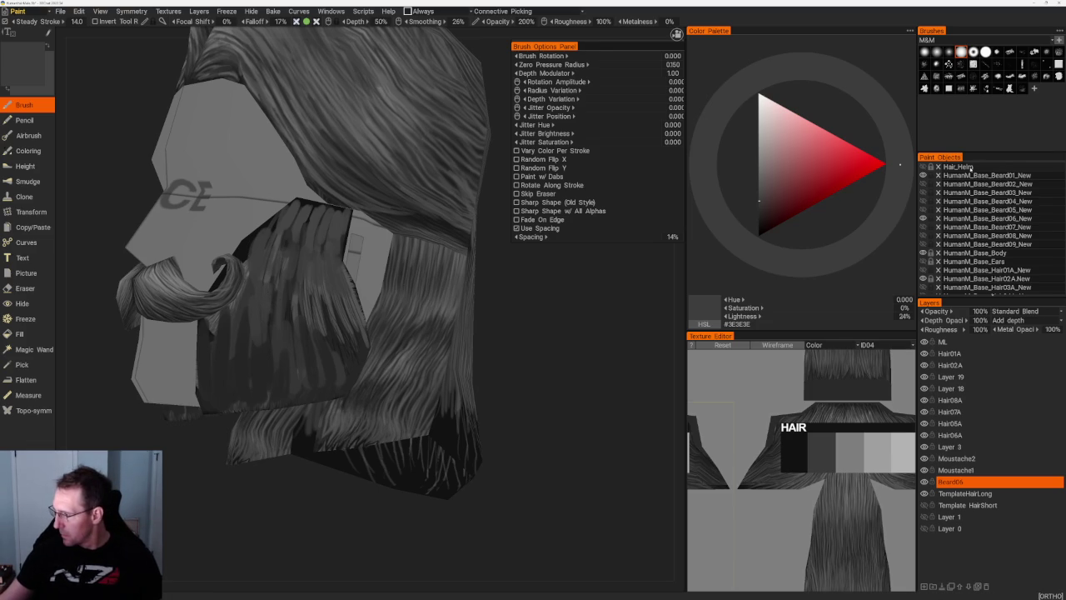
{"action": "left_click", "coordinate": [923, 175]}
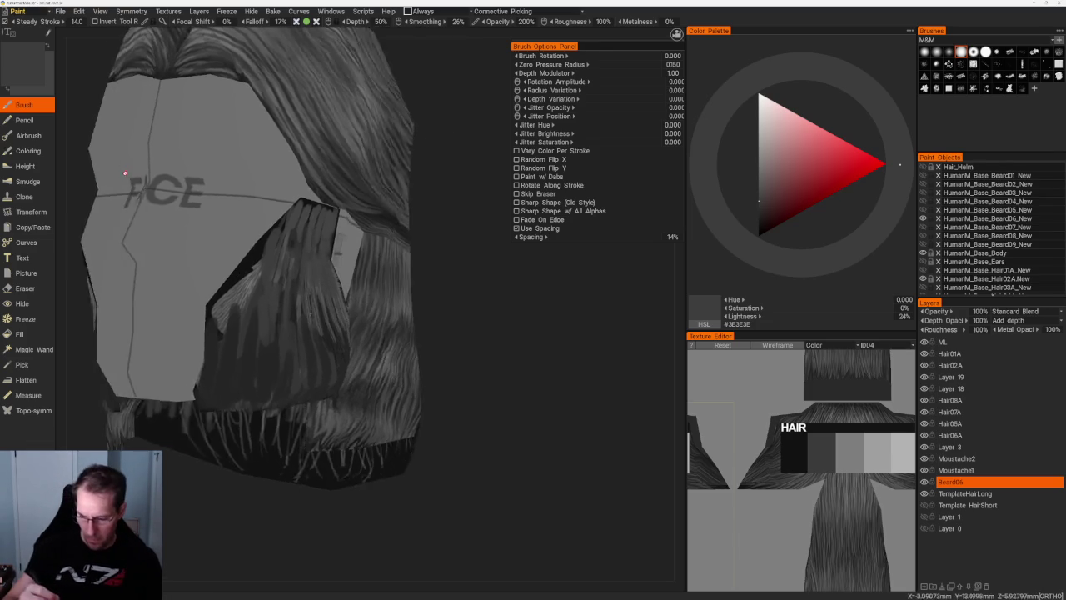
- Pick a deep grey and paint dark strands onto the hair edge from the front
{"action": "left_click_drag", "start_coordinate": [466, 266], "coordinate": [315, 308]}
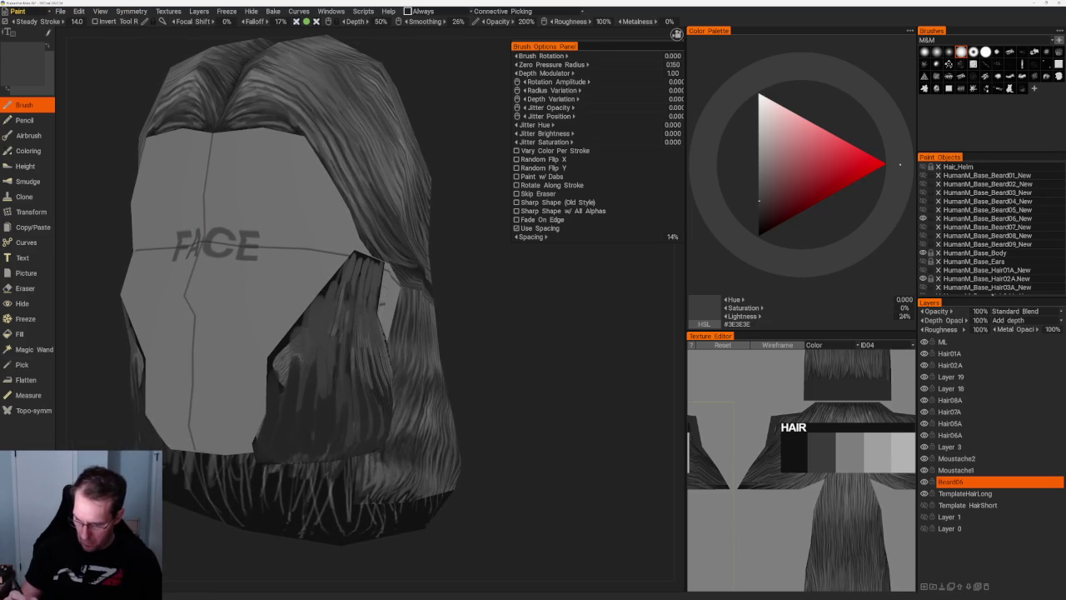
{"action": "key", "text": "v"}
{"action": "mouse_move", "coordinate": [288, 376]}
{"action": "left_mouse_down"}
{"action": "mouse_move", "coordinate": [283, 354]}
{"action": "mouse_move", "coordinate": [305, 392]}
{"action": "left_mouse_up"}
{"action": "left_click_drag", "start_coordinate": [367, 420], "coordinate": [392, 417]}
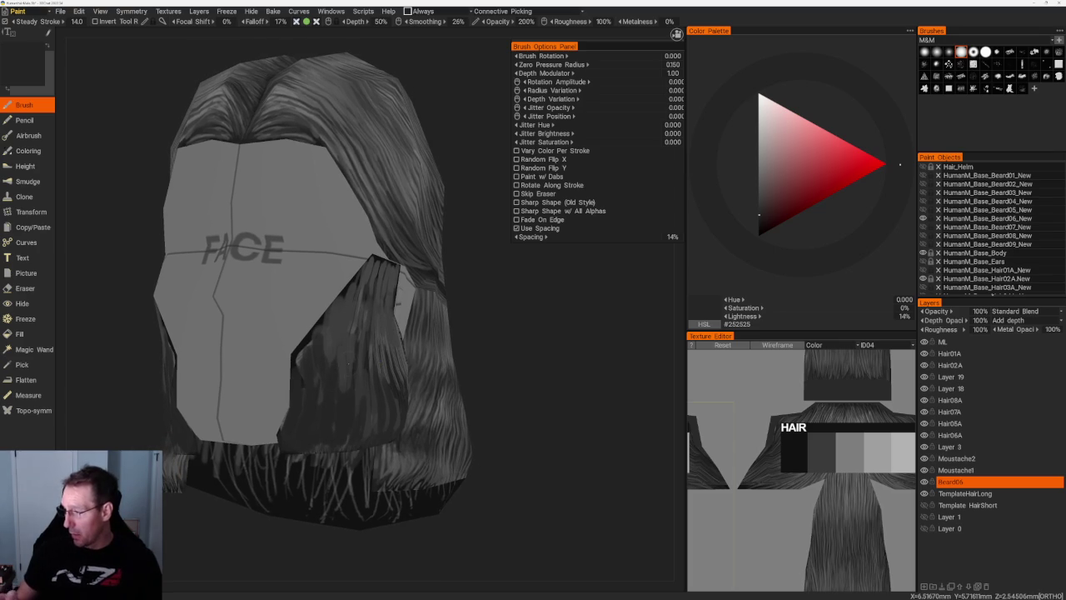
{"action": "left_click_drag", "start_coordinate": [335, 341], "coordinate": [340, 398]}
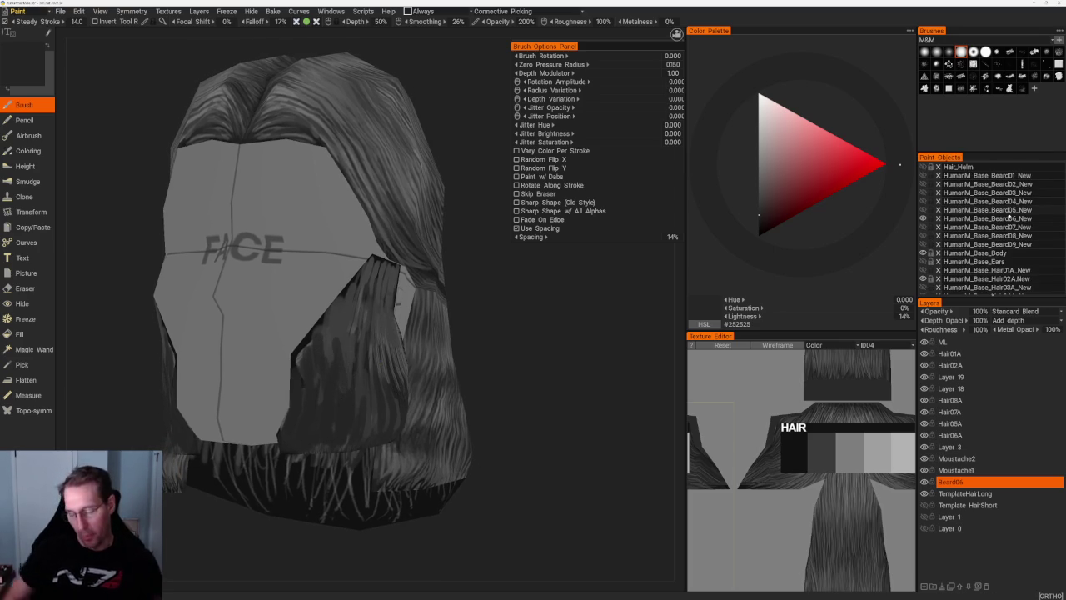
- From a profile view, sample a mid-grey and paint lighter strand streaks on the dark beard
{"action": "left_click_drag", "start_coordinate": [572, 147], "coordinate": [516, 277]}
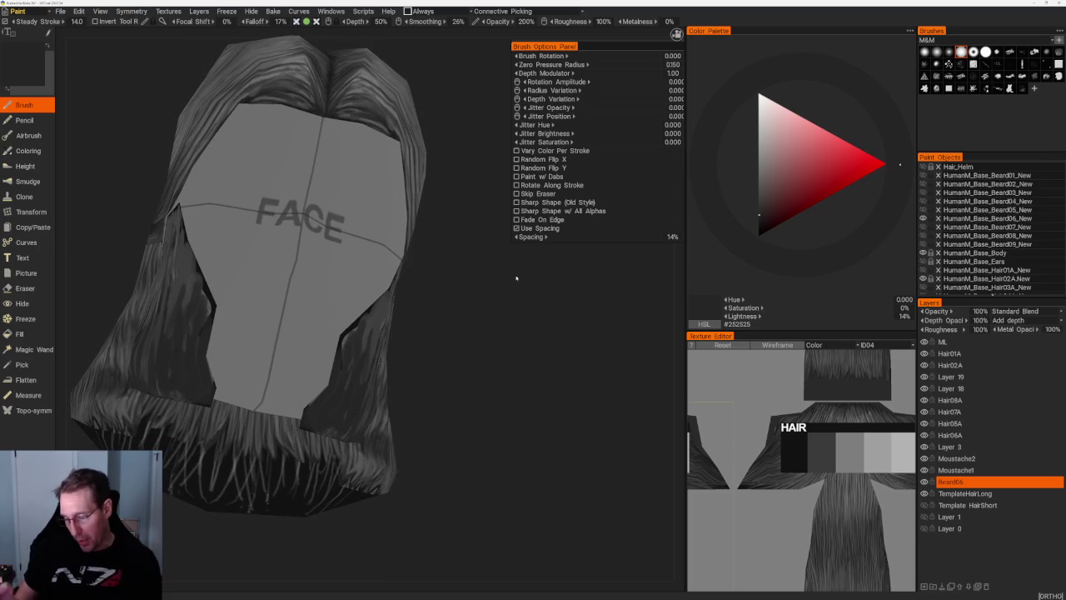
{"action": "middle_click_drag", "start_coordinate": [362, 350], "coordinate": [338, 379]}
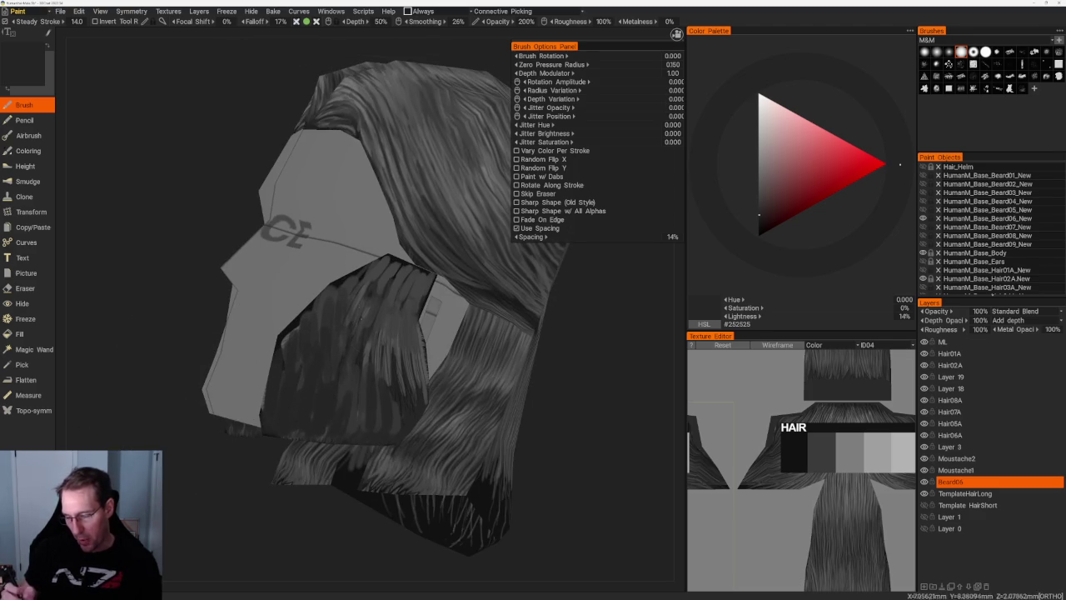
{"action": "middle_click_drag", "start_coordinate": [370, 338], "coordinate": [392, 342]}
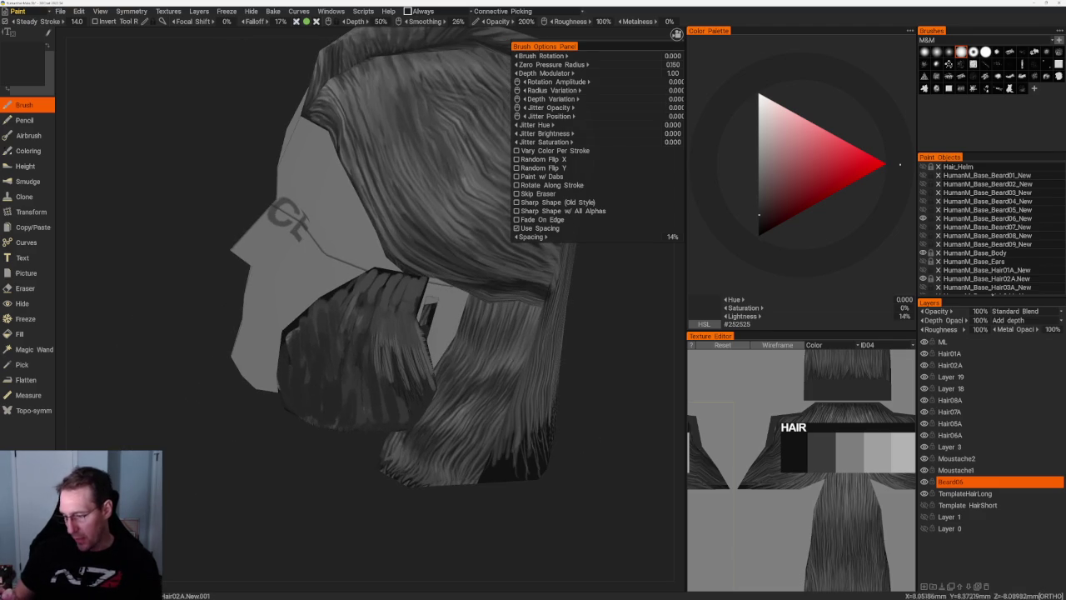
{"action": "key", "text": "v"}
{"action": "left_click_drag", "start_coordinate": [398, 318], "coordinate": [402, 370]}
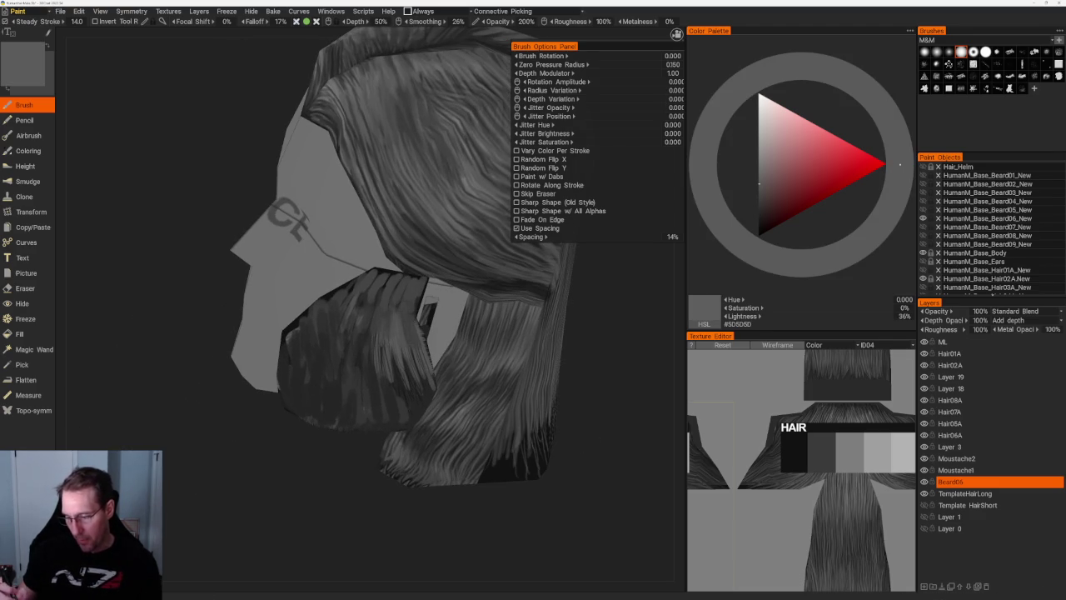
{"action": "mouse_move", "coordinate": [380, 315]}
{"action": "left_mouse_down"}
{"action": "mouse_move", "coordinate": [381, 358]}
{"action": "mouse_move", "coordinate": [367, 346]}
{"action": "mouse_move", "coordinate": [382, 388]}
{"action": "mouse_move", "coordinate": [407, 388]}
{"action": "left_mouse_up"}
{"action": "left_click_drag", "start_coordinate": [415, 351], "coordinate": [416, 383]}
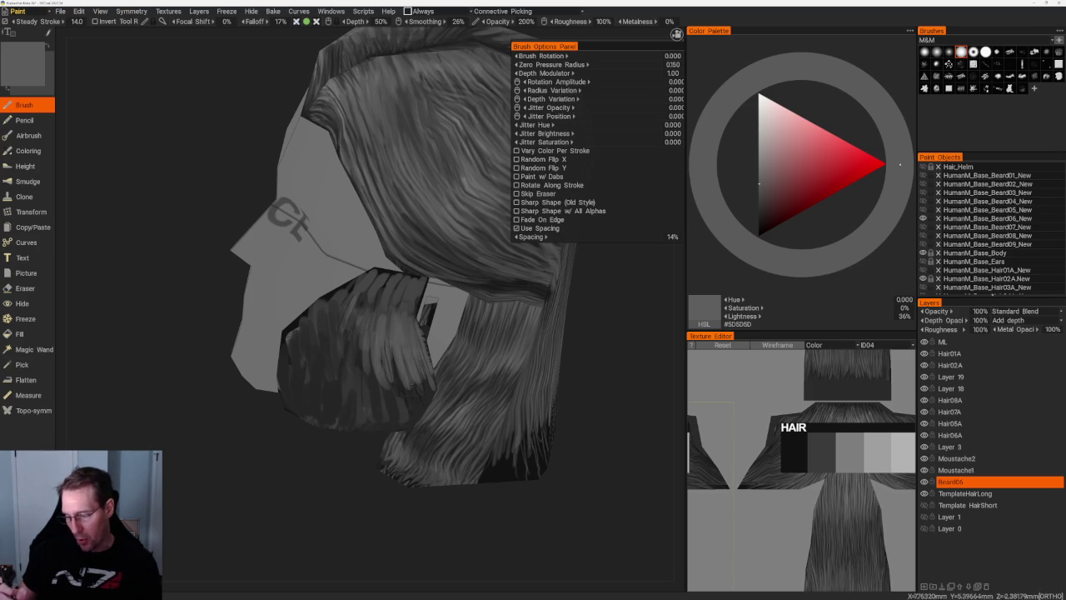
- Paint darker grey streaks on the beard, then a small lighter mid-grey streak
{"action": "right_click_drag", "start_coordinate": [416, 383], "coordinate": [466, 375]}
{"action": "mouse_move", "coordinate": [367, 310]}
{"action": "left_mouse_down"}
{"action": "mouse_move", "coordinate": [363, 377]}
{"action": "mouse_move", "coordinate": [358, 359]}
{"action": "left_mouse_up"}
{"action": "key", "text": "v"}
{"action": "left_click_drag", "start_coordinate": [373, 283], "coordinate": [381, 329]}
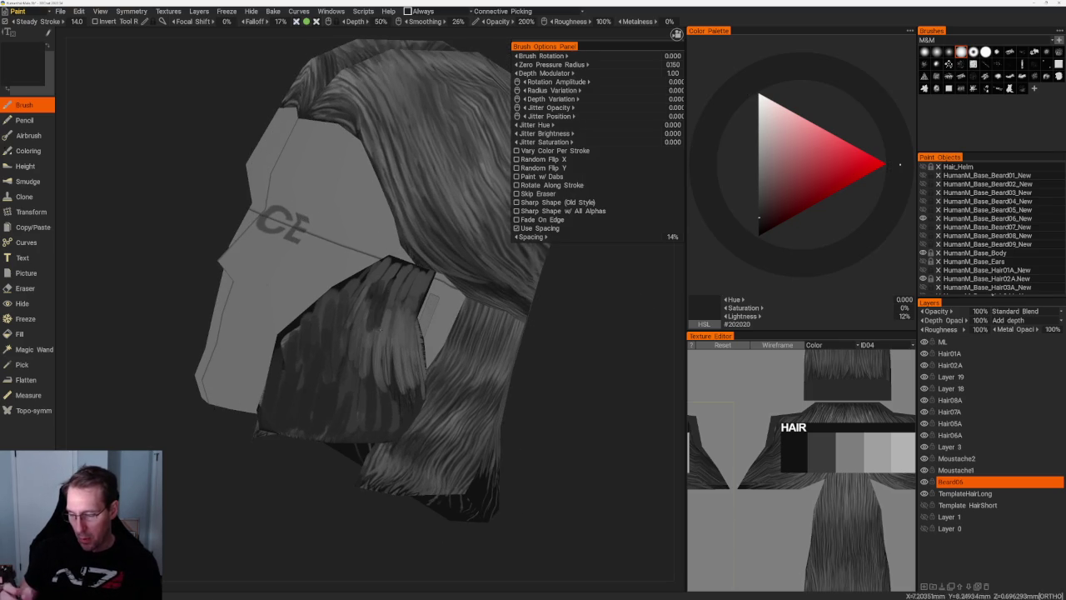
{"action": "left_click_drag", "start_coordinate": [398, 288], "coordinate": [406, 316]}
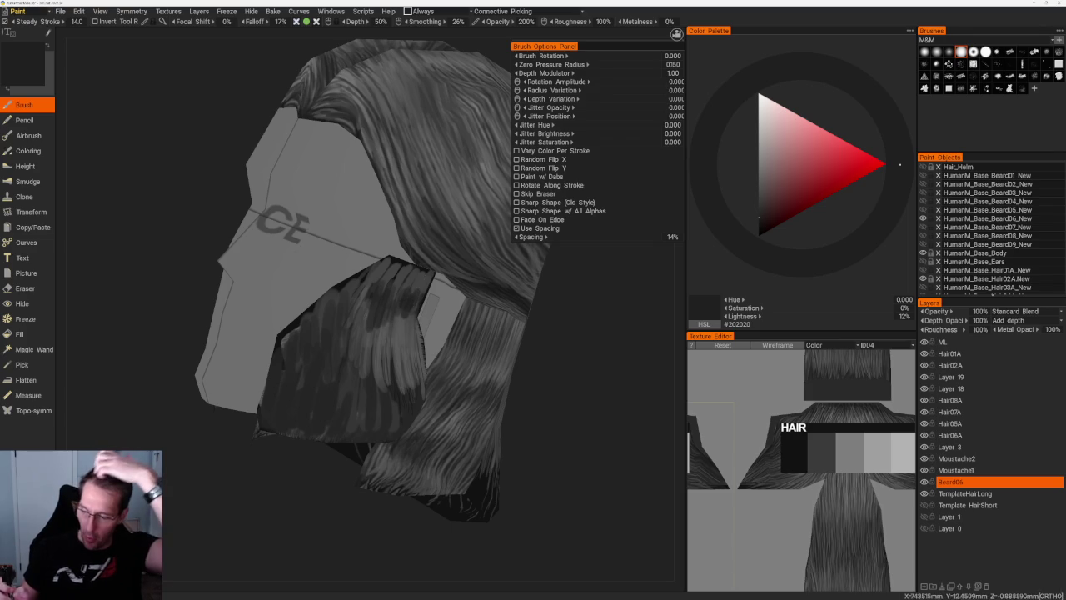
{"action": "key", "text": "v"}
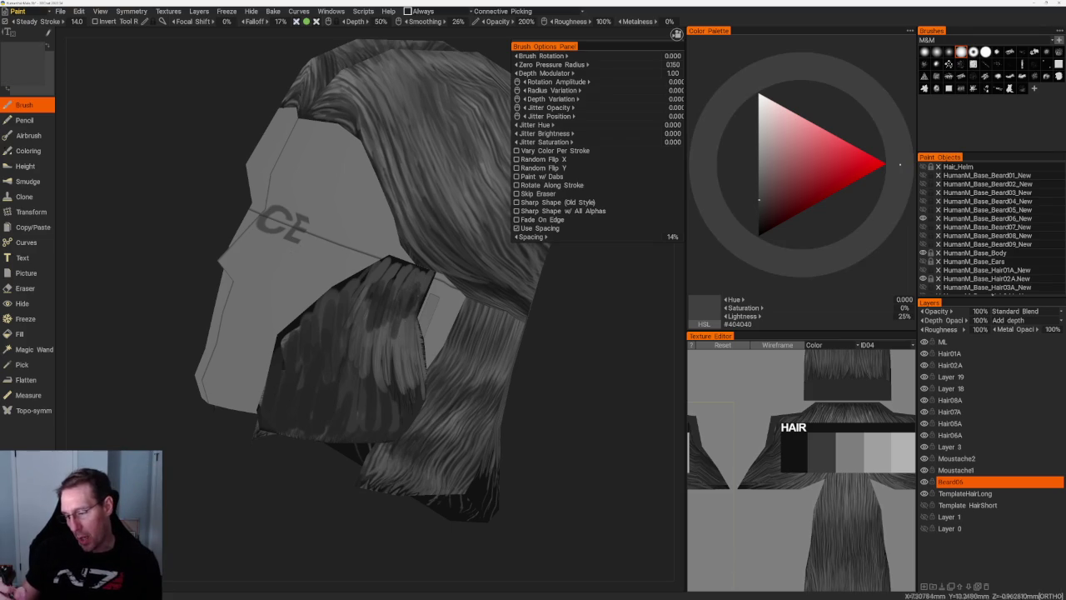
{"action": "left_click_drag", "start_coordinate": [384, 287], "coordinate": [383, 312]}
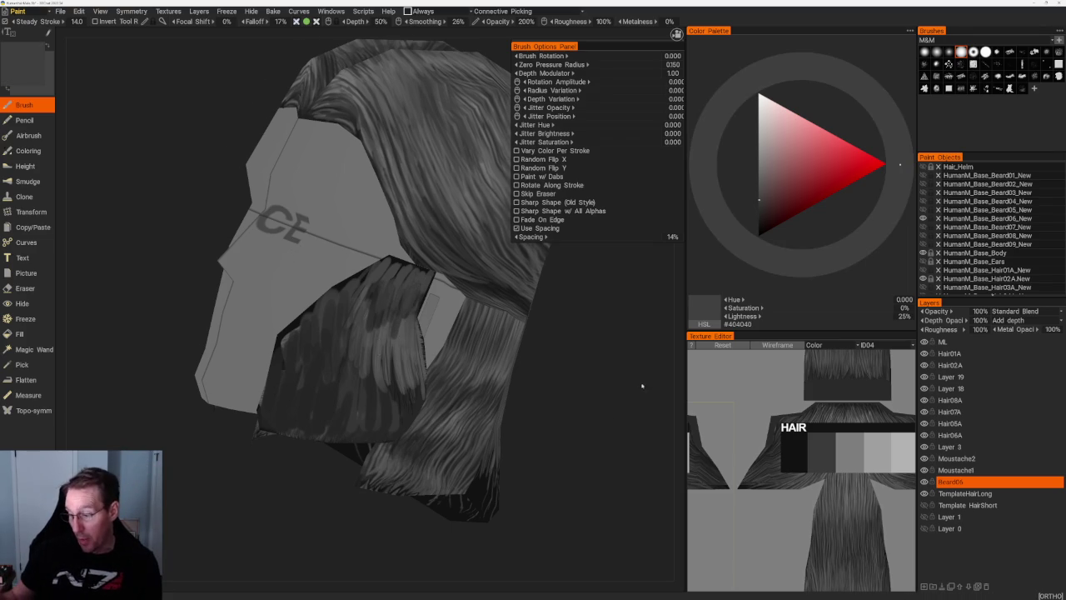
- Pick a darker grey (#272727), zoom in on the beard and switch to the eraser
{"action": "left_click_drag", "start_coordinate": [642, 386], "coordinate": [672, 397]}
{"action": "key", "text": "v"}
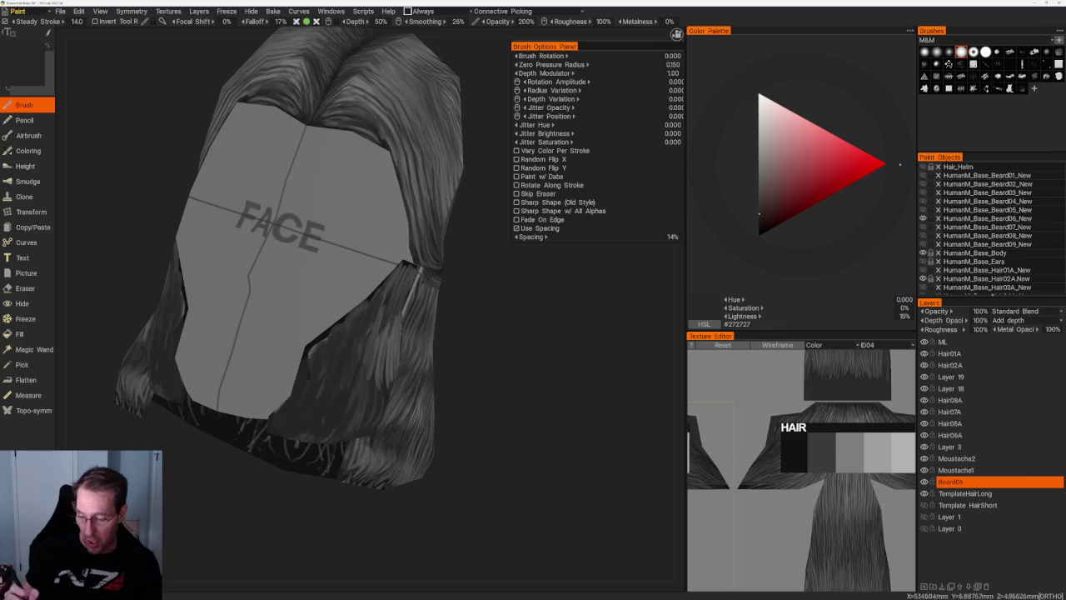
{"action": "left_click_drag", "start_coordinate": [519, 367], "coordinate": [574, 379]}
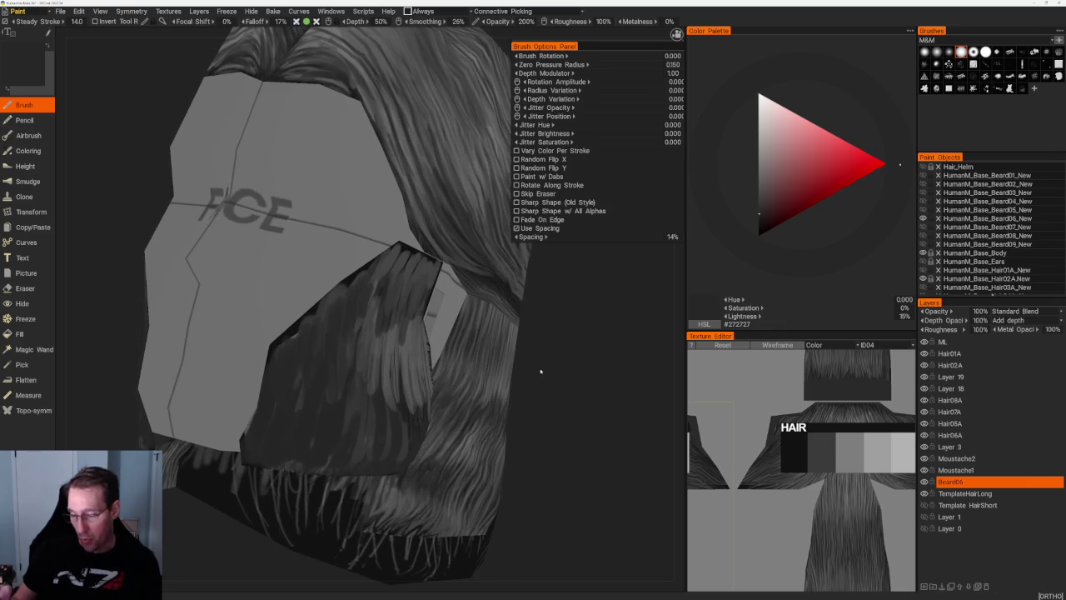
{"action": "scroll", "coordinate": [611, 386], "scroll_direction": "up", "scroll_amount": 3}
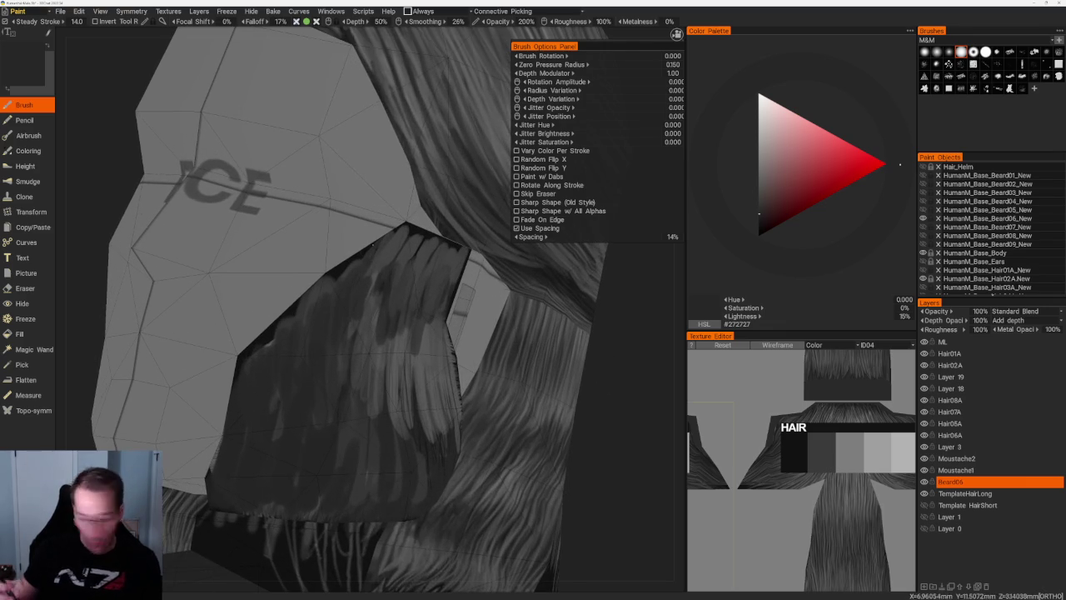
{"action": "key", "text": "e"}
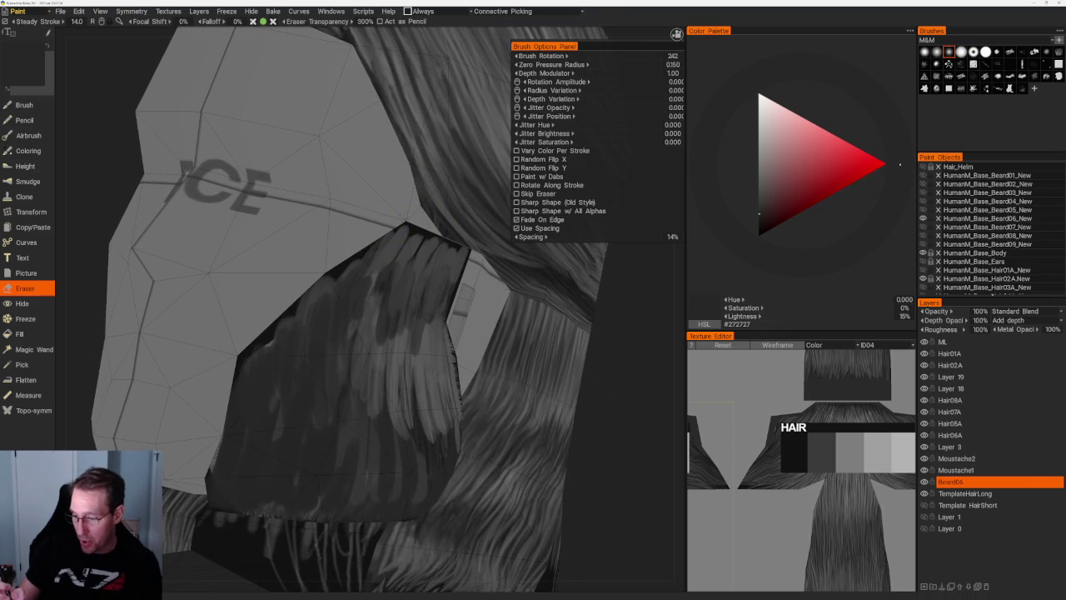
- Erase thin vertical strips along the beard's edge, moving leftward
{"action": "left_click_drag", "start_coordinate": [386, 266], "coordinate": [381, 235]}
{"action": "left_click_drag", "start_coordinate": [373, 278], "coordinate": [371, 242]}
{"action": "mouse_move", "coordinate": [365, 286]}
{"action": "left_mouse_down"}
{"action": "mouse_move", "coordinate": [364, 243]}
{"action": "mouse_move", "coordinate": [335, 263]}
{"action": "left_mouse_up"}
{"action": "left_click_drag", "start_coordinate": [330, 310], "coordinate": [330, 271]}
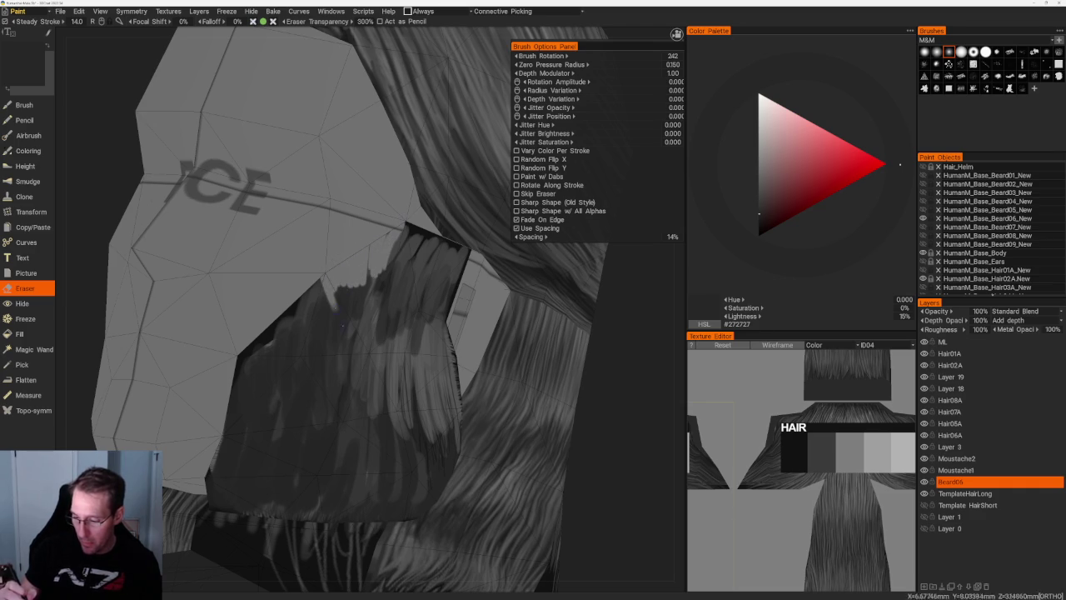
{"action": "left_click_drag", "start_coordinate": [365, 302], "coordinate": [366, 265]}
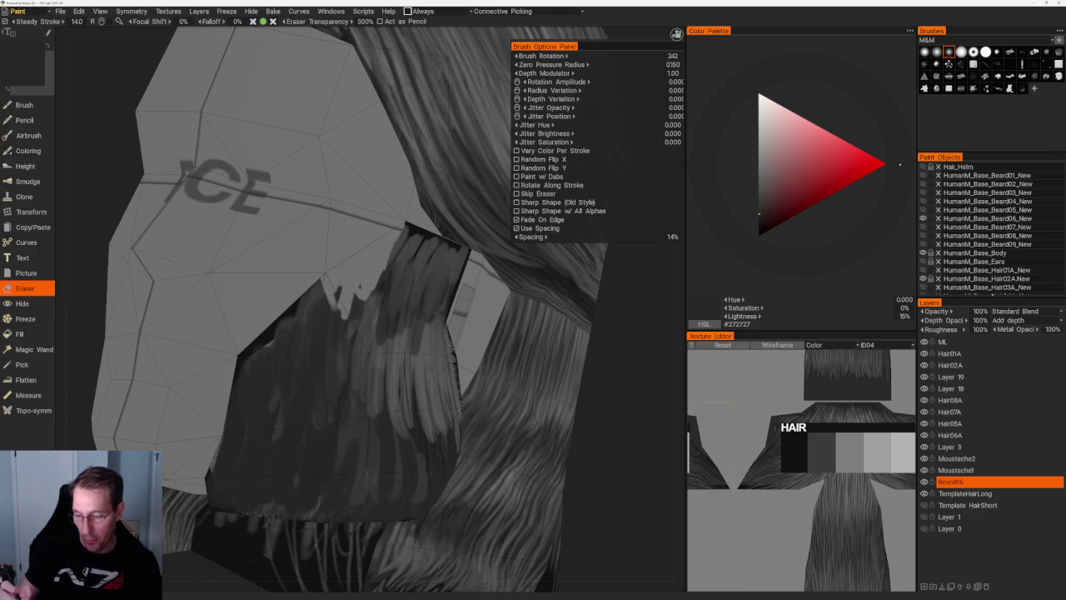
{"action": "left_click_drag", "start_coordinate": [316, 306], "coordinate": [316, 280]}
{"action": "left_click_drag", "start_coordinate": [318, 335], "coordinate": [318, 295]}
- In orthographic side view, erase small strands and a strip on both mirrored sides
{"action": "middle_click_drag", "start_coordinate": [449, 342], "coordinate": [466, 346]}
{"action": "key", "text": "KP_4"}
{"action": "scroll", "coordinate": [392, 250], "scroll_direction": "up", "scroll_amount": 5}
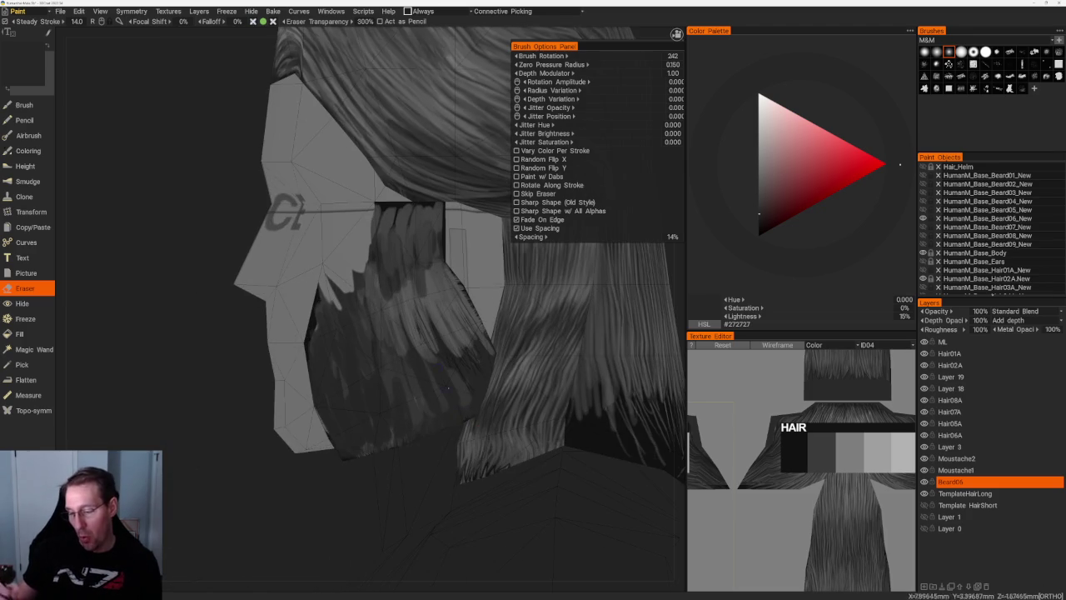
{"action": "mouse_move", "coordinate": [322, 316]}
{"action": "left_mouse_down"}
{"action": "mouse_move", "coordinate": [323, 283]}
{"action": "mouse_move", "coordinate": [324, 293]}
{"action": "left_mouse_up"}
{"action": "mouse_move", "coordinate": [324, 293]}
{"action": "middle_mouse_down"}
{"action": "mouse_move", "coordinate": [377, 474]}
{"action": "mouse_move", "coordinate": [321, 342]}
{"action": "middle_mouse_up"}
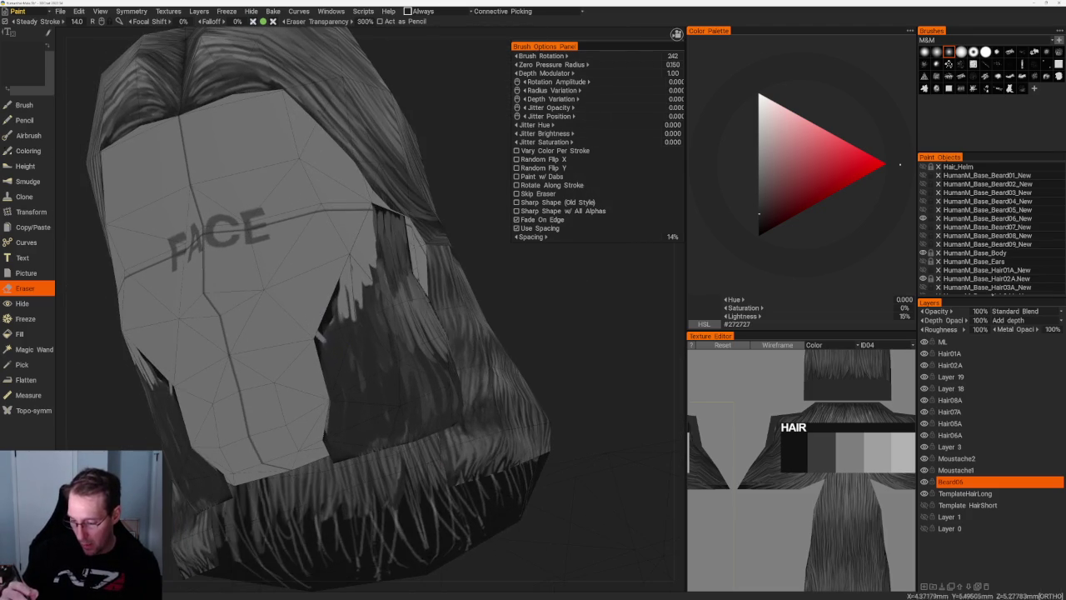
{"action": "left_click_drag", "start_coordinate": [325, 337], "coordinate": [337, 281]}
- Erase dark strips along the beard's lower sides from a close front view
{"action": "middle_click_drag", "start_coordinate": [550, 308], "coordinate": [570, 326]}
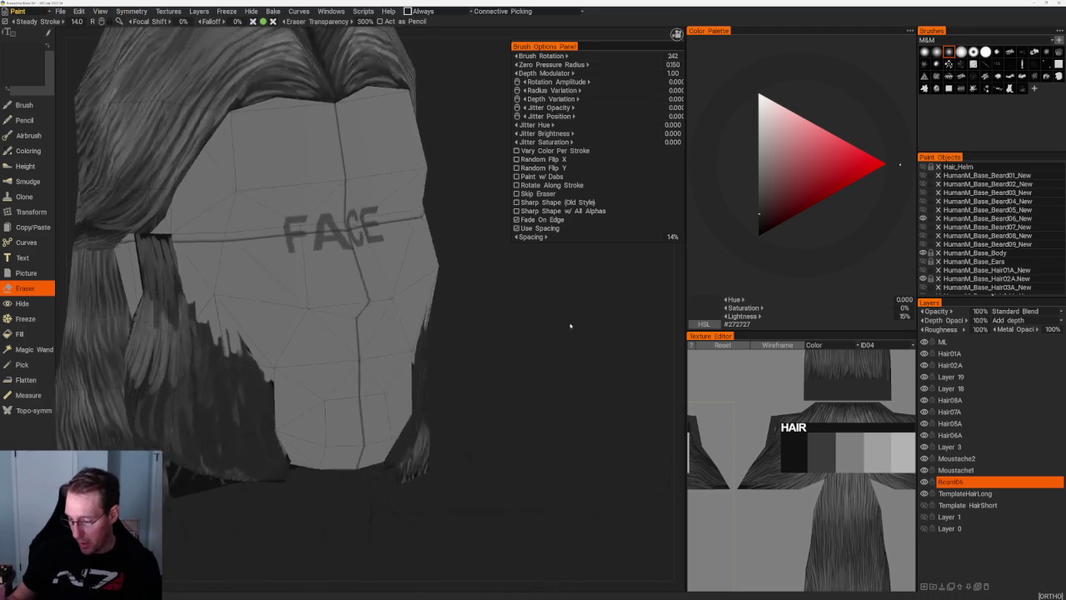
{"action": "scroll", "coordinate": [571, 326], "scroll_direction": "up", "scroll_amount": 2}
{"action": "scroll", "coordinate": [548, 290], "scroll_direction": "up", "scroll_amount": 2}
{"action": "mouse_move", "coordinate": [347, 344]}
{"action": "left_mouse_down"}
{"action": "mouse_move", "coordinate": [352, 360]}
{"action": "mouse_move", "coordinate": [379, 270]}
{"action": "left_mouse_up"}
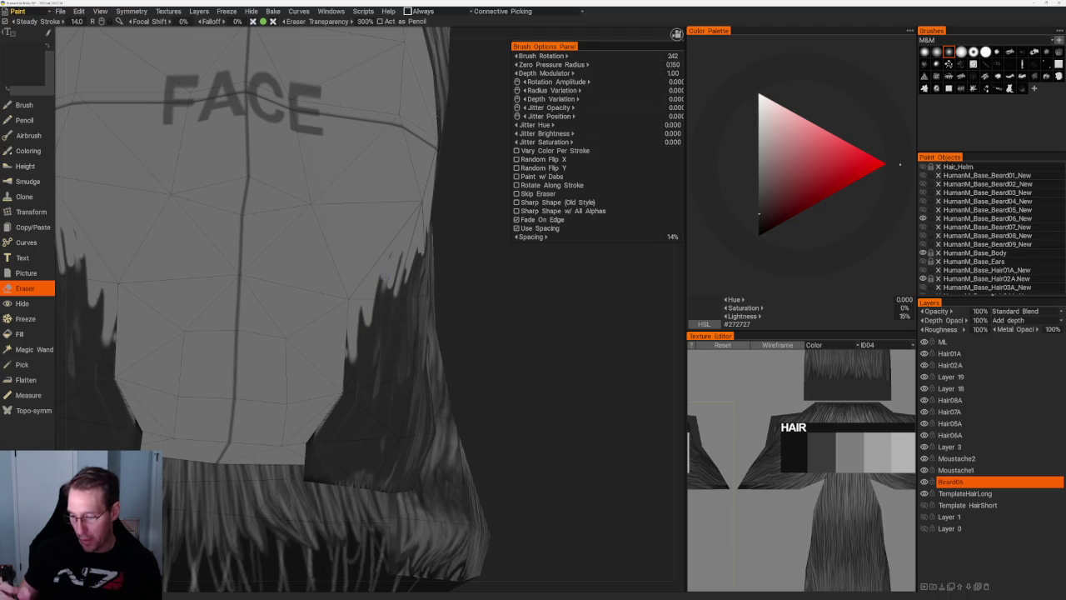
{"action": "scroll", "coordinate": [506, 281], "scroll_direction": "down", "scroll_amount": 10}
{"action": "right_click_drag", "start_coordinate": [423, 181], "coordinate": [362, 203]}
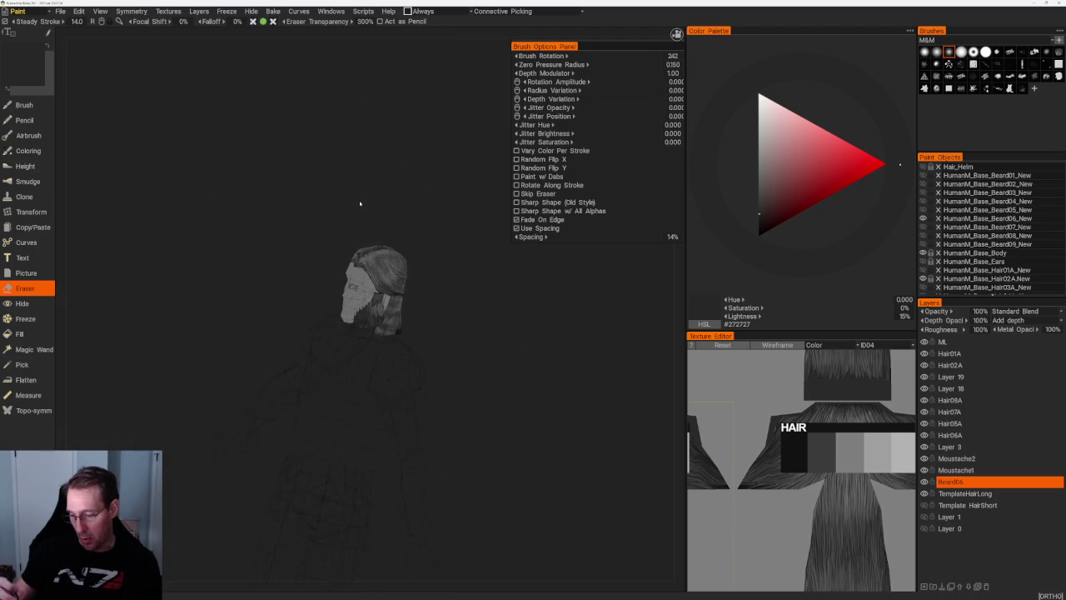
{"action": "scroll", "coordinate": [361, 202], "scroll_direction": "up", "scroll_amount": 6}
{"action": "scroll", "coordinate": [278, 282], "scroll_direction": "up", "scroll_amount": 3}
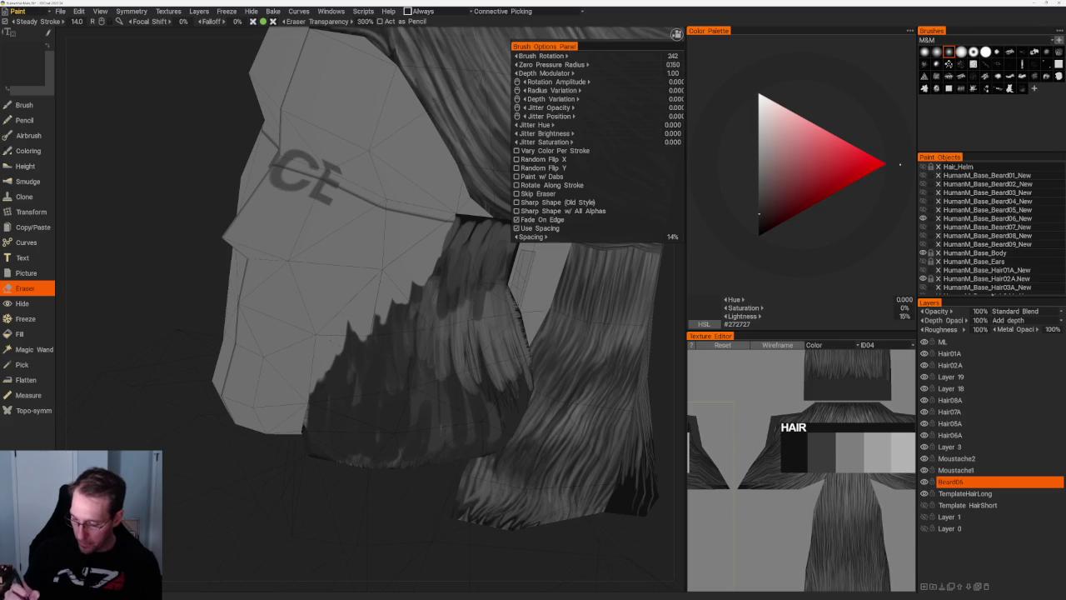
- Return to the brush and paint a thin dark strand and a dark zigzag beard edge
{"action": "key", "text": "b"}
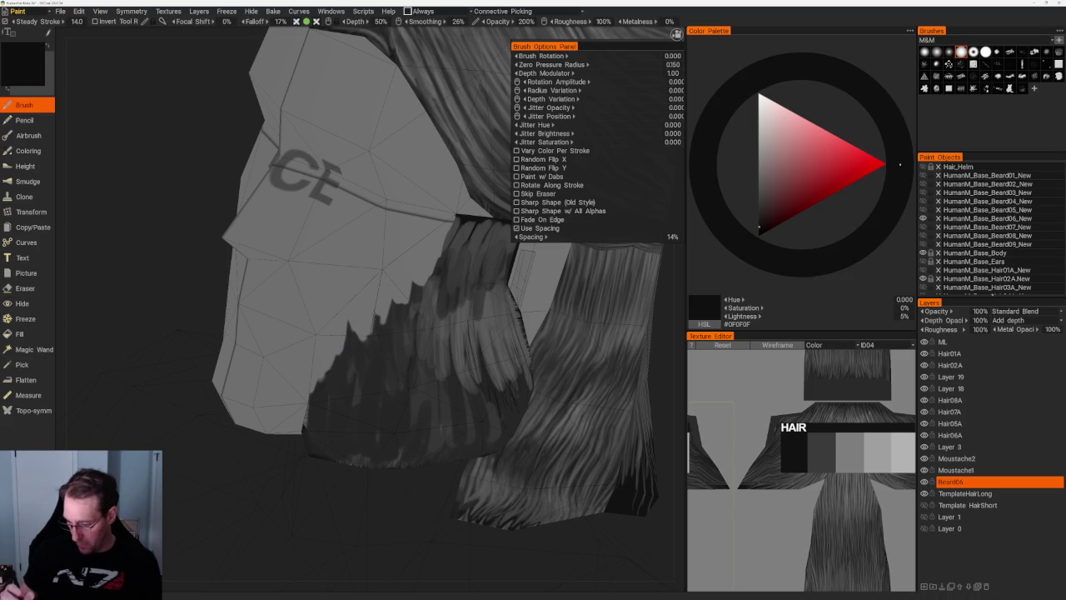
{"action": "mouse_move", "coordinate": [370, 338]}
{"action": "left_mouse_down"}
{"action": "mouse_move", "coordinate": [367, 357]}
{"action": "mouse_move", "coordinate": [376, 308]}
{"action": "left_mouse_up"}
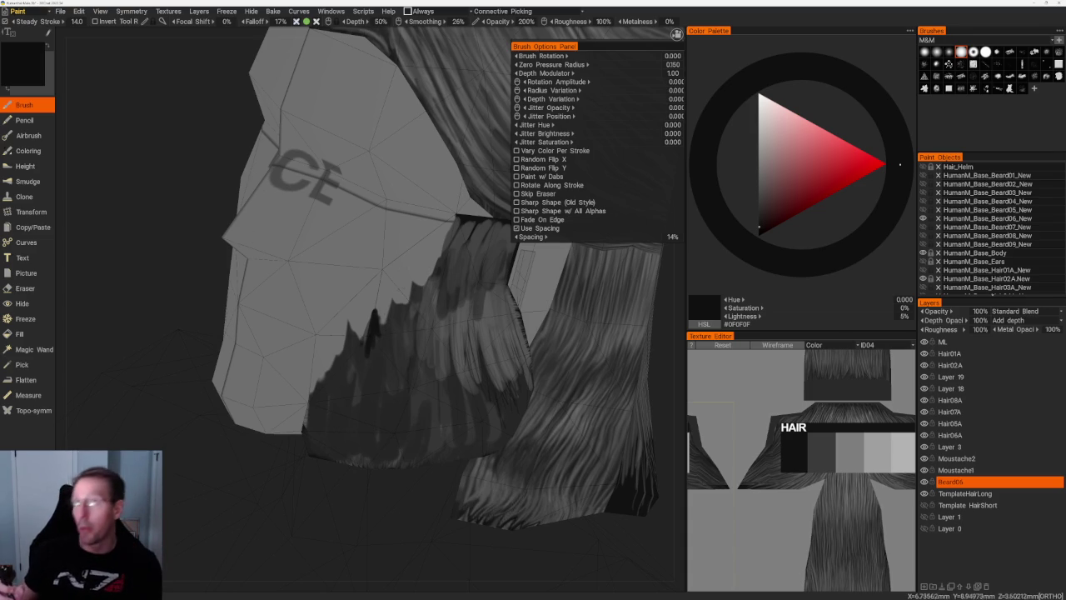
{"action": "middle_click_drag", "start_coordinate": [387, 318], "coordinate": [427, 360]}
{"action": "scroll", "coordinate": [426, 360], "scroll_direction": "up", "scroll_amount": 3}
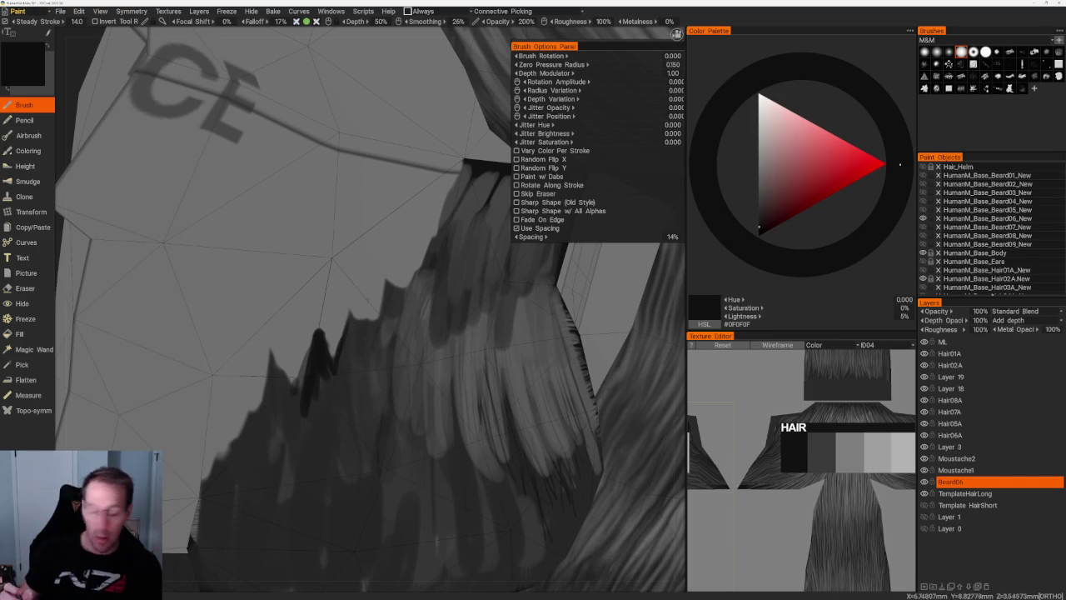
{"action": "left_click_drag", "start_coordinate": [344, 337], "coordinate": [376, 323]}
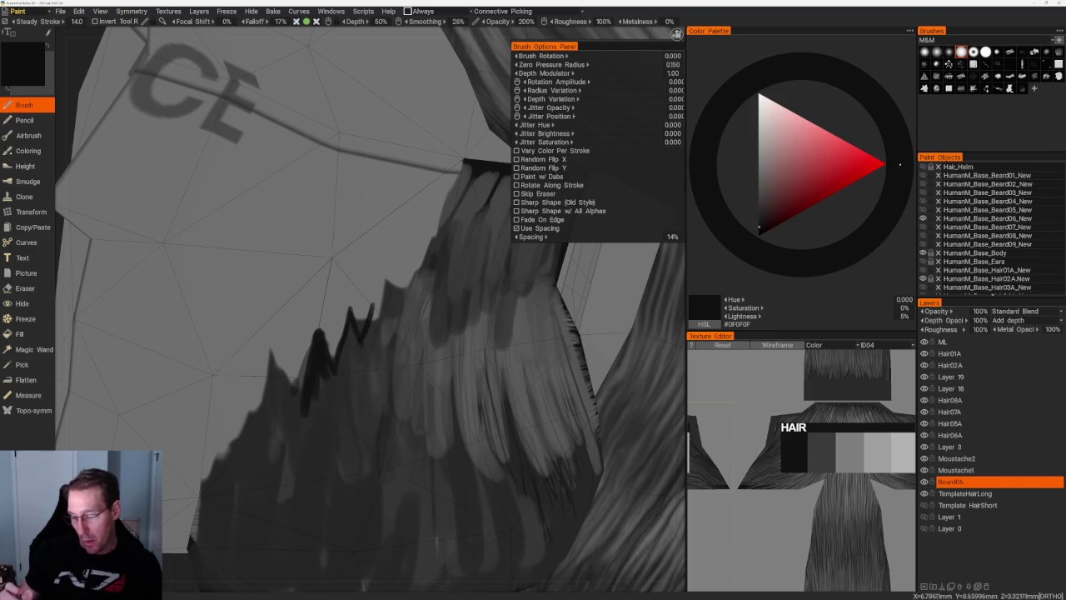
{"action": "left_click", "coordinate": [357, 344]}
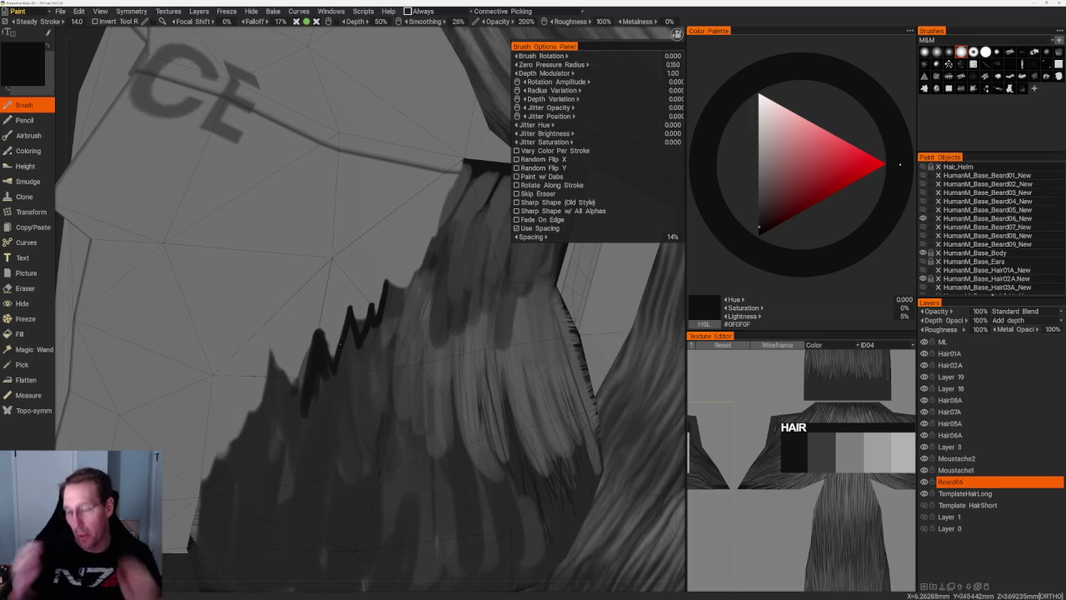
- From a side view, paint a dark stroke down the beard's left edge
{"action": "scroll", "coordinate": [392, 124], "scroll_direction": "down", "scroll_amount": 5}
{"action": "left_click_drag", "start_coordinate": [392, 124], "coordinate": [357, 103]}
{"action": "scroll", "coordinate": [357, 103], "scroll_direction": "up", "scroll_amount": 5}
{"action": "left_click_drag", "start_coordinate": [381, 233], "coordinate": [382, 408]}
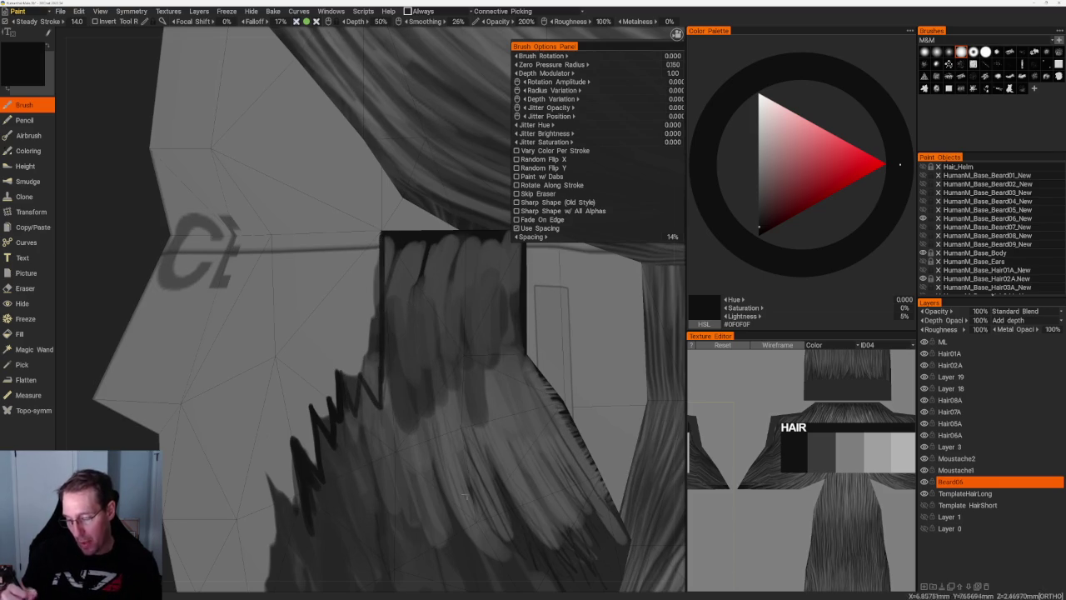
{"action": "key", "text": "KP_1"}
{"action": "middle_click_drag", "start_coordinate": [357, 294], "coordinate": [433, 299]}
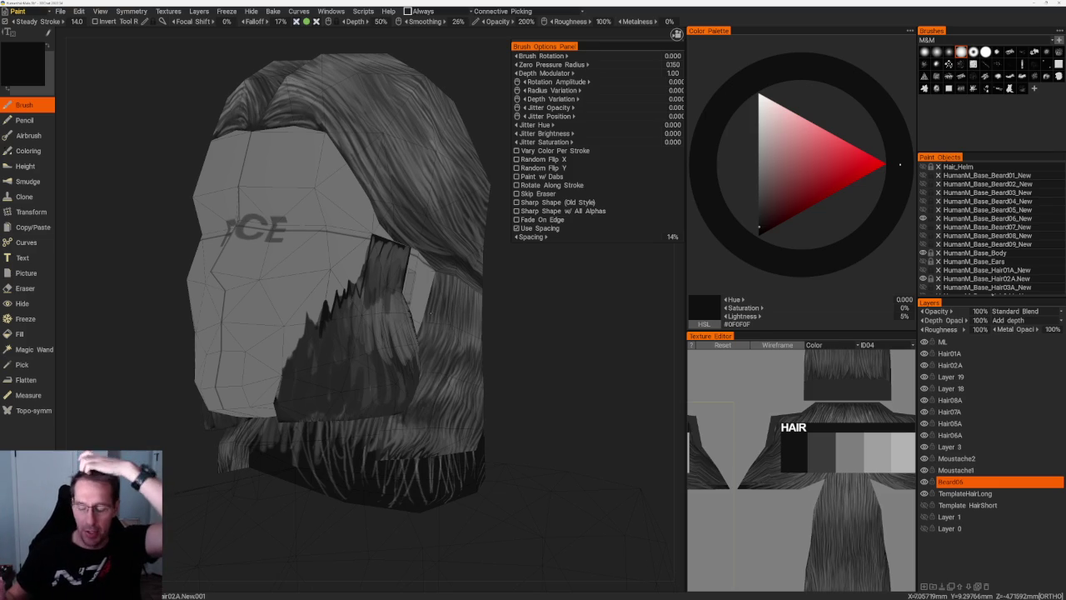
- Sample greys from the model, ending on a dark grey #2C2C2C for touch-ups
{"action": "left_click_drag", "start_coordinate": [559, 305], "coordinate": [553, 297]}
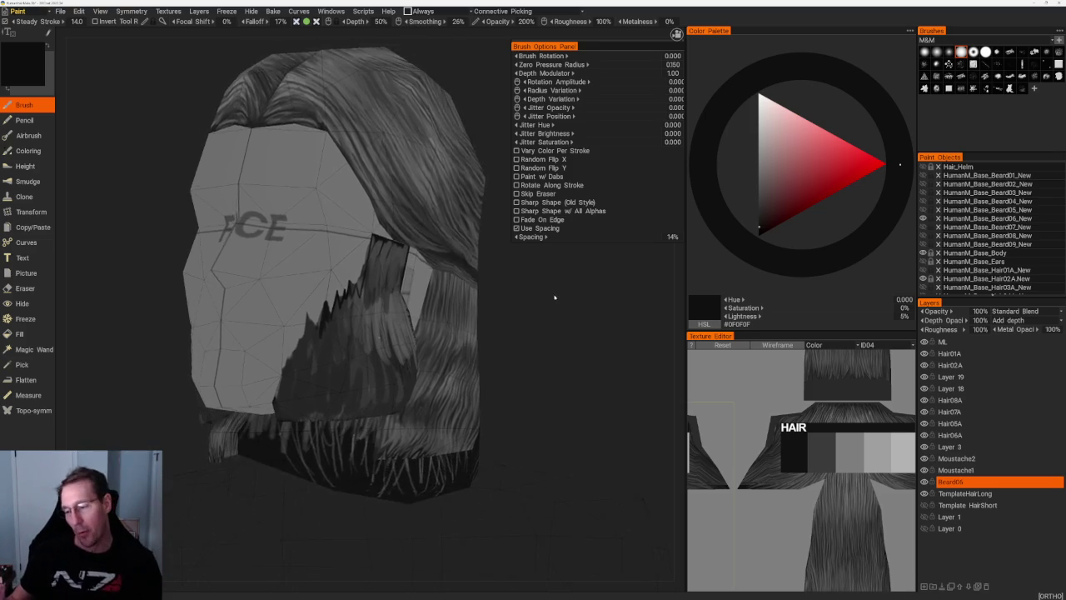
{"action": "scroll", "coordinate": [553, 298], "scroll_direction": "up", "scroll_amount": 3}
{"action": "key", "text": "v"}
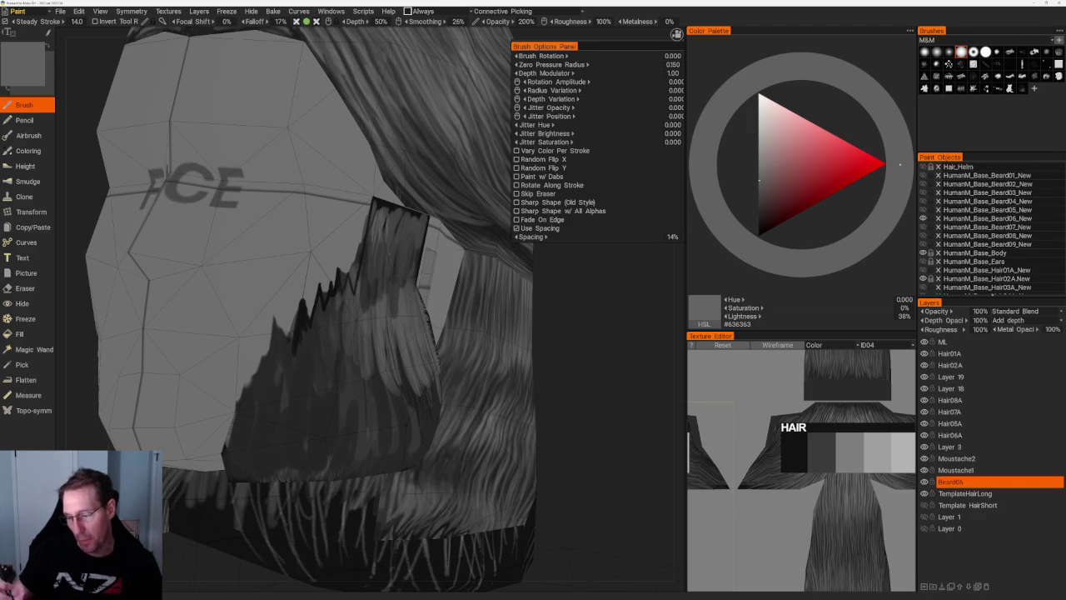
{"action": "left_click_drag", "start_coordinate": [554, 297], "coordinate": [500, 300]}
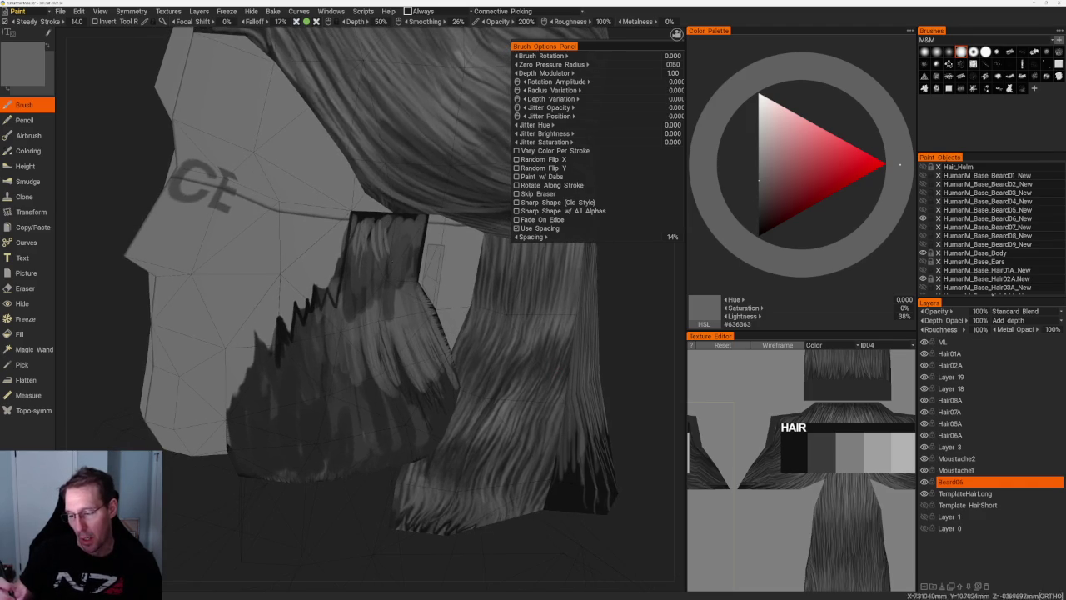
{"action": "key", "text": "v"}
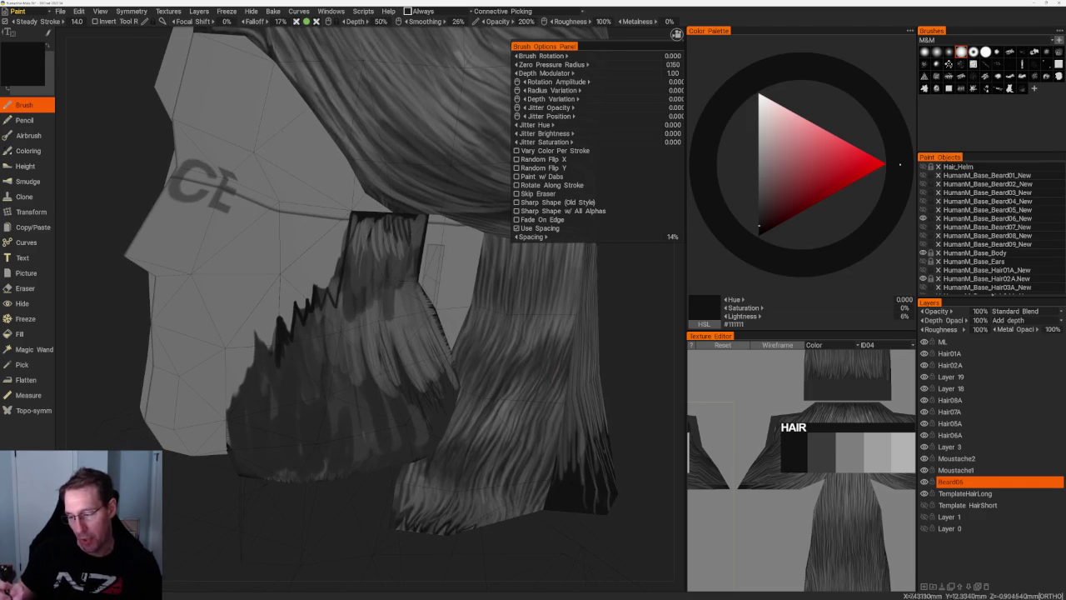
{"action": "key", "text": "v"}
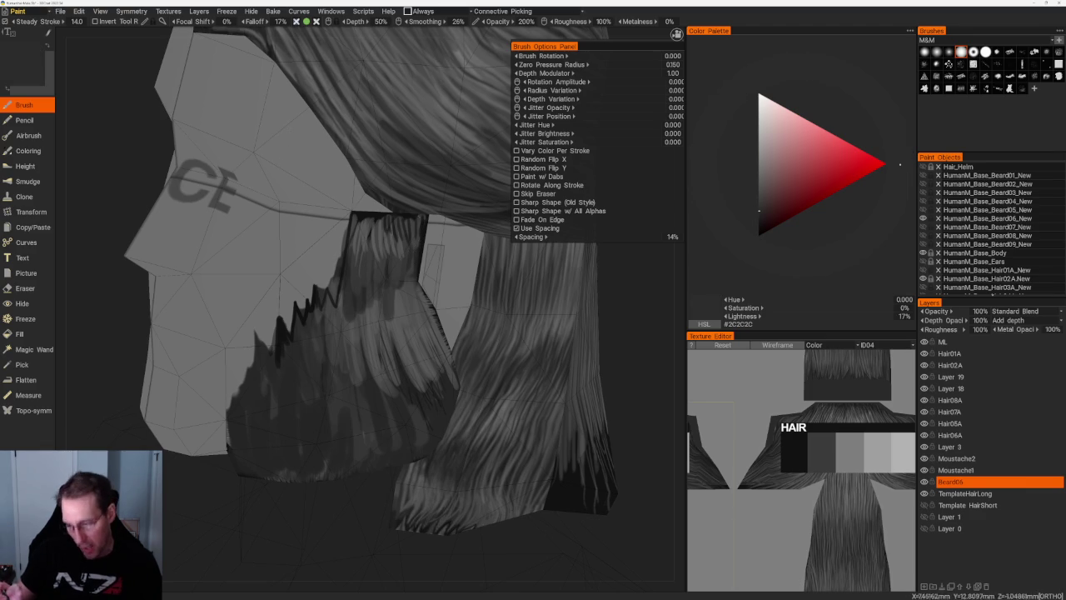